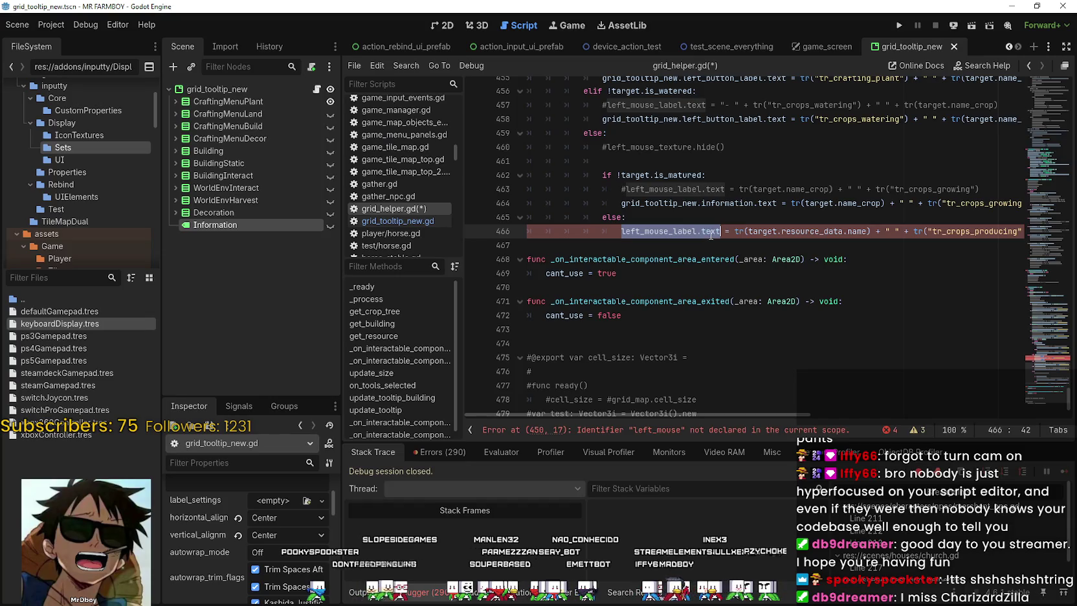
Comment out line 466 and start line 467 with 'grid_tooltip_new.information.text ='
type("grid_tooltip_new.information.text")
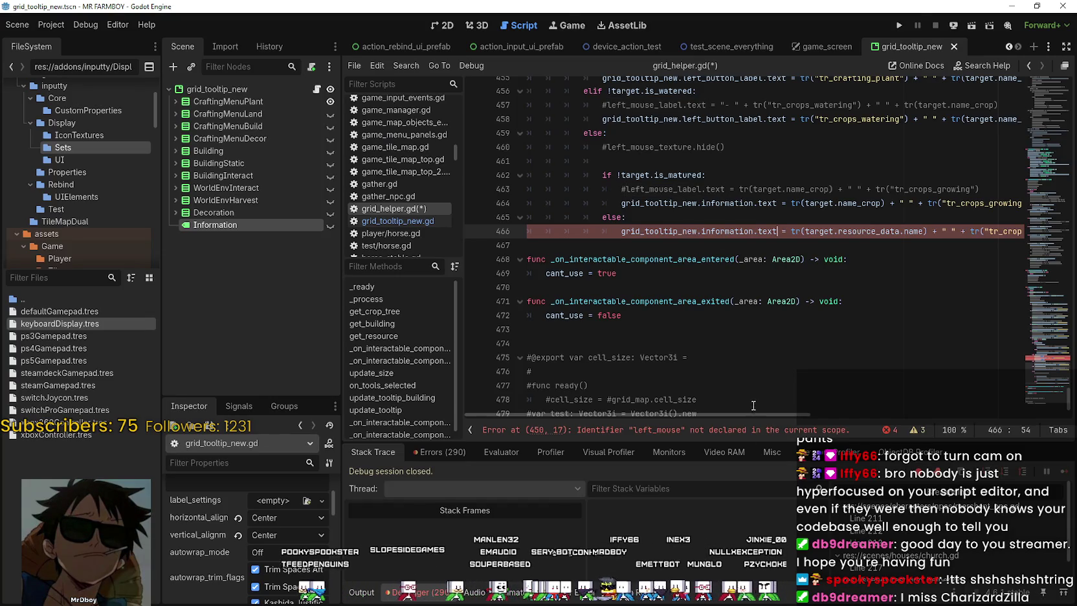
mouse_move(757, 415)
left_mouse_down()
mouse_move(797, 420)
mouse_move(754, 415)
left_mouse_up()
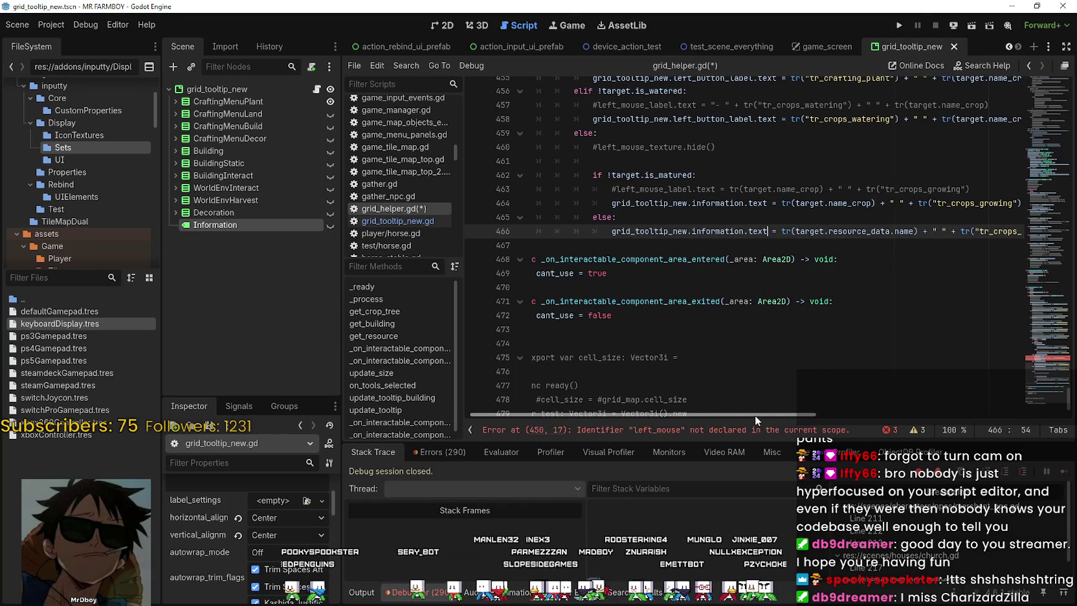
key("ctrl+z")
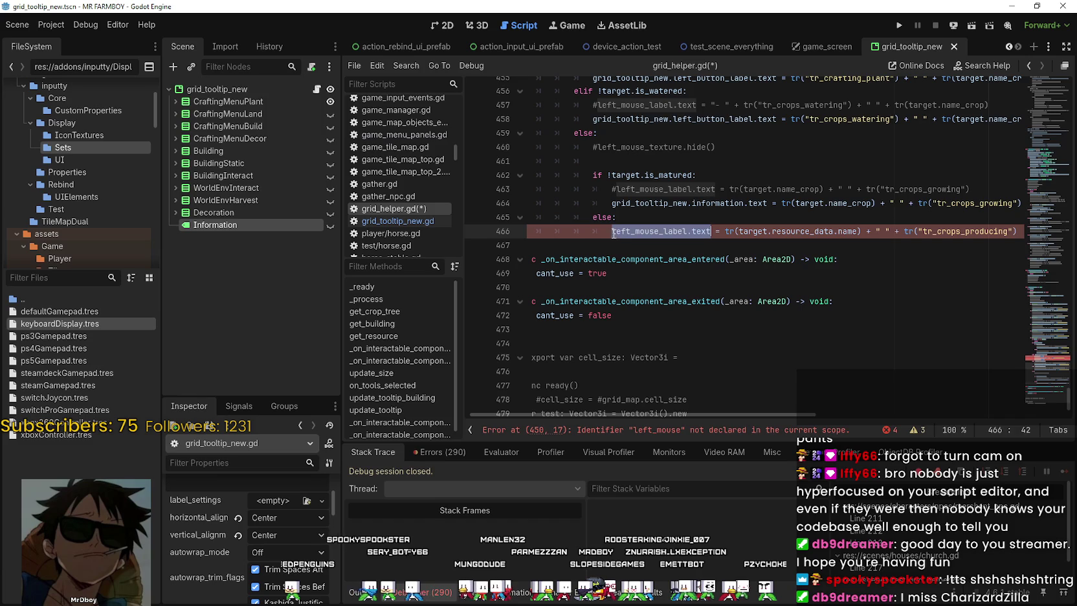
left_click(613, 232)
type("#")
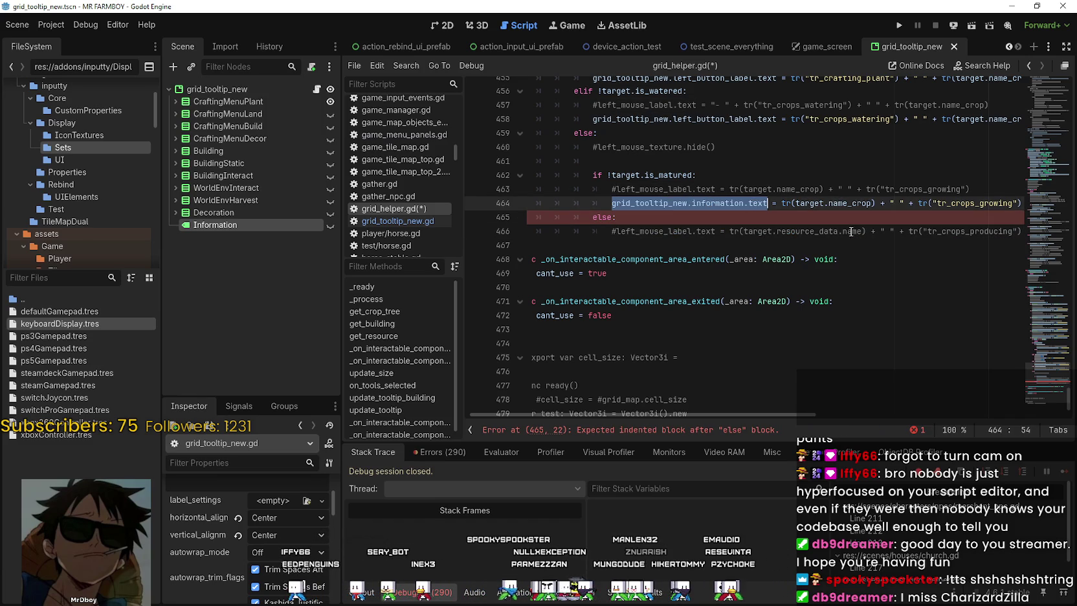
left_click_drag(867, 231, 1043, 225)
key("End")
key("Return")
type("grid_tooltip_new.information.text")
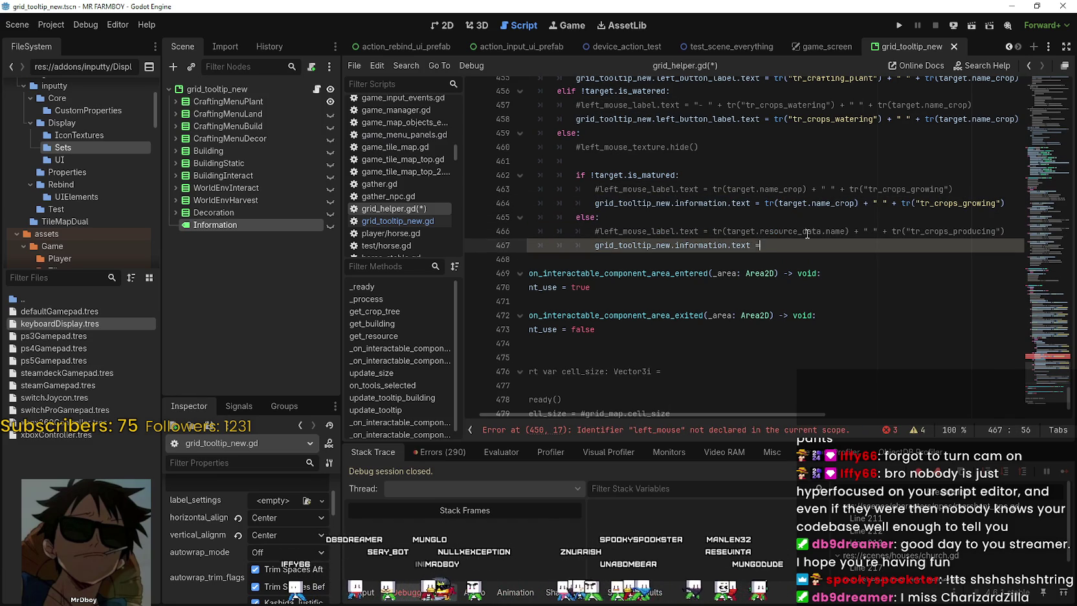
Copy the tr(...) label expression from line 466 after the equals sign on line 467
left_click_drag(712, 231, 1018, 238)
key("ctrl+c")
key("Down")
key("ctrl+v")
left_click(690, 261)
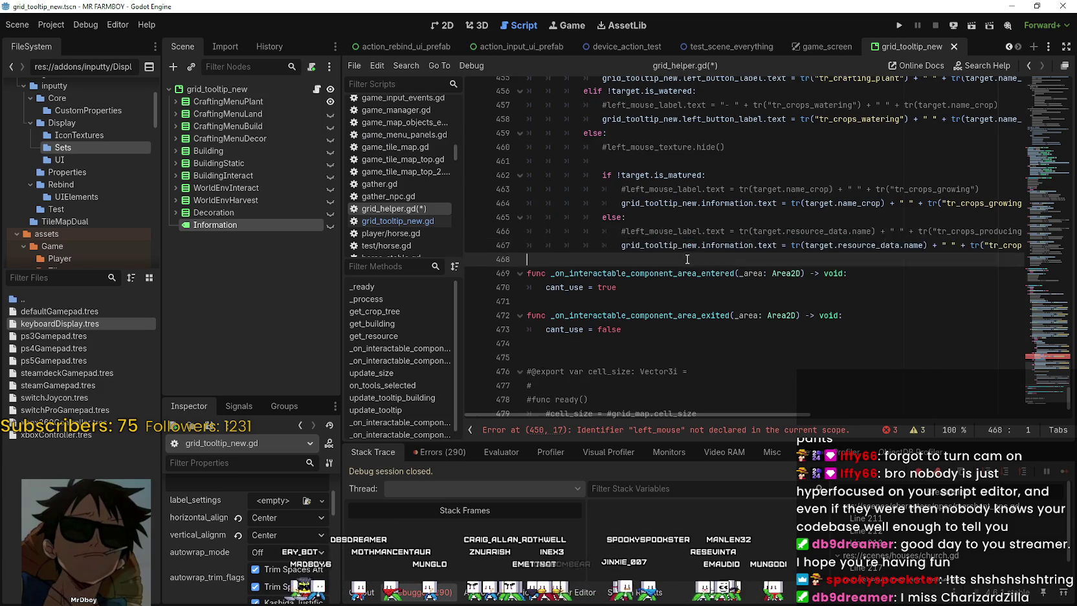
key("shift+Up")
key("shift+Up")
Select the 'grid_tooltip_new.current_tab = 7' line and return to empty line 461
scroll(744, 249, "up", 2)
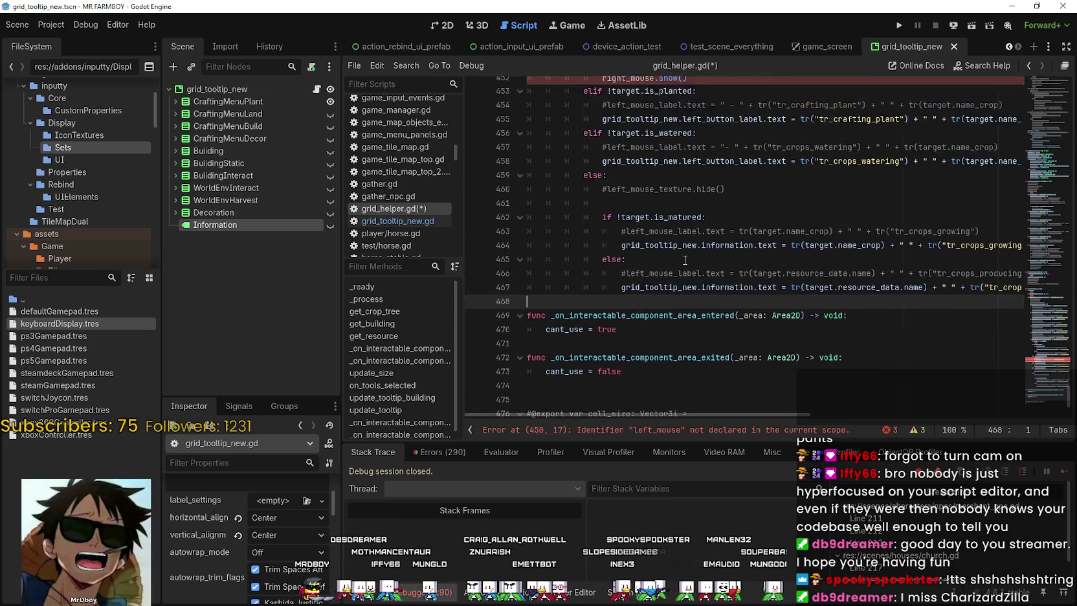
left_click(733, 238)
left_click_drag(1034, 368, 1039, 334)
left_click_drag(725, 306, 559, 294)
key("ctrl+c")
scroll(724, 257, "down", 15)
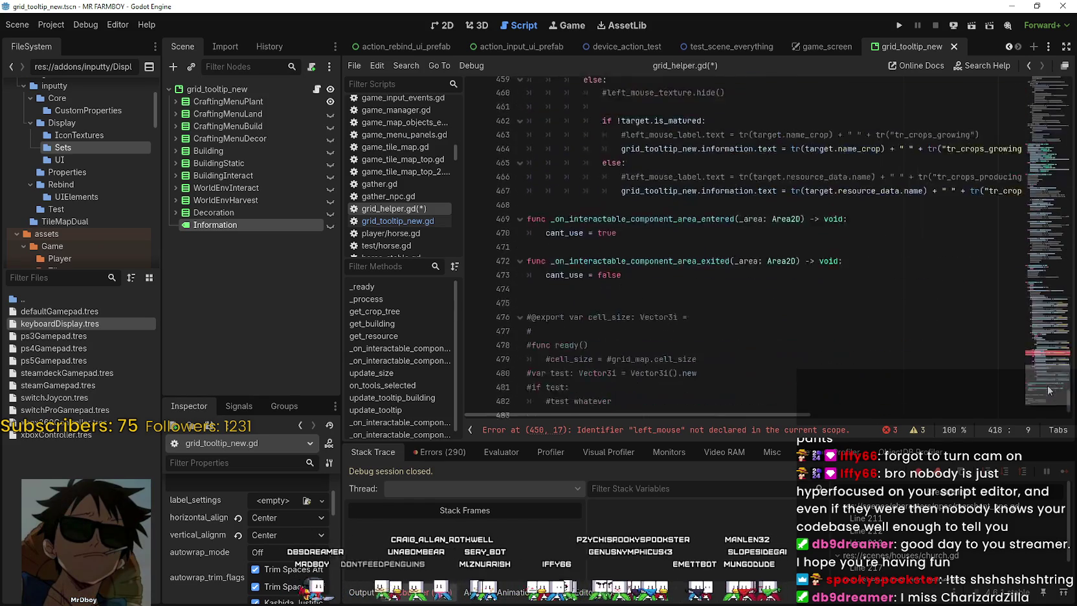
scroll(724, 256, "down", 1)
left_click(610, 246)
Insert 'grid_tooltip_new.current_tab = 10' on line 461, before the is_matured check
key("ctrl+v")
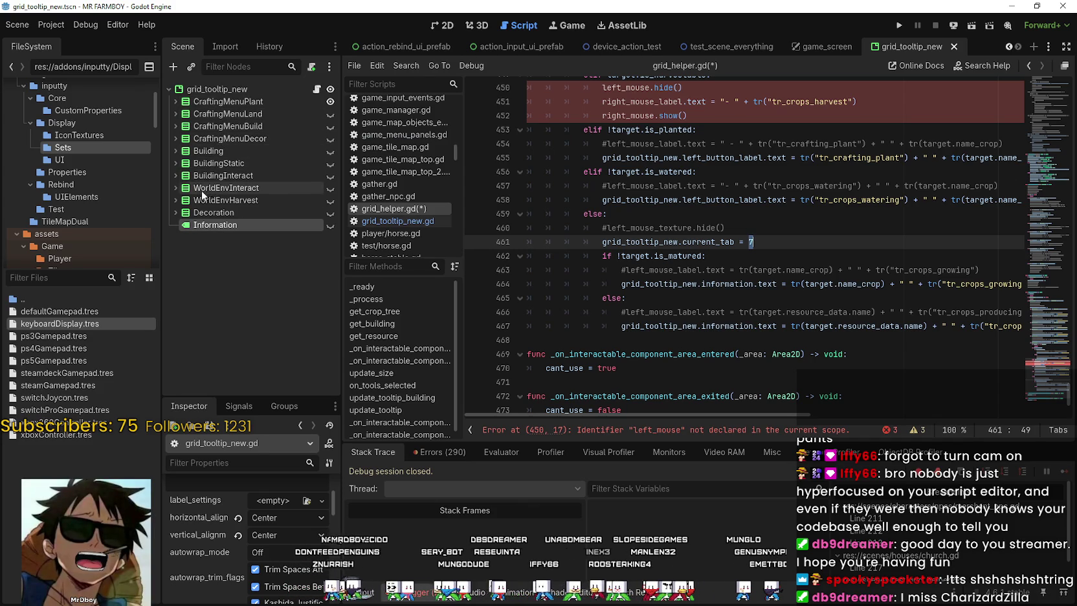
type("1")
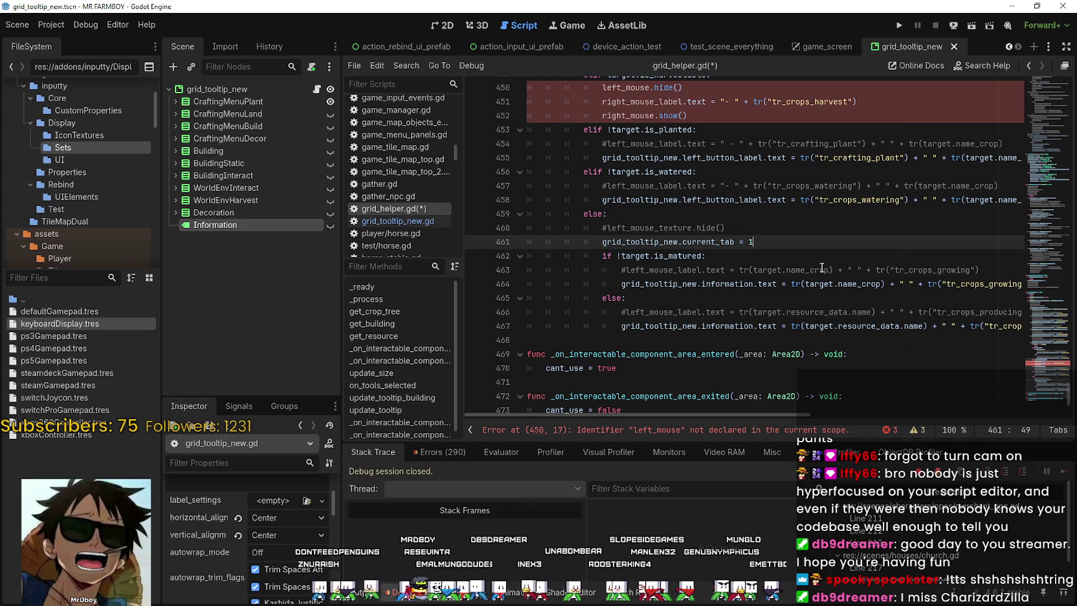
type("0")
left_click(813, 227)
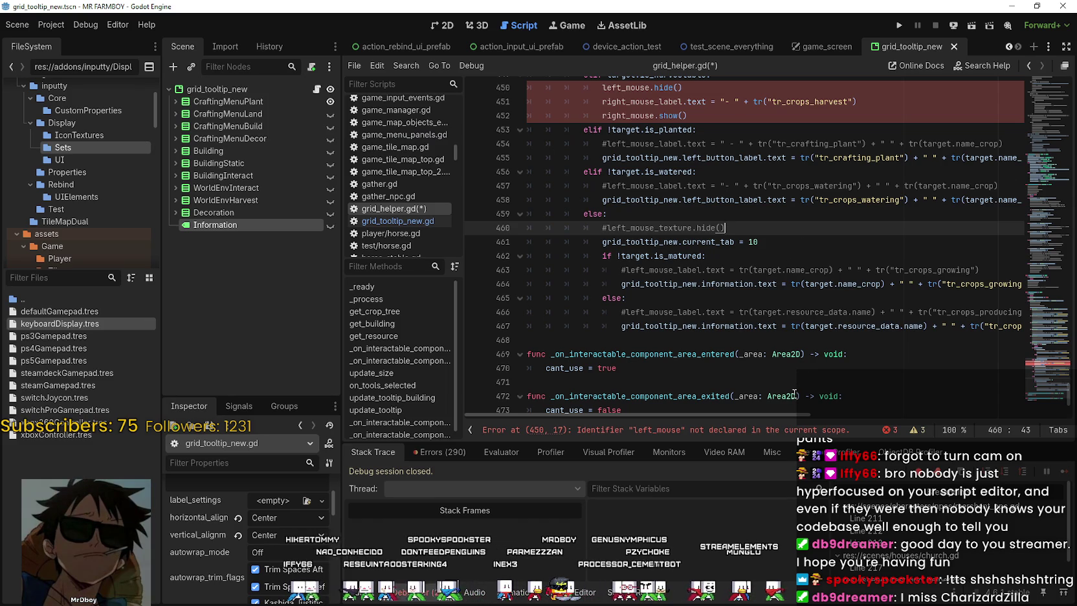
left_click(718, 340)
scroll(722, 334, "up", 2)
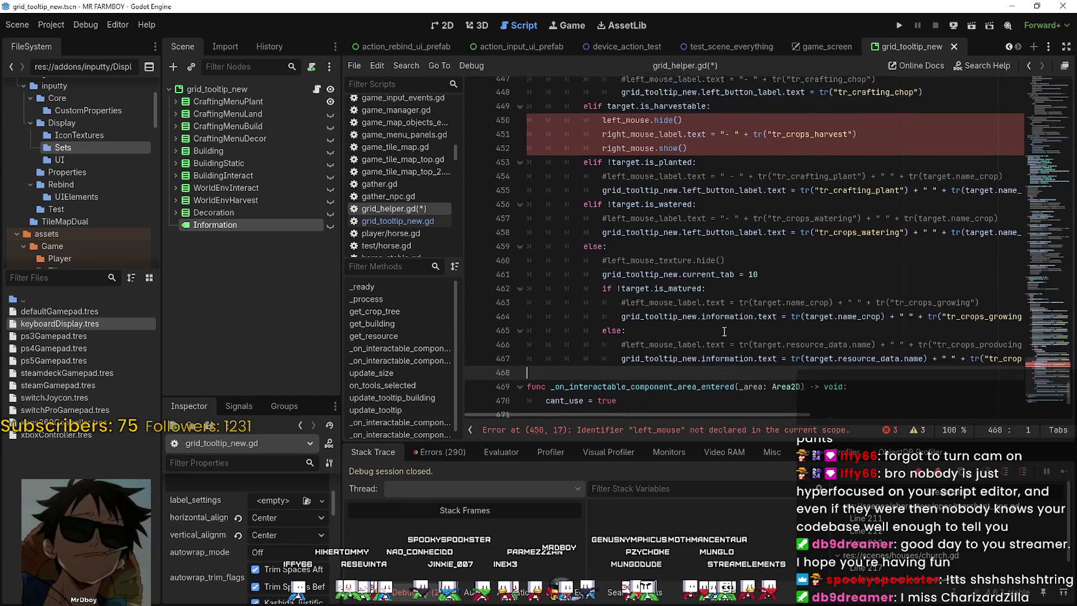
left_click(764, 323)
scroll(757, 311, "up", 2)
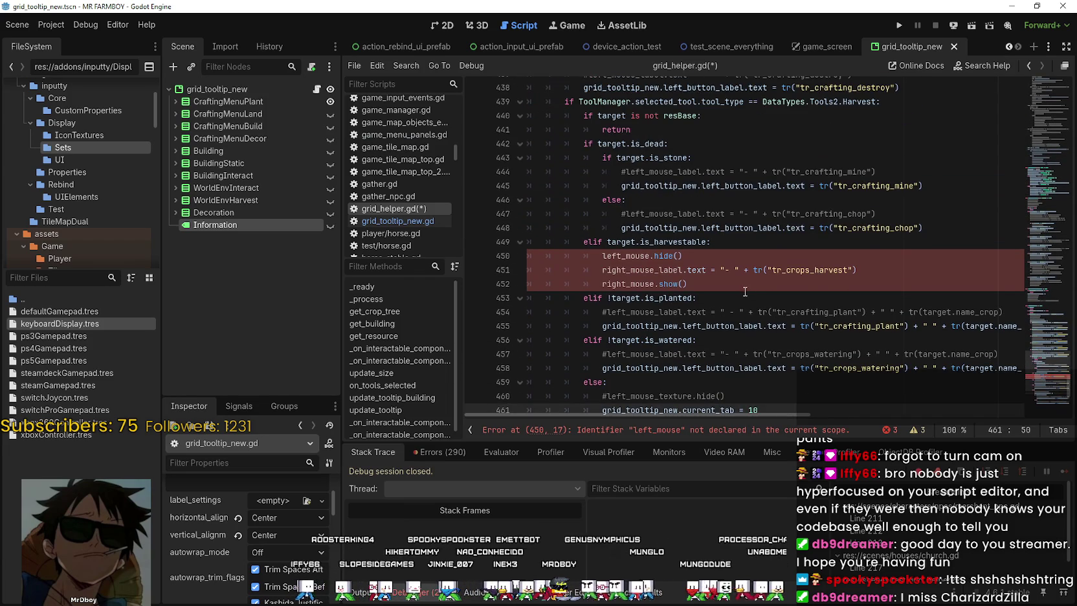
left_click(744, 288)
scroll(745, 288, "up", 5)
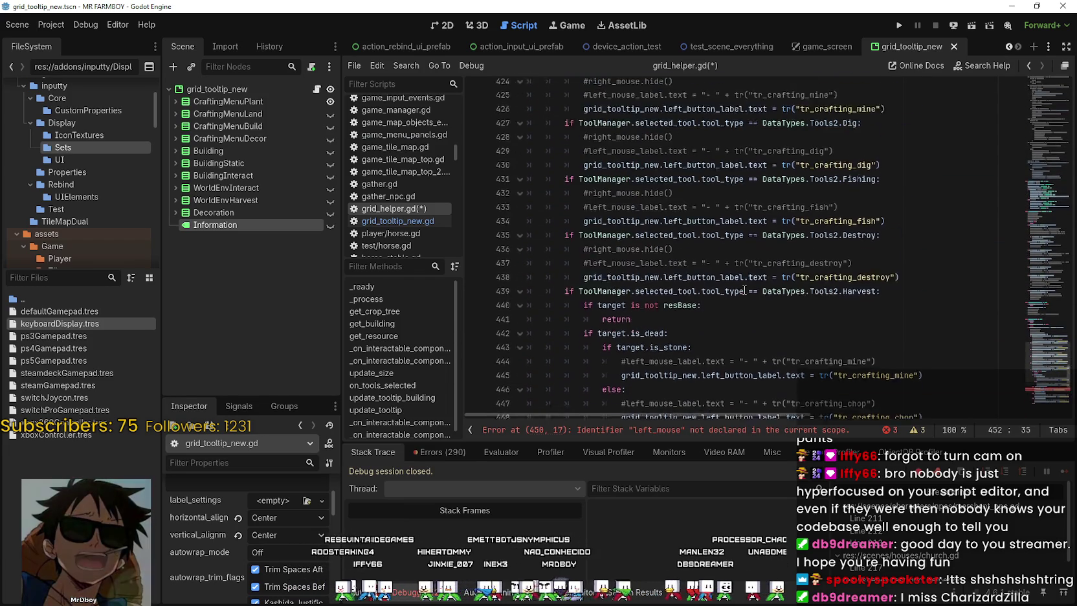
scroll(732, 266, "up", 3)
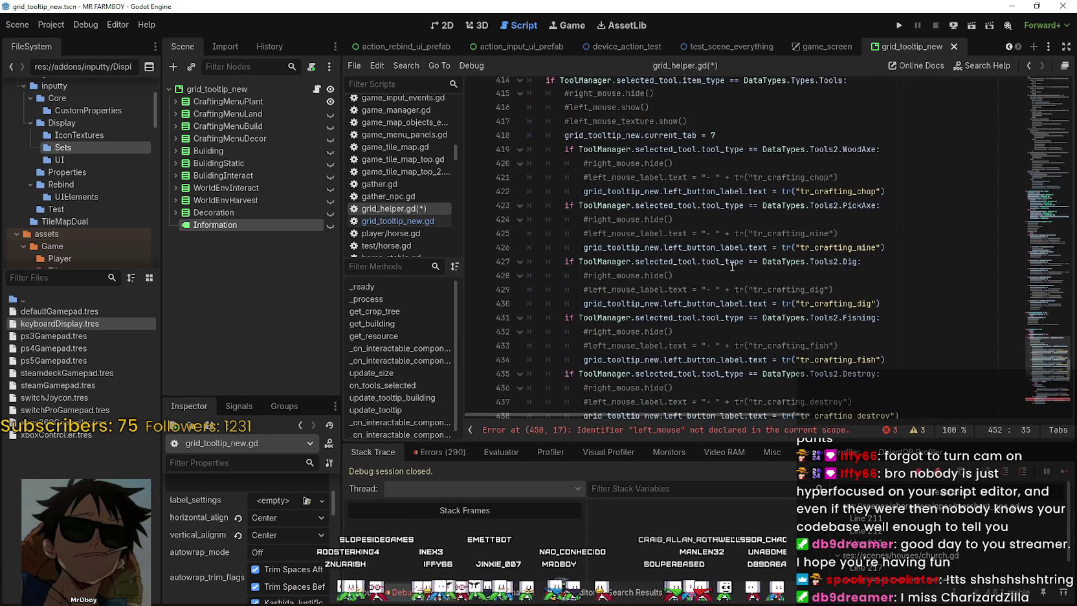
scroll(733, 266, "down", 6)
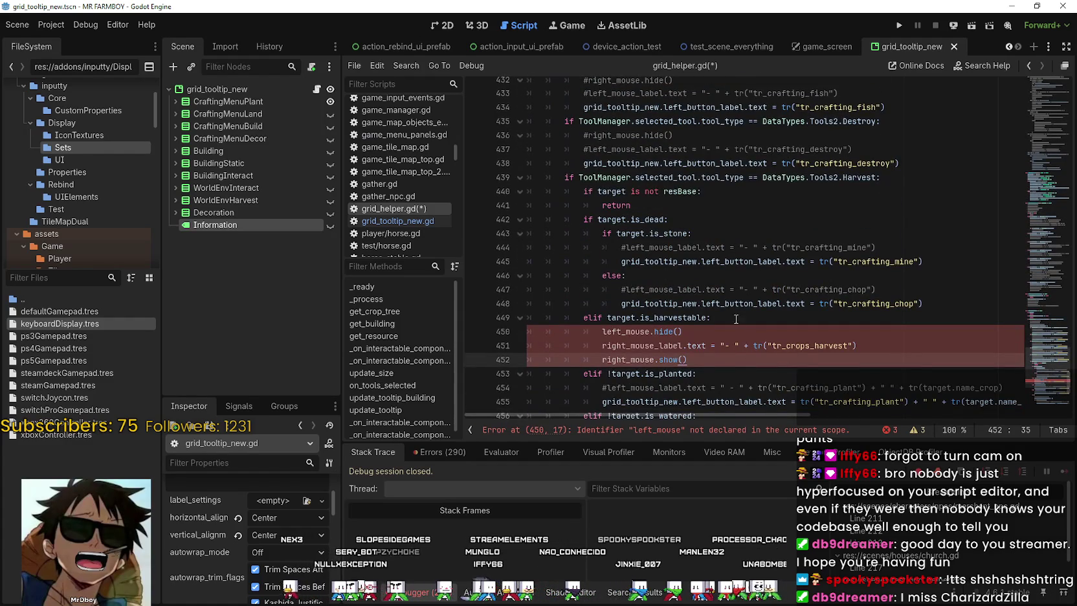
scroll(721, 298, "down", 3)
scroll(709, 226, "up", 3)
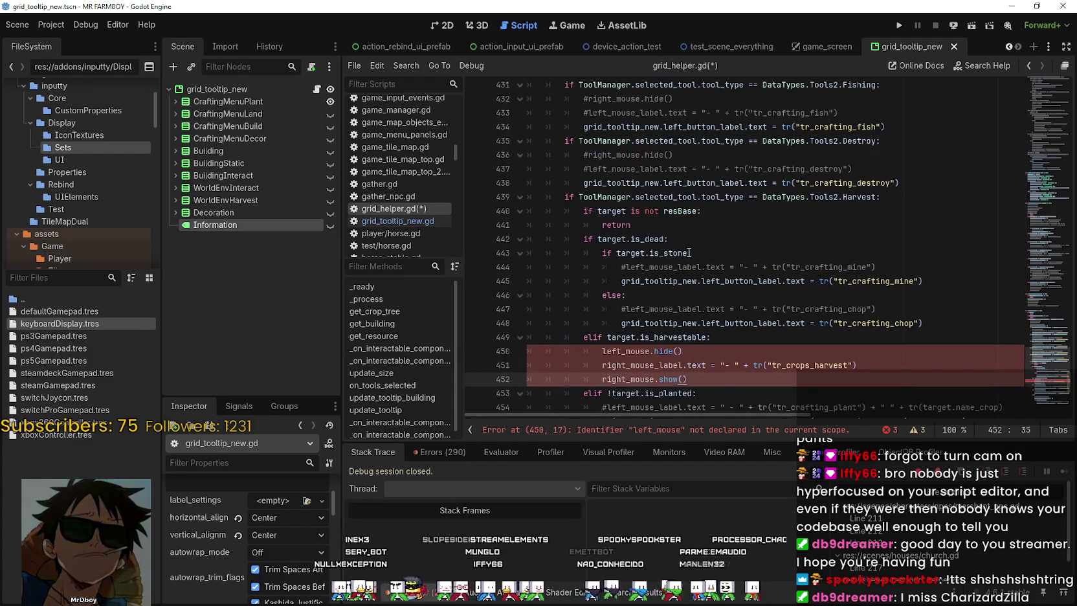
left_click_drag(557, 194, 882, 197)
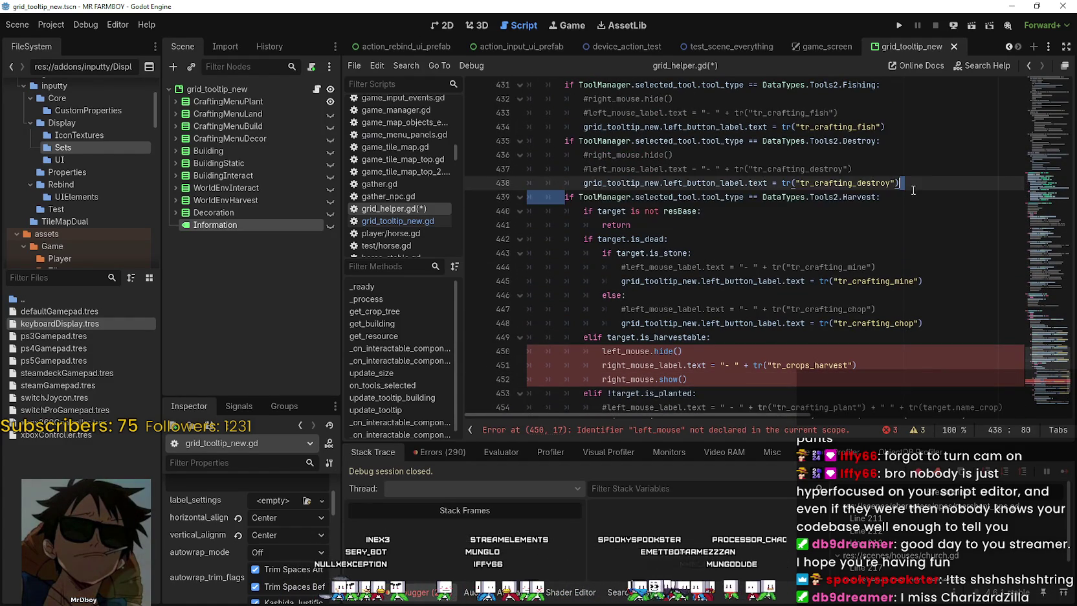
scroll(589, 212, "up", 1)
scroll(588, 212, "up", 6)
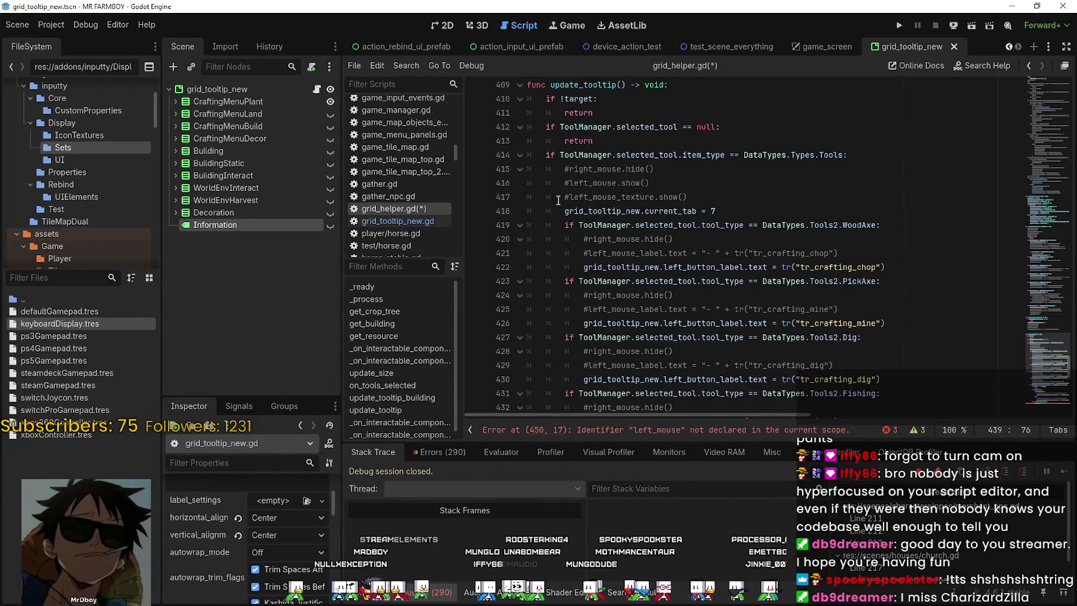
scroll(558, 201, "down", 7)
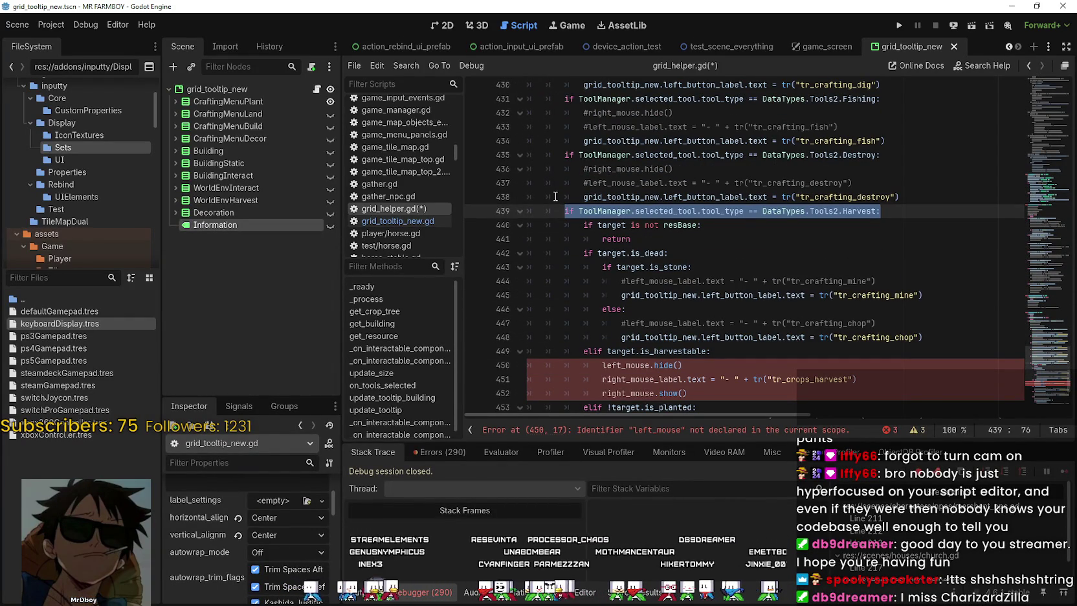
scroll(555, 196, "down", 3)
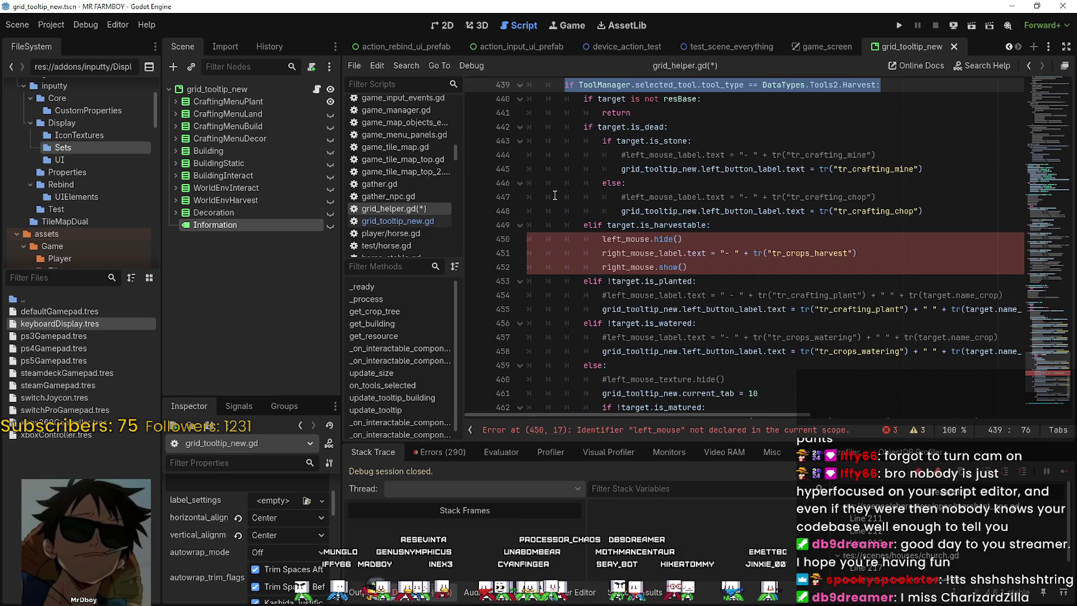
scroll(565, 197, "up", 2)
left_click(908, 168)
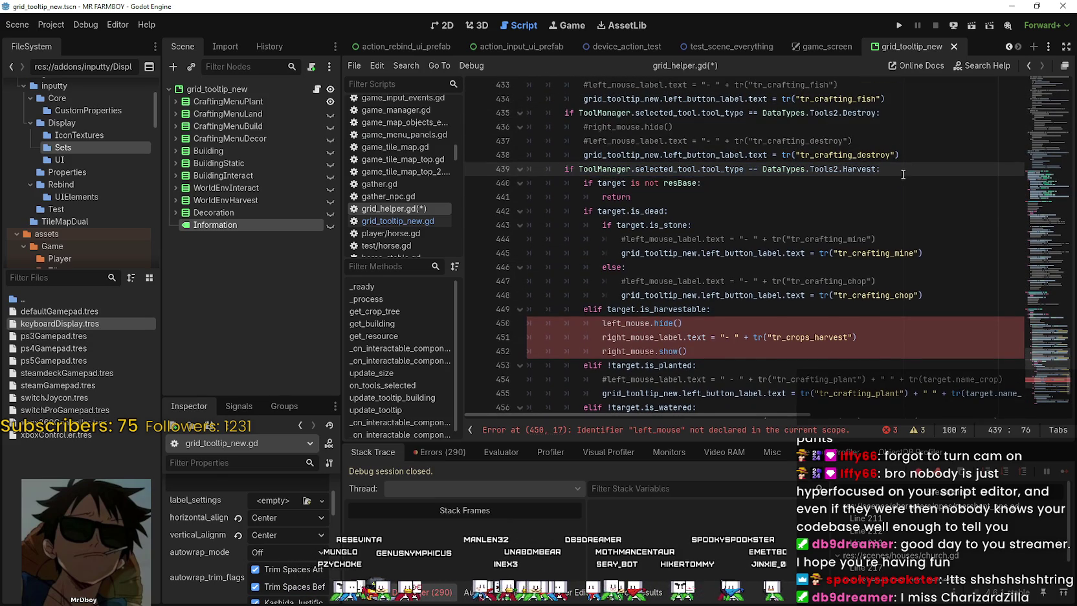
Add 'grid_tooltip_new.current_tab = 8' as line 440 under the Harvest tool check
key("Return")
key("ctrl+v")
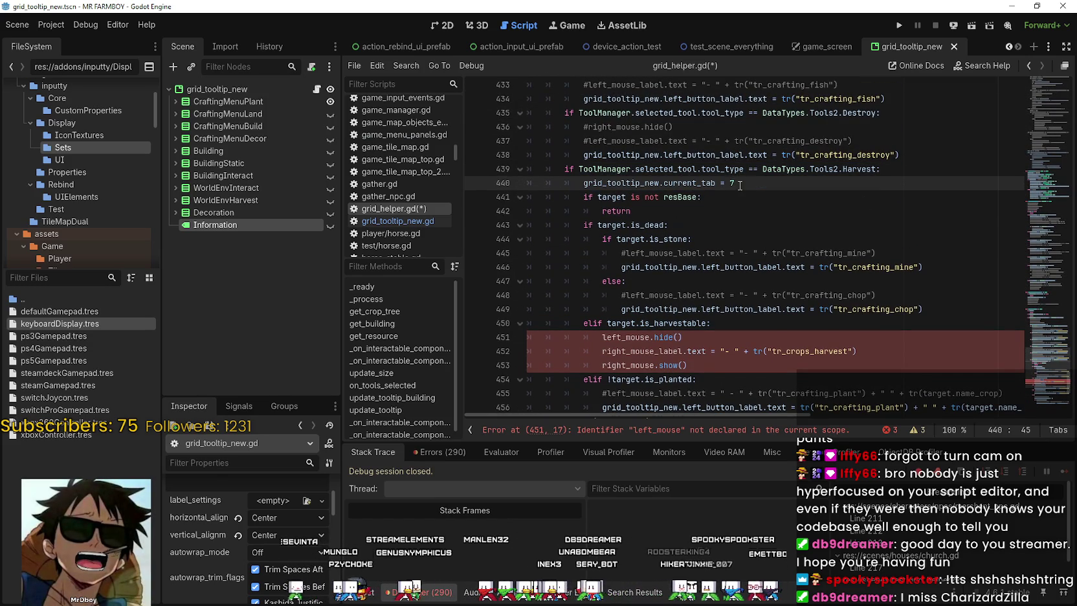
left_click_drag(740, 184, 729, 184)
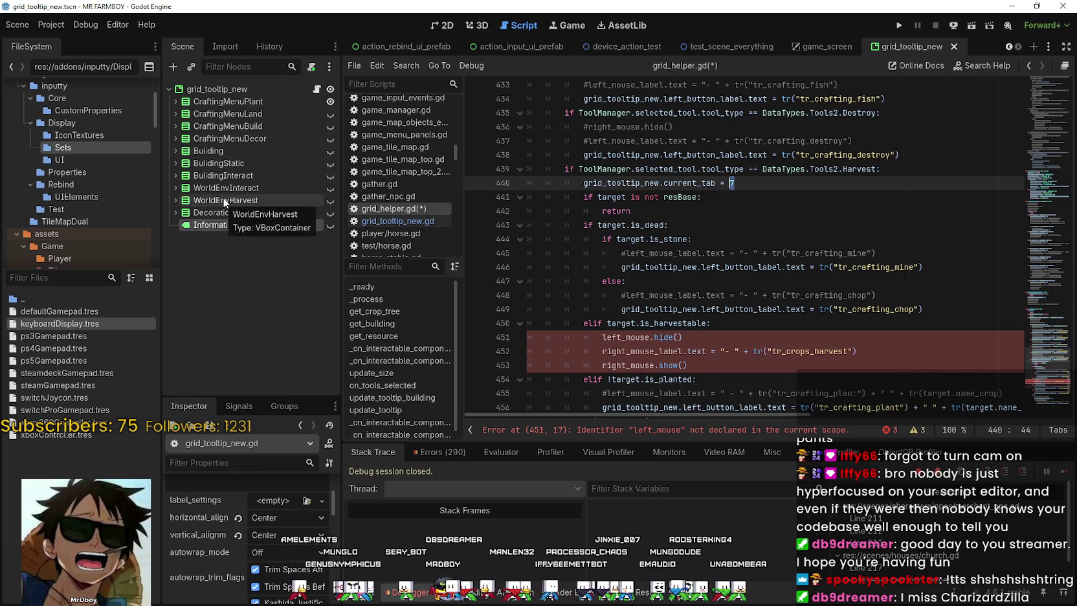
double_click(736, 183)
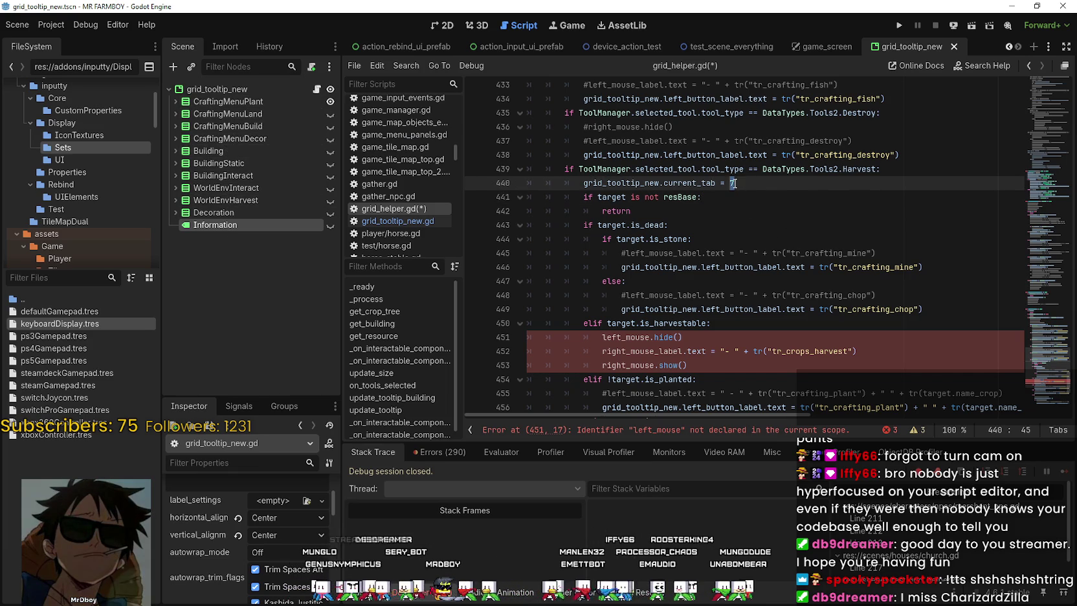
type("8")
Compare the current_tab = 7 and current_tab = 8 lines in the nearby branches
scroll(749, 191, "up", 3)
scroll(750, 191, "up", 4)
scroll(748, 189, "down", 6)
scroll(747, 190, "up", 6)
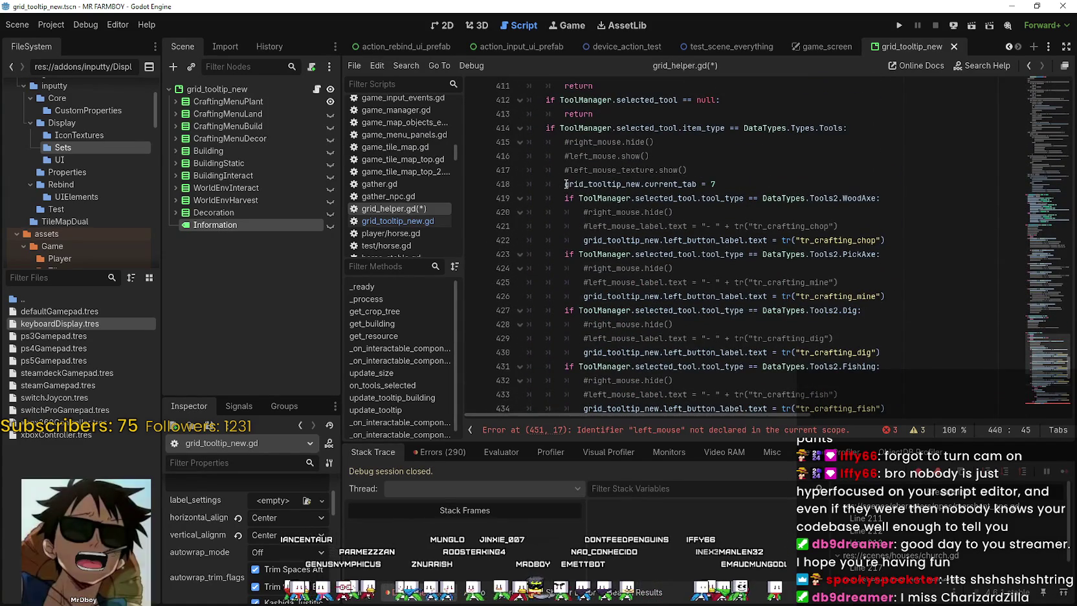
double_click(564, 184)
key("ctrl+Right")
left_click_drag(559, 183, 758, 183)
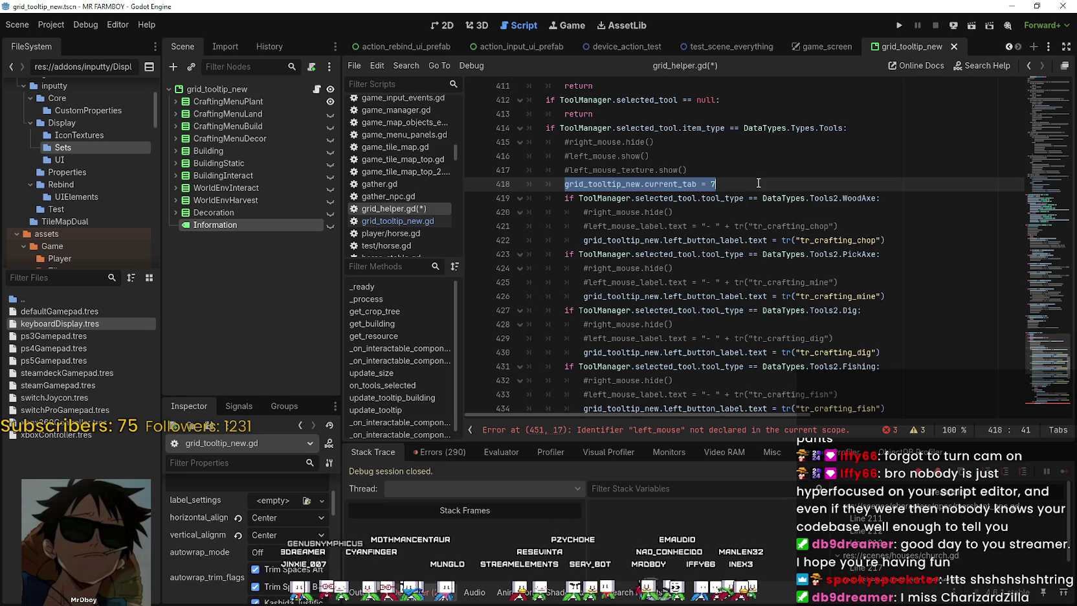
scroll(704, 218, "down", 7)
left_click_drag(746, 197, 580, 201)
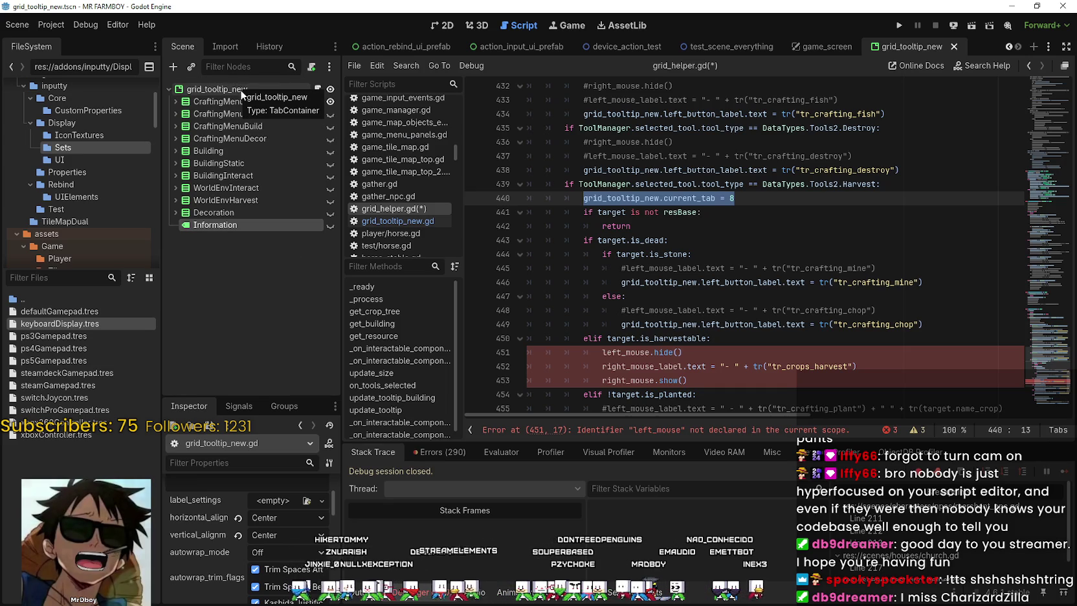
left_click(814, 343)
scroll(813, 343, "down", 4)
left_click(749, 231)
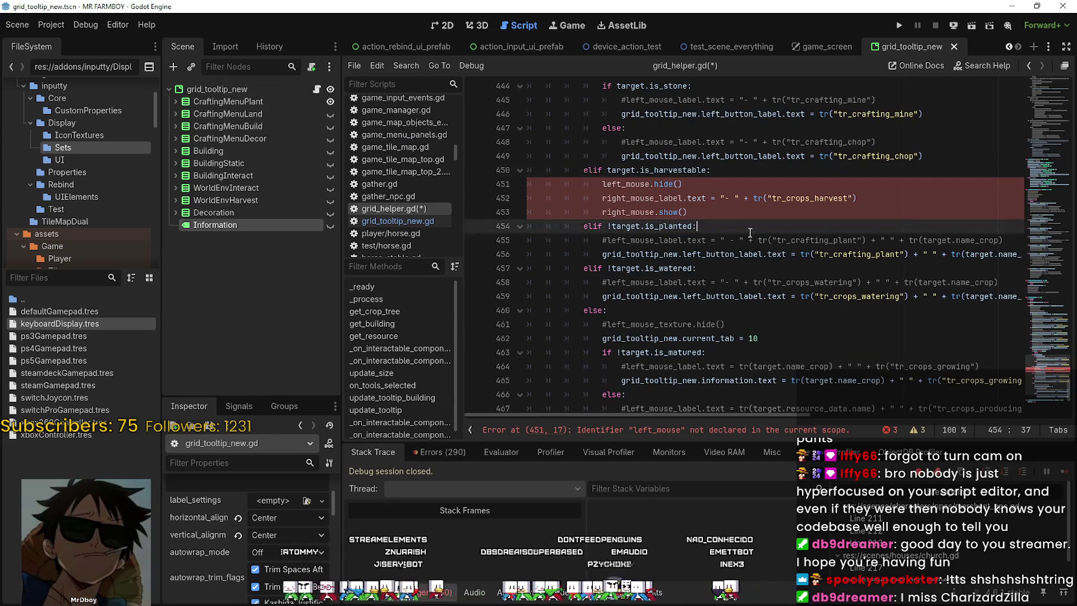
left_click(715, 214)
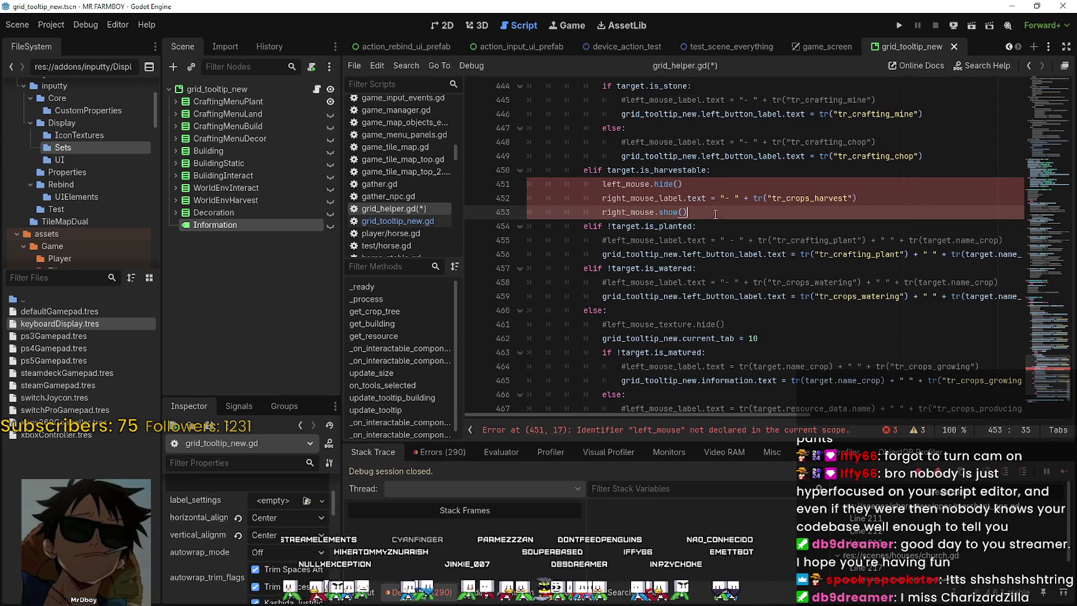
scroll(719, 215, "down", 1)
scroll(723, 254, "up", 2)
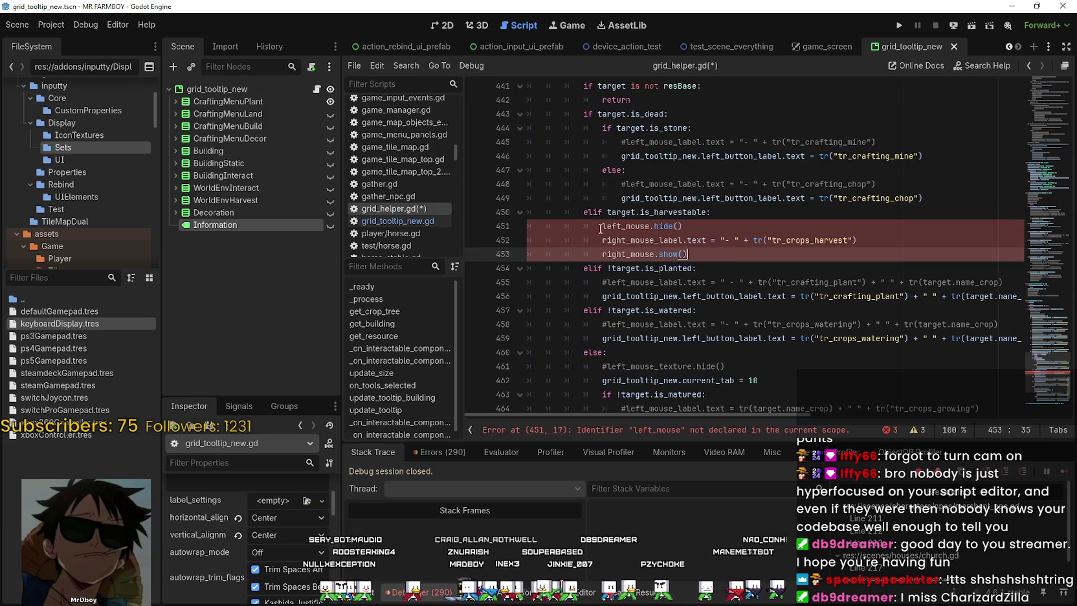
left_click_drag(604, 226, 683, 226)
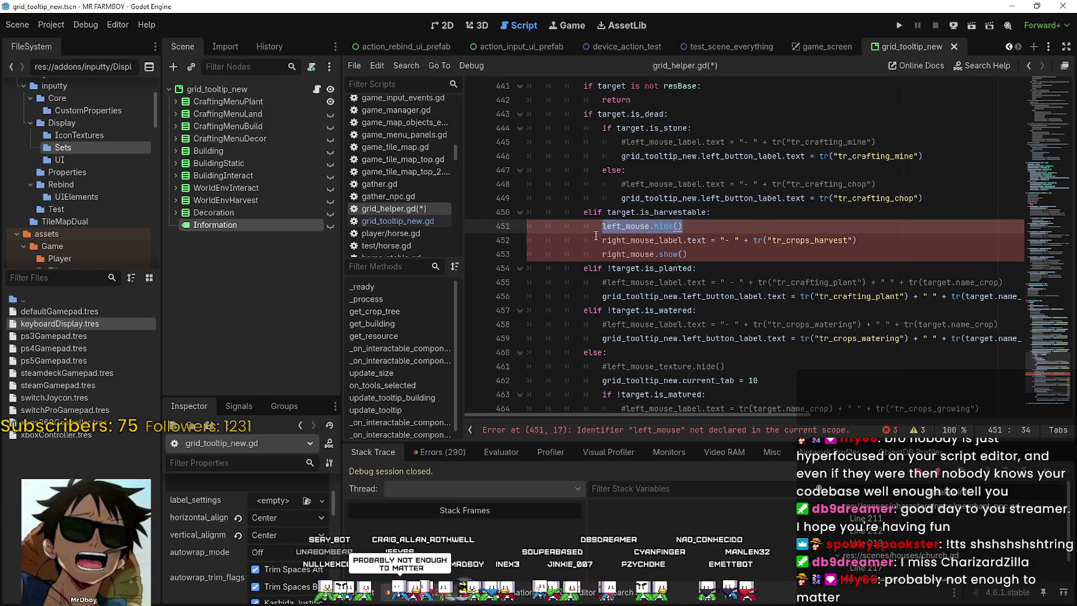
mouse_move(796, 417)
left_mouse_down()
mouse_move(826, 408)
mouse_move(764, 395)
left_mouse_up()
scroll(699, 317, "down", 3)
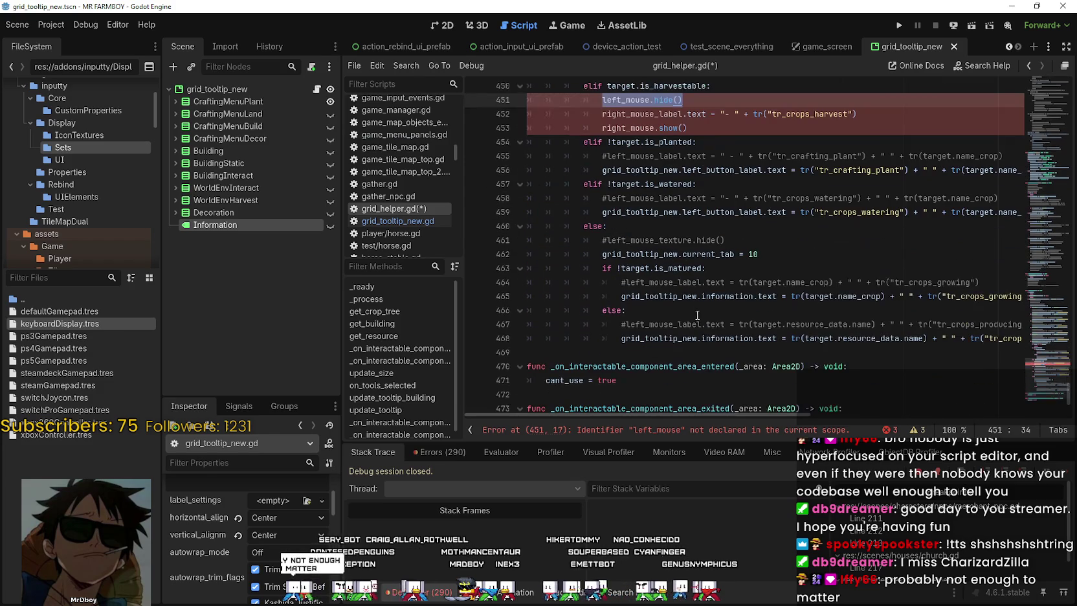
scroll(712, 322, "up", 4)
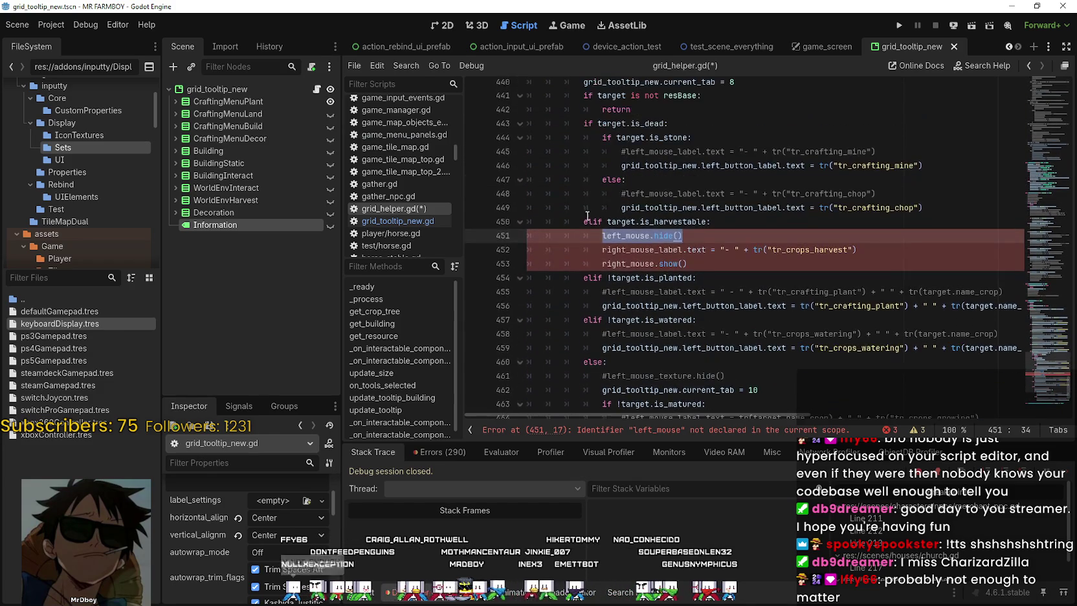
scroll(614, 326, "down", 2)
left_click_drag(602, 349, 843, 343)
scroll(586, 234, "up", 4)
left_click(603, 199)
scroll(675, 300, "down", 4)
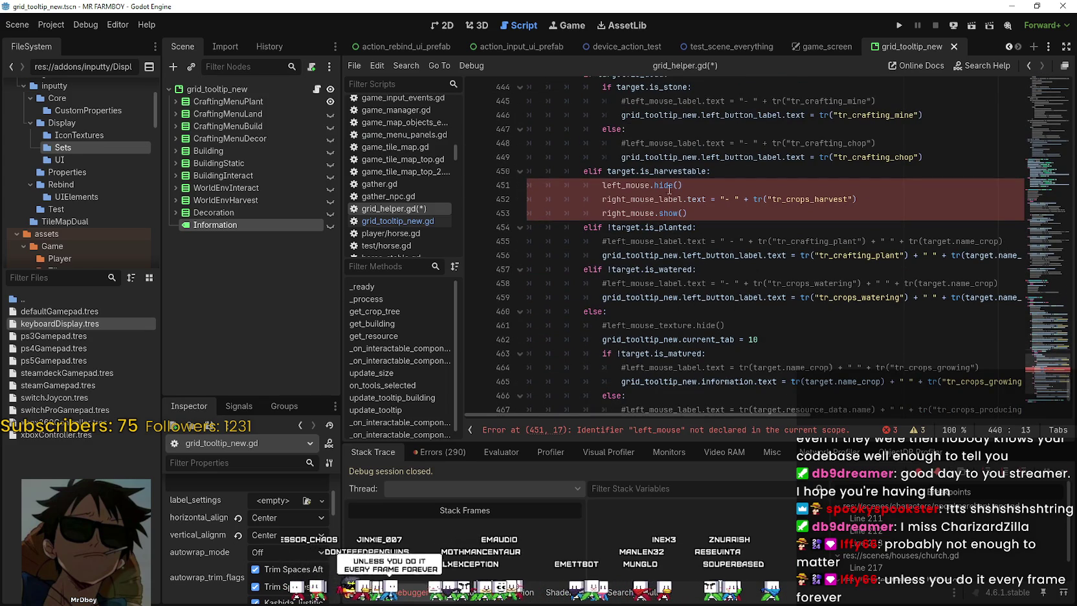
left_click(690, 213)
scroll(604, 214, "up", 15)
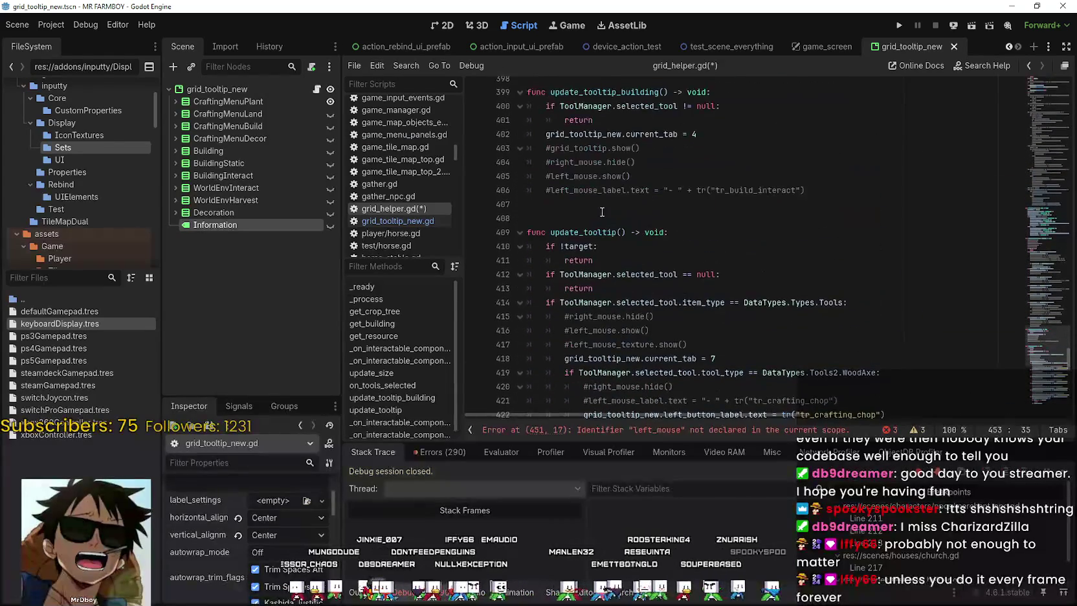
Comment out lines 451–453 under the harvestable branch with Ctrl+K and add an empty line
left_click_drag(549, 233, 627, 229)
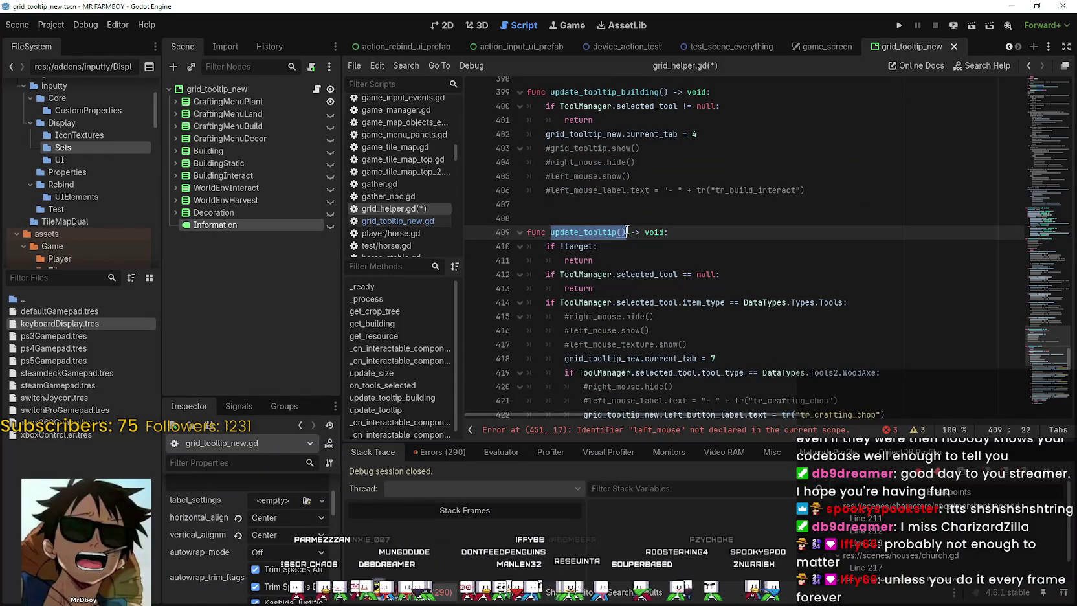
scroll(610, 241, "down", 14)
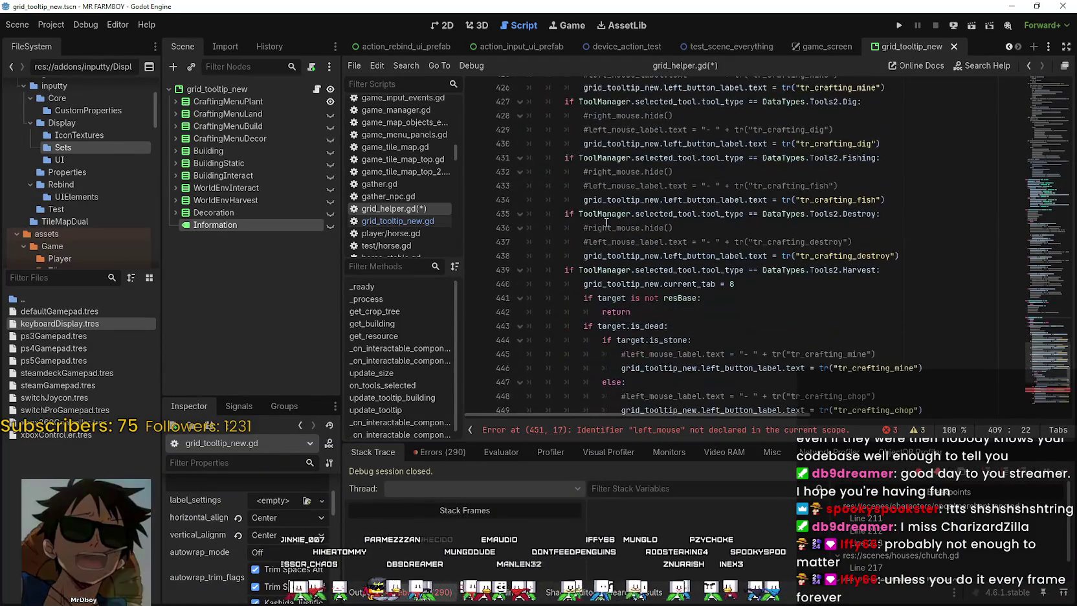
left_click(719, 219)
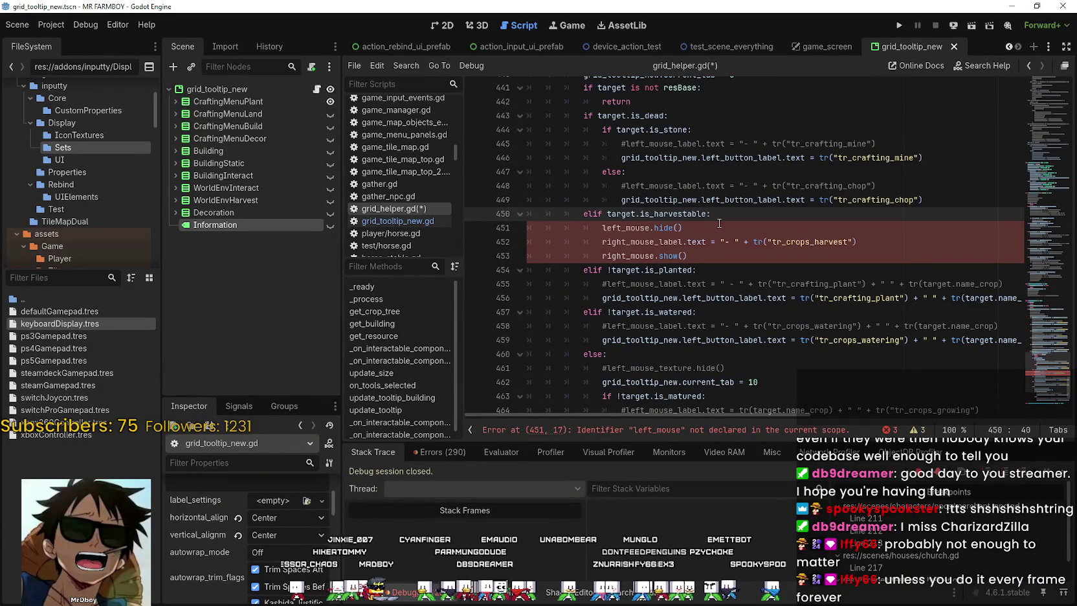
scroll(712, 220, "down", 2)
left_click_drag(722, 170, 607, 142)
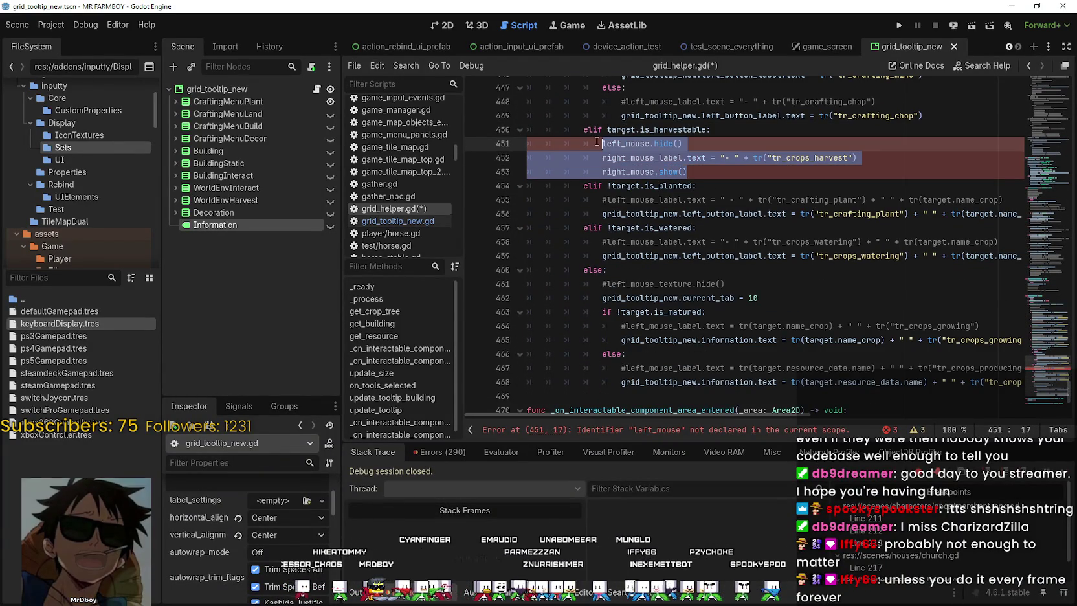
mouse_move(780, 176)
left_mouse_down()
mouse_move(518, 159)
mouse_move(508, 145)
left_mouse_up()
key("ctrl+k")
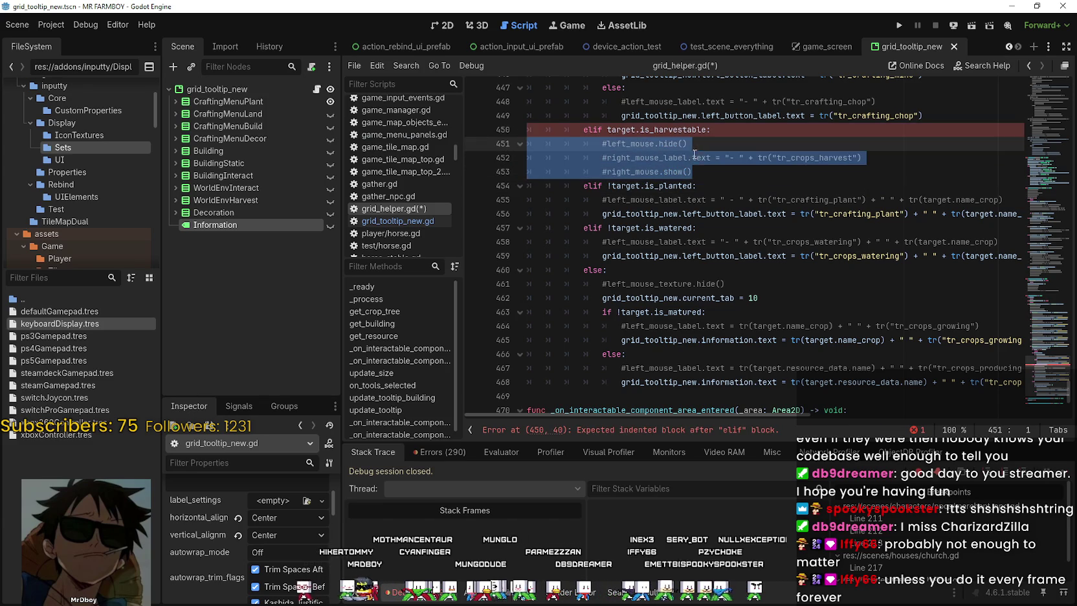
left_click(773, 174)
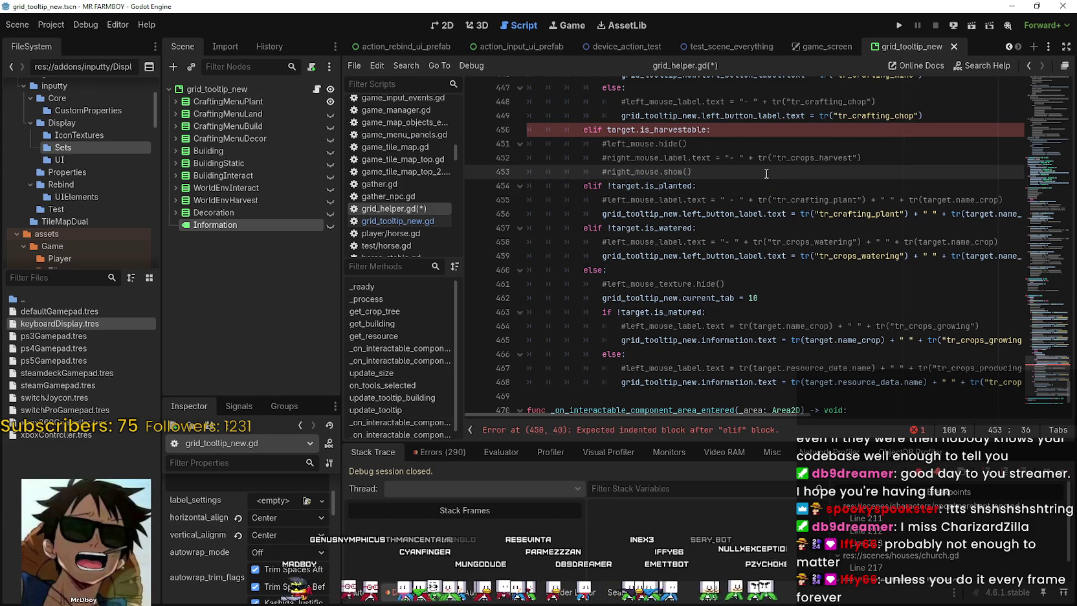
key("Return")
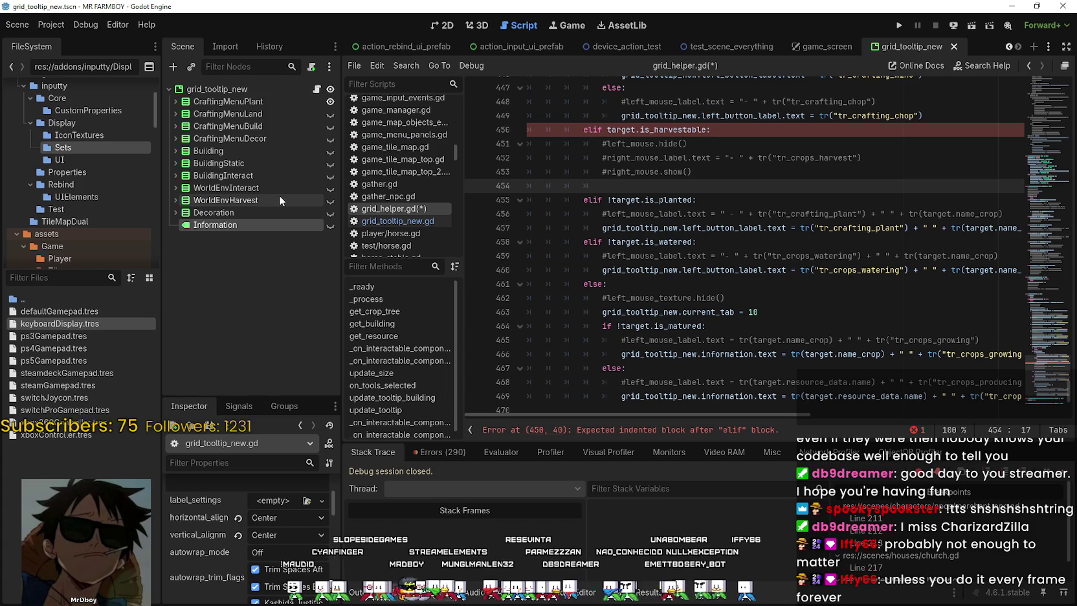
Expand WorldEnvHarvest and open the grid_tooltip_new root node's script
double_click(639, 267)
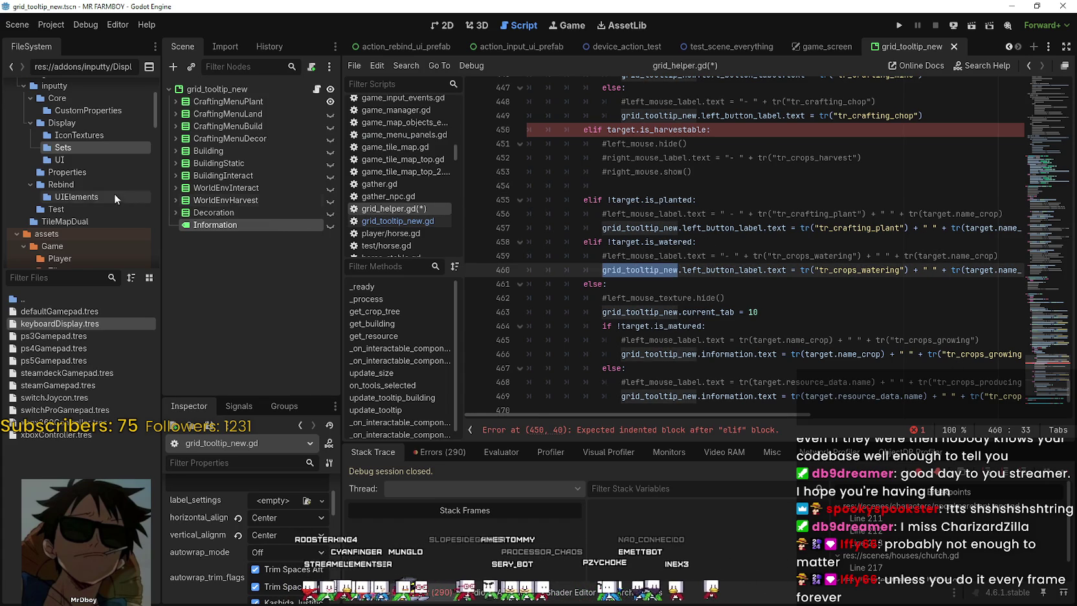
left_click(175, 200)
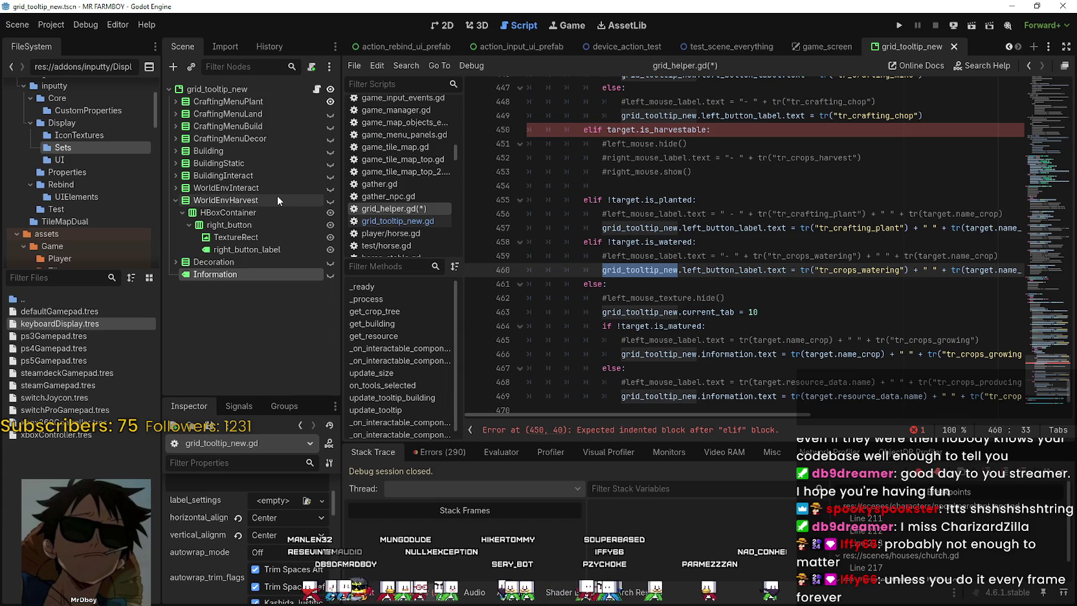
left_click(317, 91)
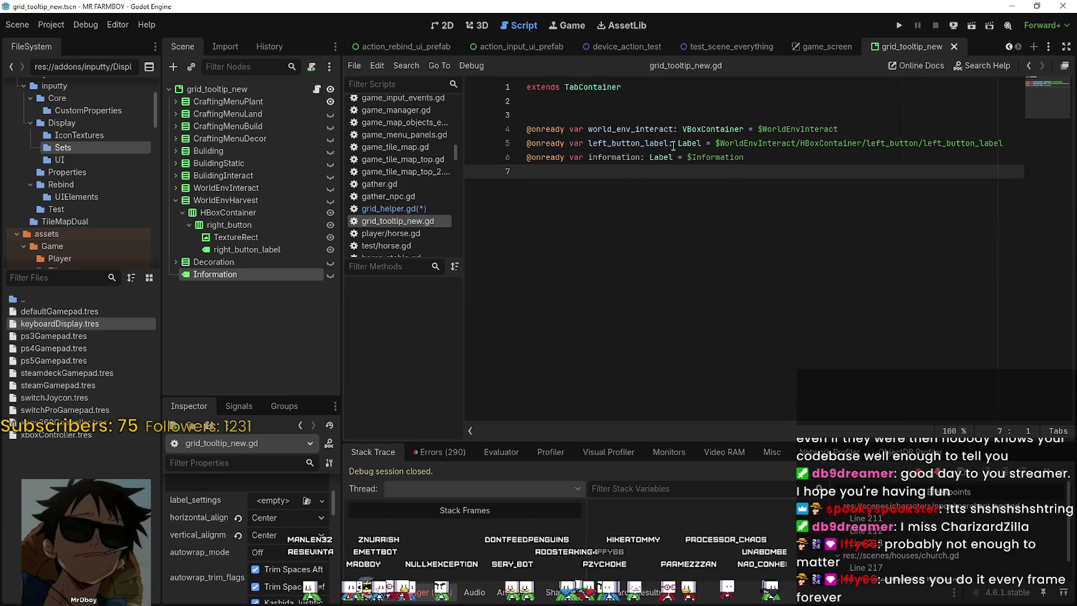
Add an onready harvest_right_button_label for WorldEnvHarvest's right_button_label and save
mouse_move(246, 250)
left_mouse_down()
mouse_move(604, 166)
mouse_move(704, 223)
mouse_move(641, 171)
left_mouse_up()
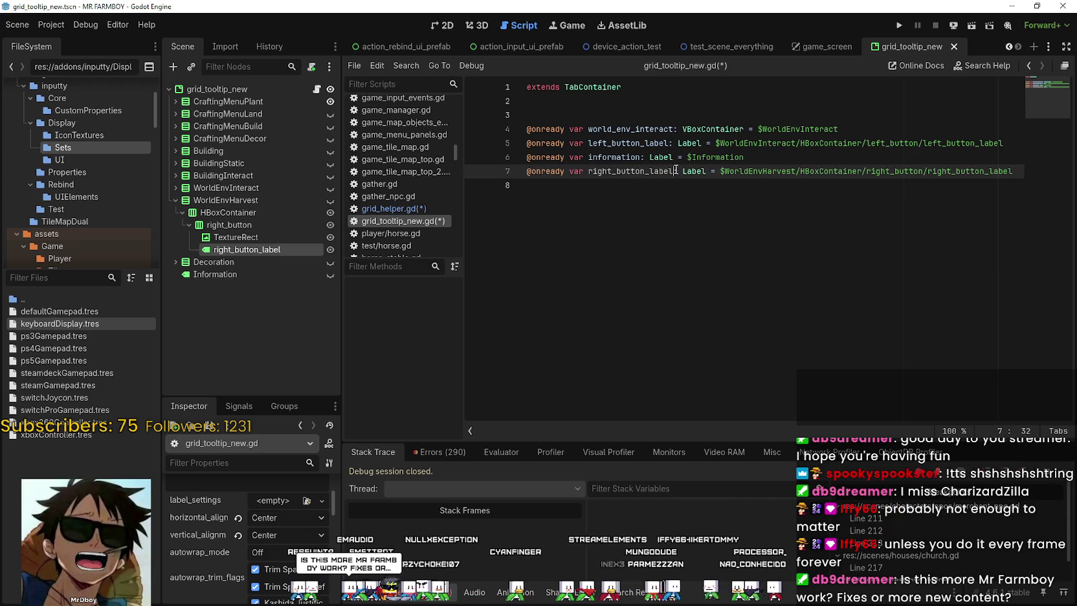
left_click(620, 171)
key("ctrl+Left")
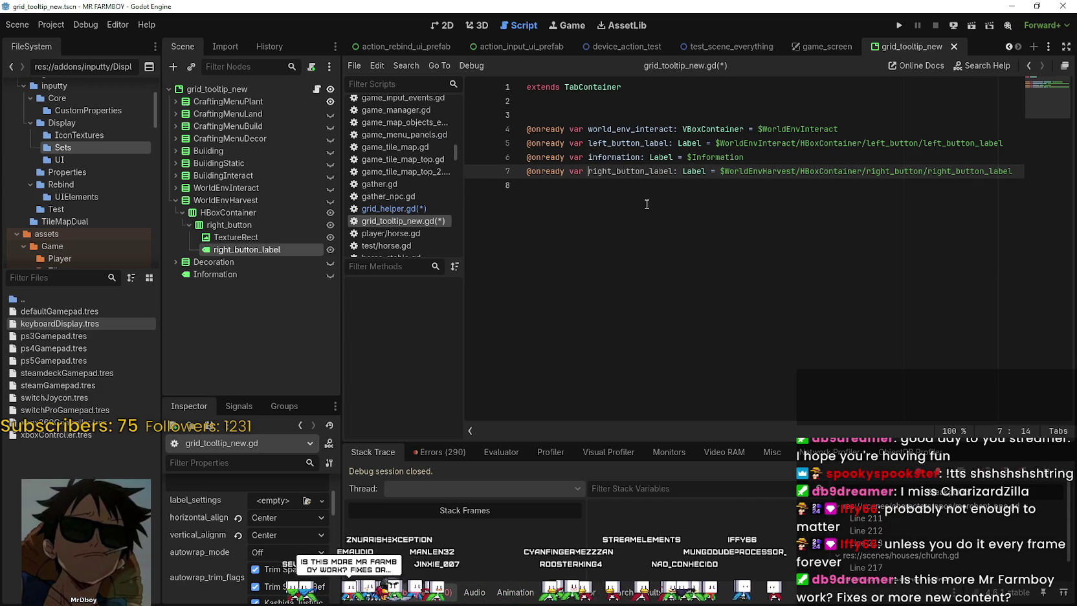
type("harvest_")
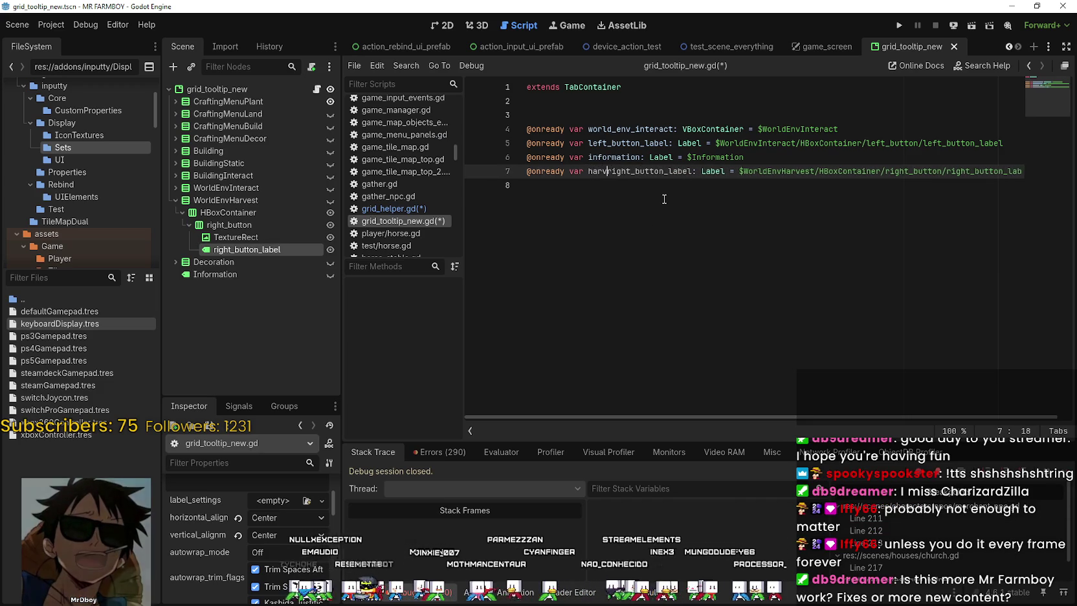
double_click(666, 171)
key("ctrl+c")
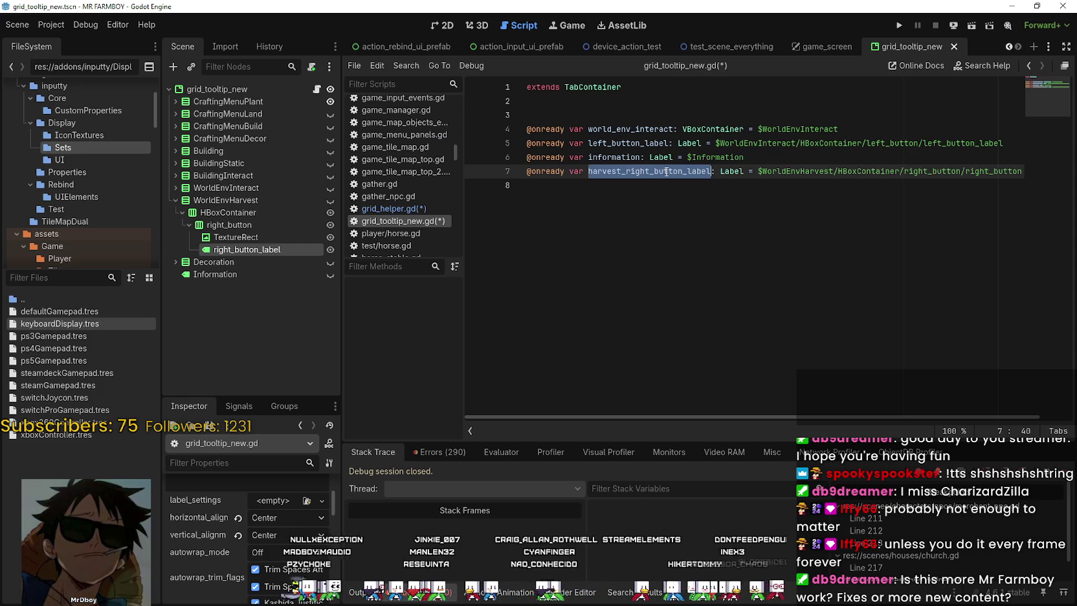
scroll(1035, 401, "right", 2)
scroll(619, 373, "left", 2)
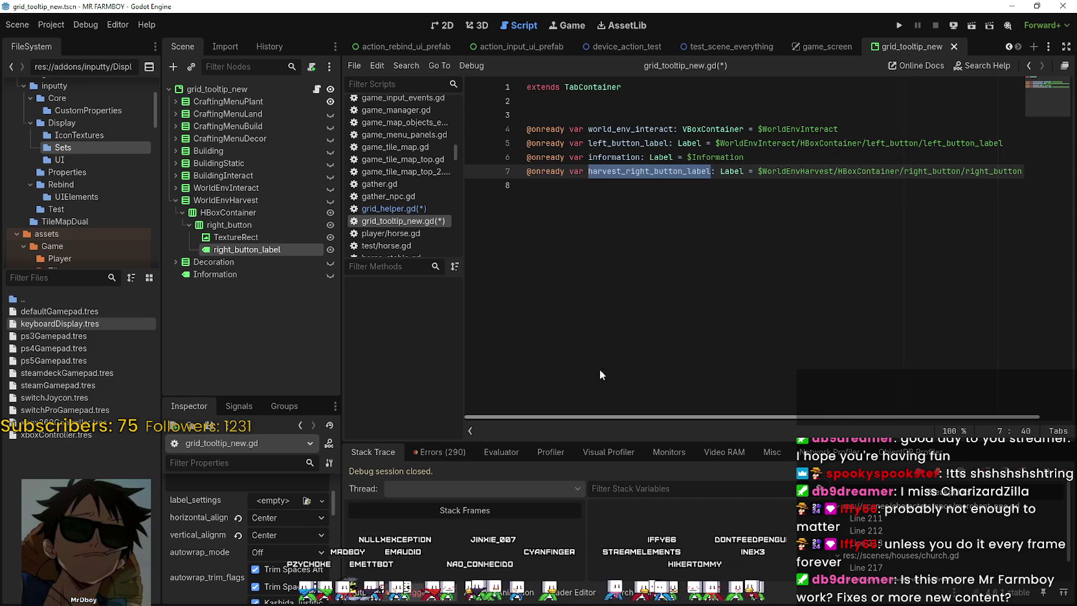
left_click(582, 202)
key("ctrl+s")
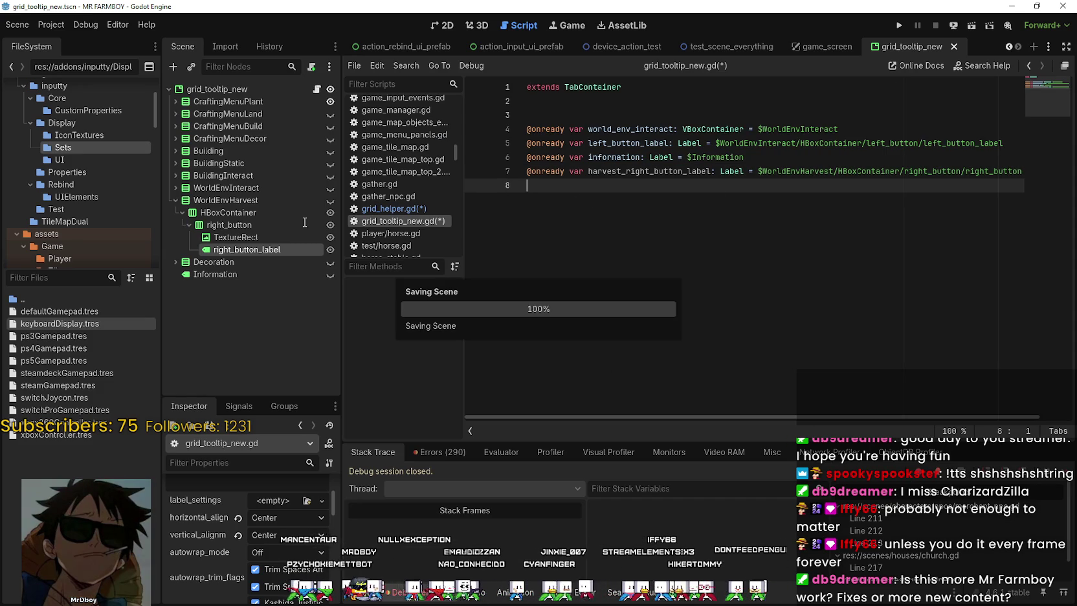
In grid_helper.gd, replace left_button_label with harvest_right_button_label on lines 457 and 460
left_click(416, 209)
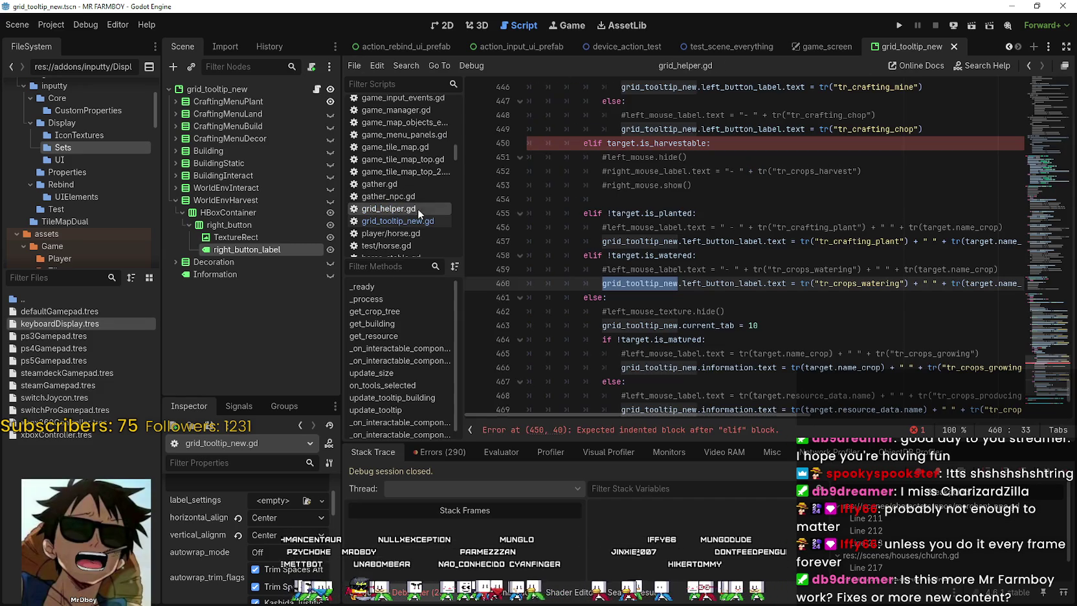
left_click(679, 198)
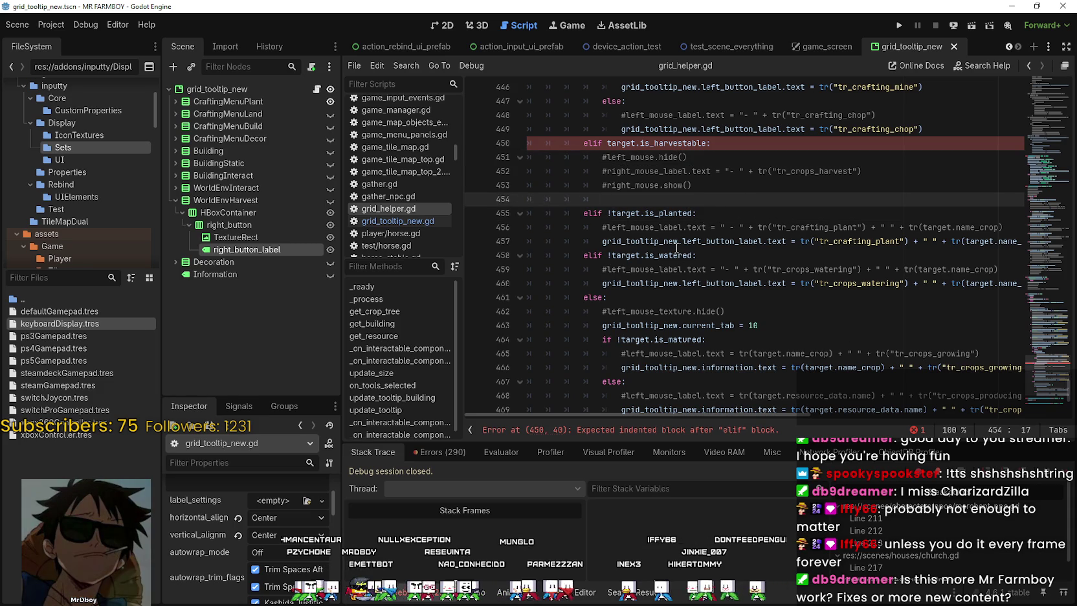
left_click(707, 186)
left_click(654, 241)
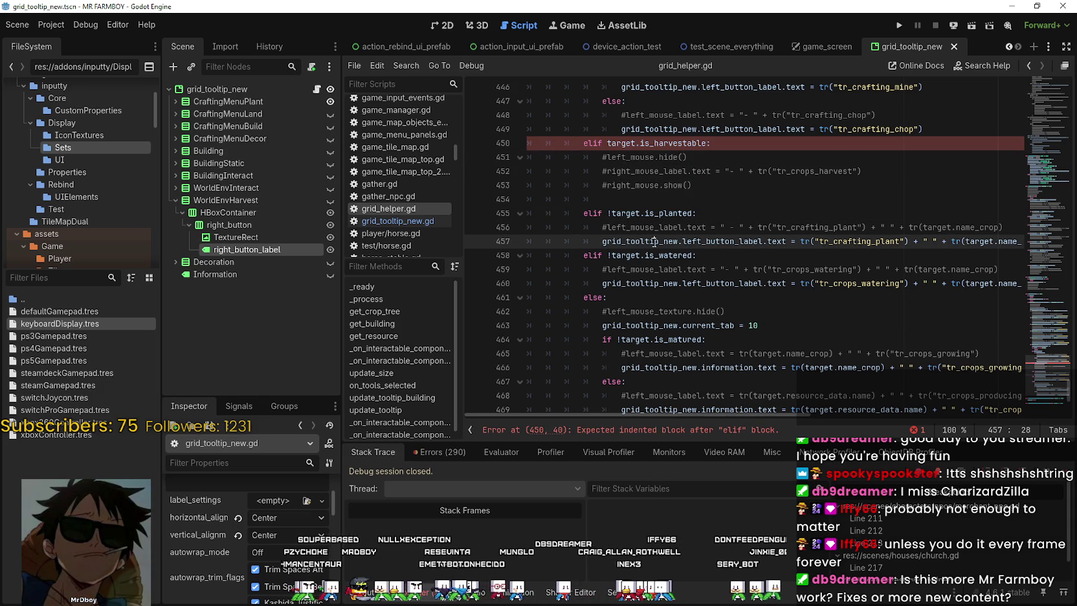
double_click(747, 240)
key("ctrl+v")
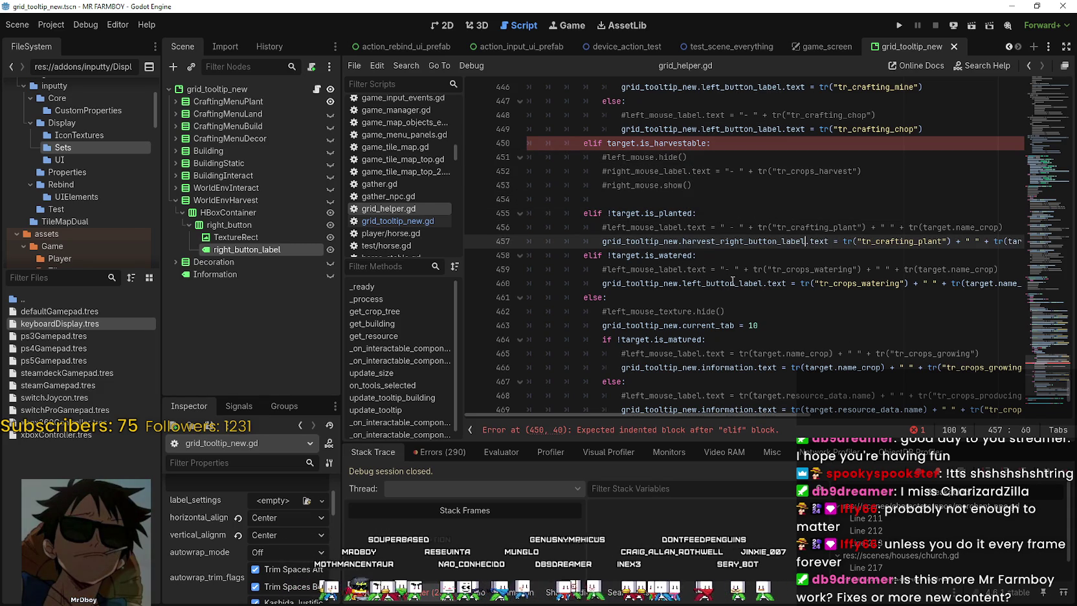
scroll(629, 136, "up", 4)
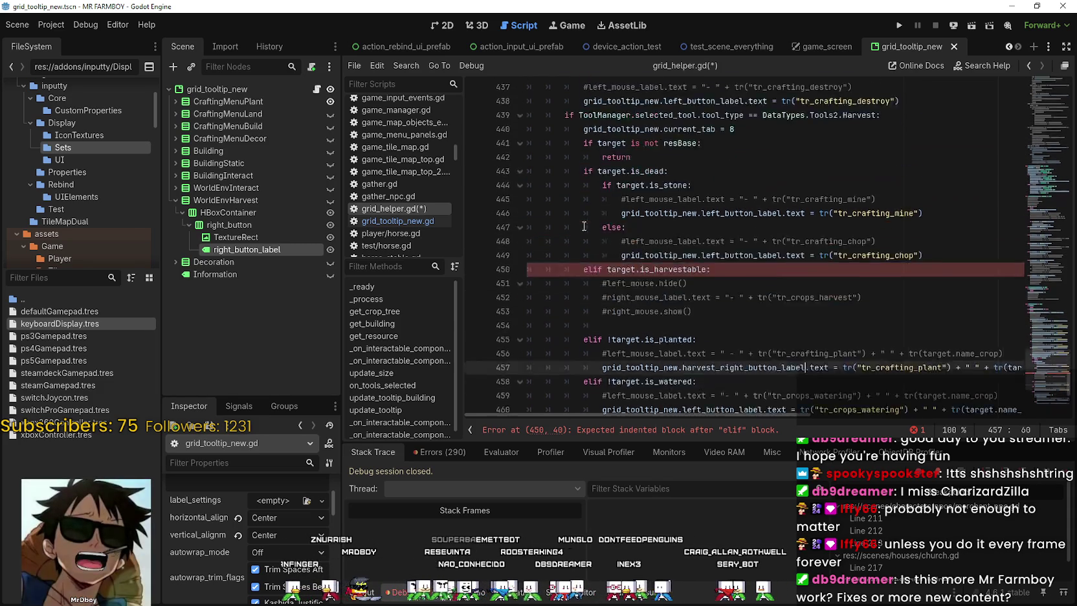
key("shift+Down")
key("shift+Down")
key("shift+Down")
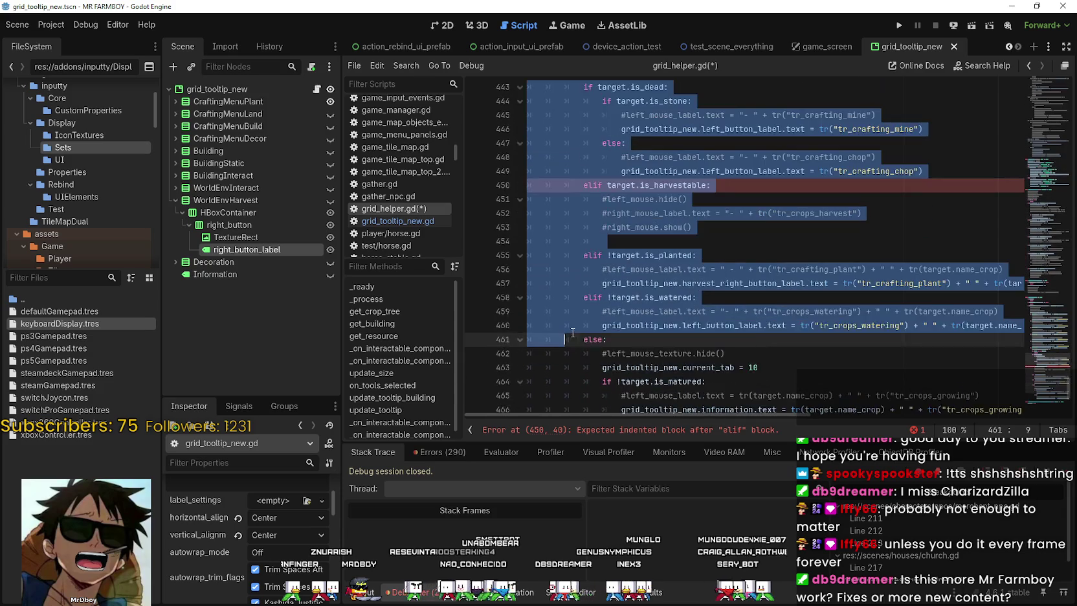
left_click(764, 238)
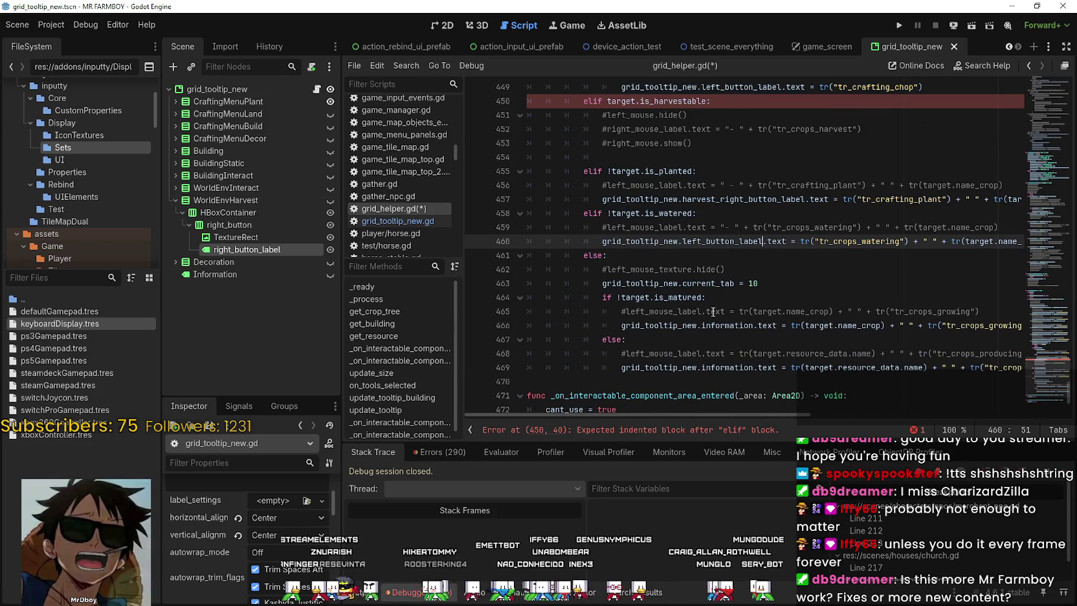
double_click(721, 241)
key("ctrl+v")
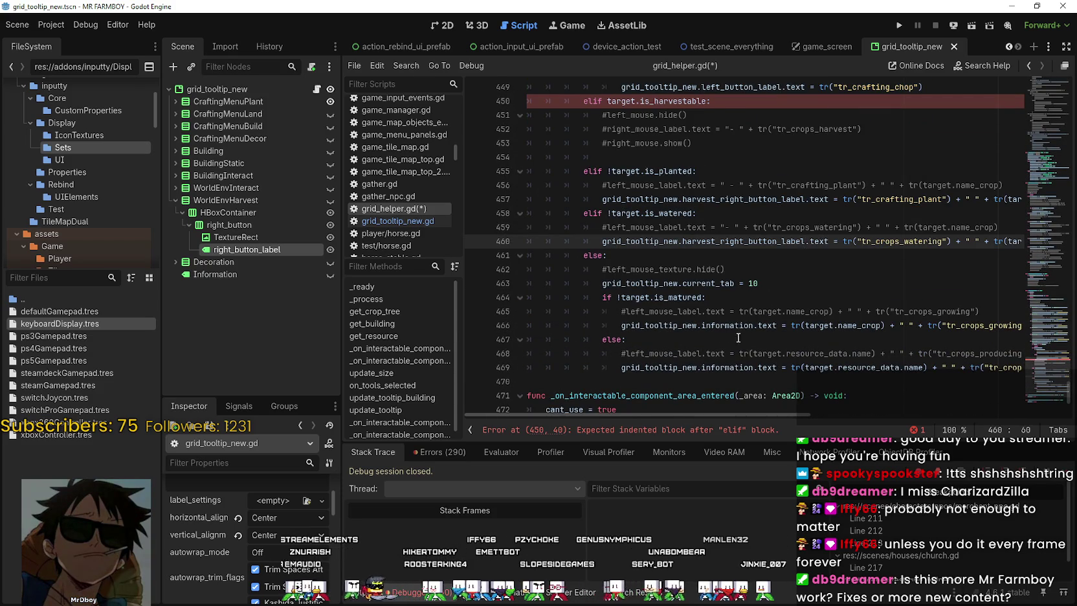
Duplicate the commented harvest label line below the show line and uncomment it
scroll(738, 338, "up", 2)
scroll(752, 302, "up", 4)
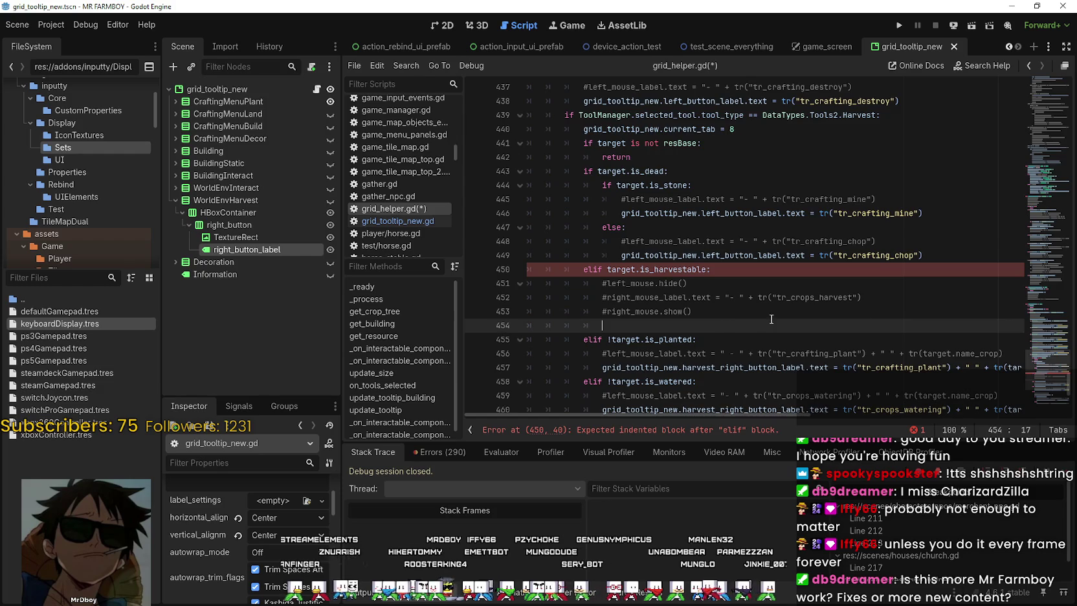
scroll(841, 272, "down", 4)
left_click(873, 242)
left_click_drag(884, 209, 606, 219)
key("ctrl+c")
left_click(665, 227)
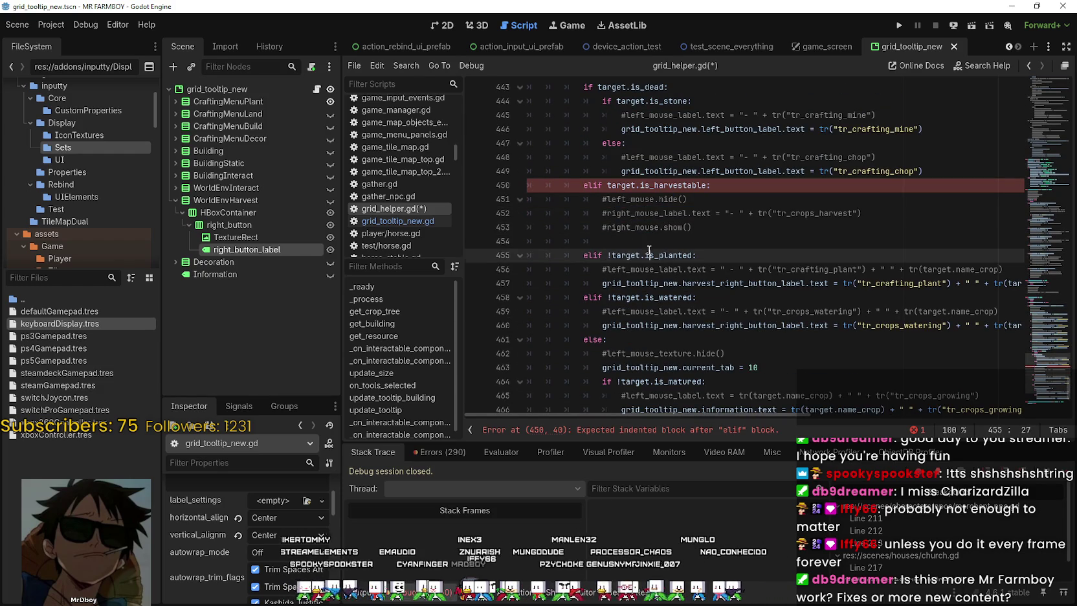
key("Return")
key("ctrl+v")
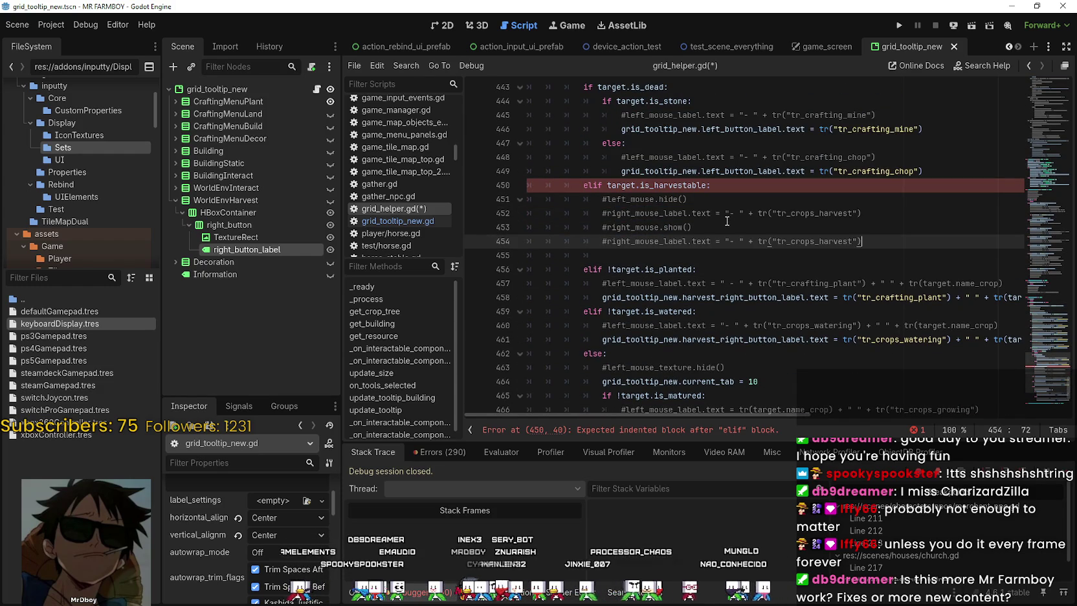
key("Delete")
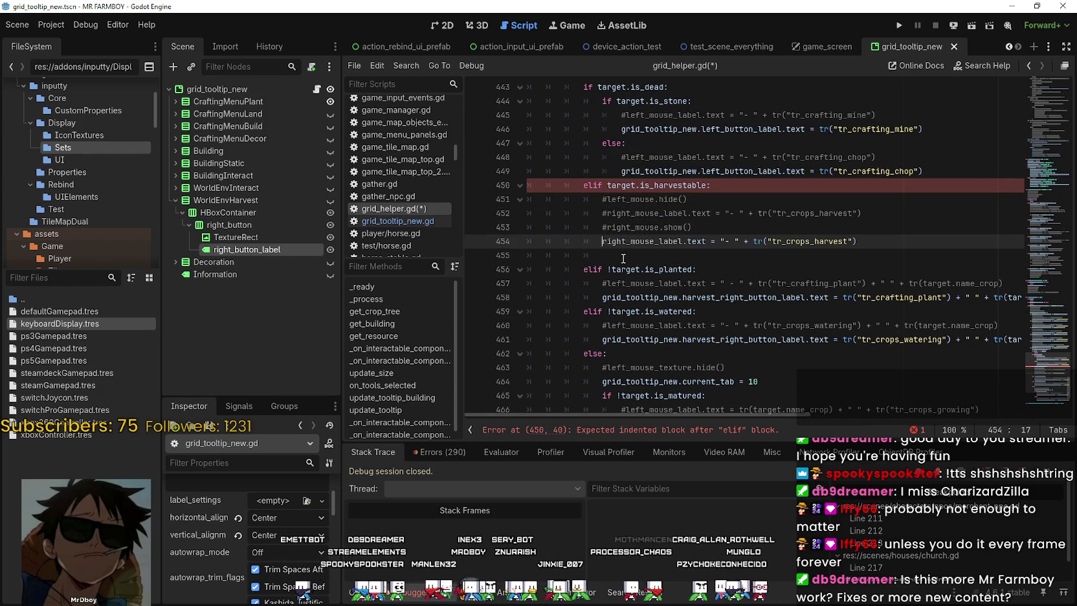
Point line 454 at grid_tooltip_new.harvest_right_button_label.text, drop the dash prefix, and save
double_click(628, 297)
left_click_drag(628, 297, 817, 297)
key("ctrl+c")
left_click_drag(701, 240, 602, 241)
key("ctrl+v")
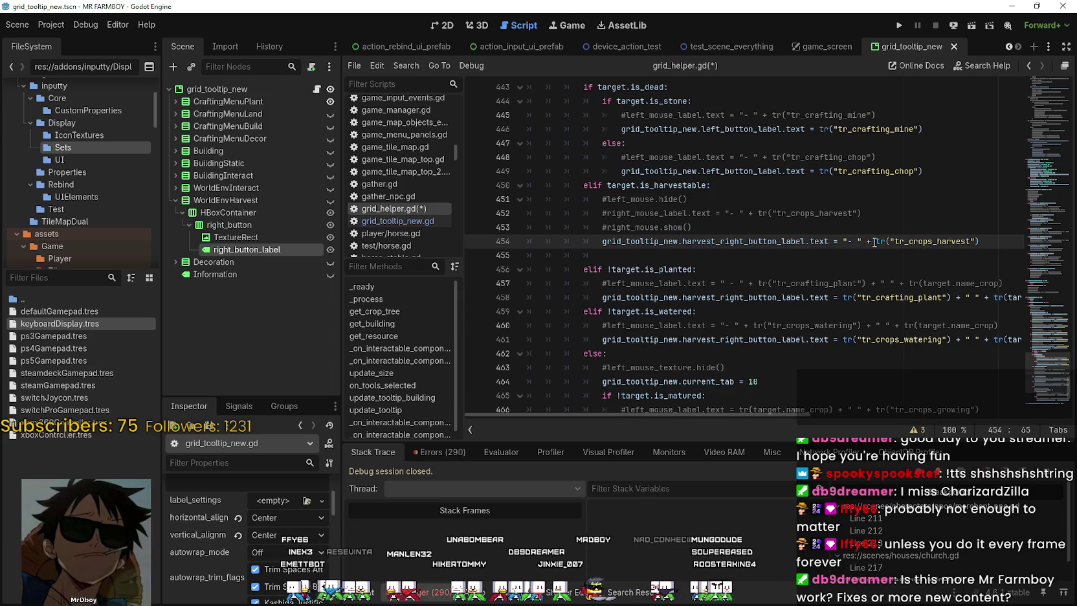
left_click_drag(876, 241, 843, 241)
key("BackSpace")
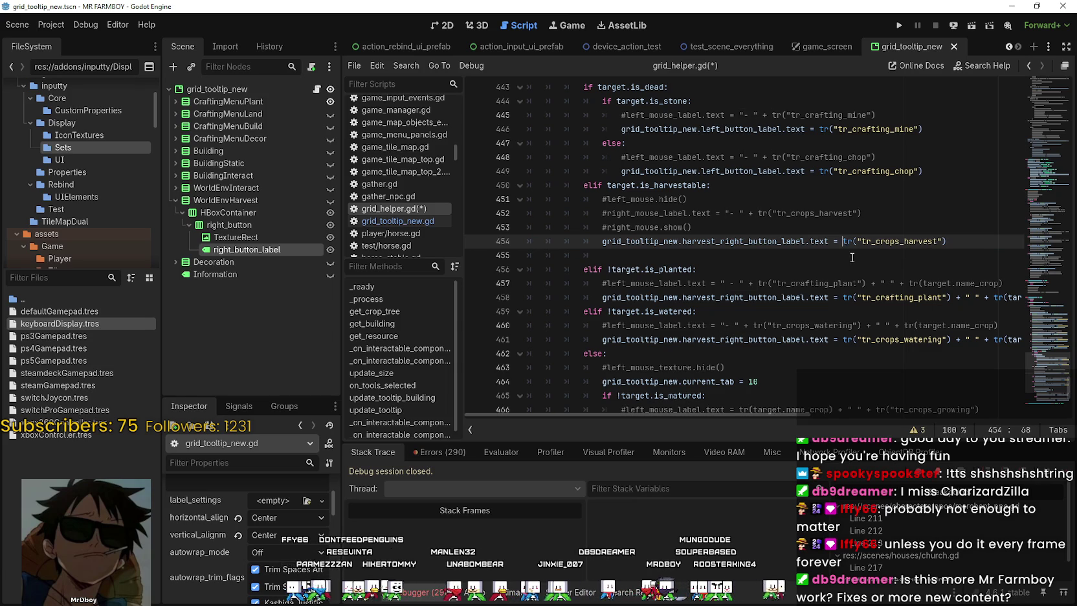
left_click(850, 260)
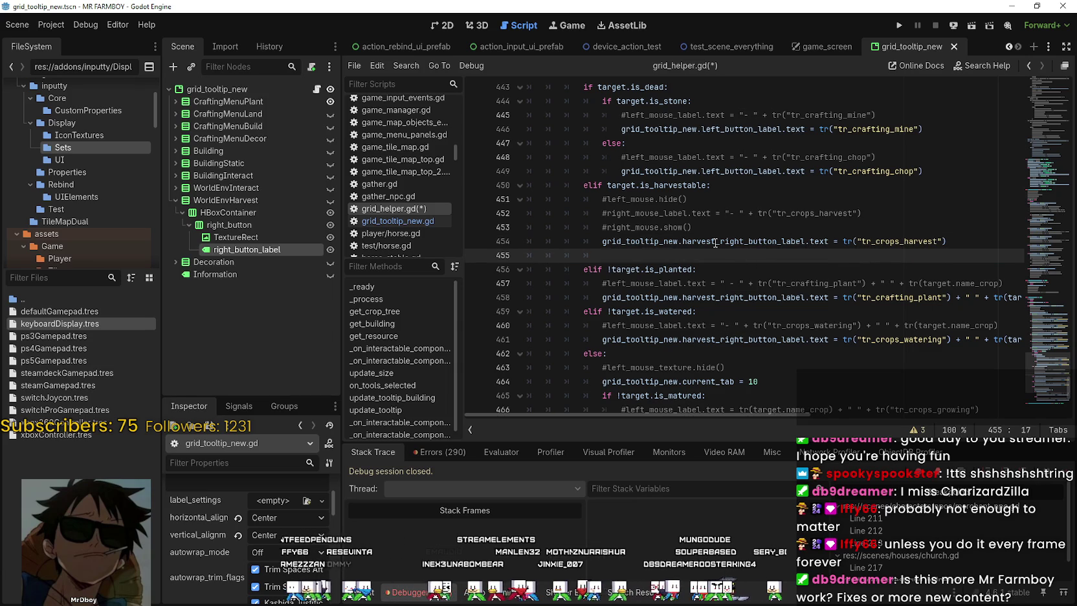
key("ctrl+s")
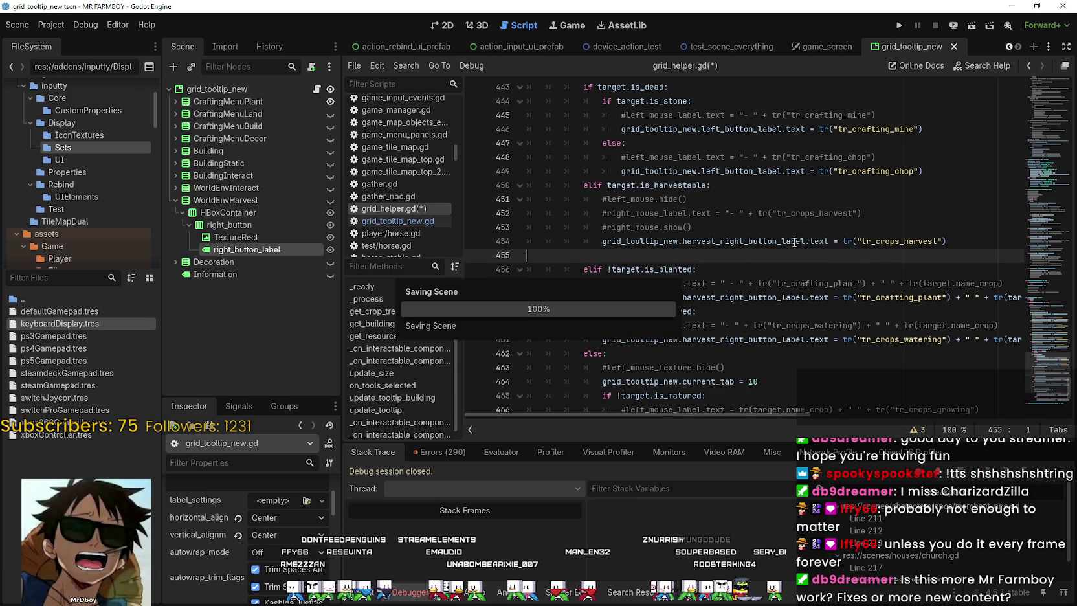
scroll(787, 277, "down", 3)
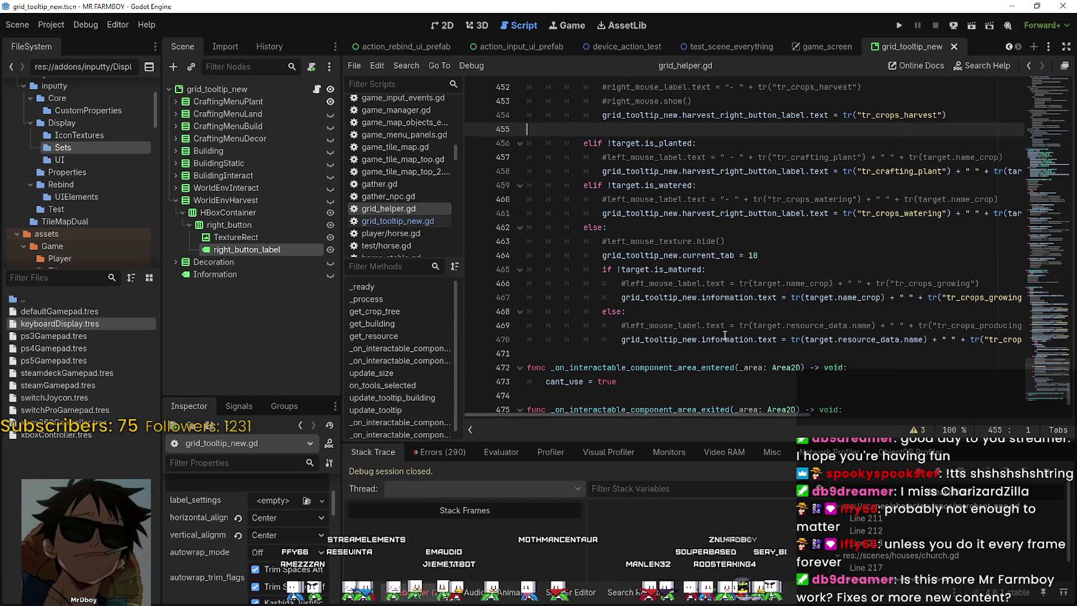
left_click(694, 338)
scroll(752, 322, "up", 7)
left_click(704, 244)
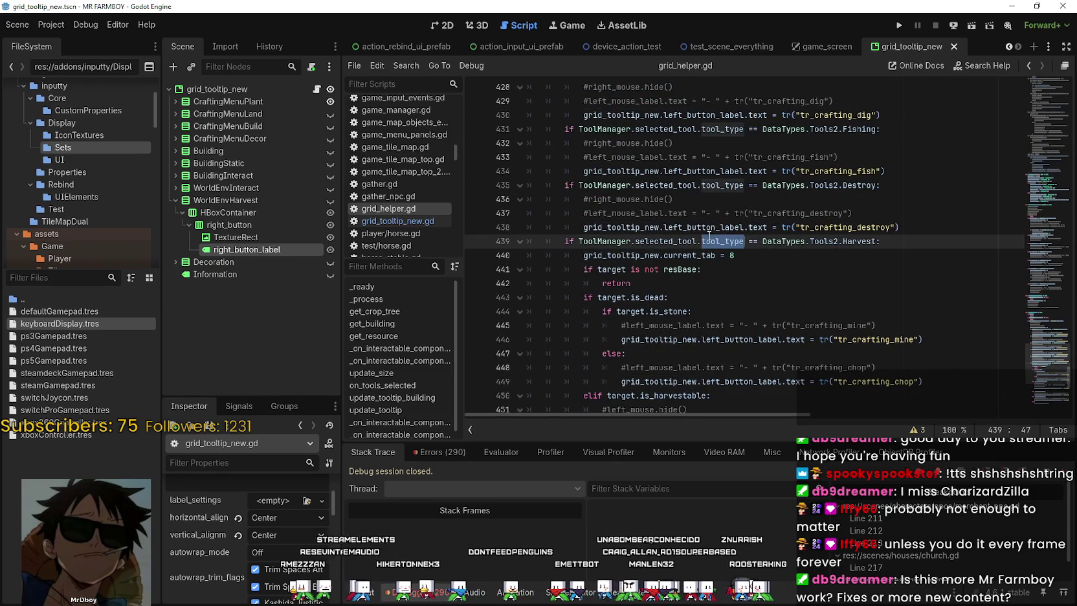
left_click(710, 228)
scroll(711, 263, "up", 6)
left_click_drag(710, 213, 727, 313)
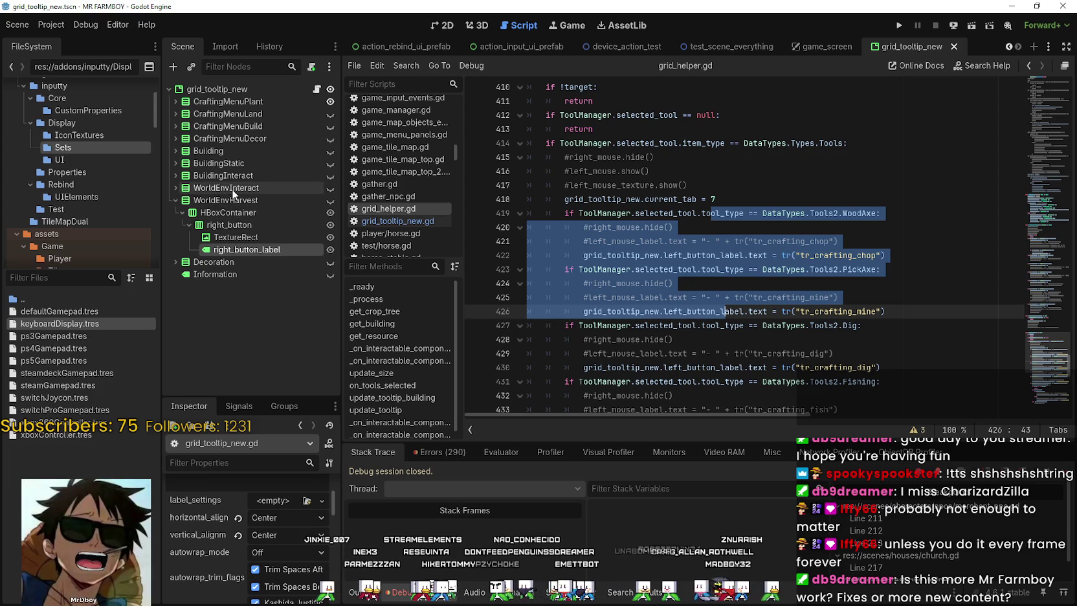
key("Up")
key("Up")
key("Up")
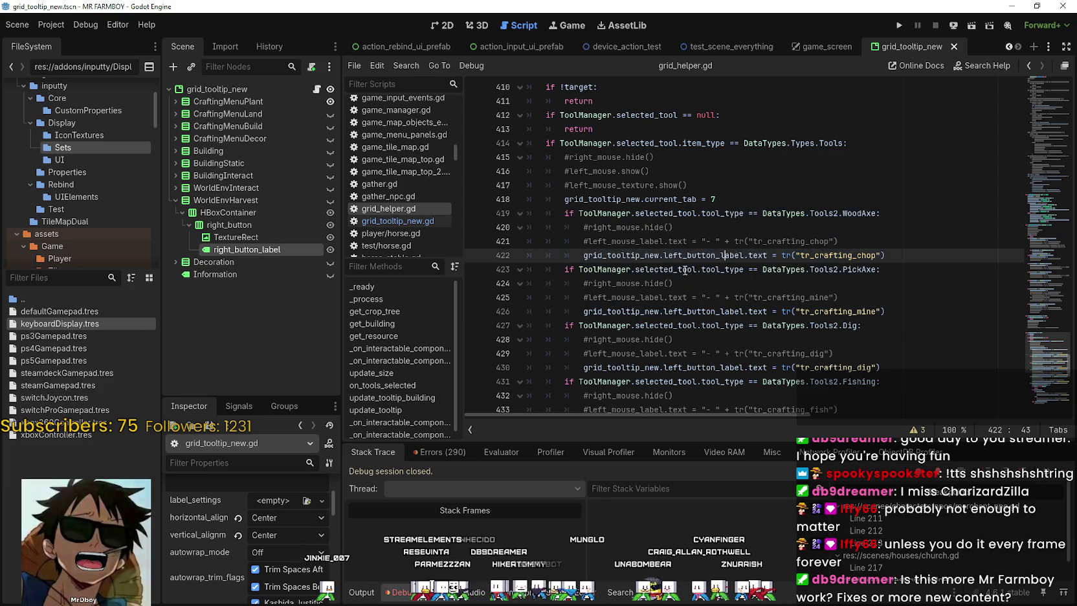
double_click(708, 255)
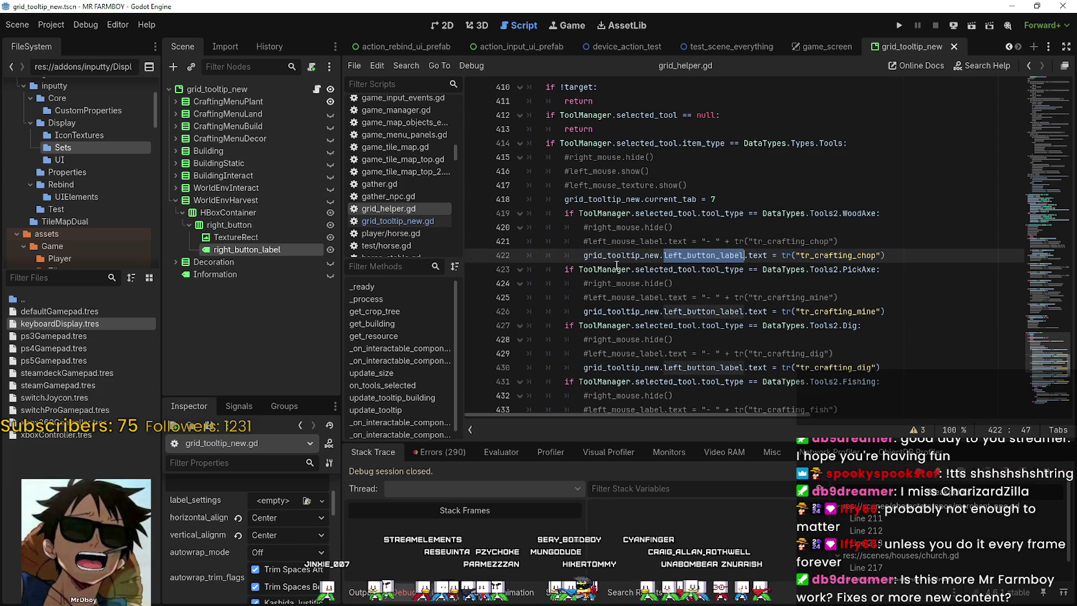
left_click(317, 89)
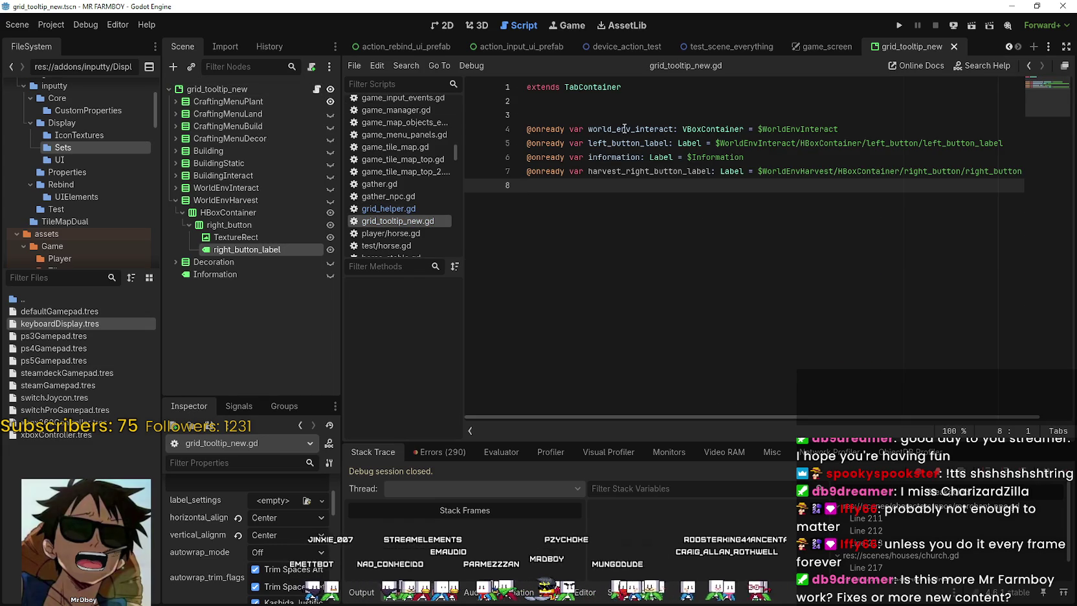
Rename left_button_label on line 5 to world_env_left_button_label, save, and return to grid_helper.gd
left_click_drag(976, 144, 1037, 140)
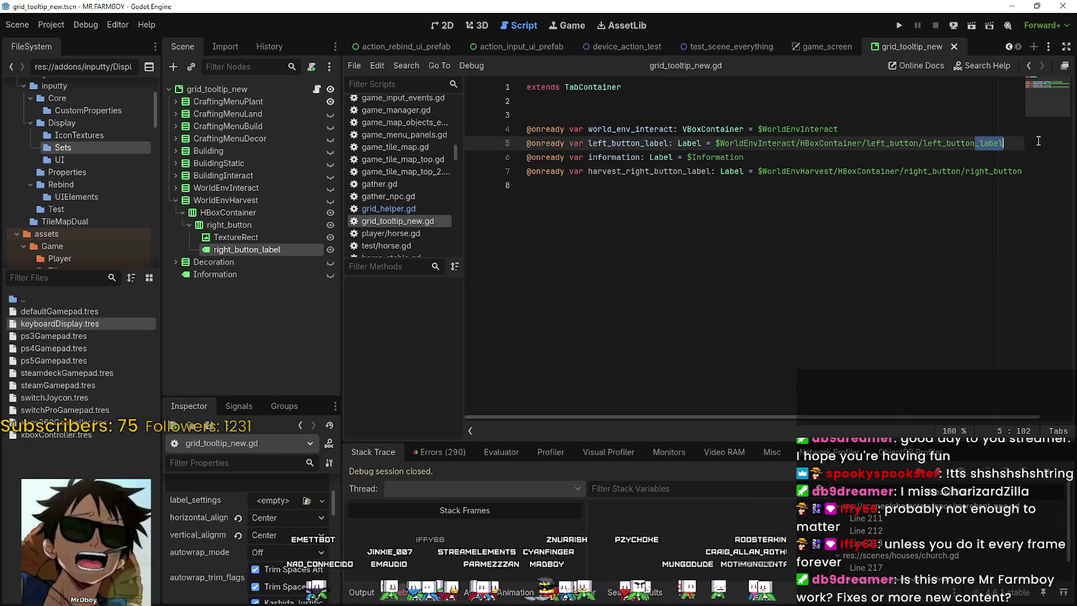
left_click(843, 143)
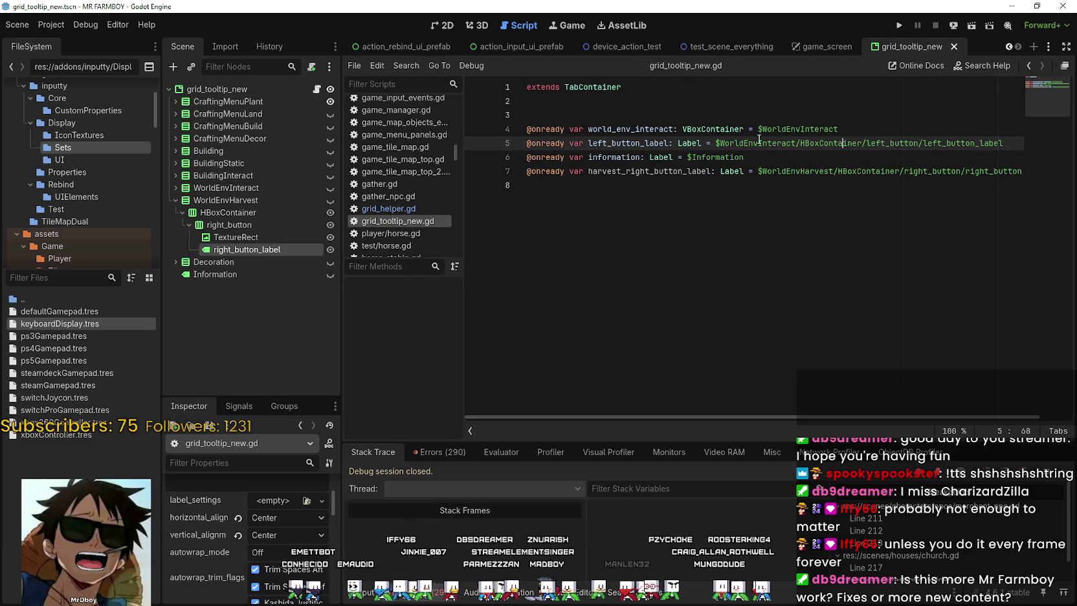
left_click(586, 143)
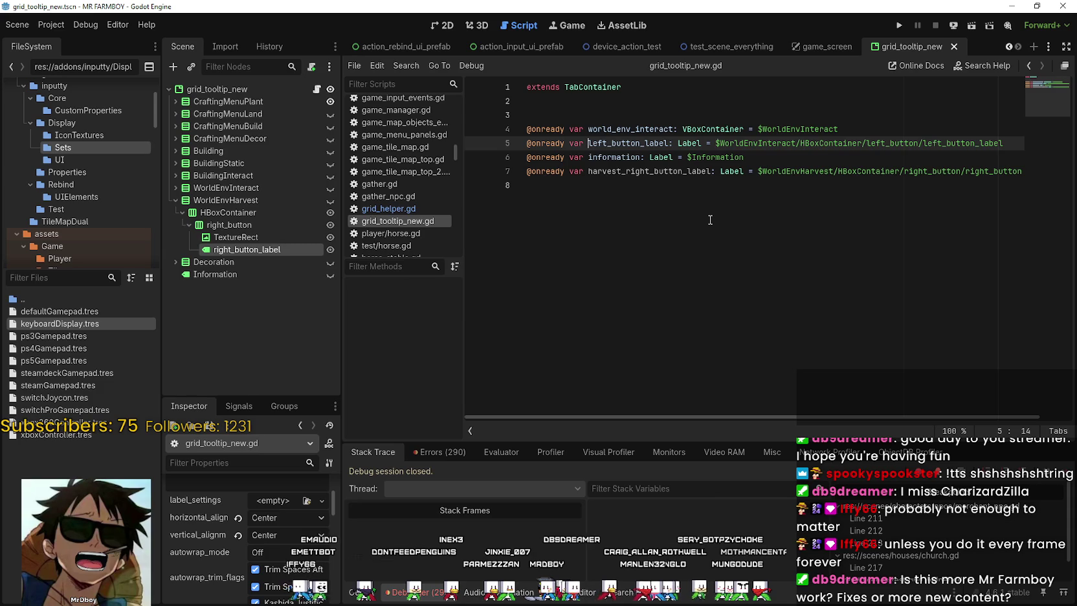
type("world_")
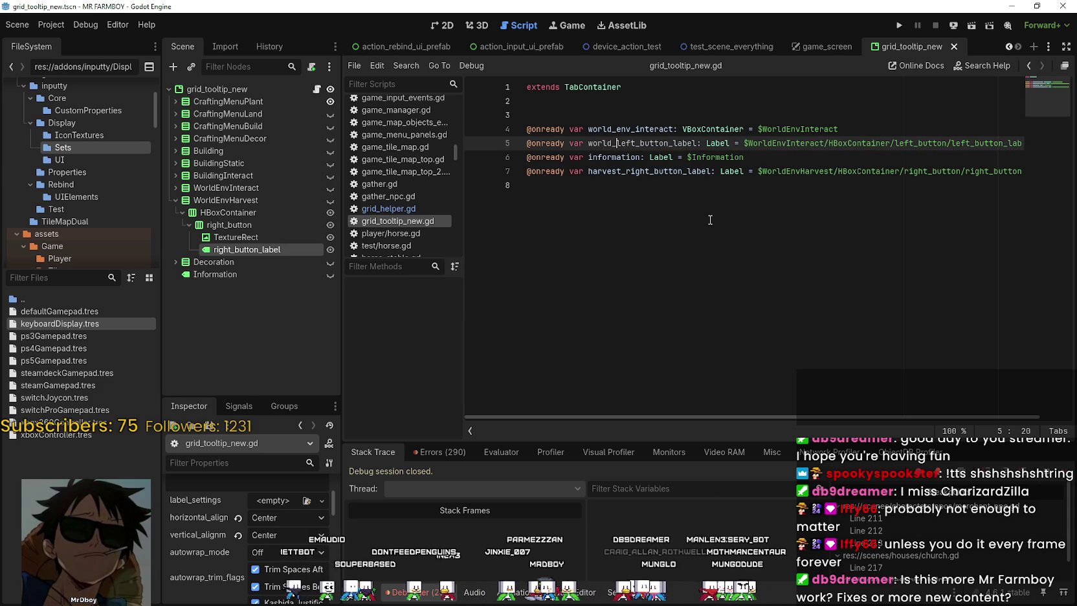
type("env_")
double_click(686, 143)
key("ctrl+c")
left_click(712, 200)
key("ctrl+s")
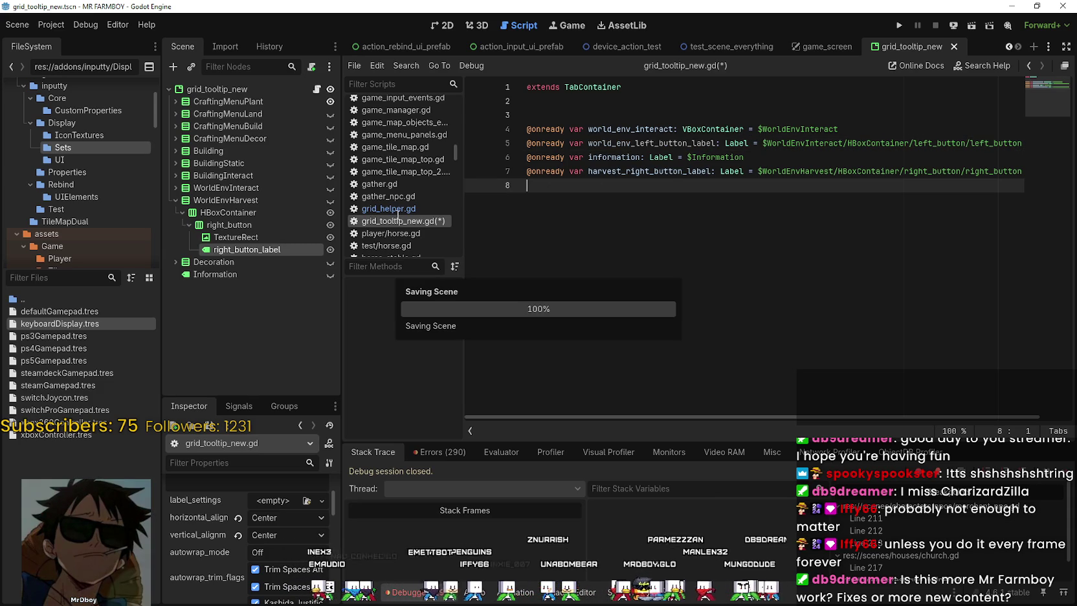
left_click(397, 210)
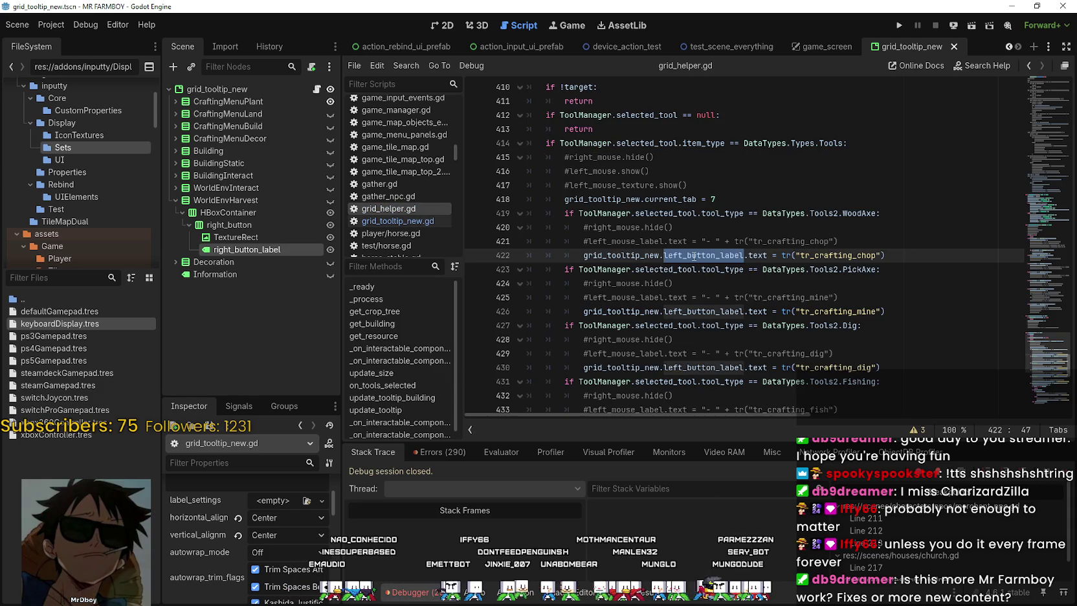
Rename left_button_label to world_env_left_button_label on lines 422, 430 and 438
key("ctrl+f")
scroll(699, 253, "up", 5)
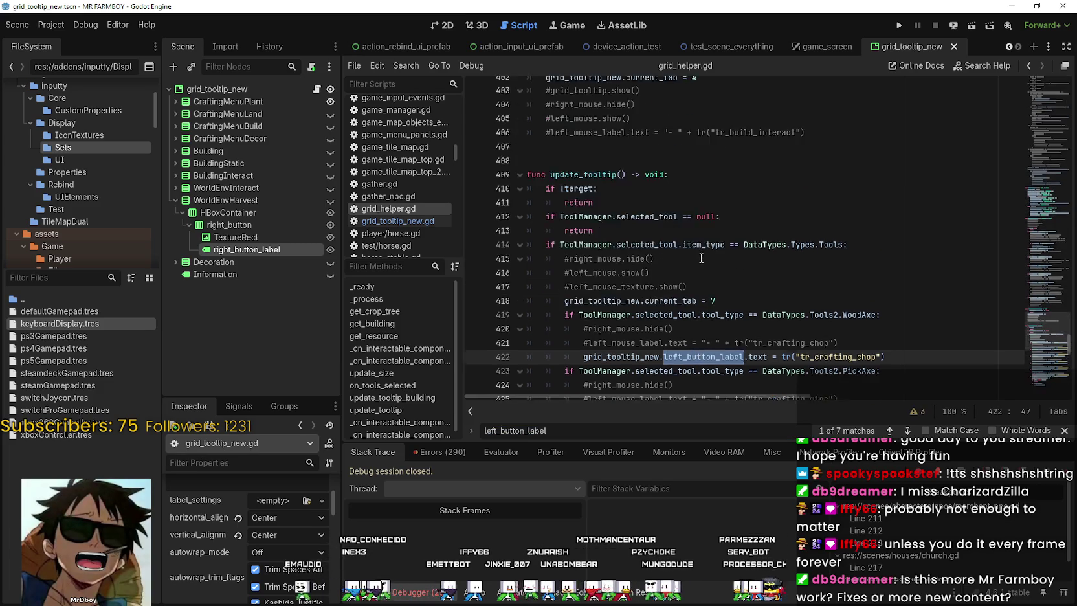
scroll(701, 253, "down", 7)
key("ctrl+v")
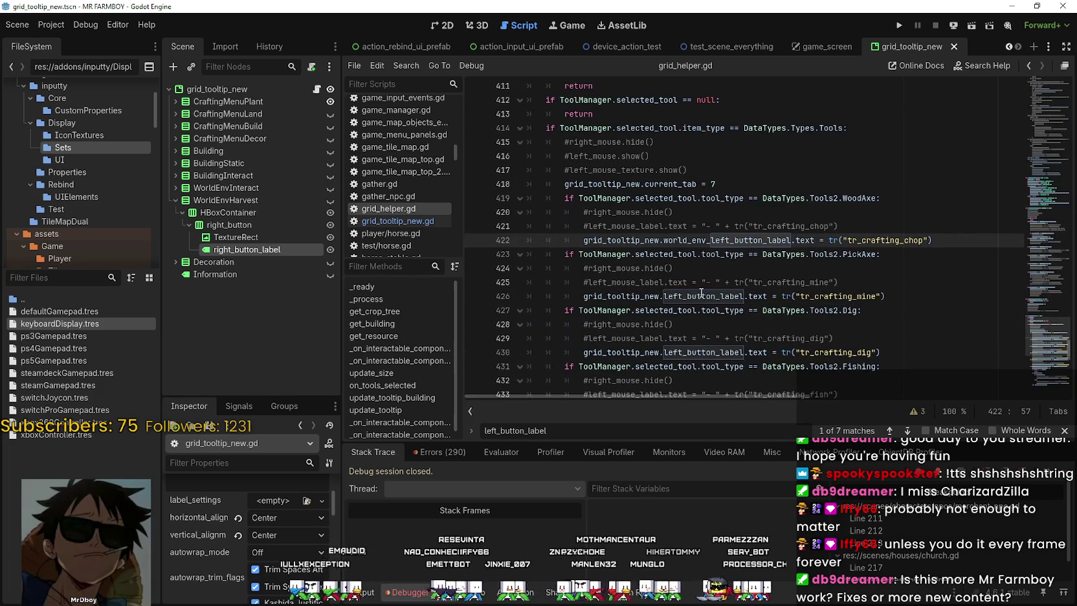
left_click(702, 294)
scroll(703, 259, "down", 4)
left_click(707, 184)
double_click(707, 184)
key("ctrl+v")
key("F3")
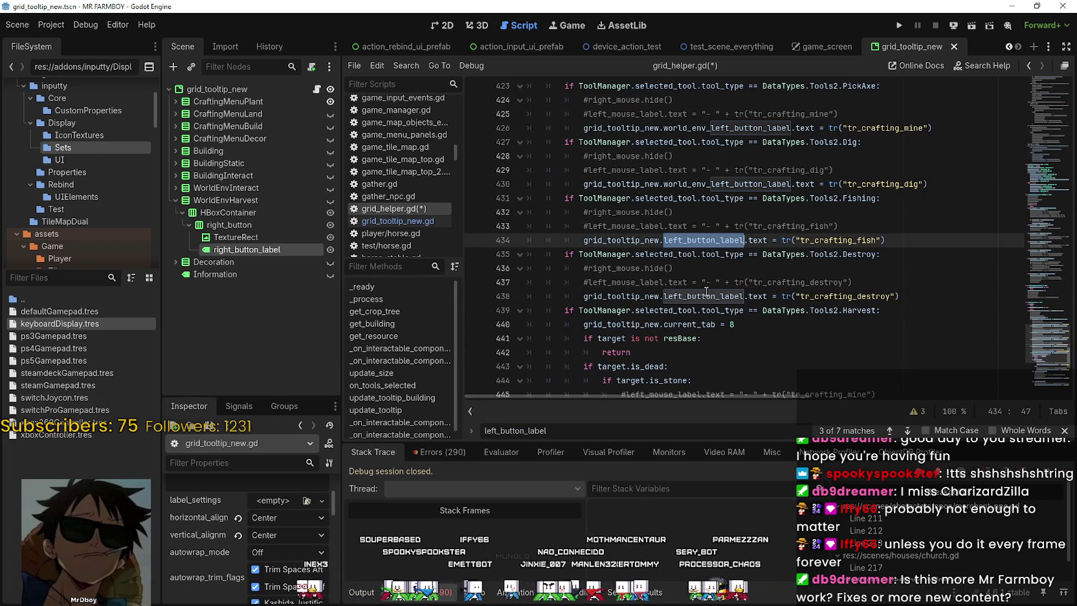
double_click(706, 295)
key("ctrl+v")
Apply the same world_env_left_button_label rename on lines 446 and 449
scroll(703, 282, "down", 5)
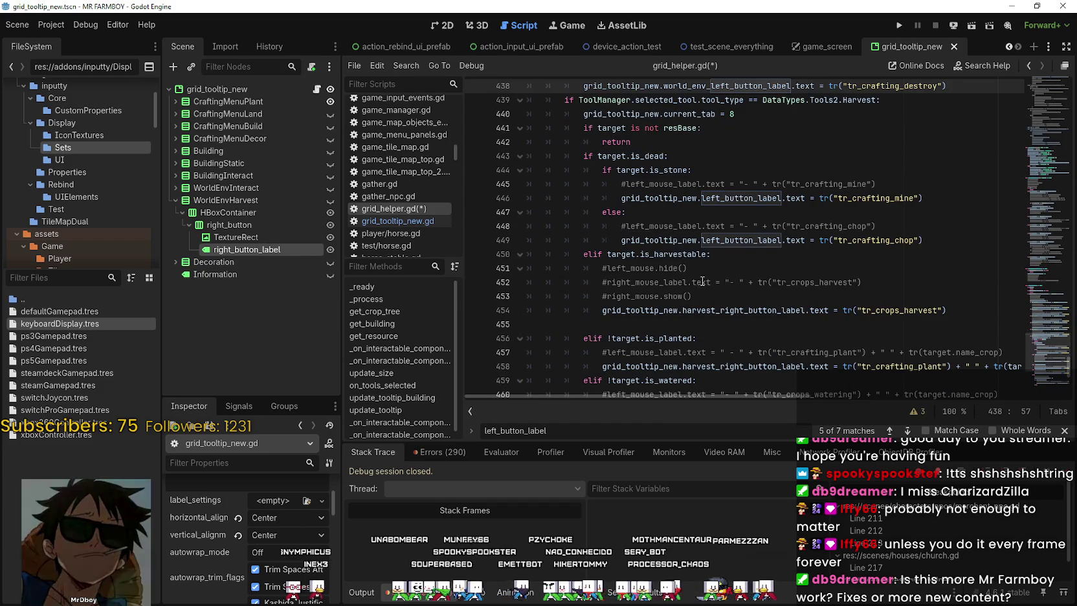
double_click(741, 200)
key("ctrl+v")
key("F3")
key("ctrl+v")
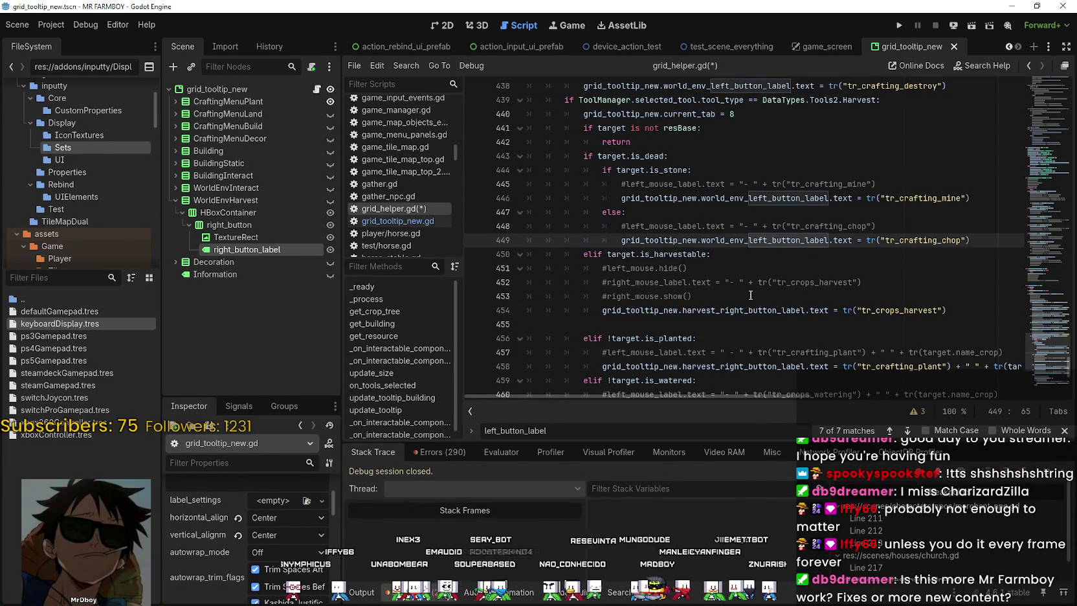
Move the harvestable branch (lines 450-454) up the script, then undo the line 449 edit
scroll(746, 190, "up", 3)
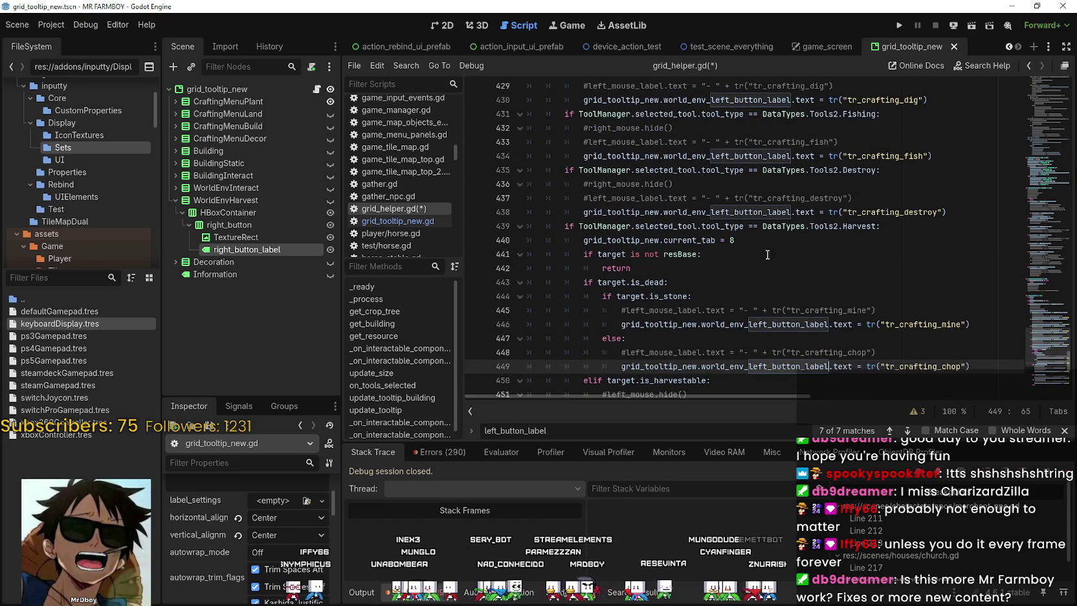
scroll(757, 240, "down", 7)
scroll(834, 340, "up", 5)
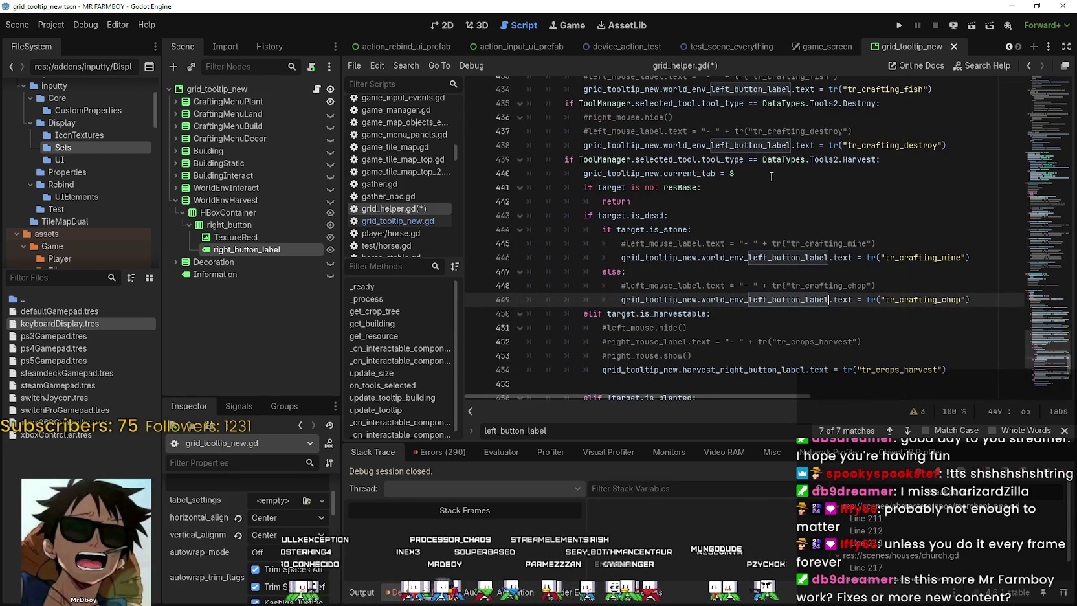
scroll(628, 243, "down", 1)
scroll(628, 243, "down", 5)
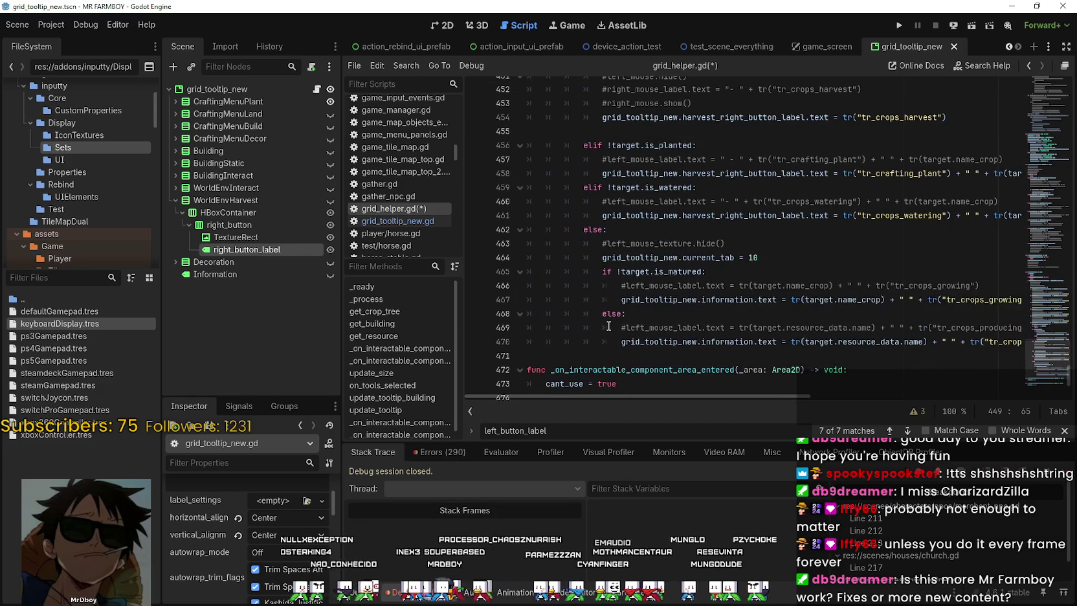
scroll(723, 314, "up", 6)
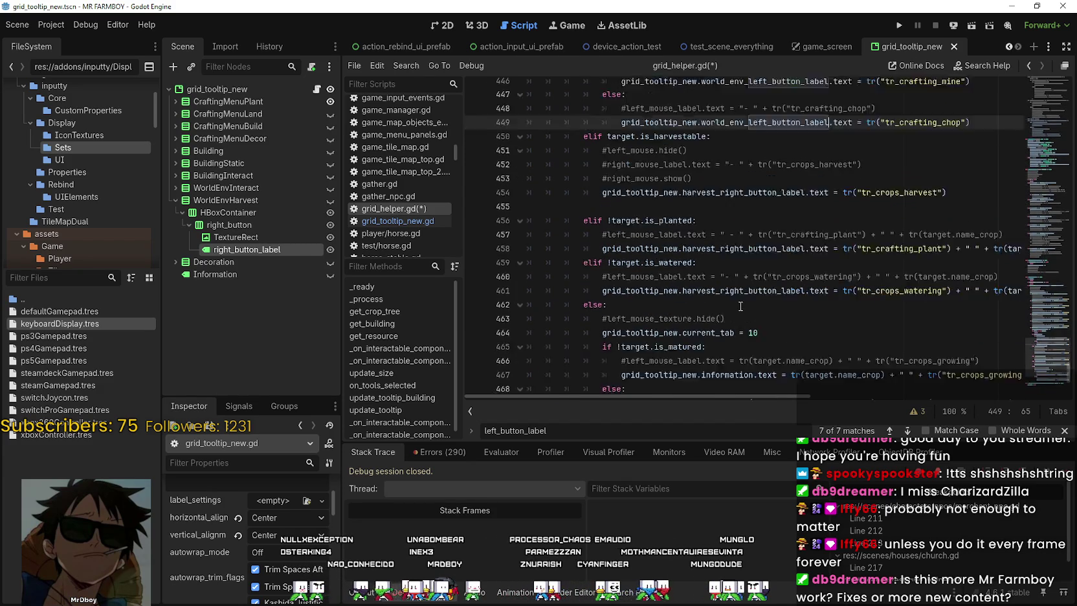
scroll(745, 298, "down", 3)
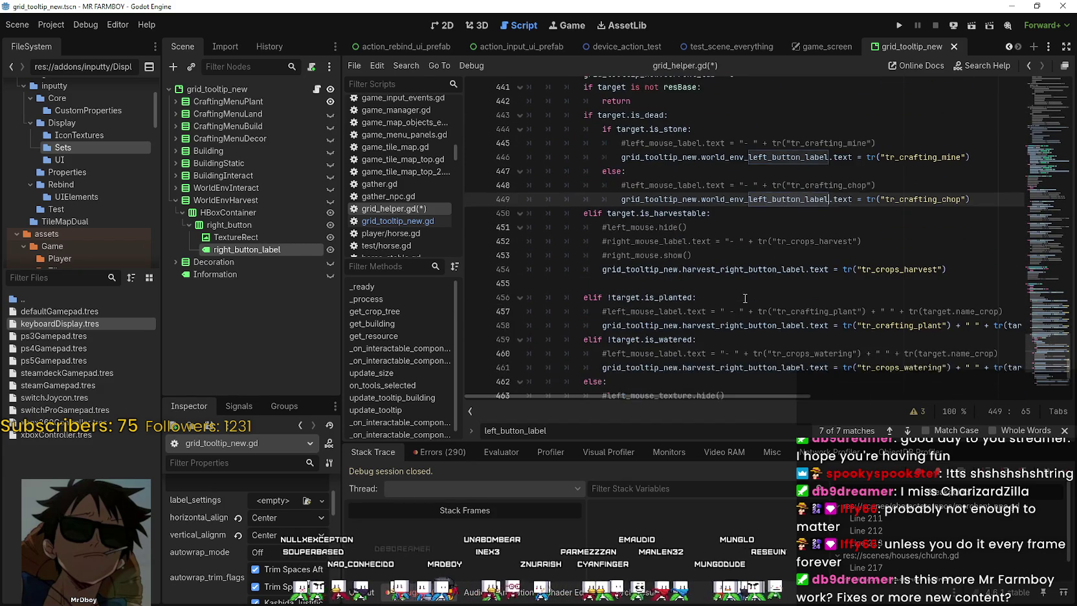
left_click_drag(947, 270, 606, 213)
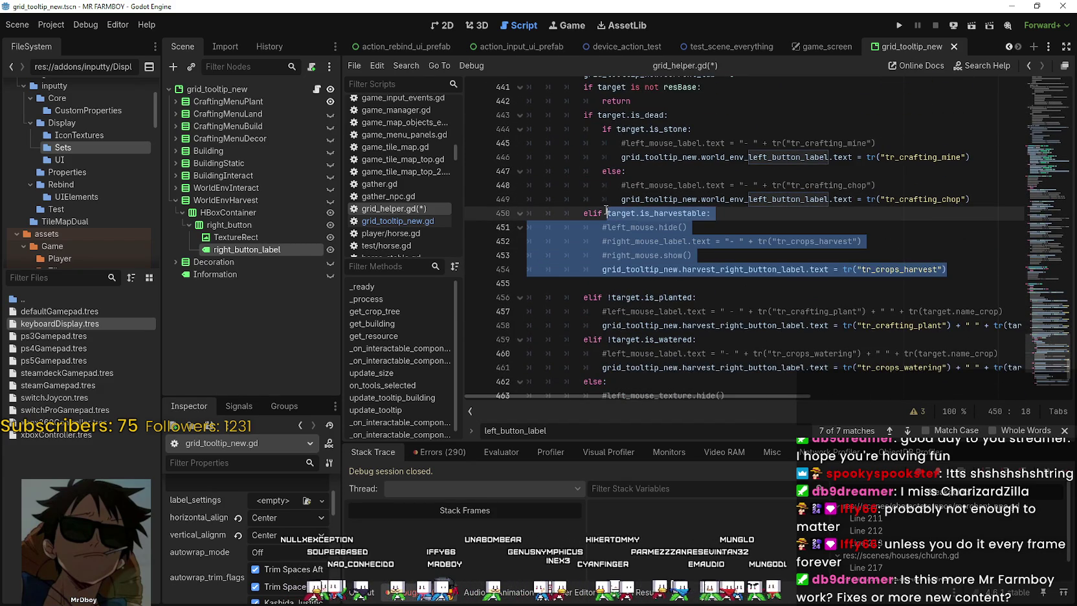
key("alt+Up")
key("alt+Up")
key("alt+Up")
scroll(775, 285, "down", 5)
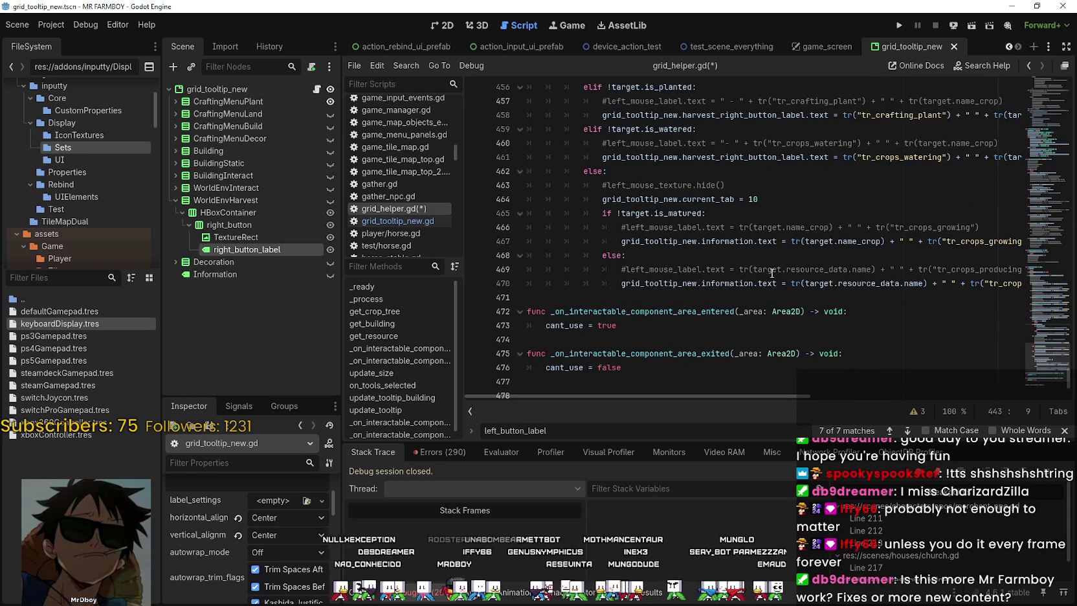
scroll(772, 272, "up", 8)
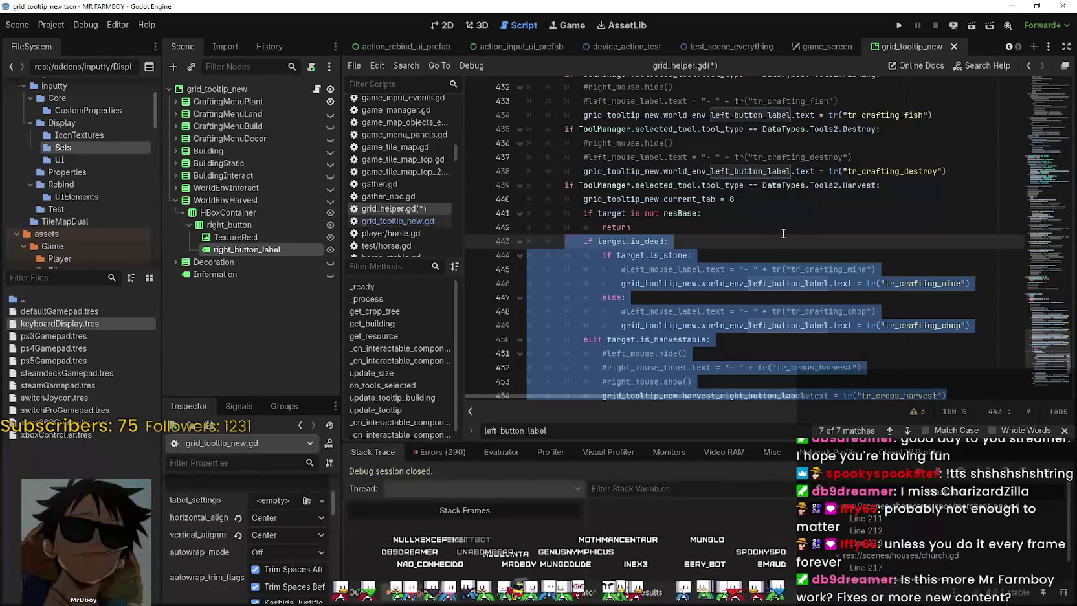
key("ctrl+z")
key("ctrl+z")
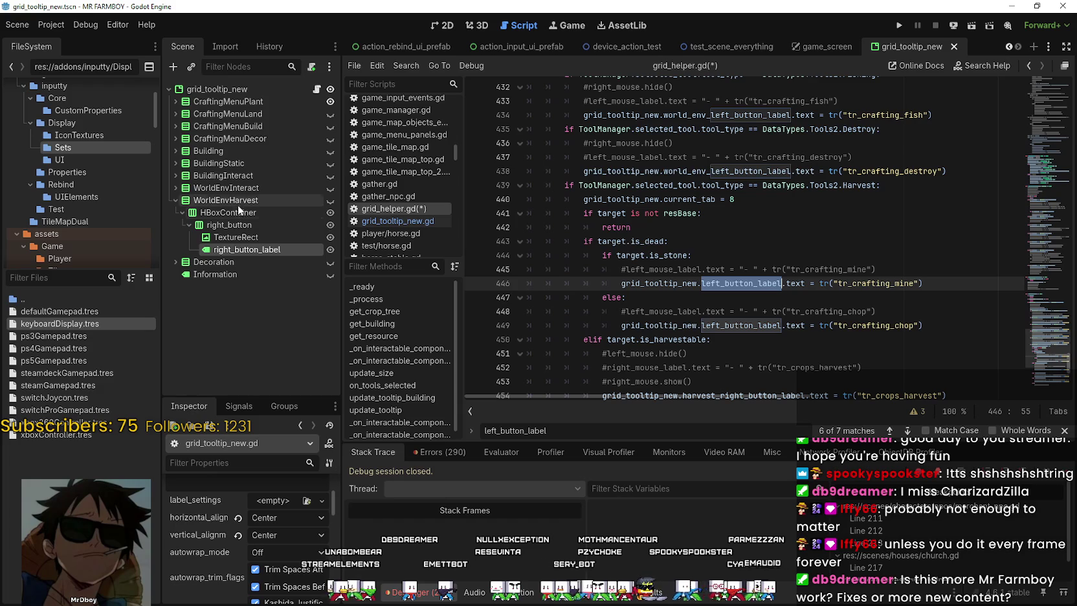
Replace the labels on lines 446 and 449 with harvest_right_button_label
scroll(767, 307, "down", 3)
scroll(766, 307, "down", 6)
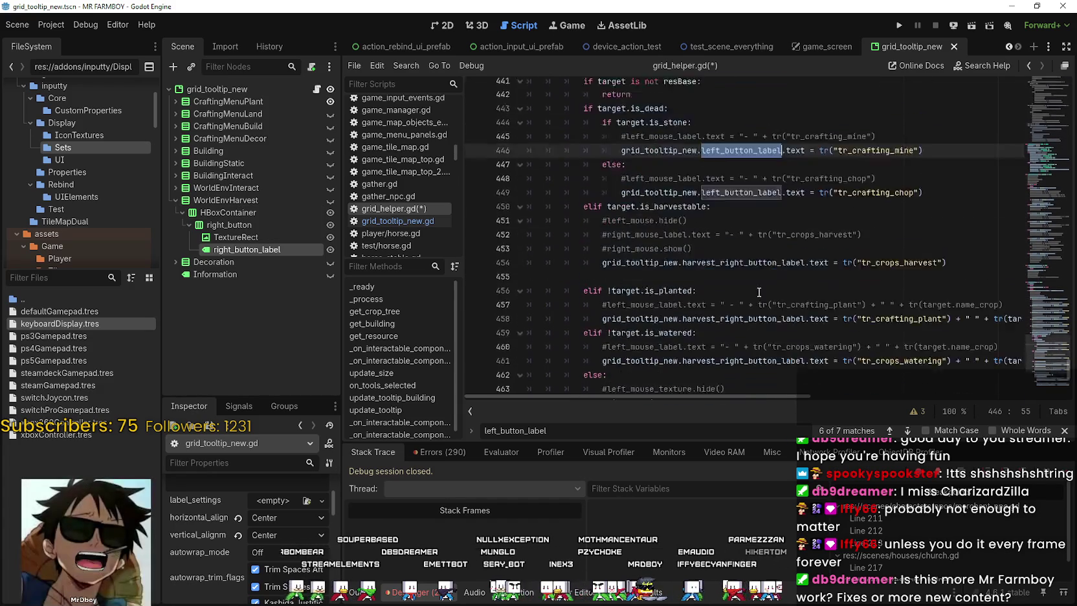
scroll(759, 286, "up", 2)
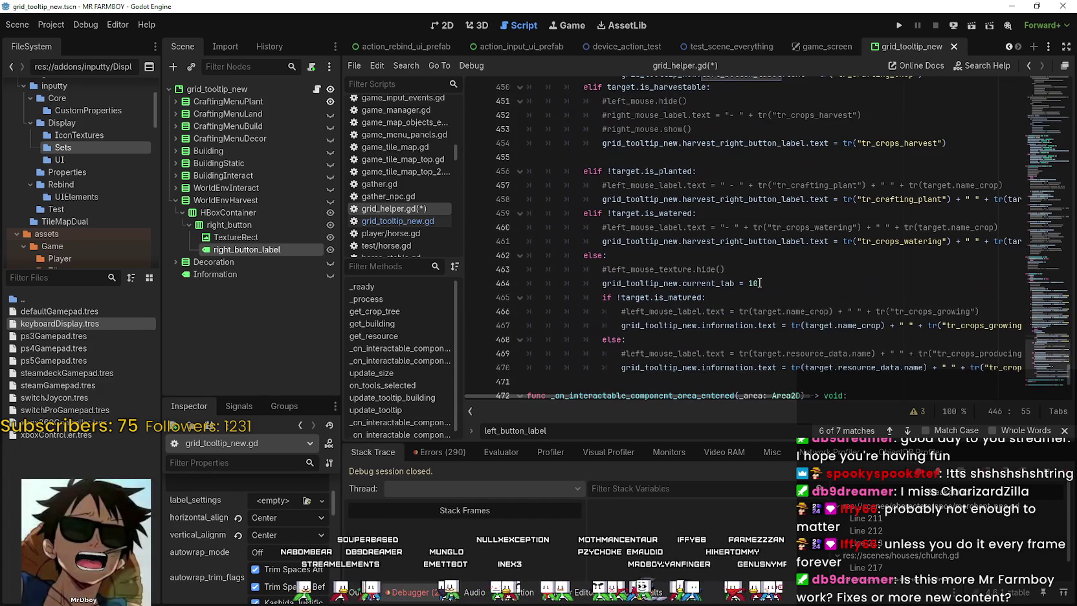
double_click(740, 243)
key("ctrl+c")
scroll(775, 278, "up", 5)
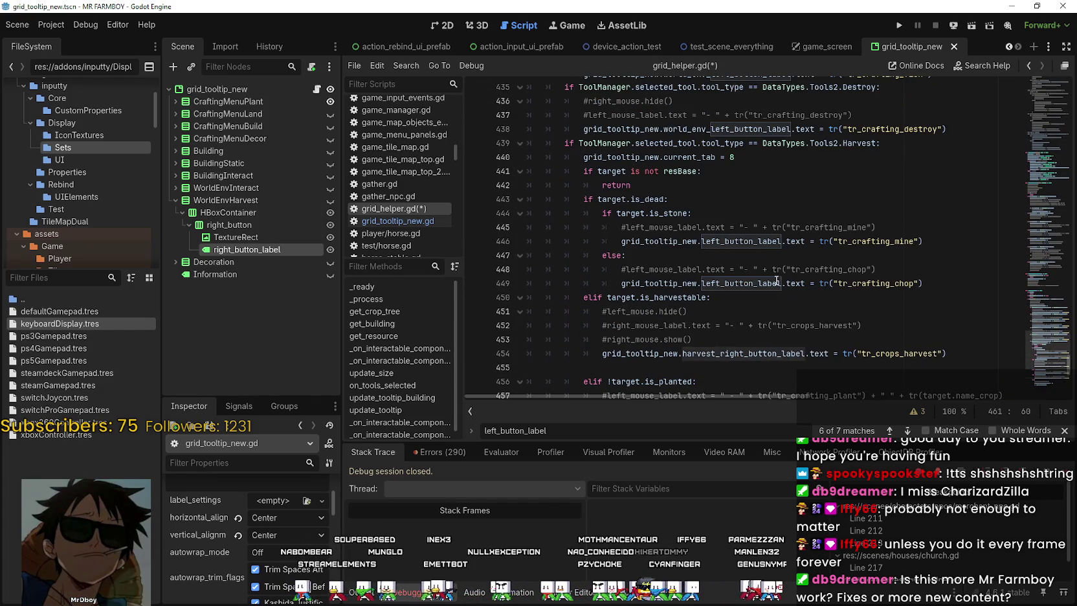
double_click(742, 241)
key("ctrl+v")
double_click(741, 283)
key("ctrl+v")
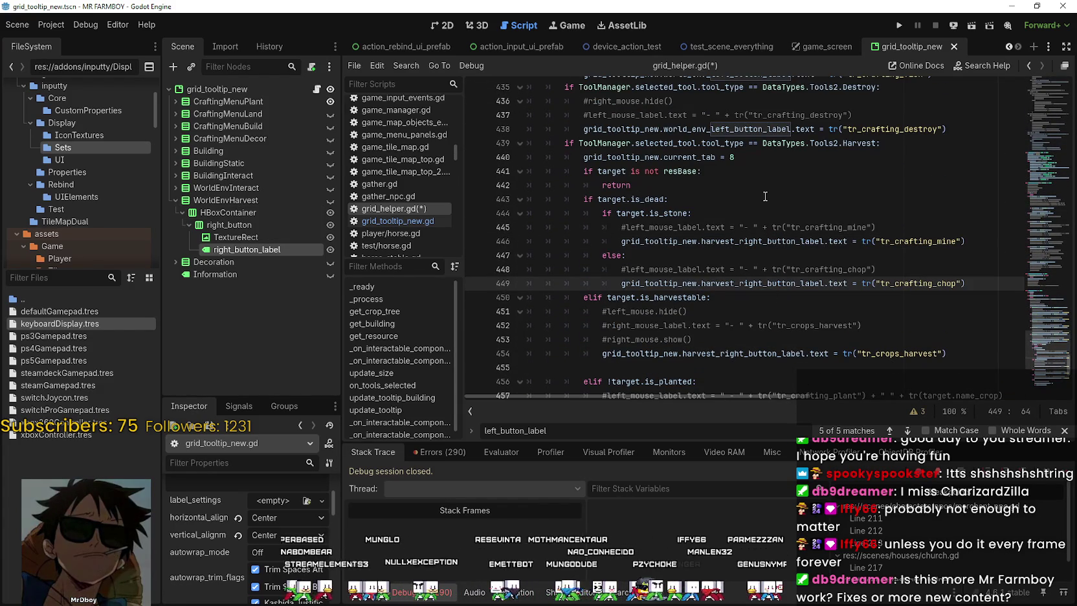
Check harvest_right_button_label on line 454, save grid_helper.gd and run the project
scroll(766, 248, "down", 4)
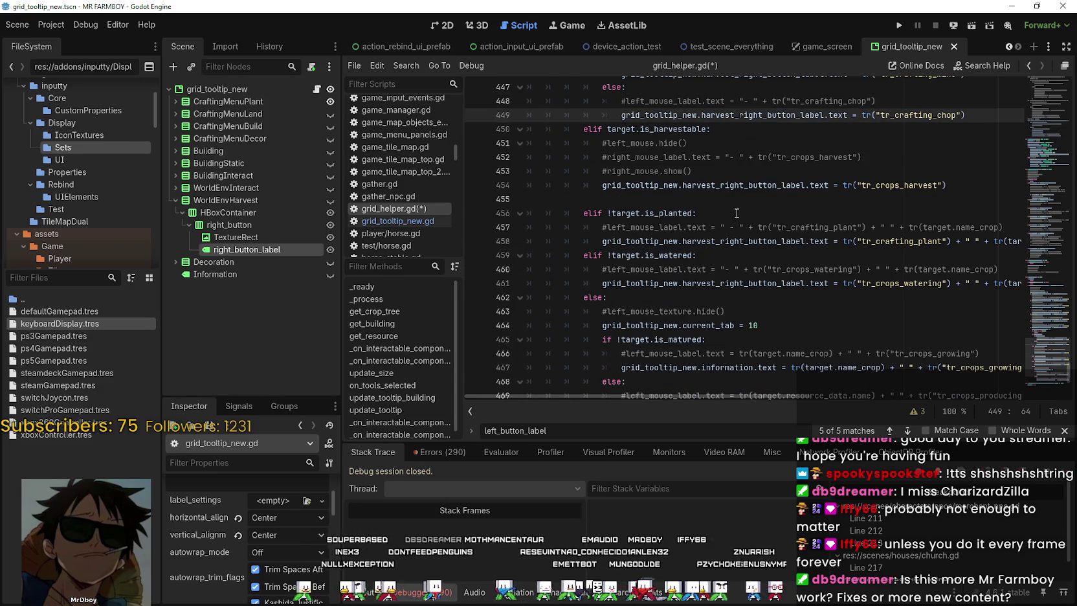
scroll(739, 221, "up", 2)
left_click(751, 268)
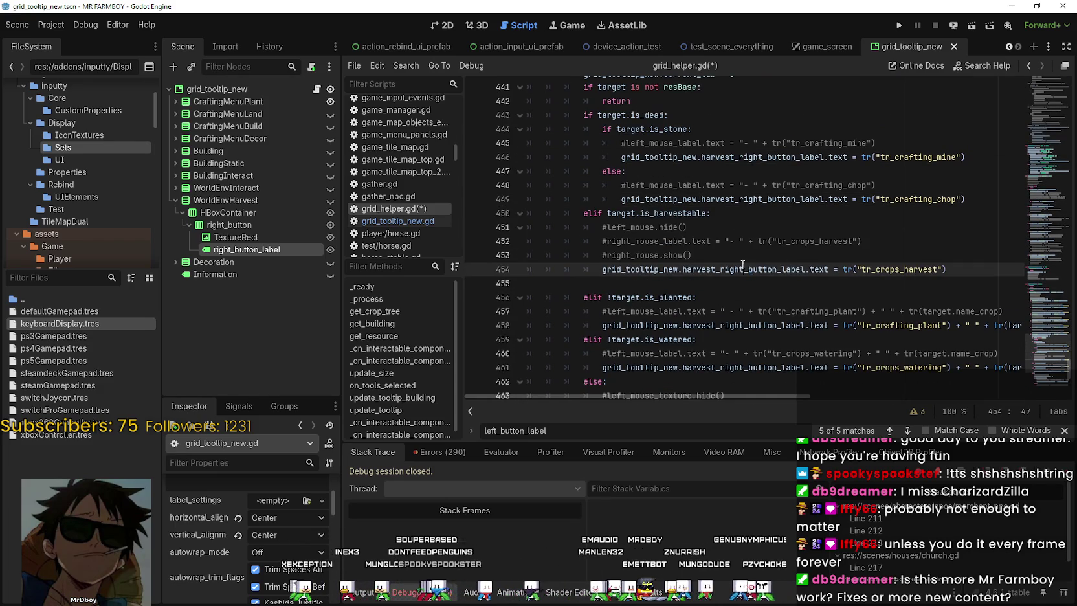
double_click(743, 269)
scroll(728, 243, "up", 7)
left_click(714, 223)
scroll(732, 227, "up", 3)
key("Up")
key("Up")
key("Up")
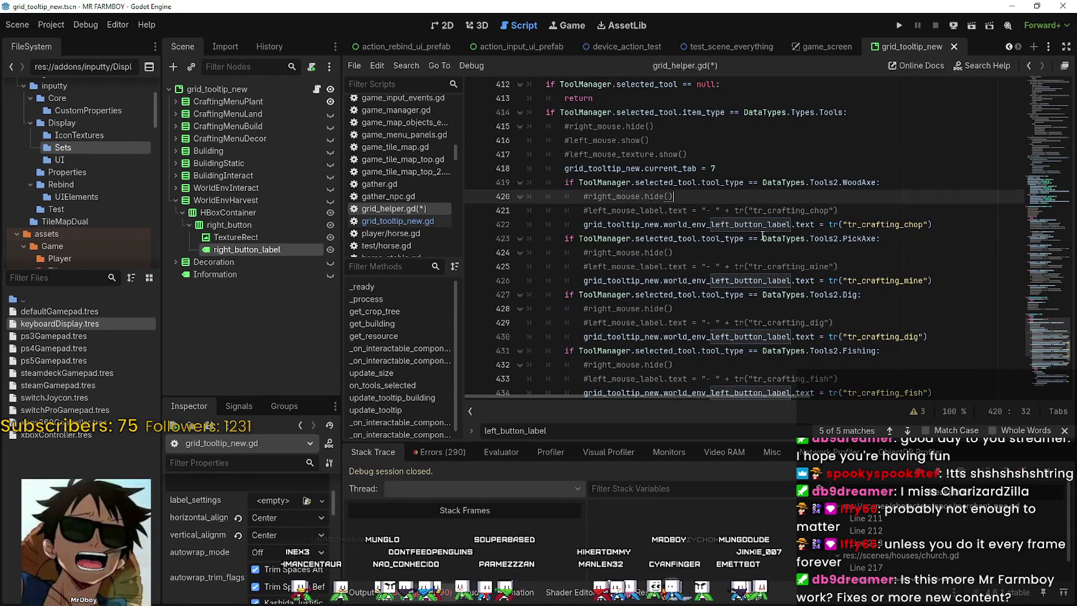
key("ctrl+s")
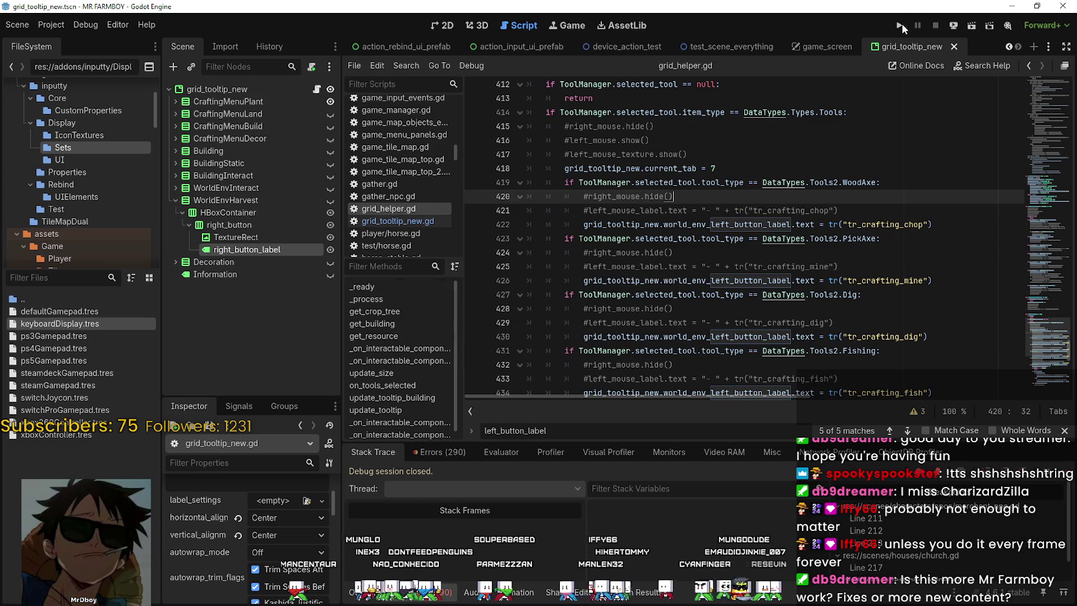
left_click(899, 23)
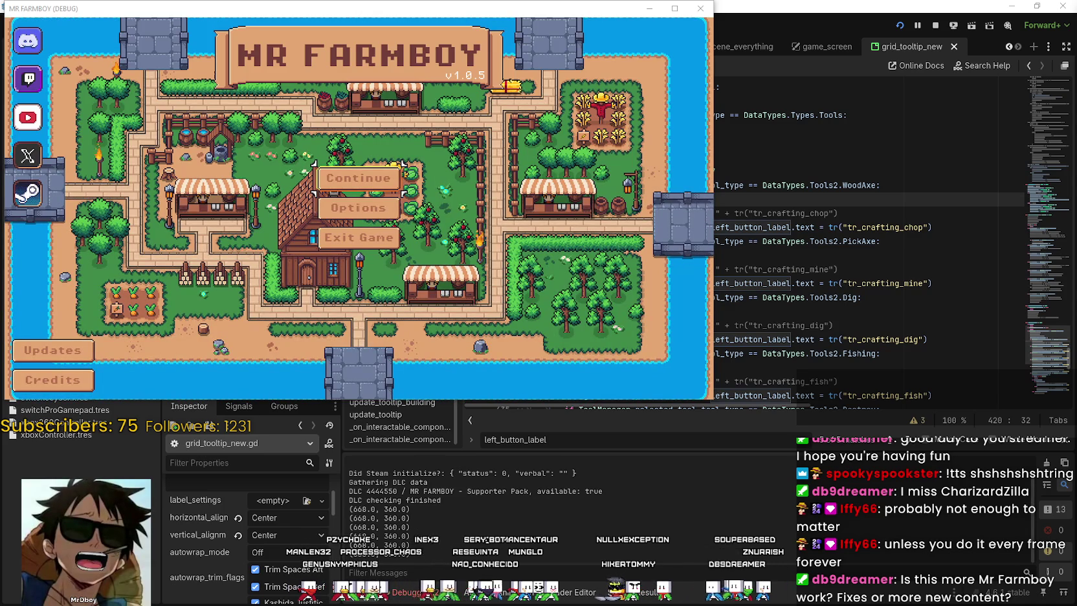
Review the Input key bindings in the maximized Options screen, cancel, and open the save list
key("Down")
key("Return")
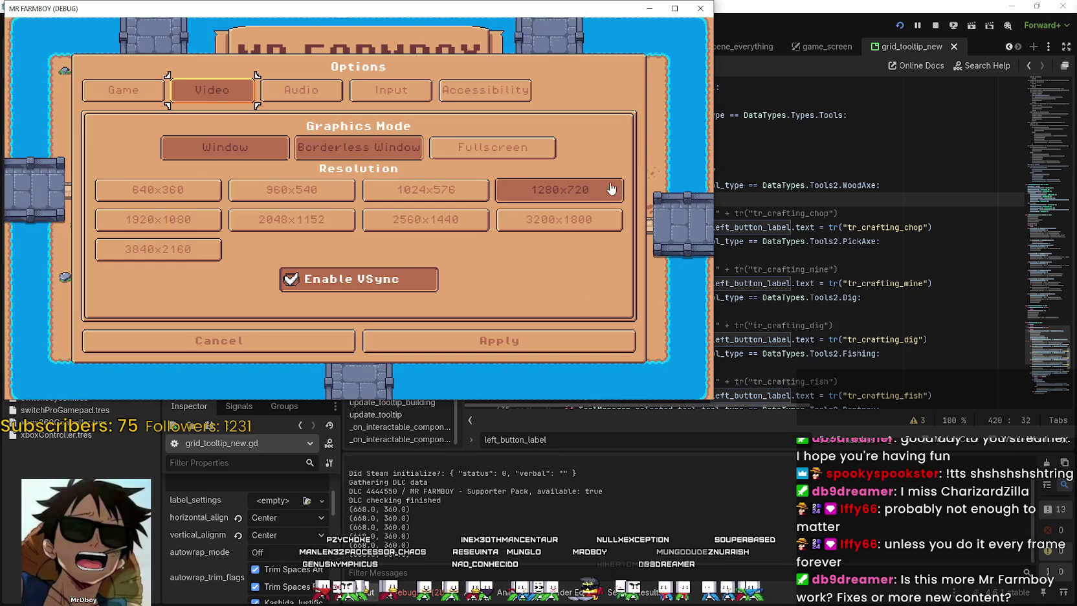
left_click(674, 8)
left_click(656, 126)
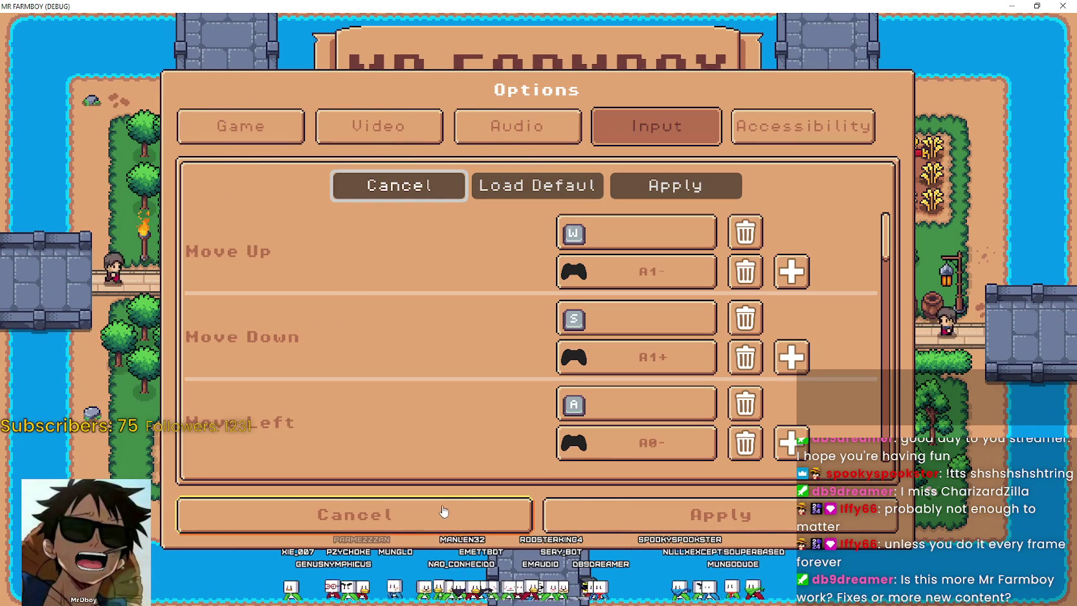
scroll(505, 347, "down", 10)
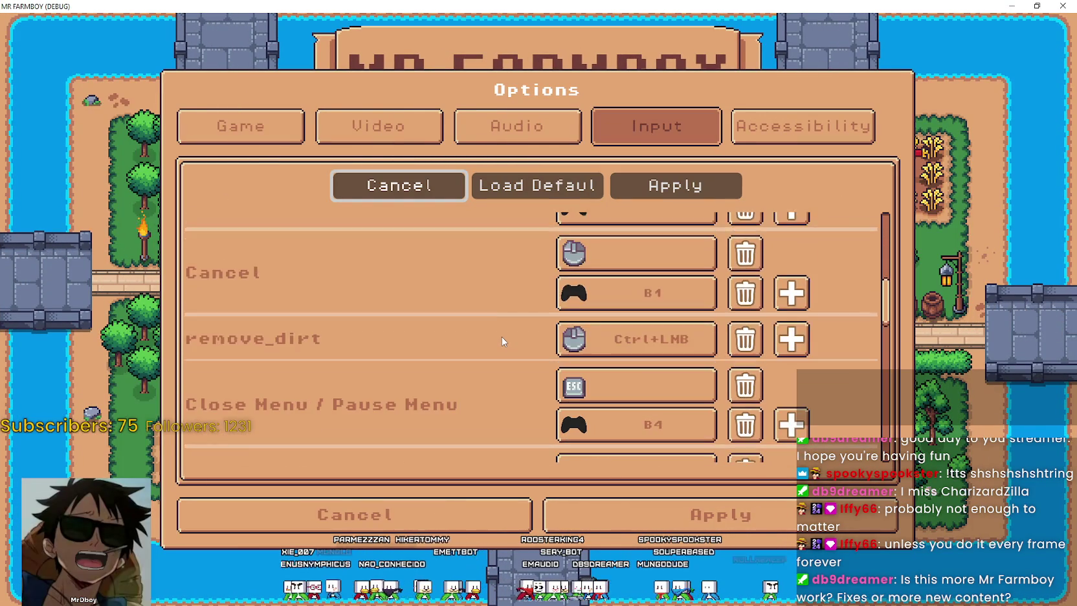
scroll(502, 336, "down", 10)
scroll(487, 345, "down", 3)
scroll(472, 376, "down", 5)
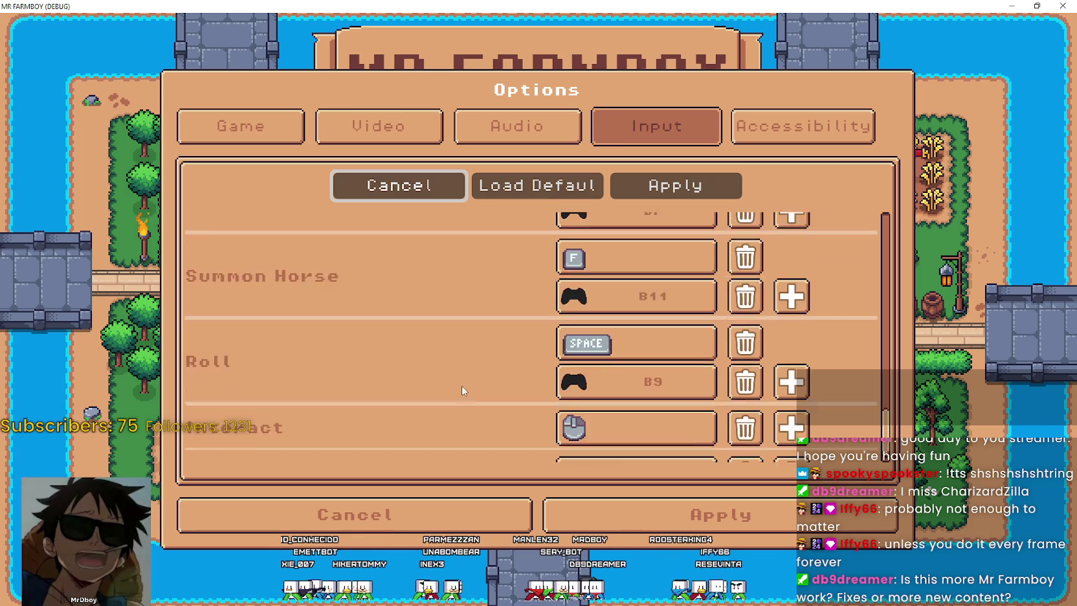
scroll(462, 390, "down", 2)
left_click(425, 514)
left_click(627, 262)
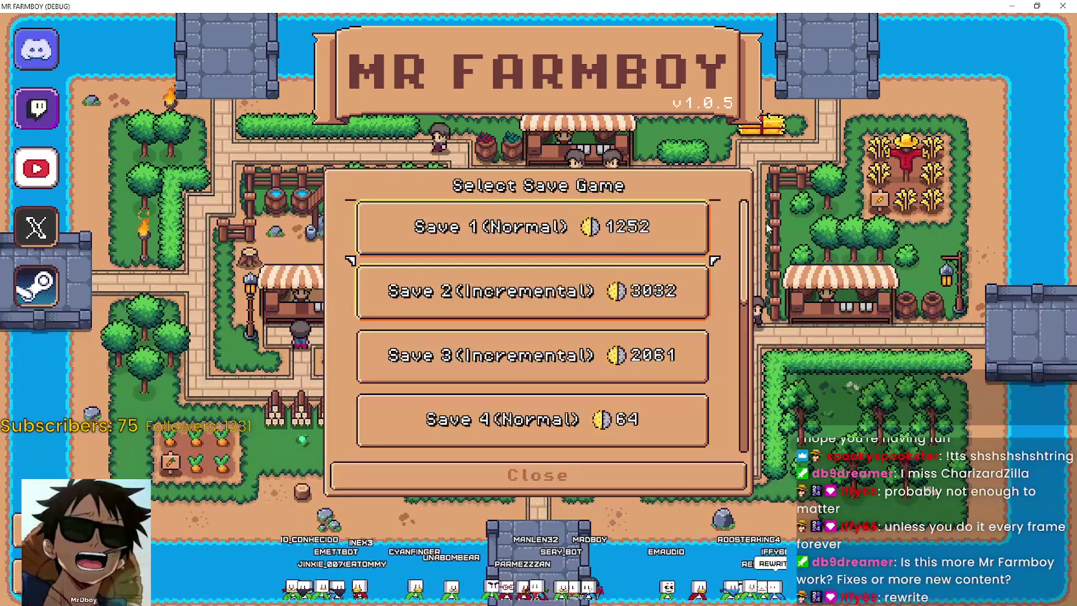
Scroll the save list and load Save 4
scroll(715, 286, "down", 1)
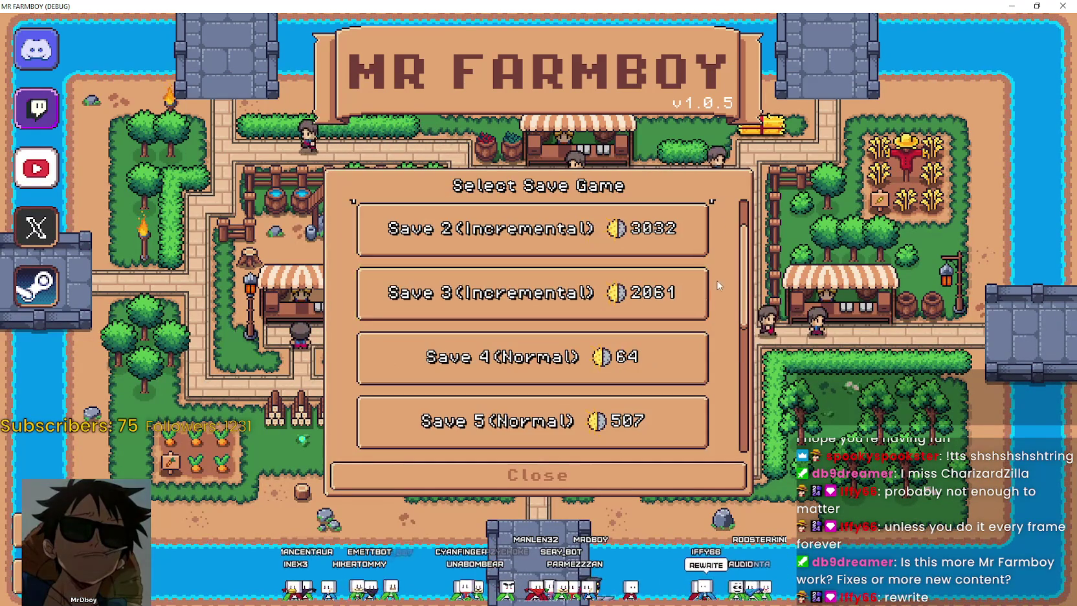
scroll(647, 311, "down", 2)
scroll(582, 337, "up", 3)
scroll(536, 366, "down", 3)
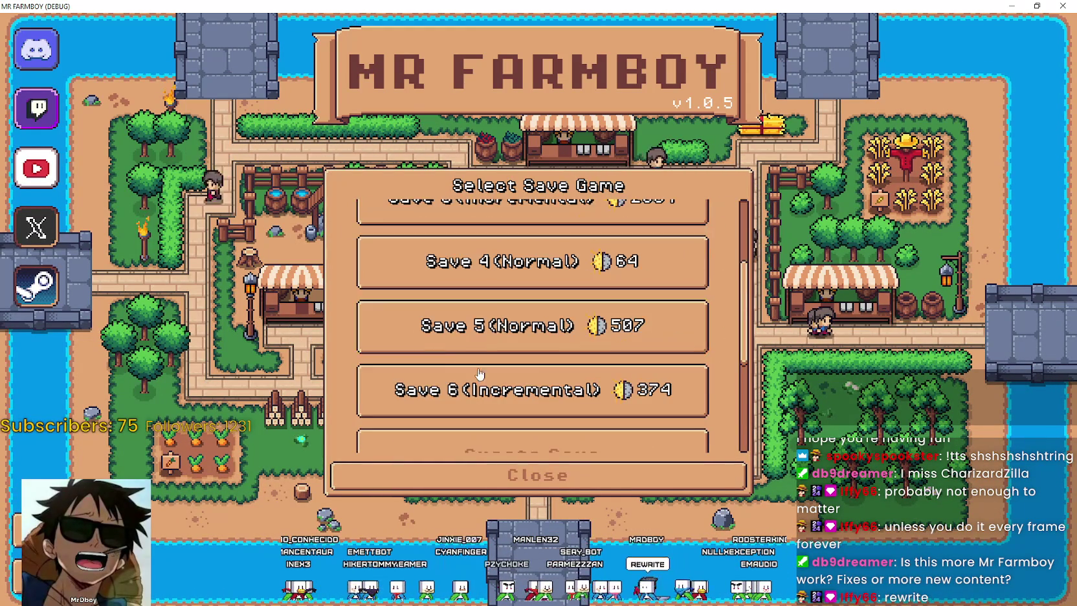
left_click(531, 261)
left_click(447, 272)
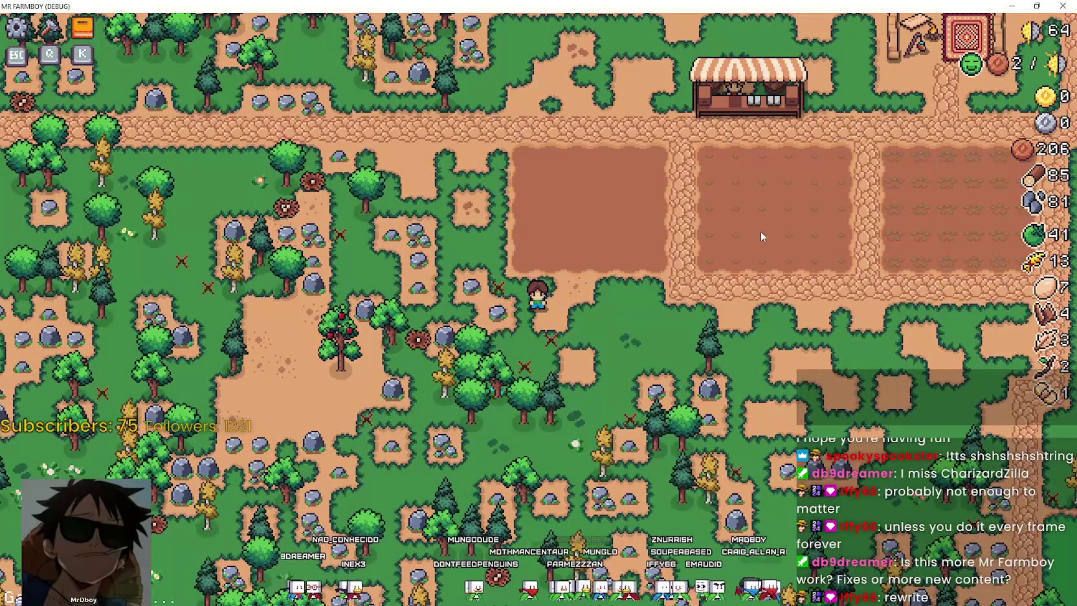
Walk the farmer onto the middle plot to plant tomatoes, then switch to Aseprite's controls_atlas.png
key("d")
key("w")
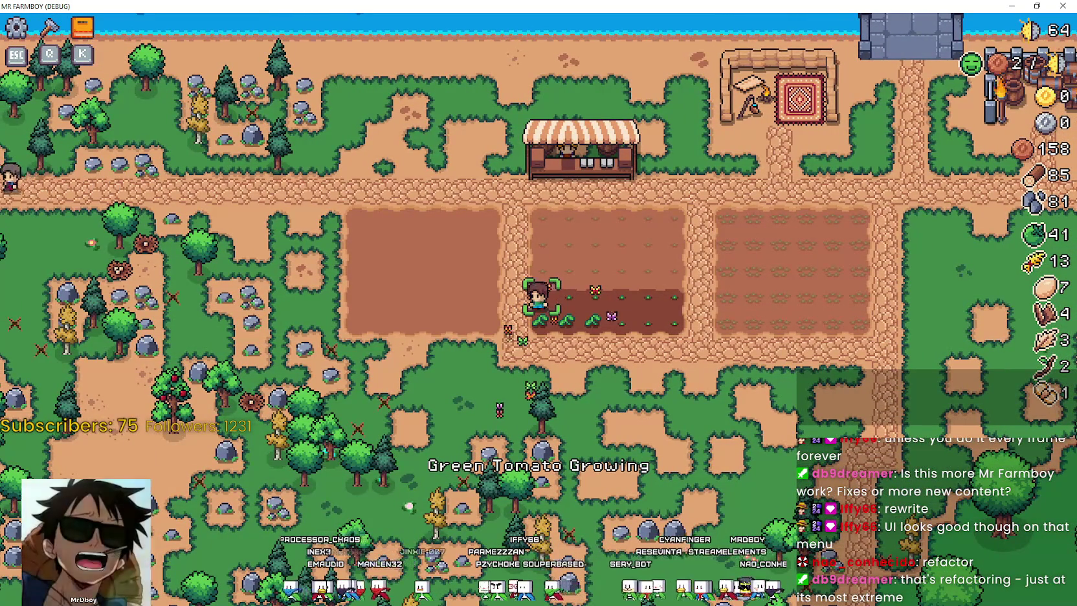
key("alt+Tab")
scroll(615, 279, "down", 2)
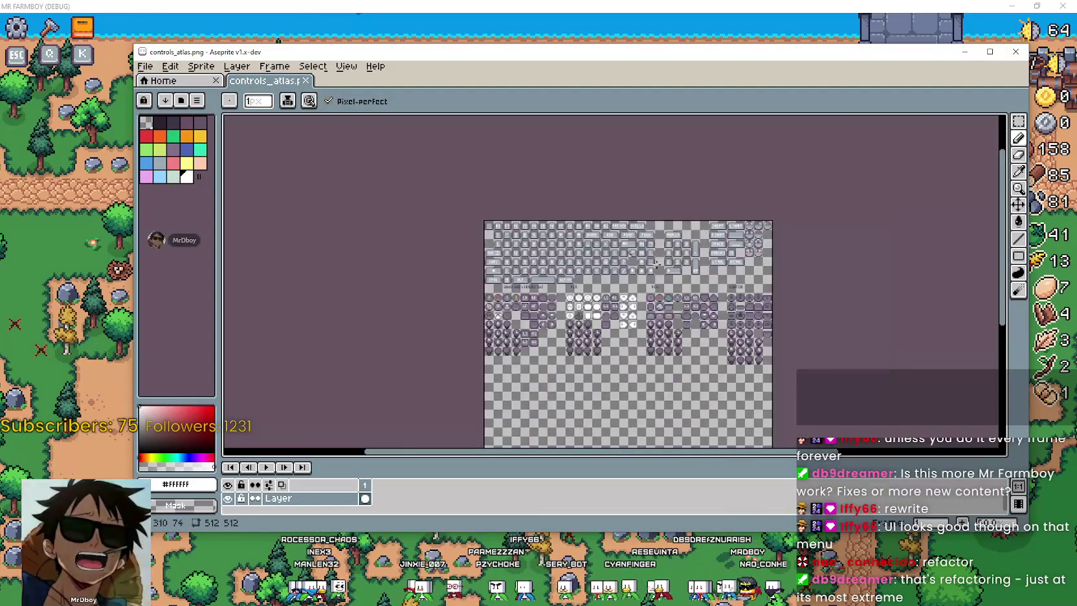
Enlarge the Aseprite sprite editor window and pan around the controls atlas
scroll(615, 278, "up", 3)
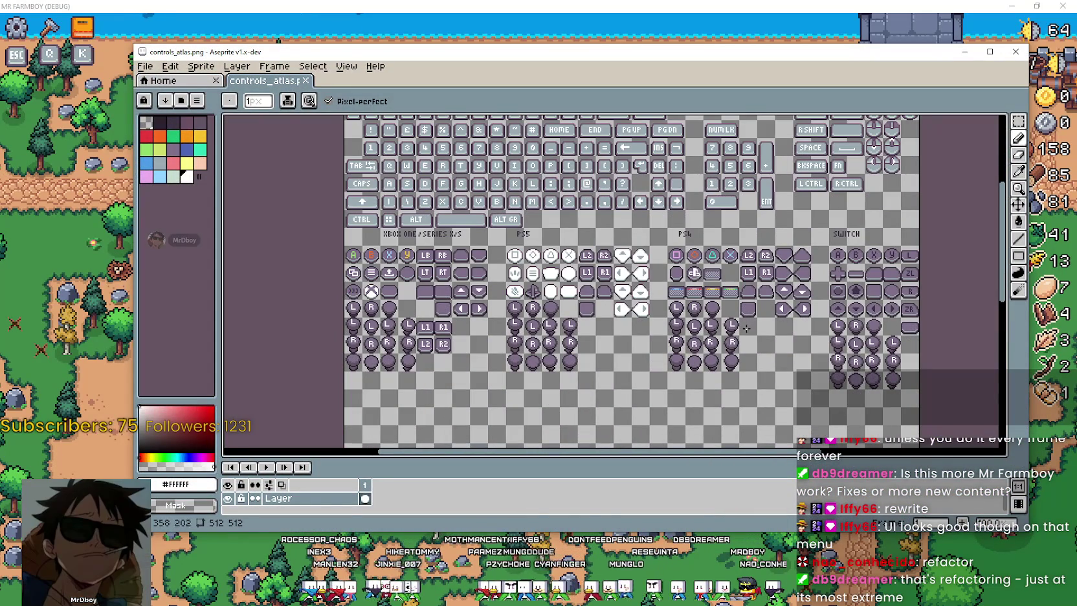
left_click_drag(1027, 531, 1052, 590)
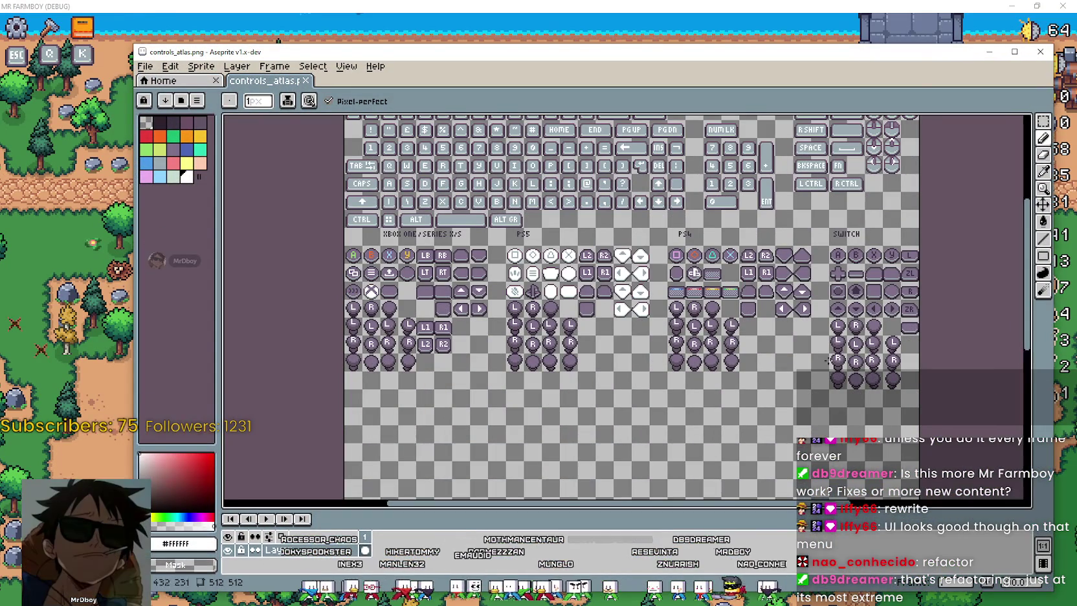
scroll(628, 295, "down", 1)
scroll(628, 295, "up", 1)
scroll(676, 388, "up", 1)
scroll(676, 388, "down", 1)
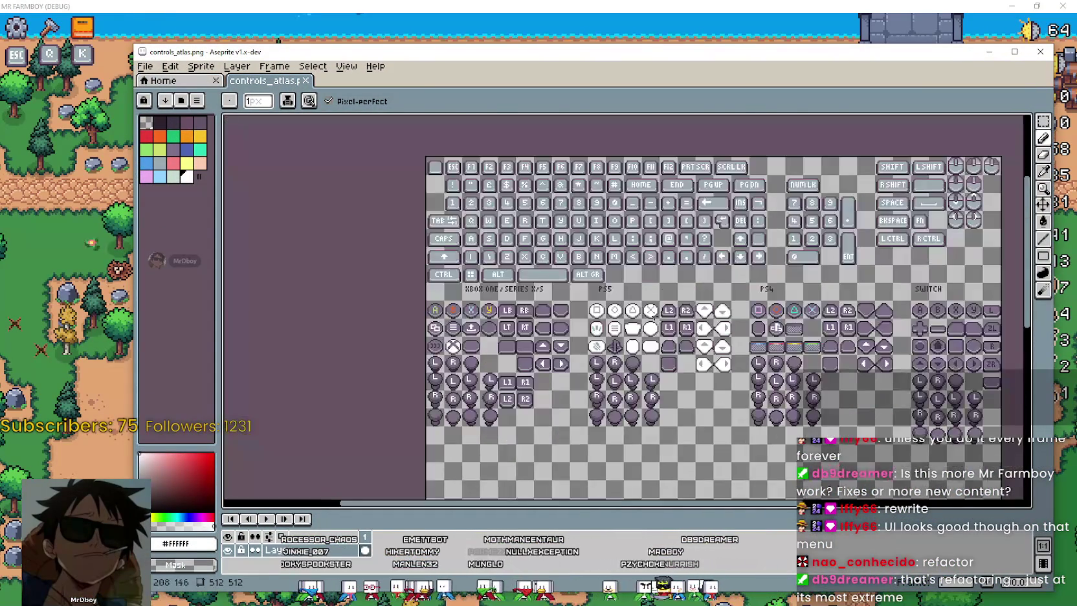
scroll(675, 387, "up", 1)
scroll(826, 314, "right", 3)
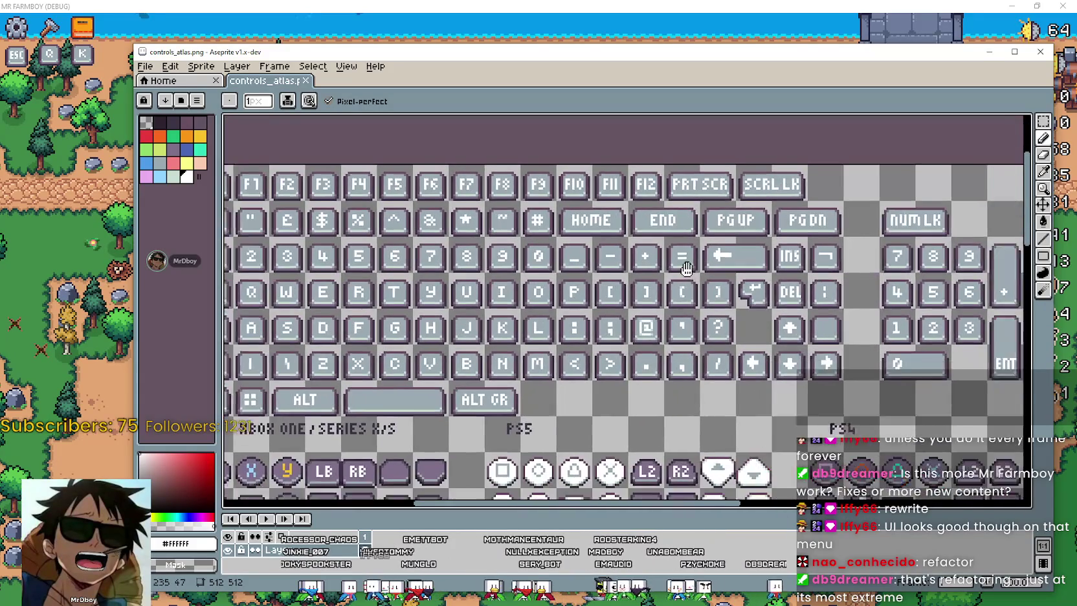
scroll(826, 314, "right", 5)
scroll(565, 286, "up", 2)
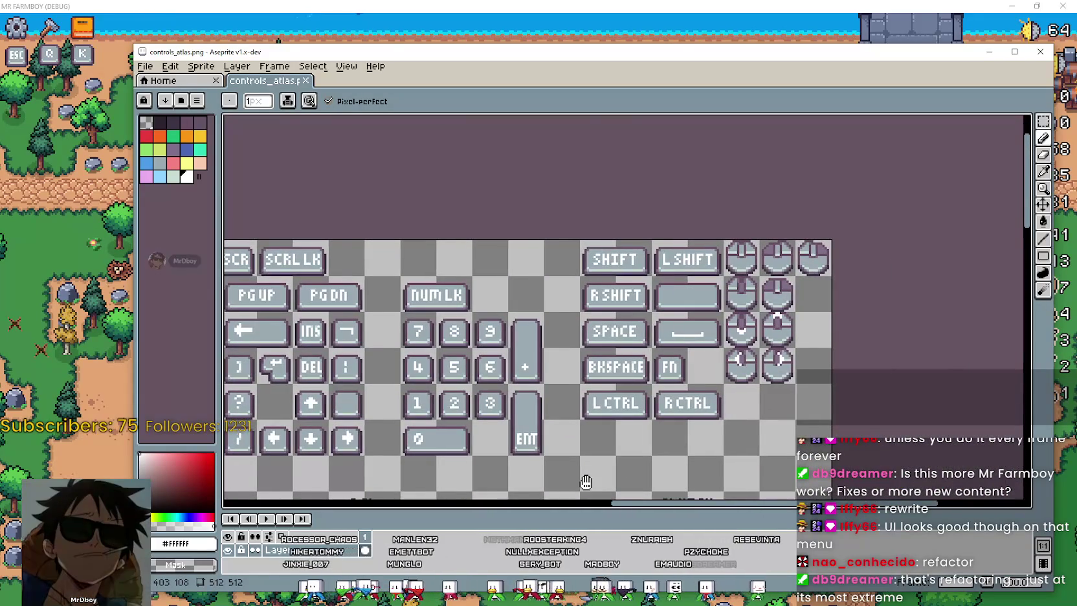
scroll(565, 286, "down", 3)
scroll(565, 287, "down", 4)
scroll(564, 276, "left", 6)
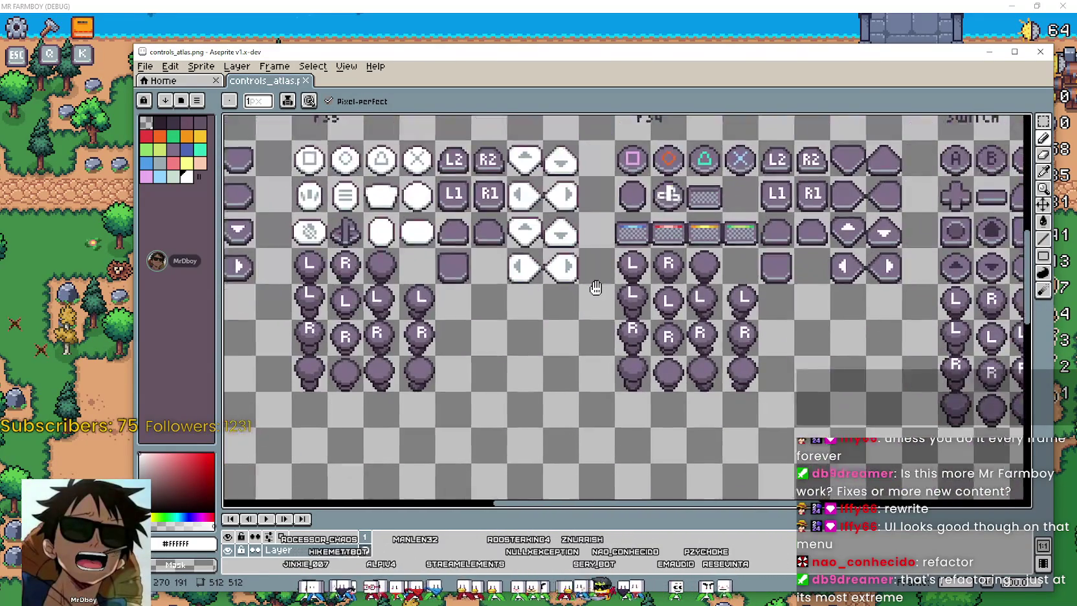
scroll(450, 363, "left", 6)
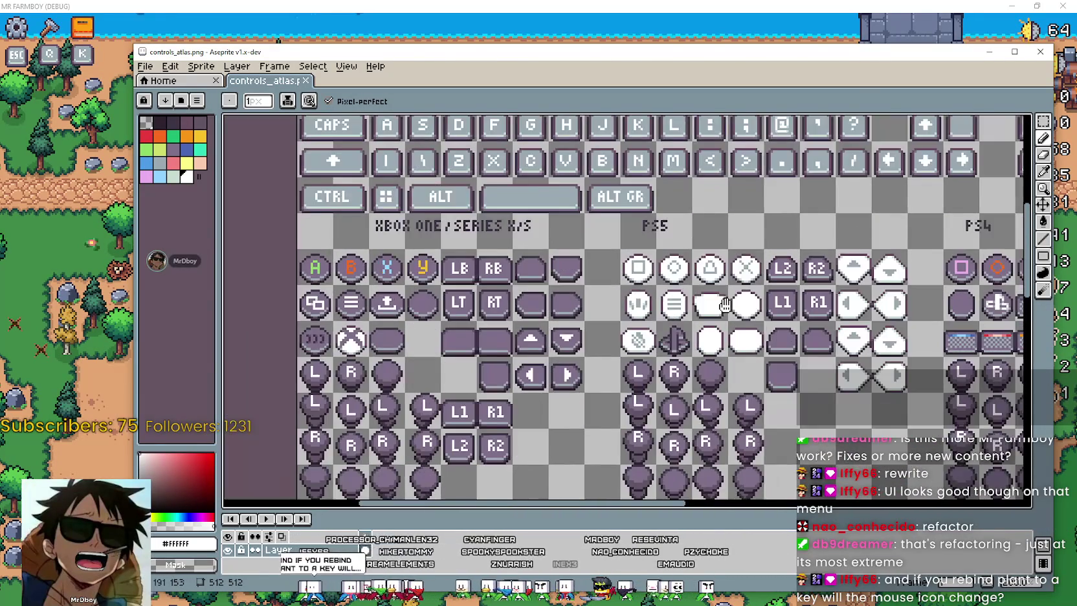
scroll(450, 363, "down", 1)
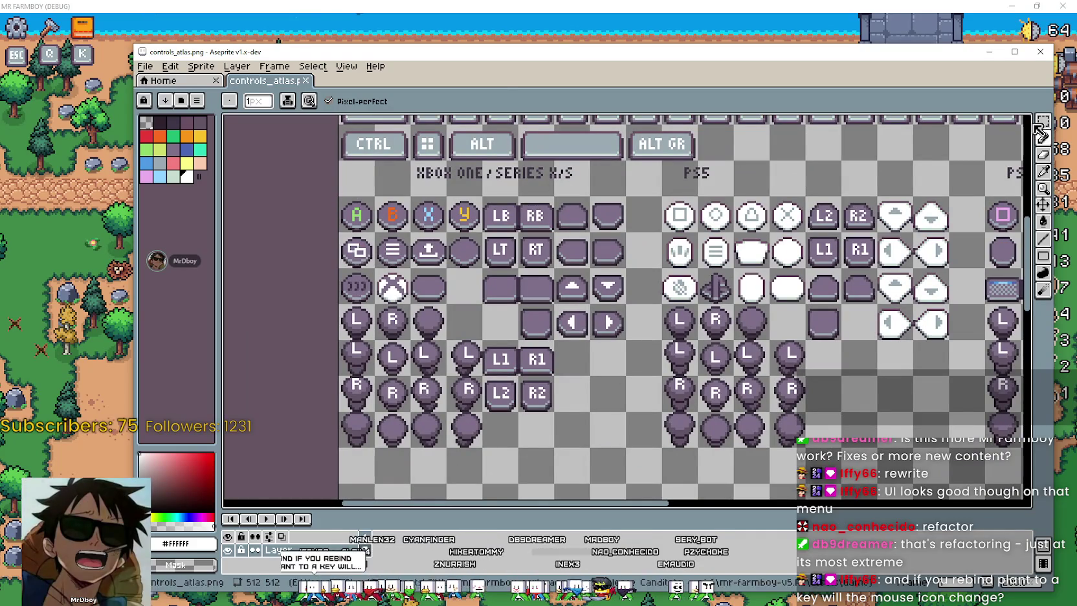
scroll(472, 298, "down", 2)
scroll(472, 298, "up", 2)
scroll(549, 285, "down", 2)
Marquee-select the keyboard key sprites and Xbox button sprites, then clear the selection
left_click_drag(311, 220, 809, 328)
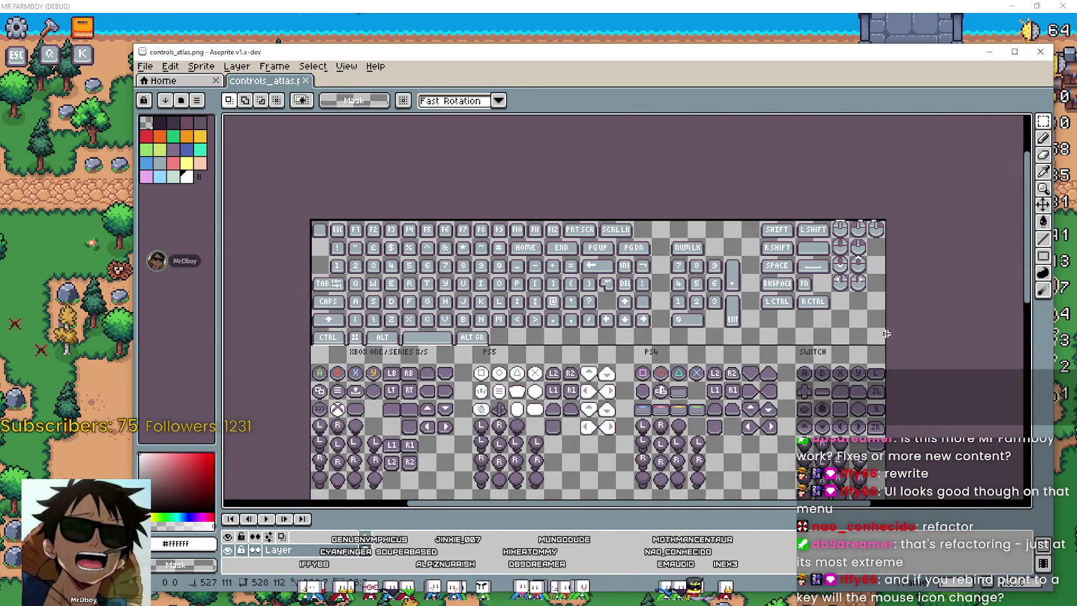
scroll(402, 279, "up", 2)
mouse_move(357, 220)
left_mouse_down()
mouse_move(503, 329)
mouse_move(630, 461)
left_mouse_up()
scroll(684, 413, "down", 2)
left_click_drag(543, 317, 609, 241)
left_click(768, 371)
Select the PS5 button icons and shift the atlas lower in the view
scroll(718, 336, "right", 3)
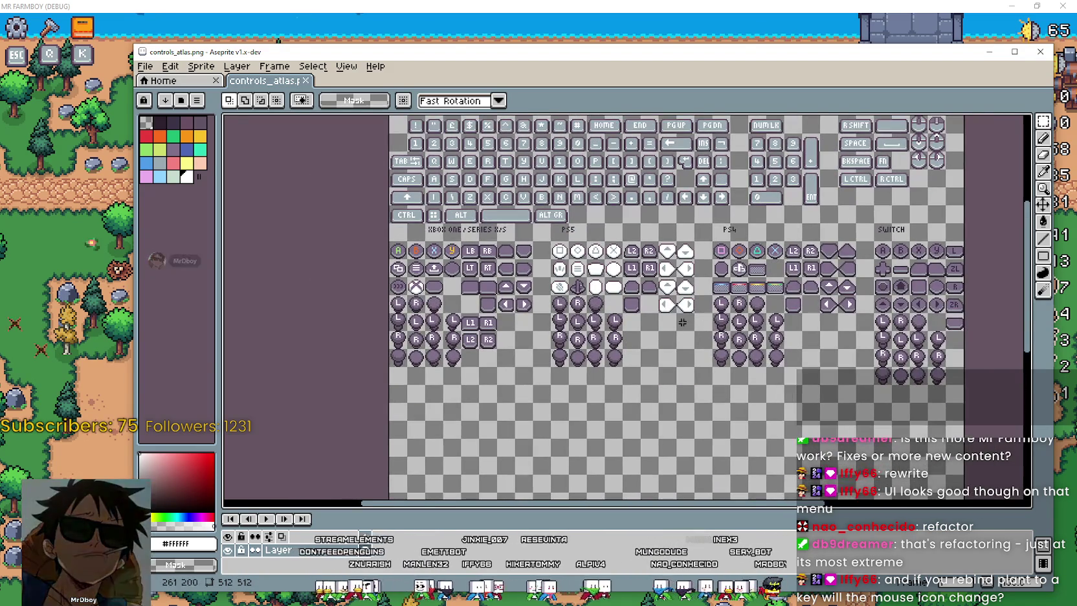
left_click_drag(550, 226, 690, 359)
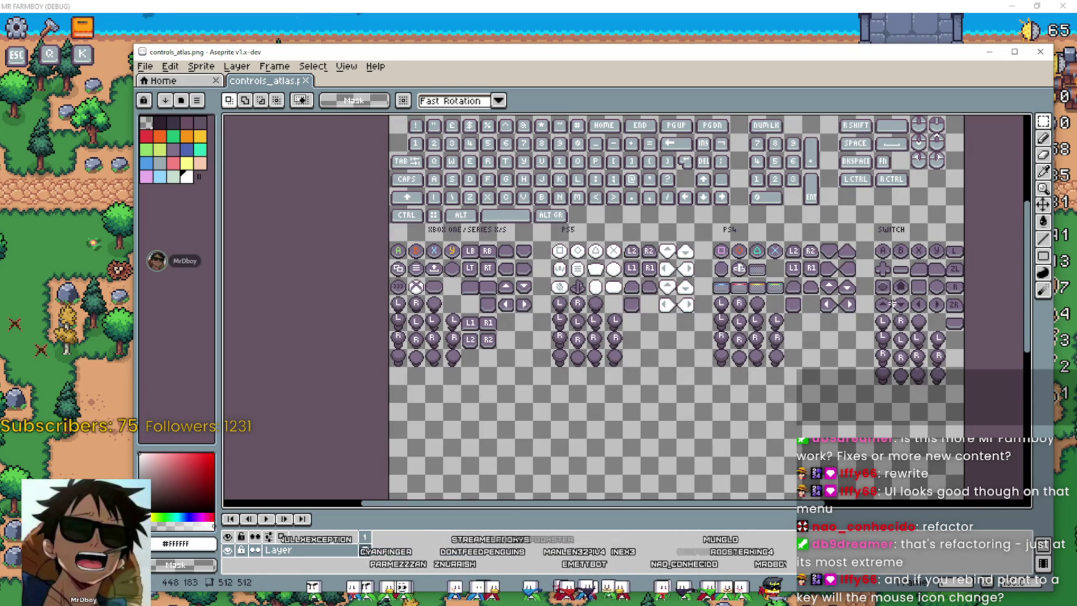
scroll(737, 375, "up", 2)
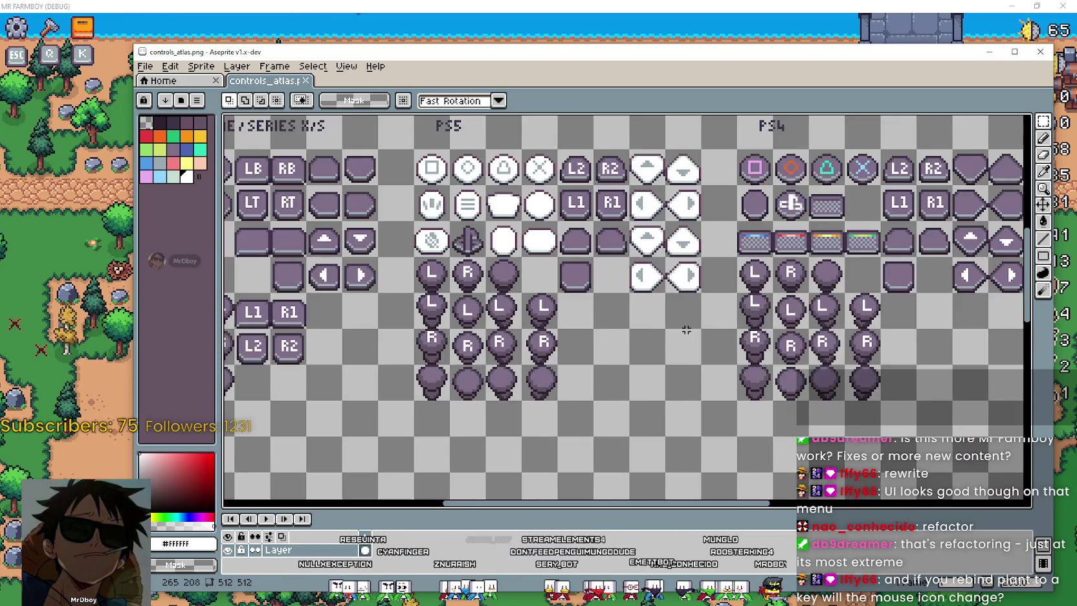
scroll(725, 362, "down", 2)
mouse_move(704, 297)
left_mouse_down()
mouse_move(713, 351)
mouse_move(729, 349)
left_mouse_up()
scroll(730, 349, "up", 1)
scroll(730, 349, "down", 1)
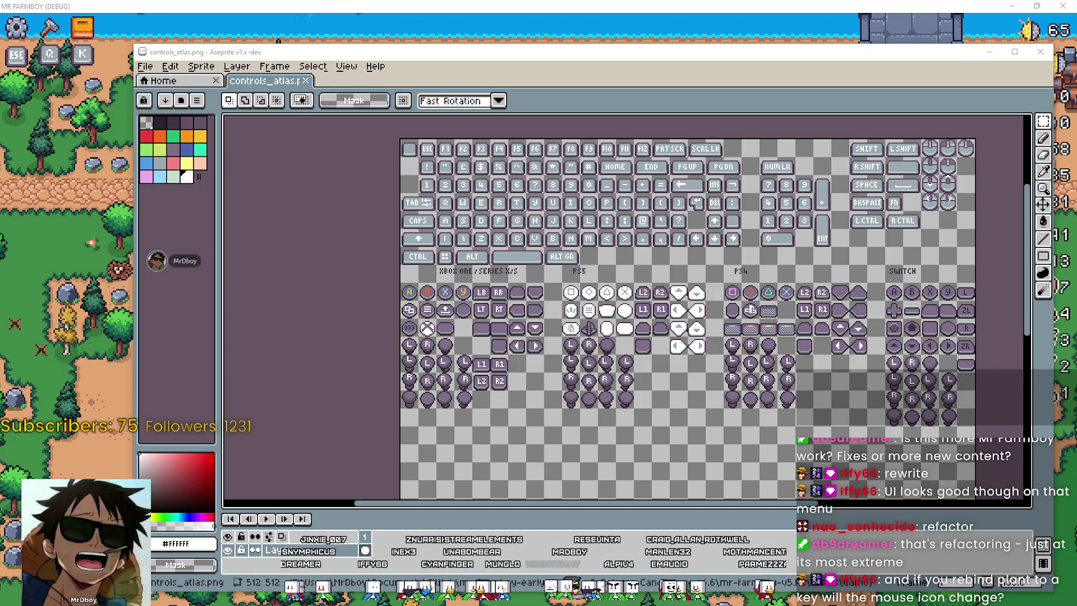
scroll(612, 349, "down", 6)
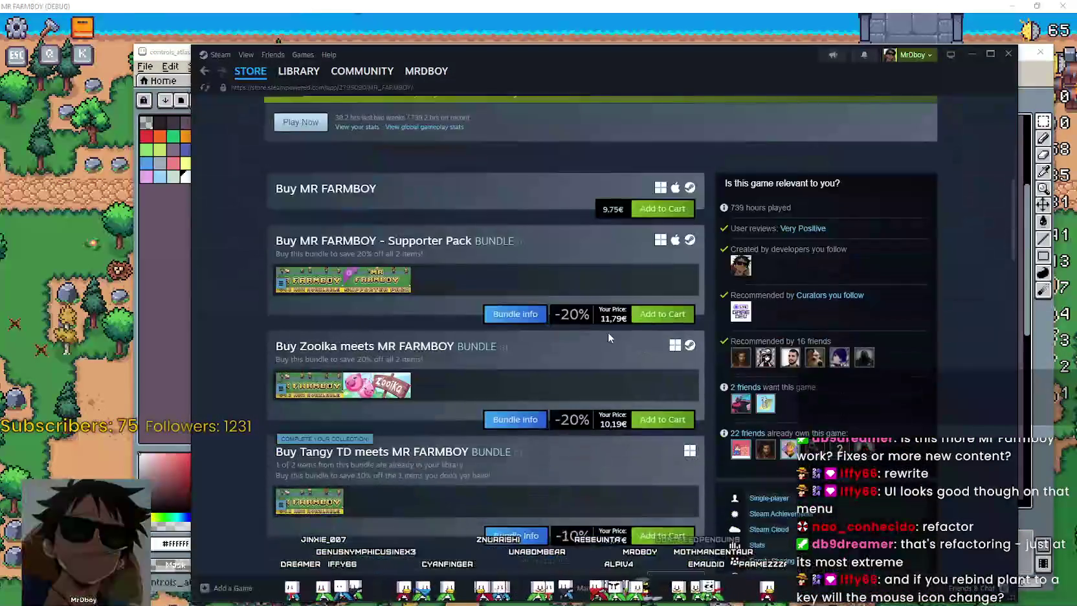
Scroll the store page, highlight the Full Controller Support label, and minimize Steam
scroll(608, 337, "down", 5)
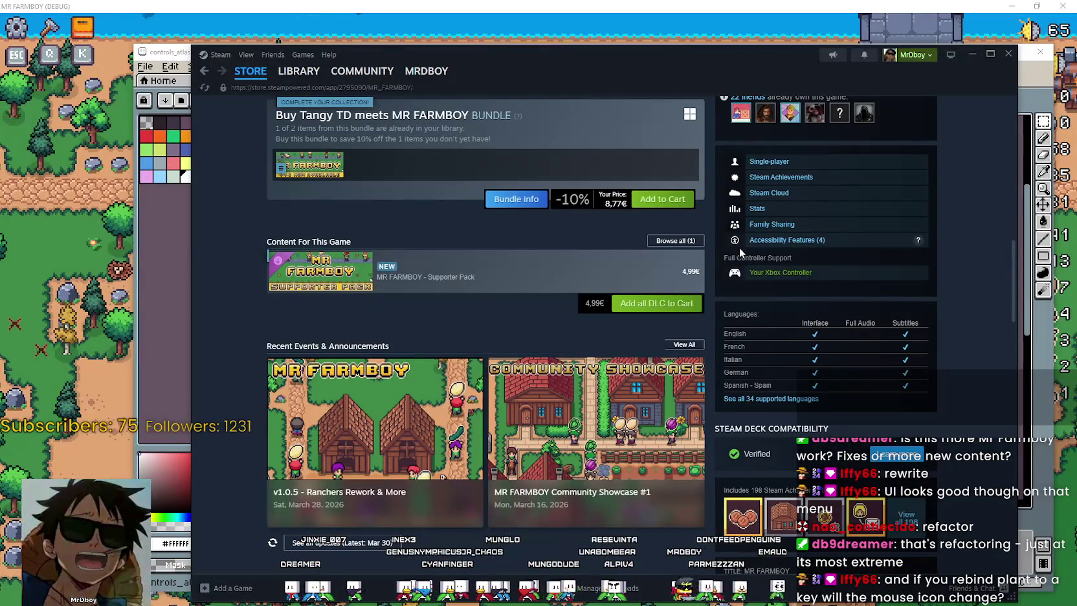
mouse_move(721, 257)
left_mouse_down()
mouse_move(808, 261)
mouse_move(781, 286)
left_mouse_up()
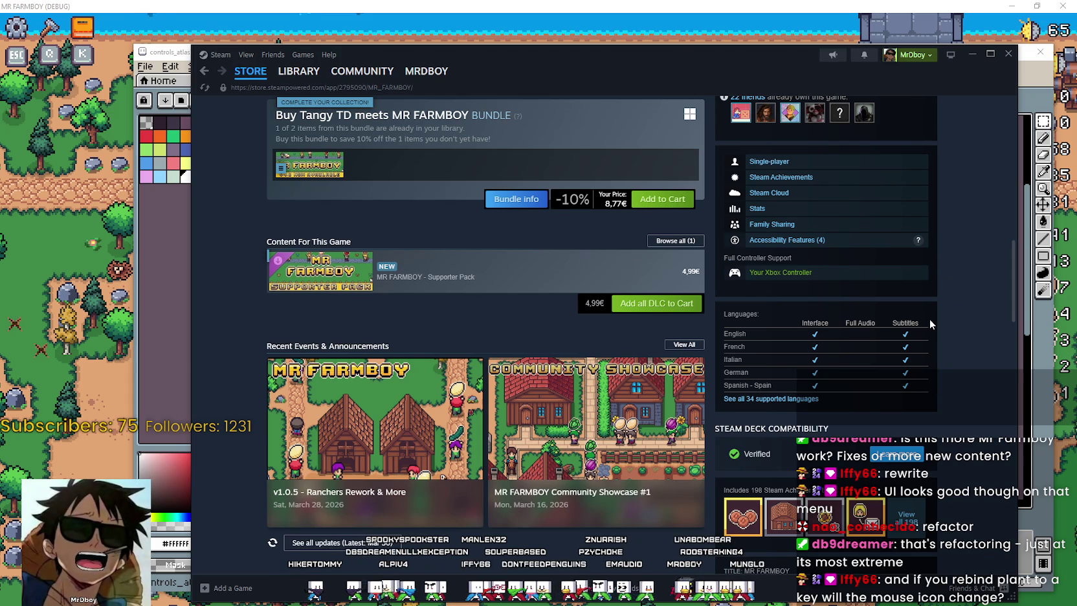
left_click(973, 54)
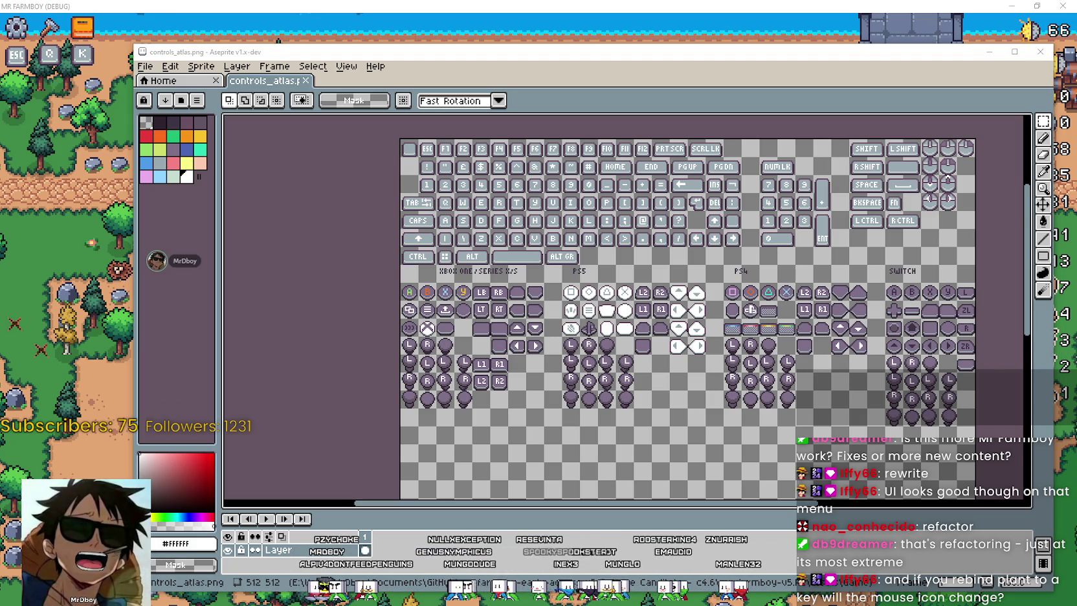
Bring the Steam page back and expand then collapse the Accessibility Features list
key("alt+Tab")
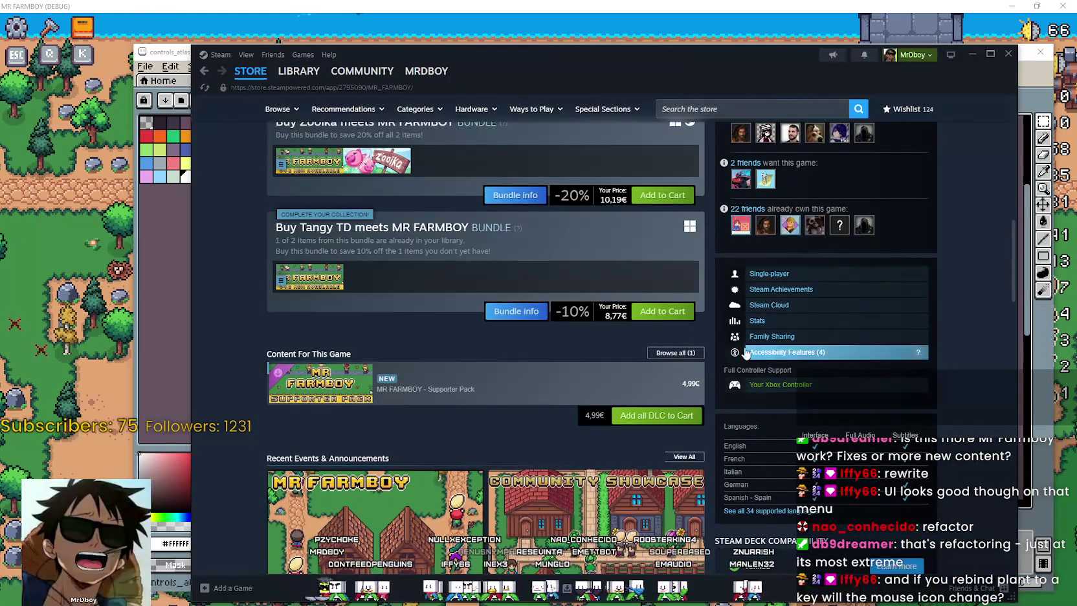
scroll(831, 282, "down", 2)
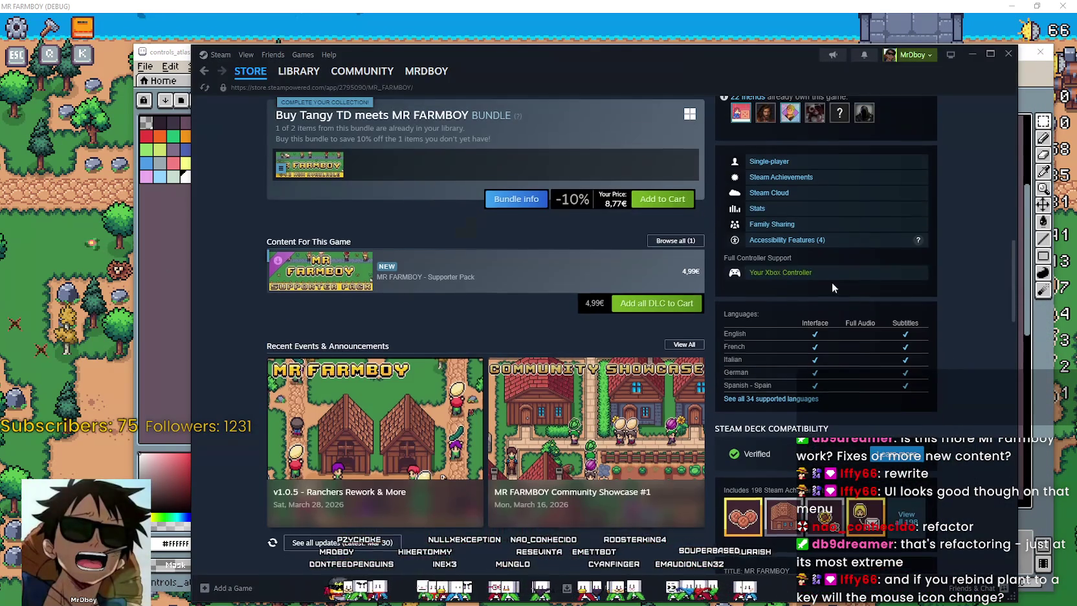
left_click(785, 240)
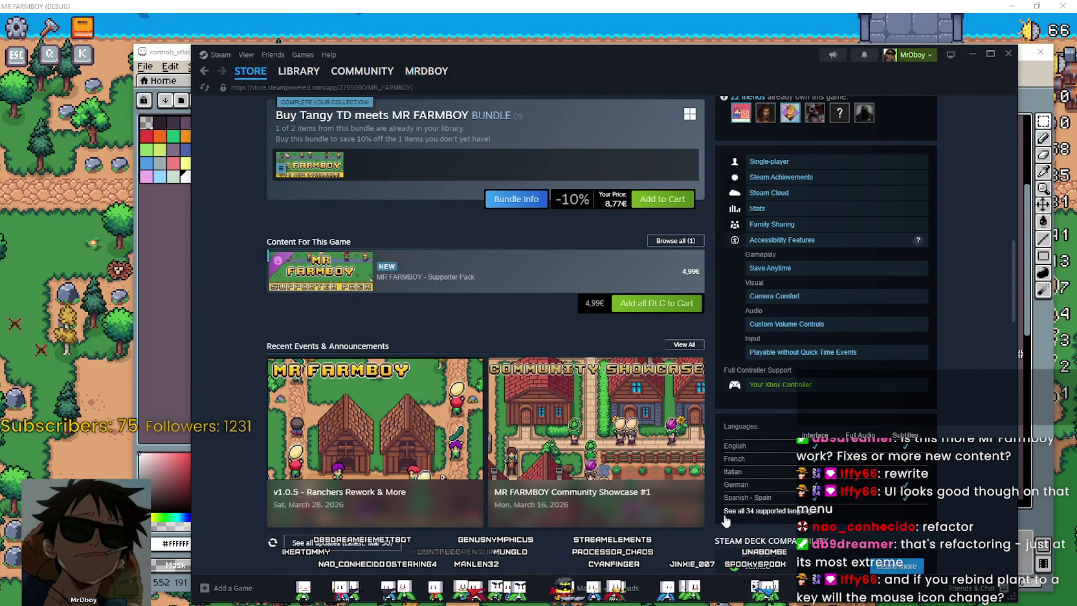
left_click(780, 240)
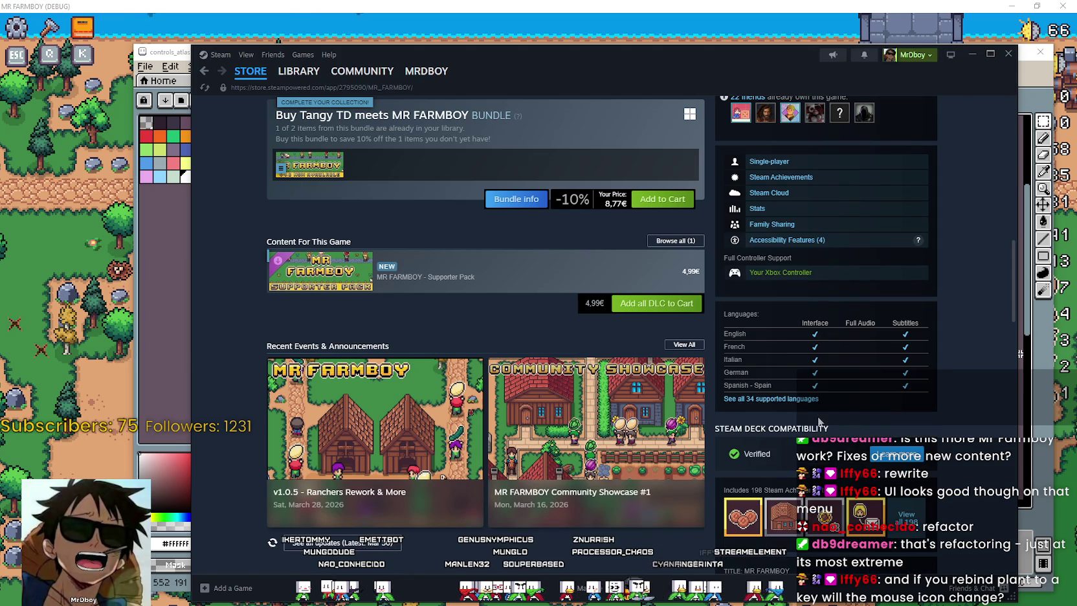
triple_click(870, 248)
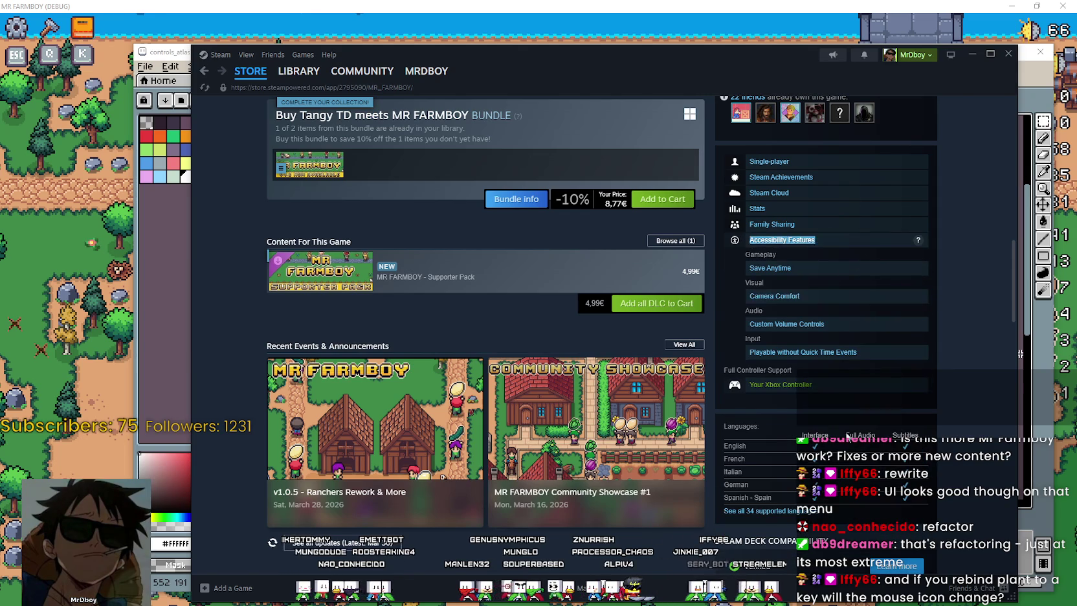
left_click(834, 244)
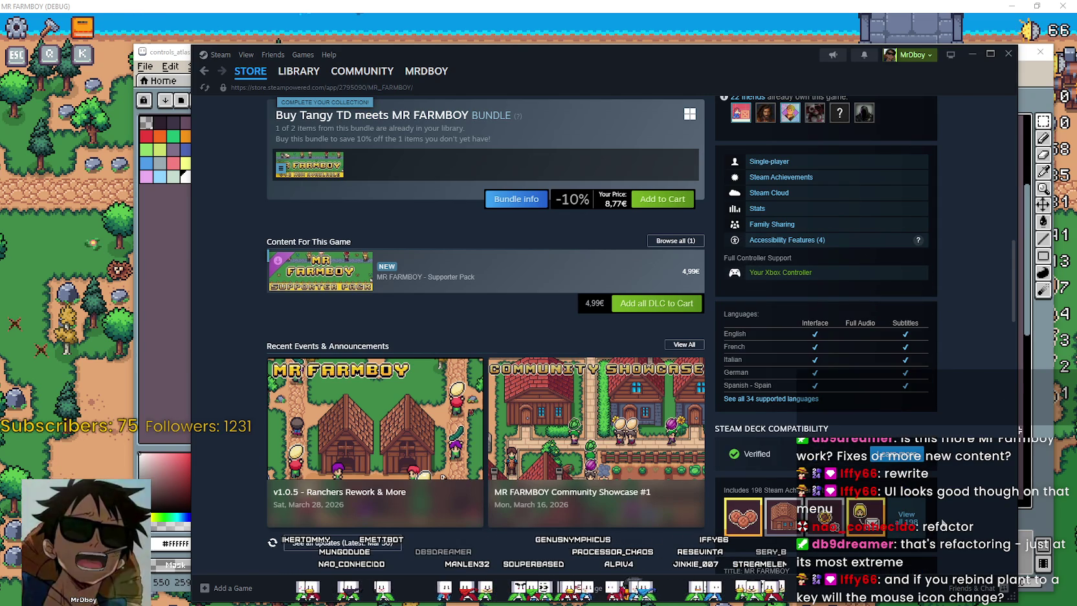
Hide the Steam store page and bring the MR FARMBOY game window forward
scroll(928, 493, "down", 3)
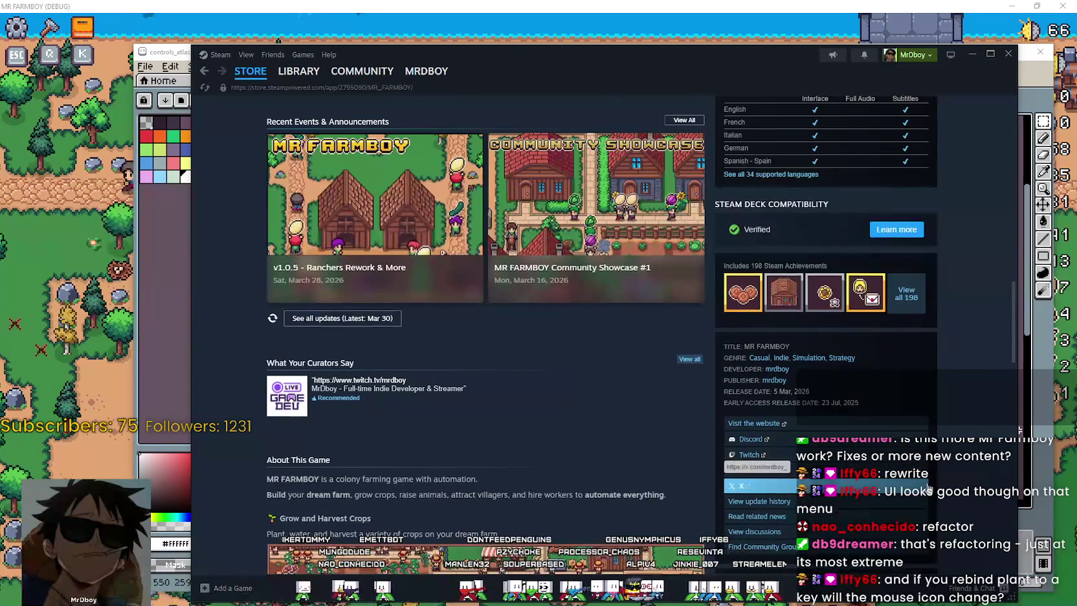
scroll(928, 490, "up", 10)
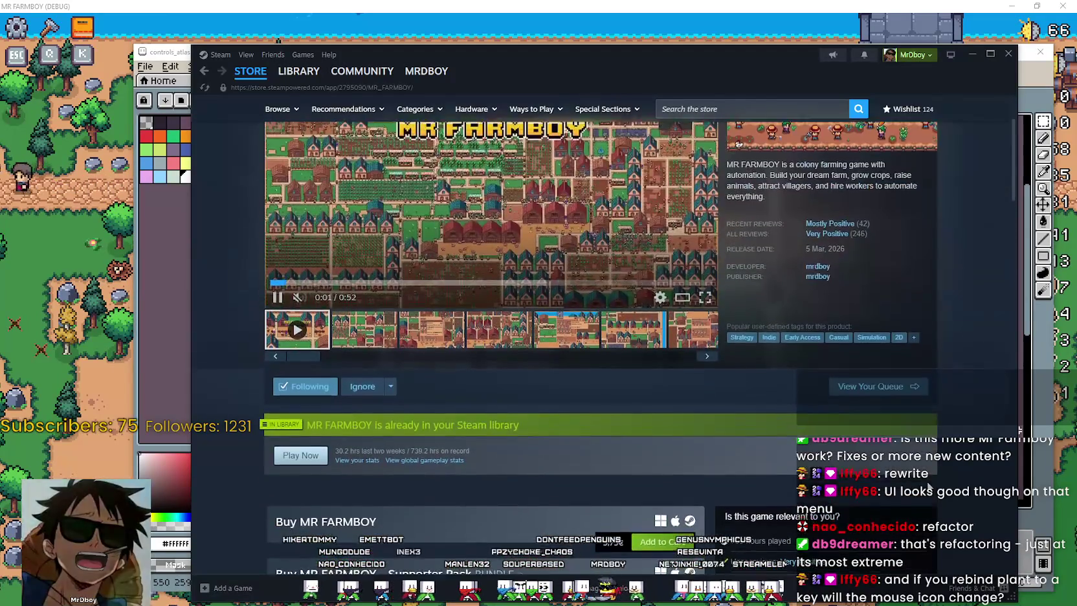
left_click(972, 53)
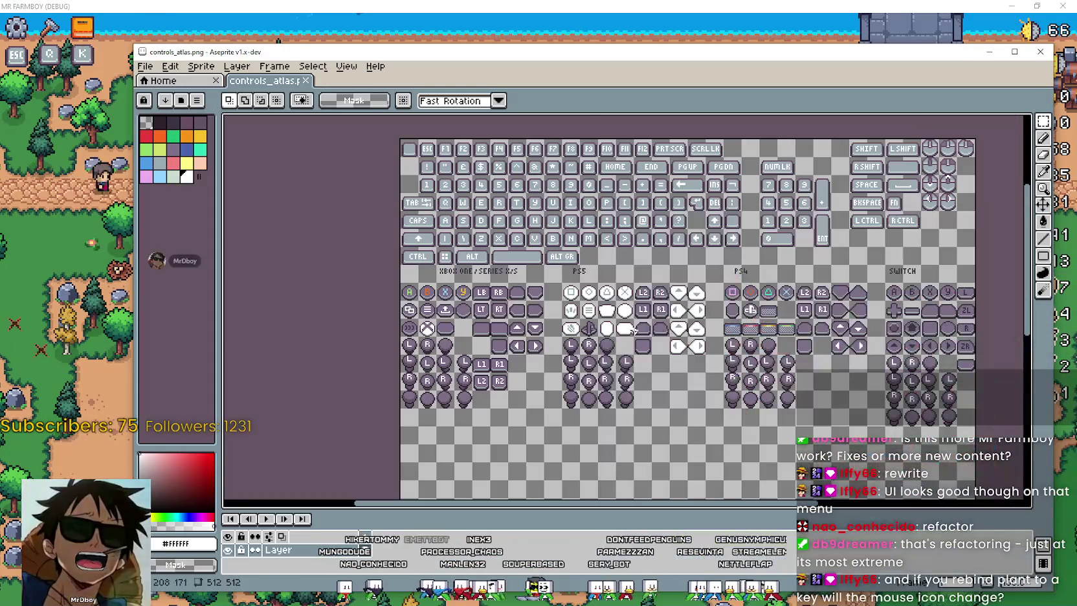
scroll(632, 330, "up", 1)
scroll(700, 311, "down", 1)
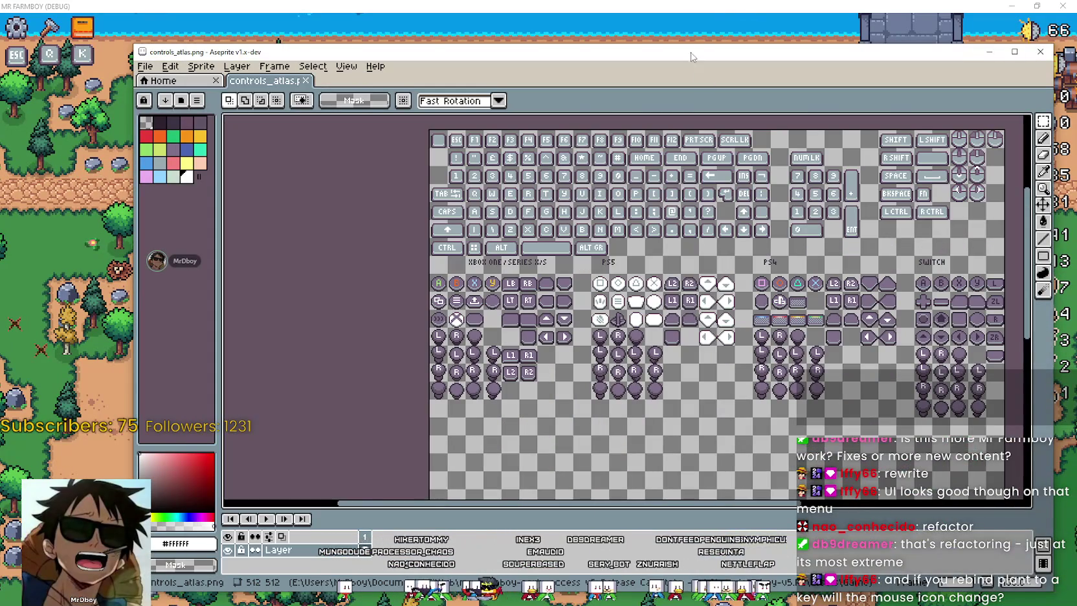
left_click(665, 8)
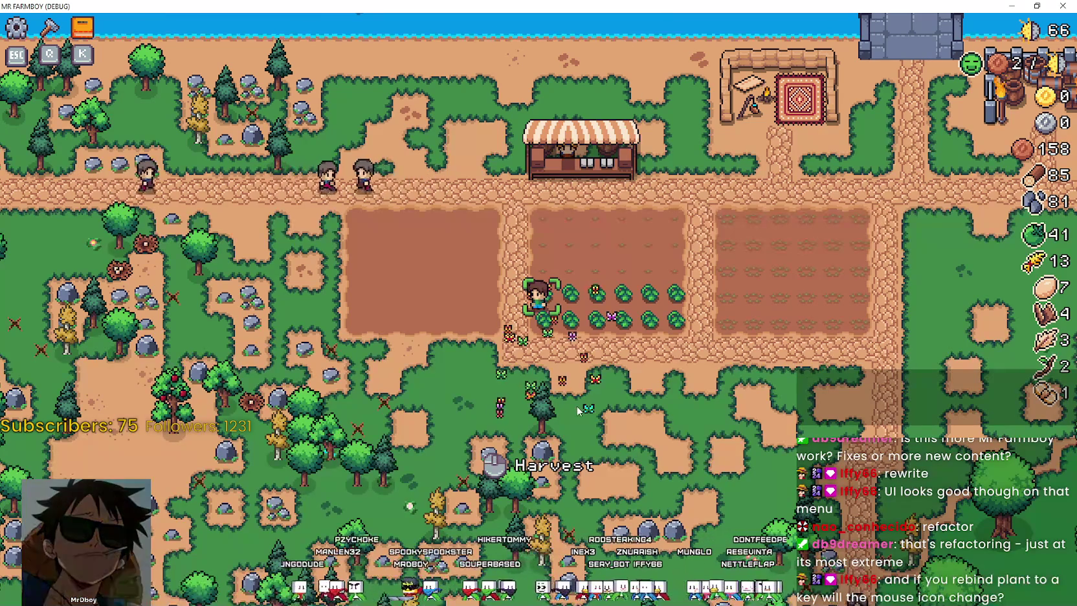
Walk the farmer out of the crop plot and along onto the top crop row
key("d")
key("s")
key("d")
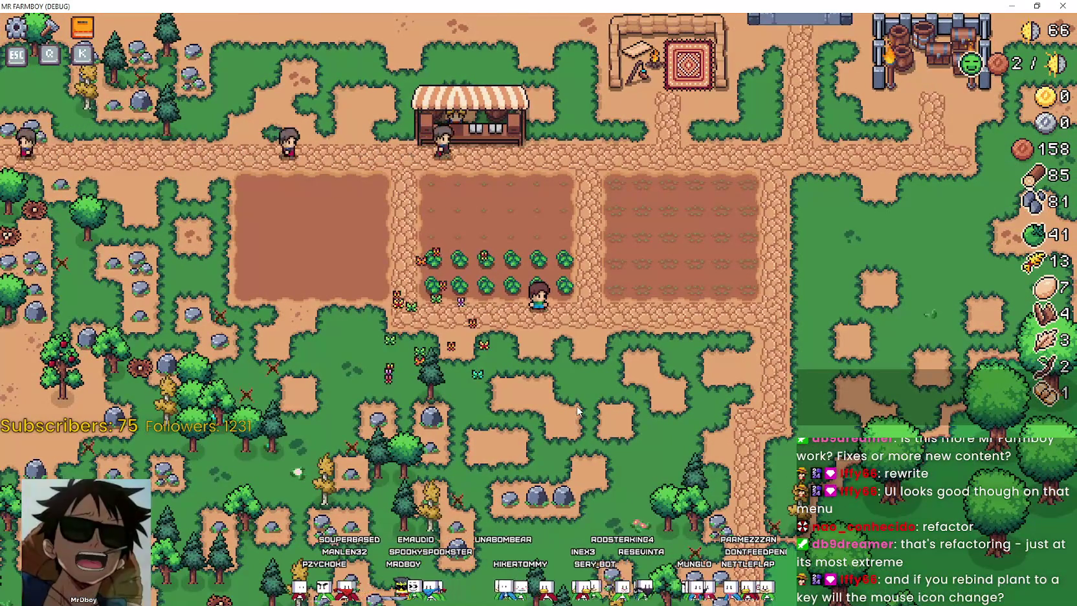
scroll(578, 411, "up", 3)
key("w")
key("d")
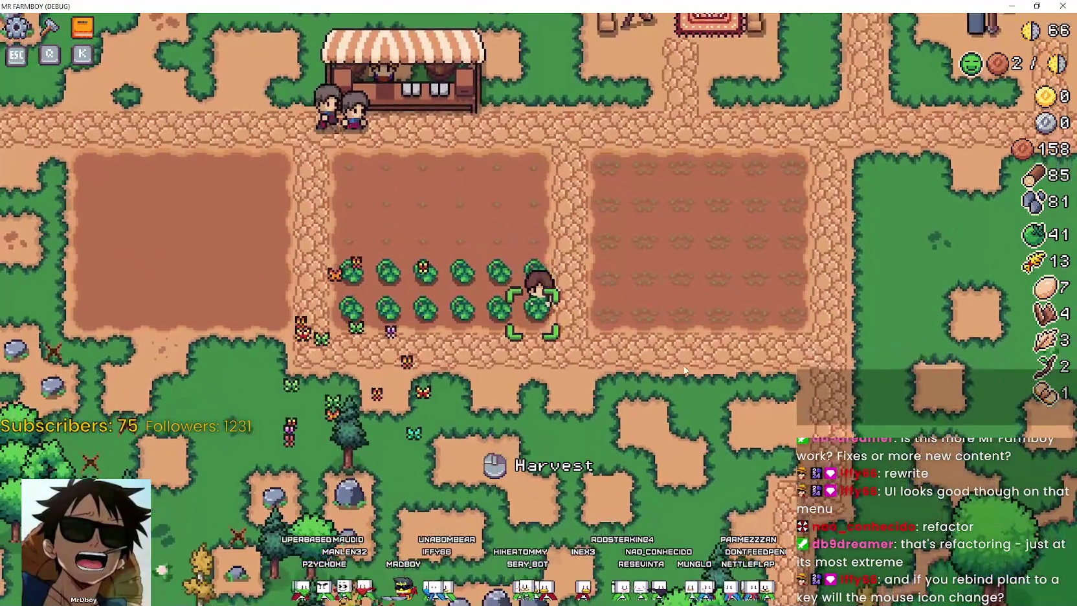
scroll(684, 365, "down", 3)
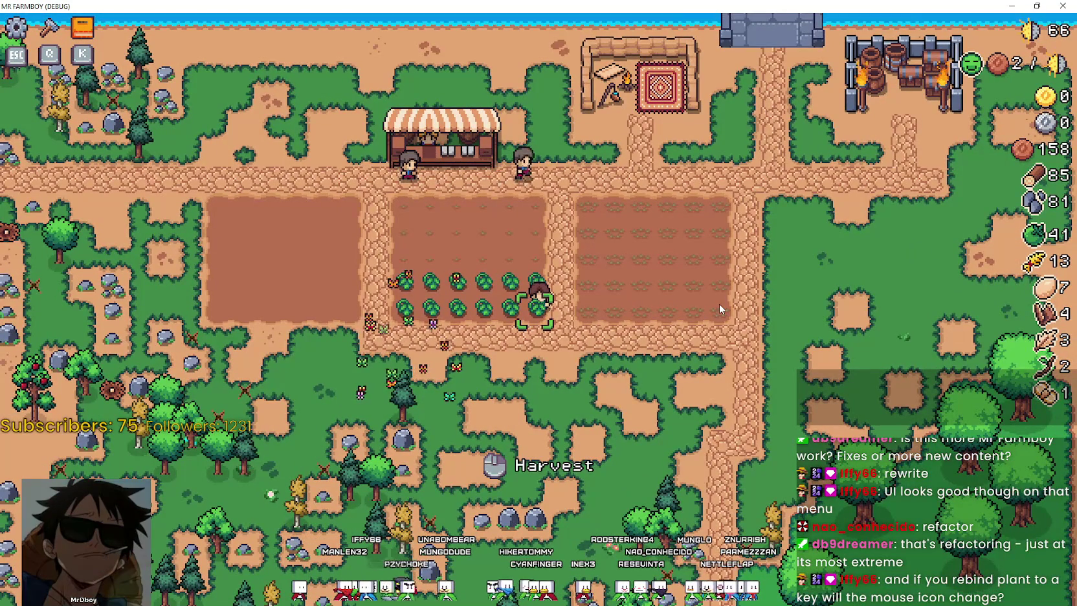
Walk the farmer to empty soil and down through the tomato field, then pause with Esc
key("w")
key("a")
key("s")
key("a")
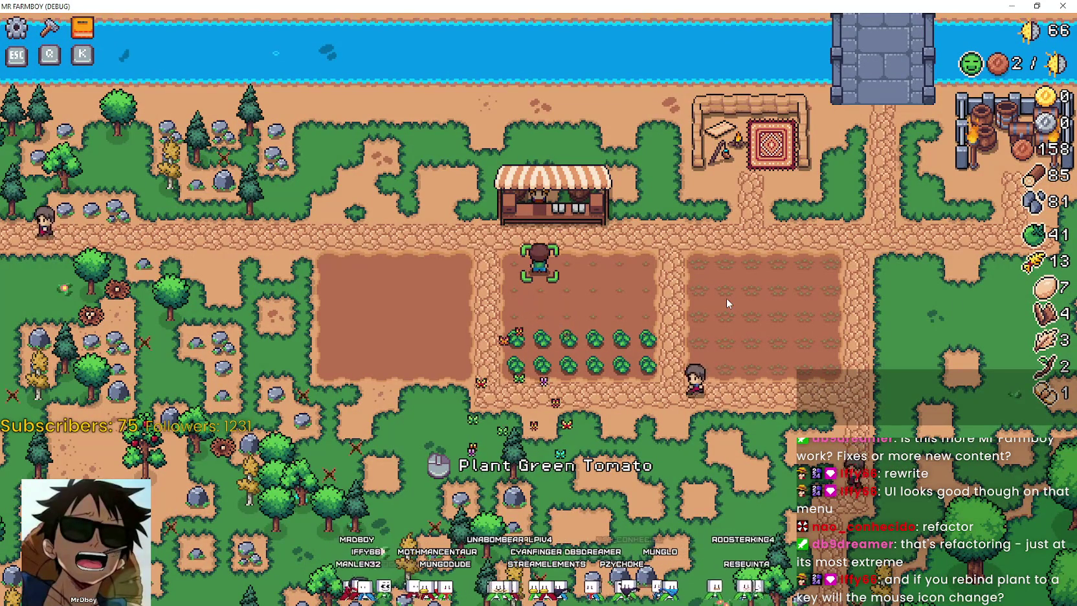
key("s")
key("Escape")
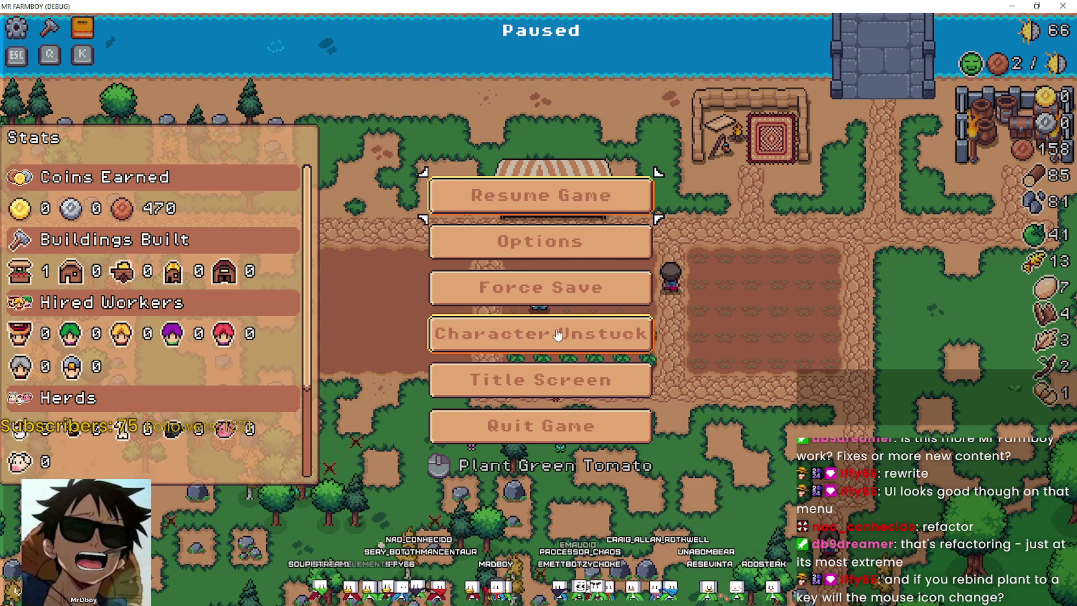
Browse the Input bindings in Options without changes, cancel, and resume the game
left_click(543, 242)
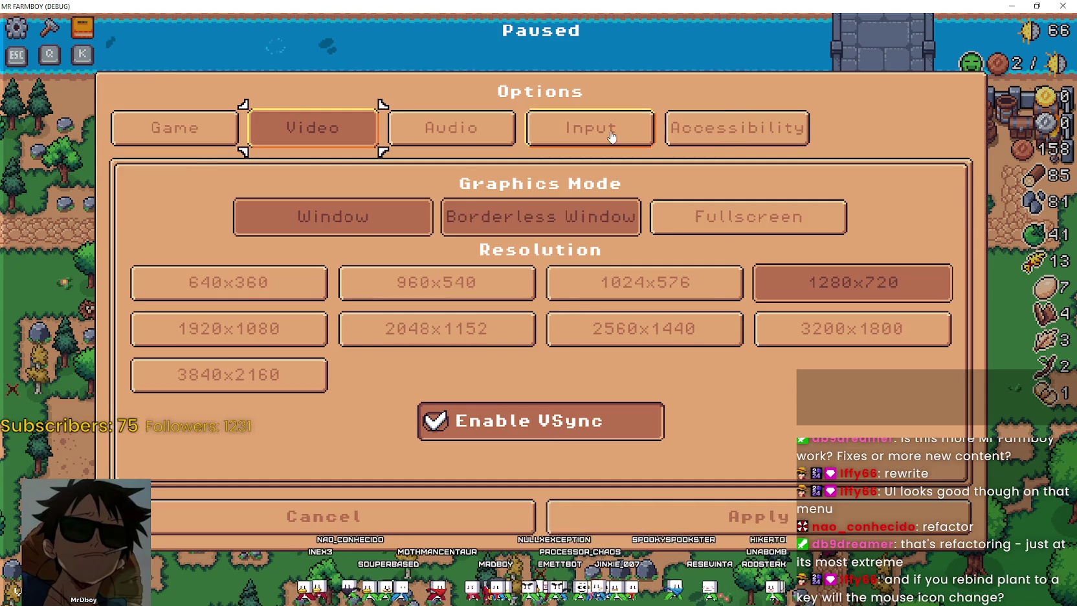
left_click(654, 128)
scroll(549, 330, "down", 10)
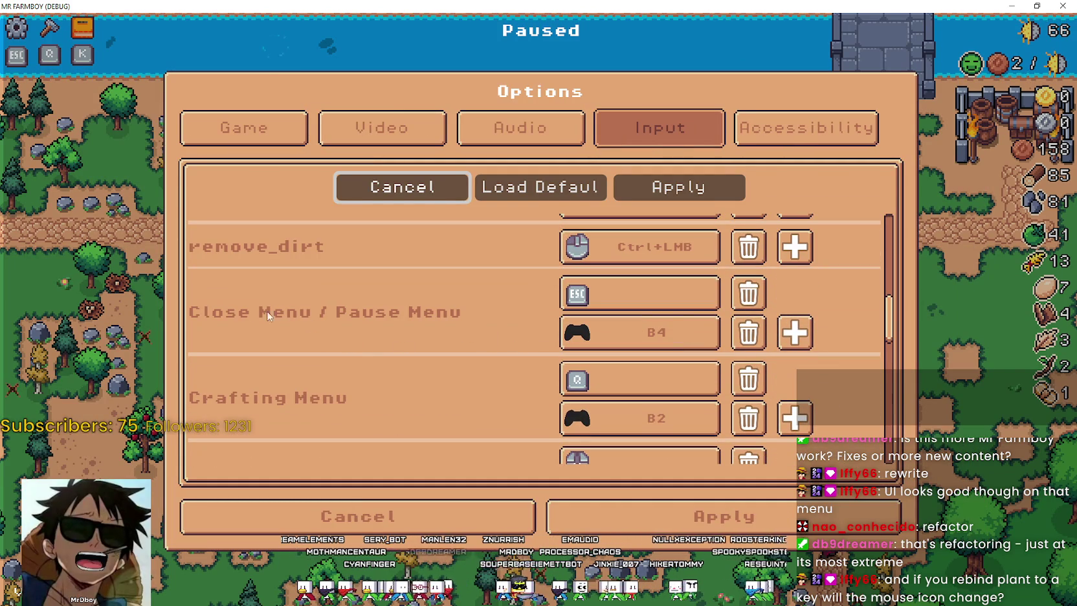
scroll(243, 295, "down", 2)
left_click_drag(890, 325, 868, 453)
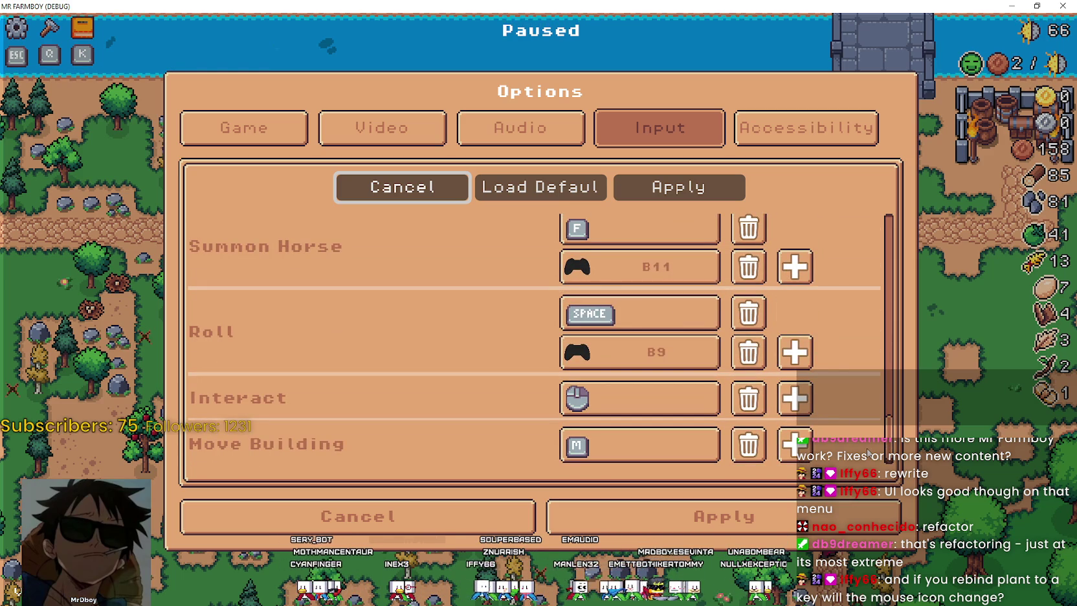
scroll(866, 423, "up", 1)
scroll(866, 423, "down", 1)
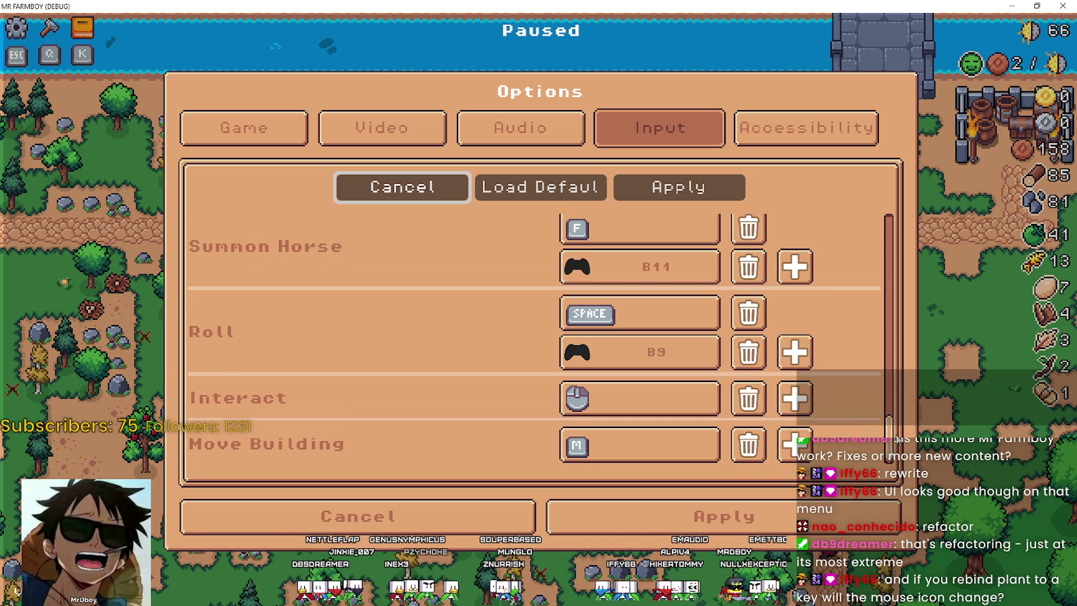
left_click_drag(900, 417, 880, 275)
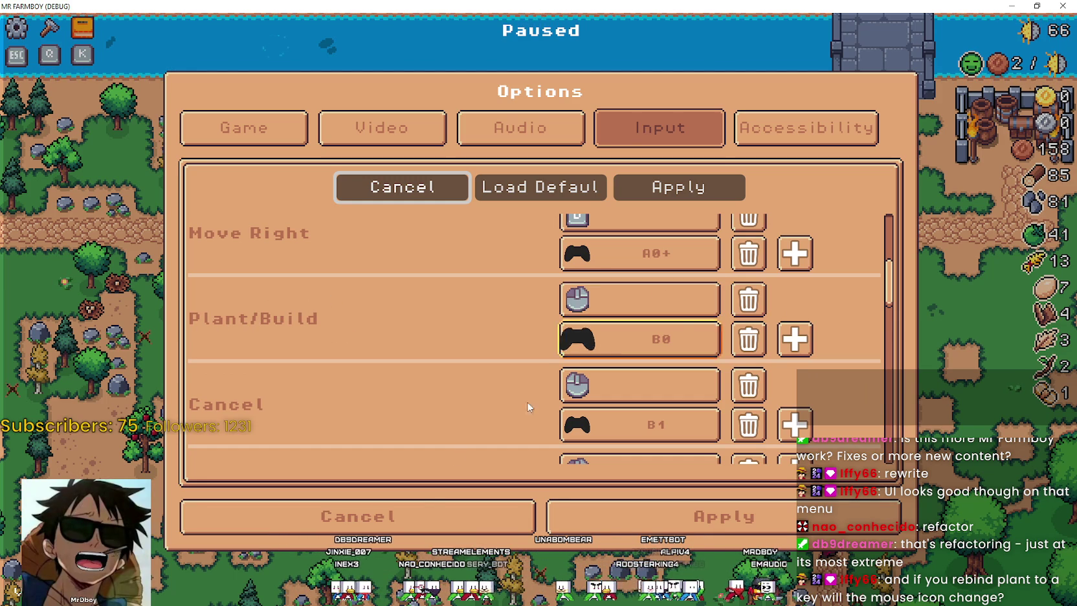
left_click(427, 516)
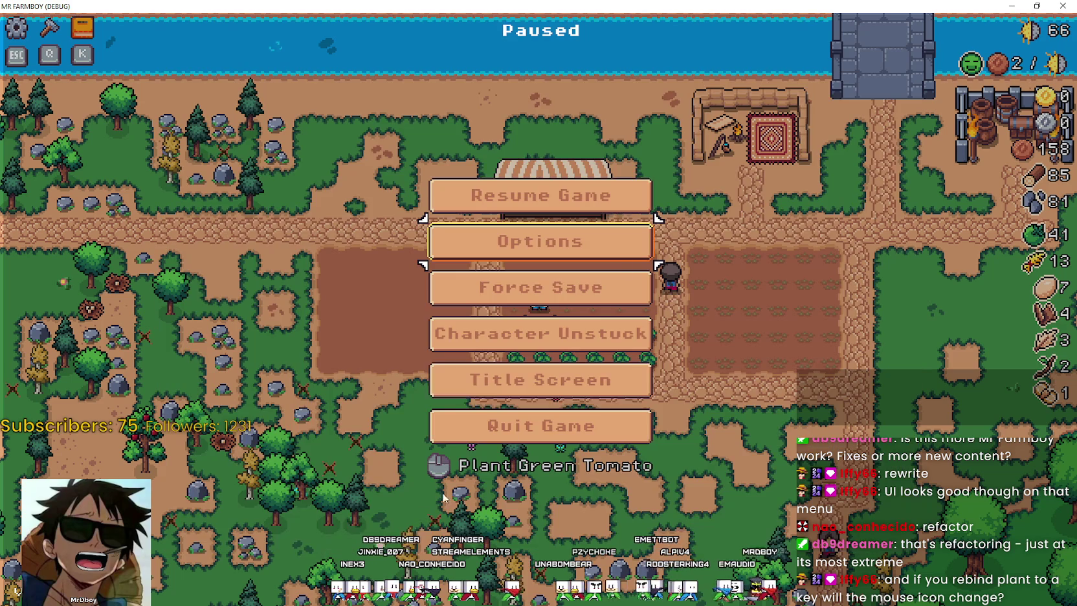
left_click(578, 204)
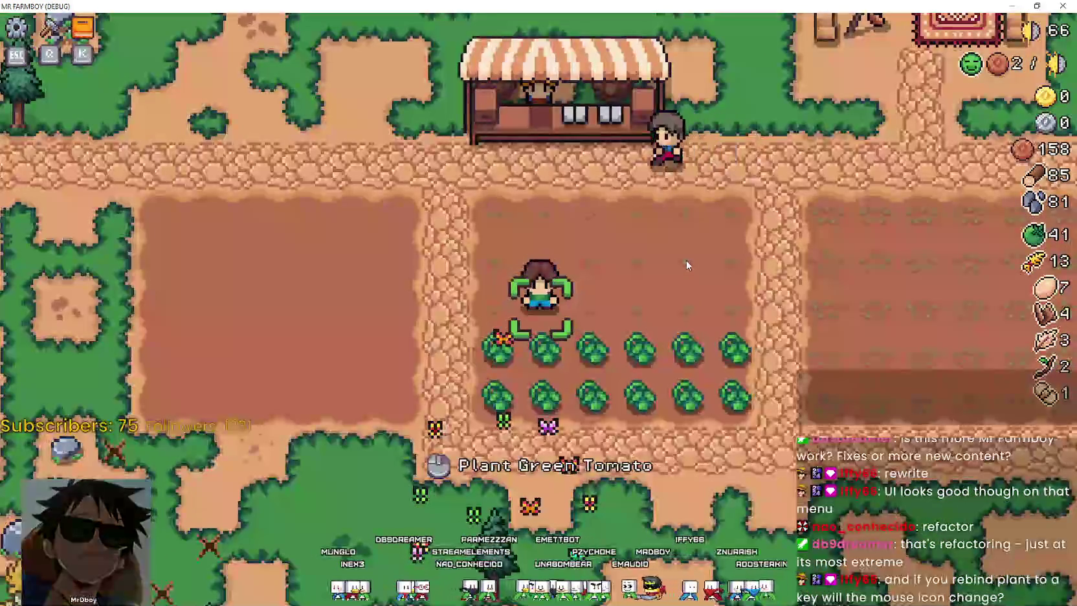
Walk the farmer out of the tomato field, across the middle field and up to the market stall path
scroll(685, 253, "down", 3)
key("w")
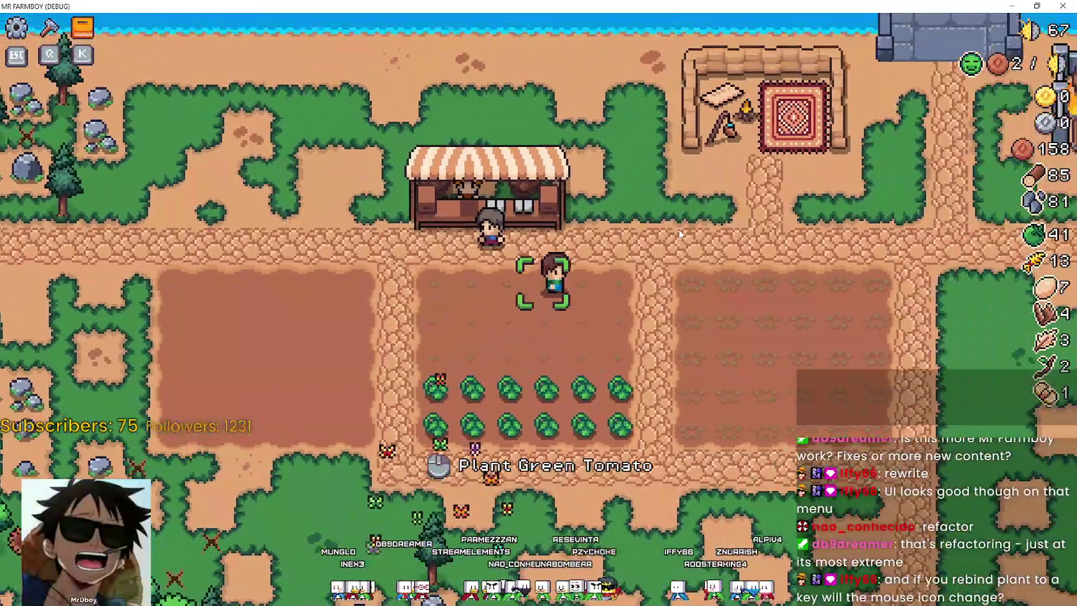
key("d")
key("s")
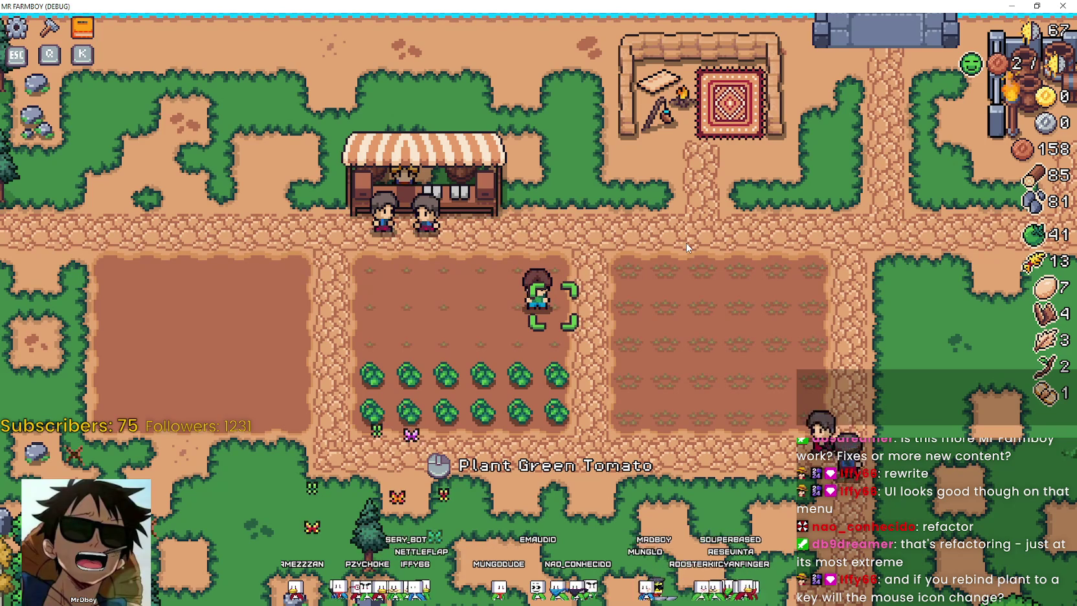
key("w+a")
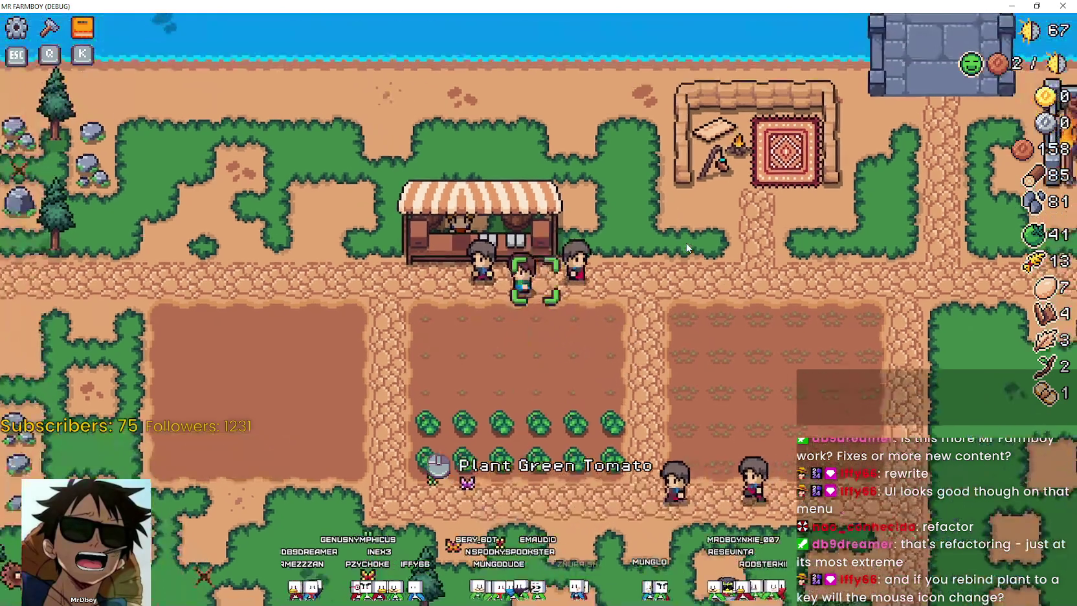
scroll(503, 378, "up", 3)
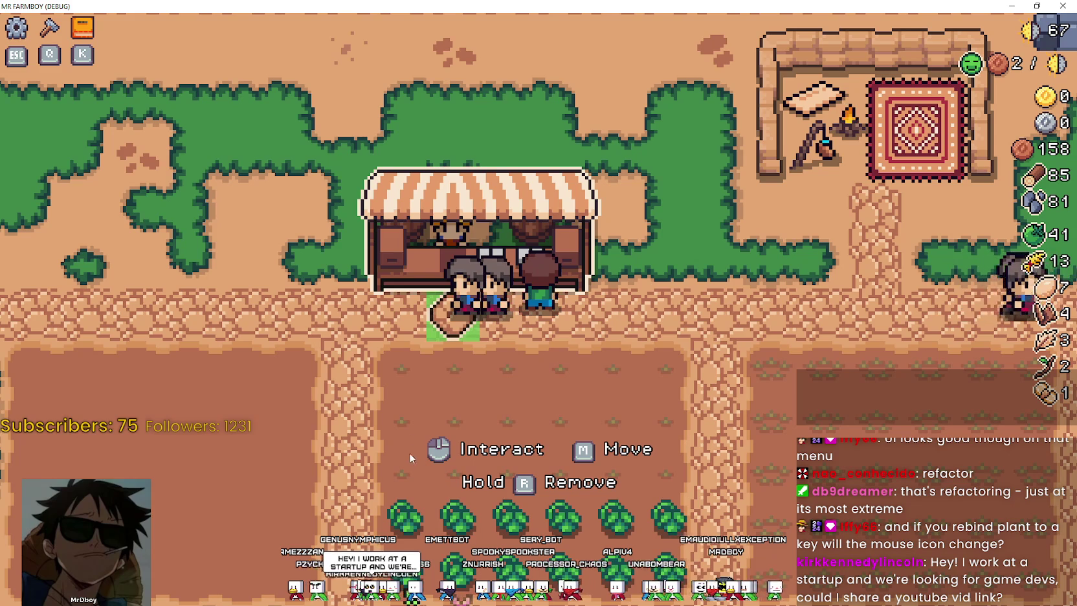
scroll(809, 304, "down", 3)
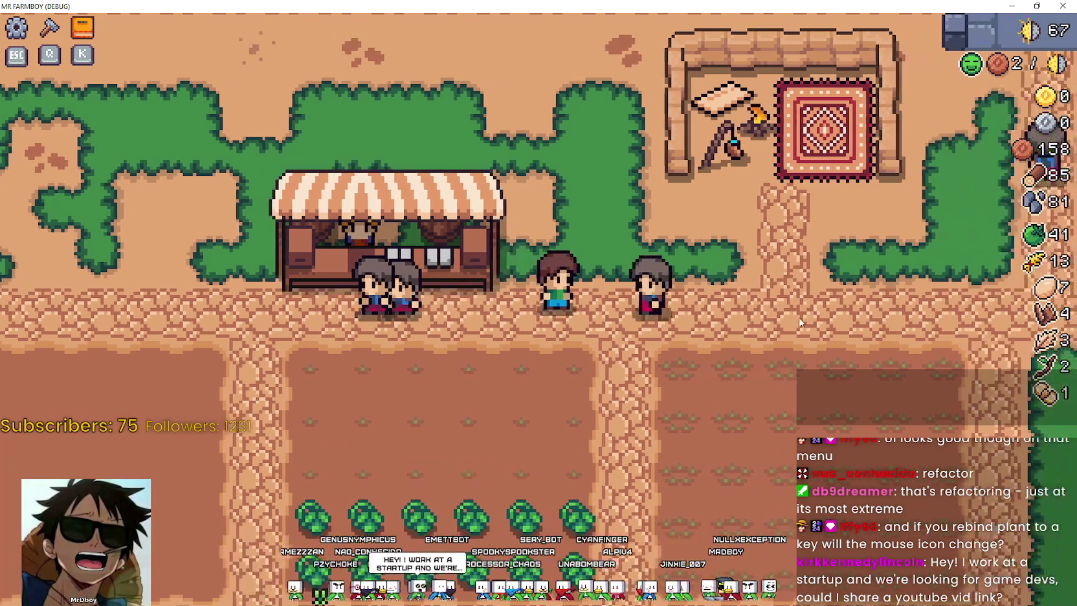
scroll(799, 317, "up", 3)
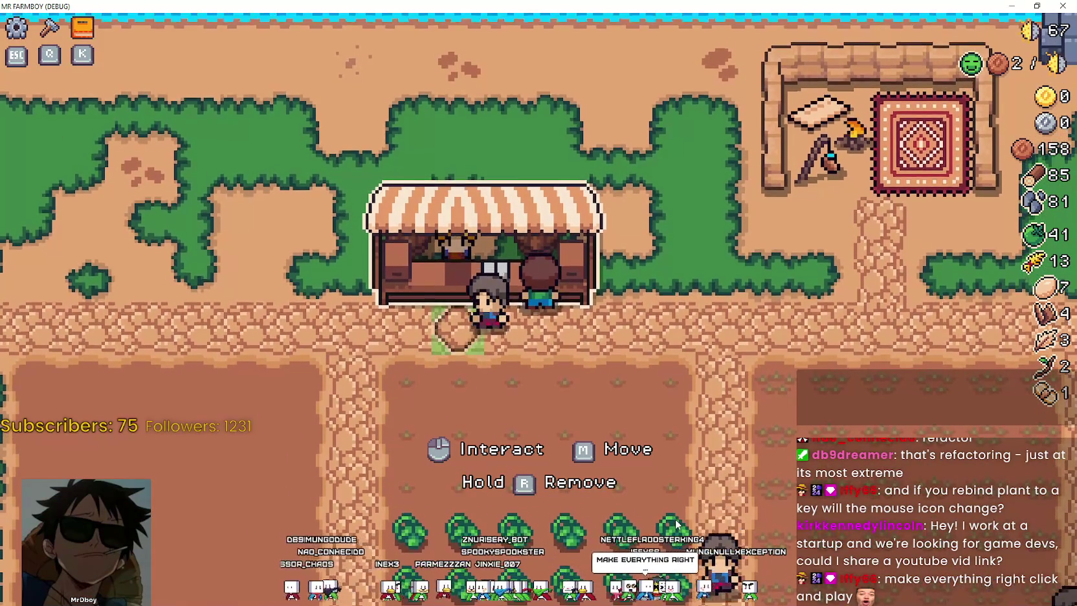
Walk the farmer right past the stall, down to the cabbage rows and back up to the path
key("d")
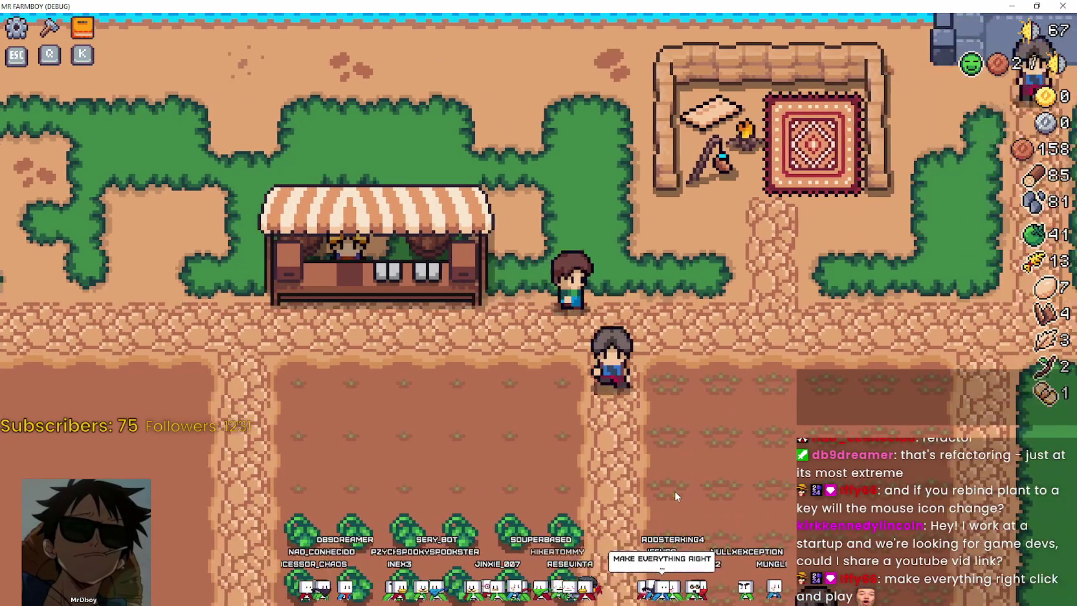
scroll(676, 479, "down", 2)
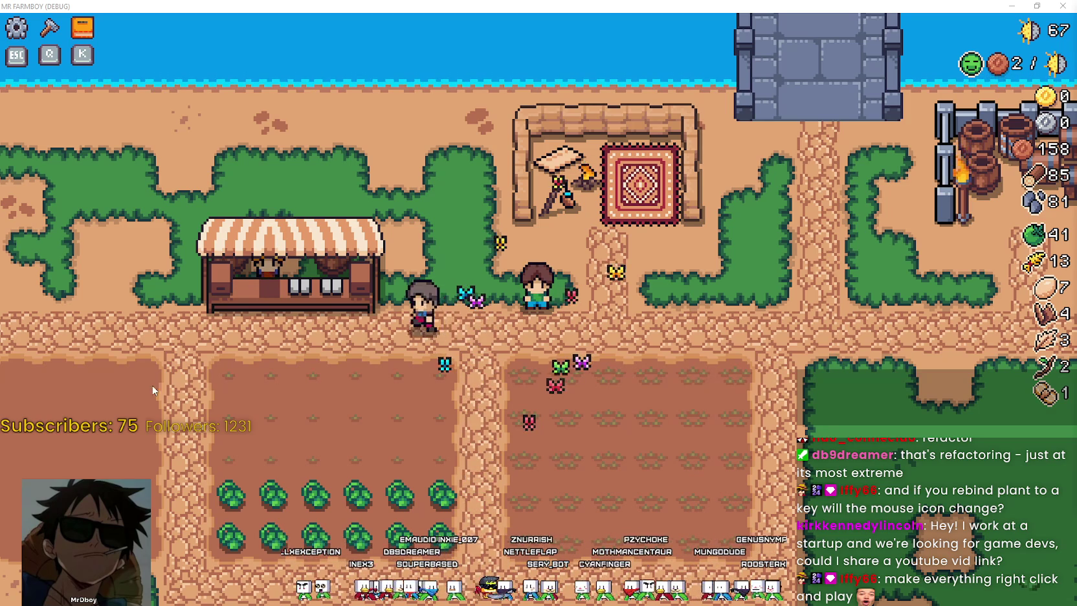
key("s")
scroll(604, 417, "down", 2)
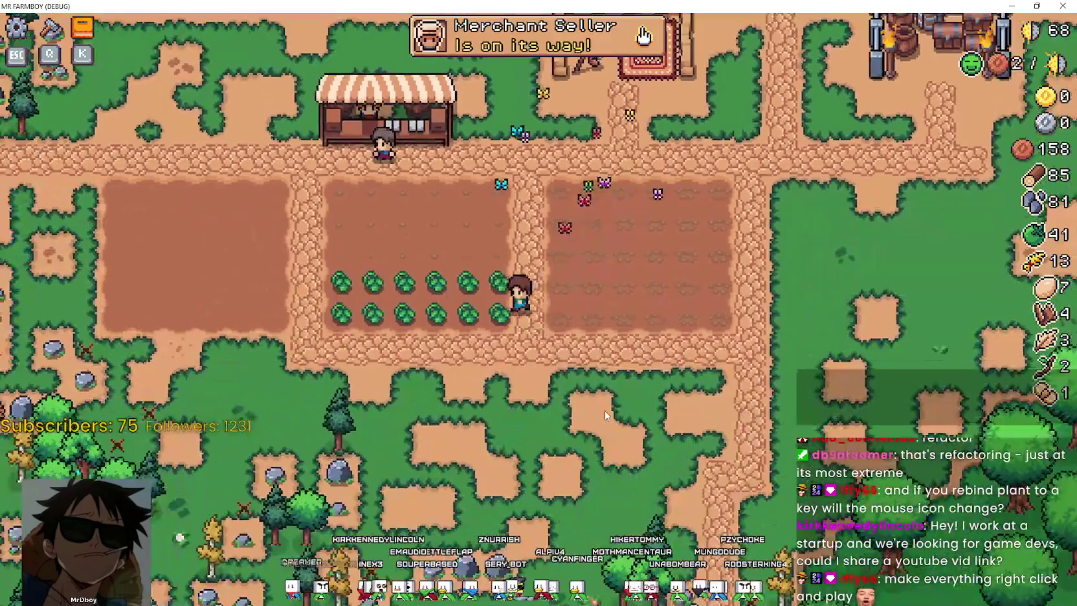
key("w")
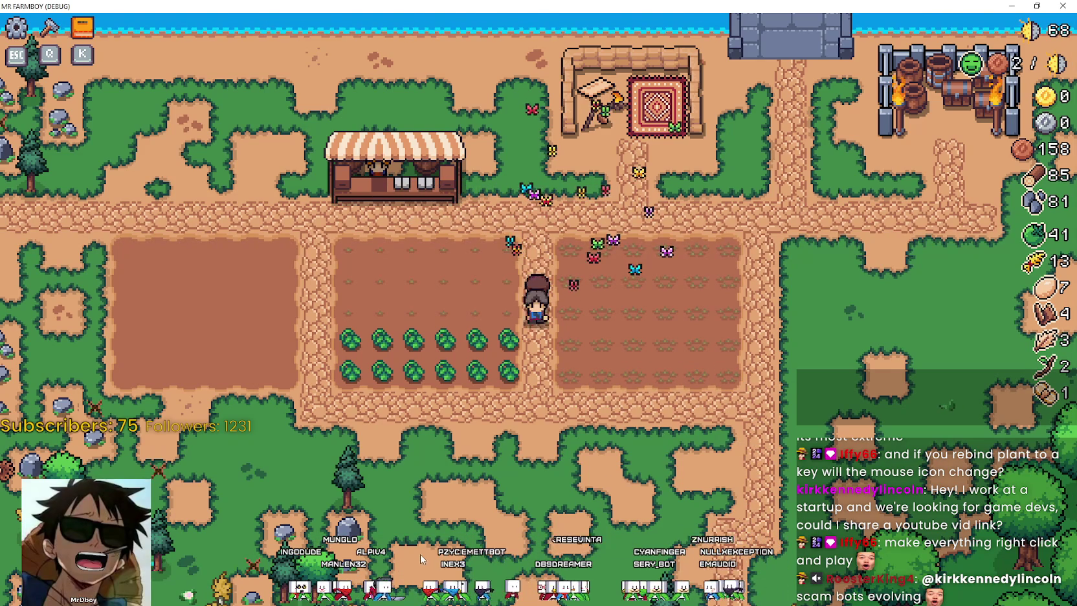
Walk left to the next path and up beside the market stall
key("a")
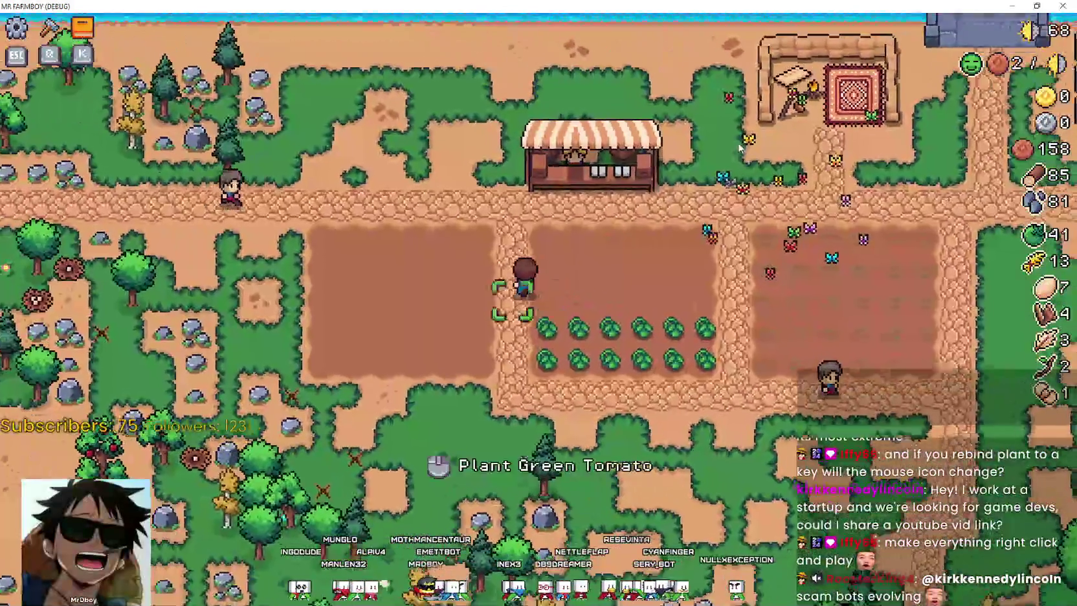
key("w")
scroll(759, 398, "up", 2)
key("d")
scroll(759, 388, "down", 2)
scroll(759, 385, "up", 2)
scroll(759, 384, "down", 2)
key("w")
scroll(759, 383, "up", 2)
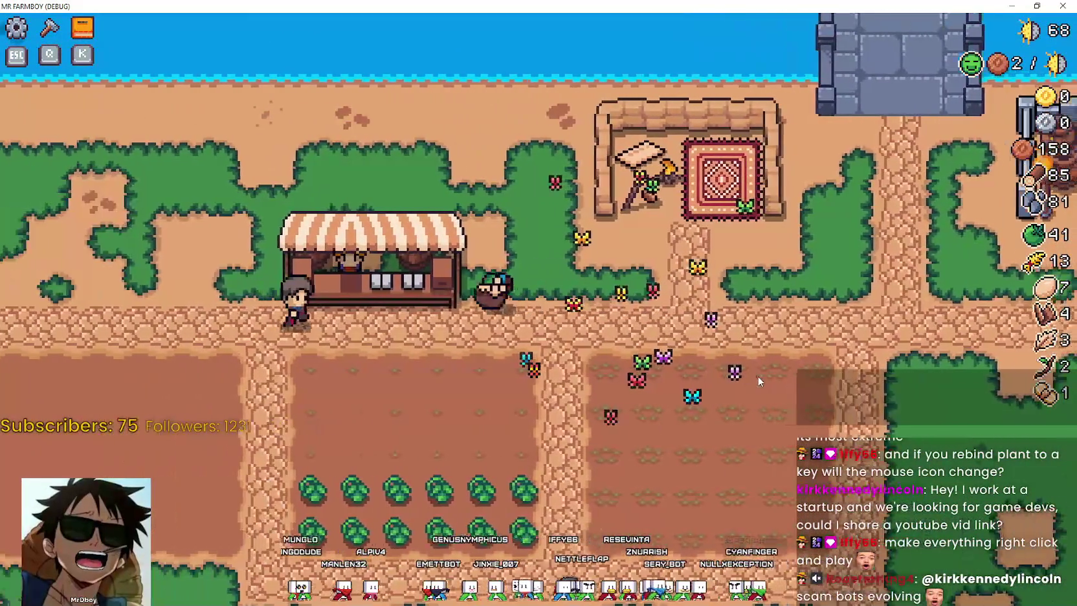
Walk left past the market stall, then right toward the barrel storage and stone gate
key("a")
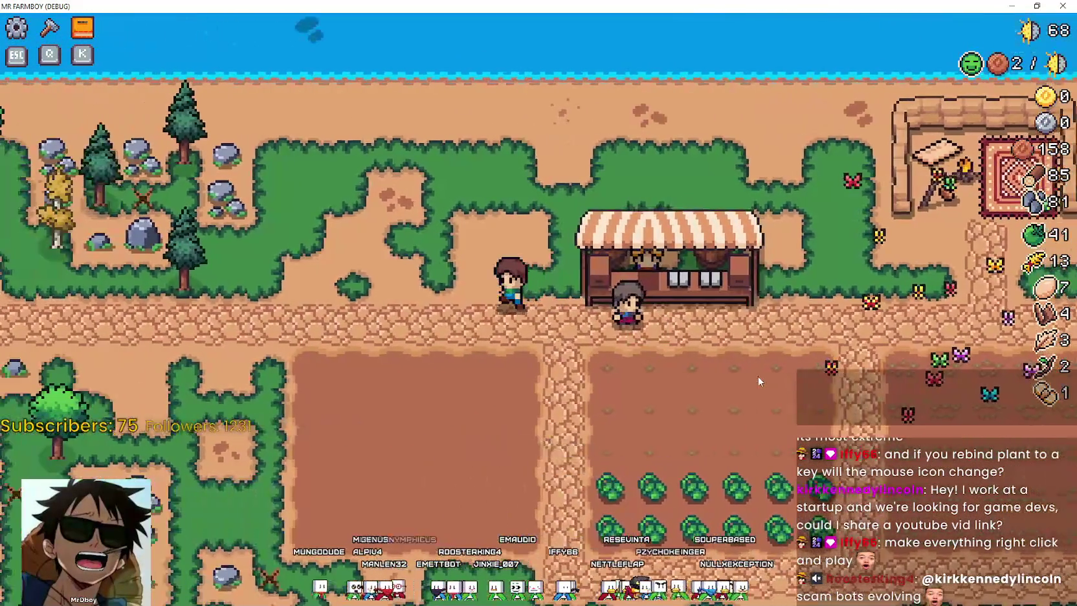
scroll(759, 382, "down", 3)
scroll(725, 375, "up", 1)
scroll(691, 369, "down", 2)
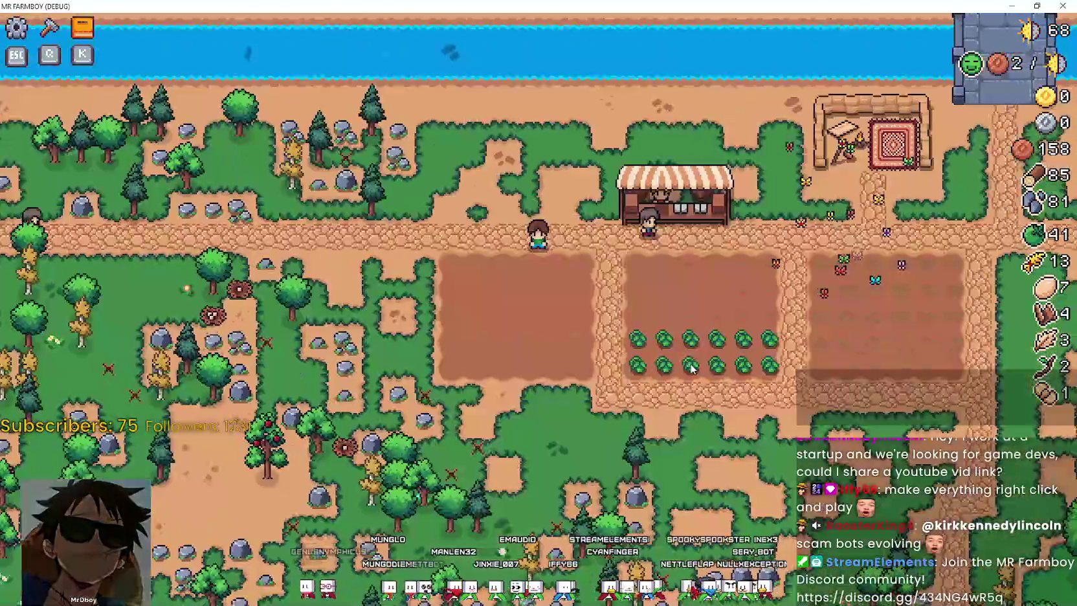
key("d")
scroll(692, 369, "up", 3)
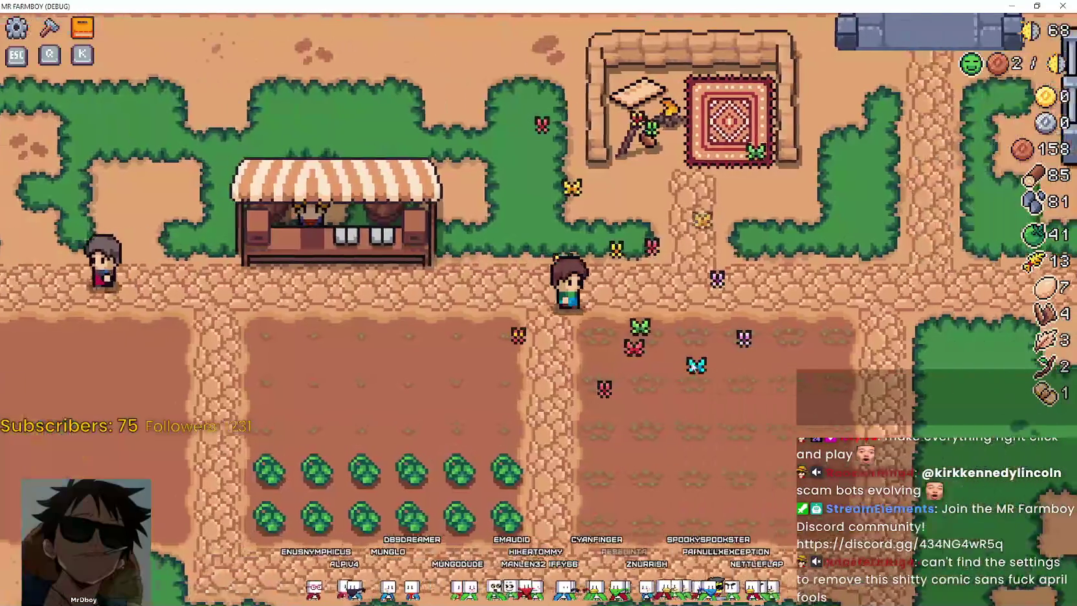
key("d")
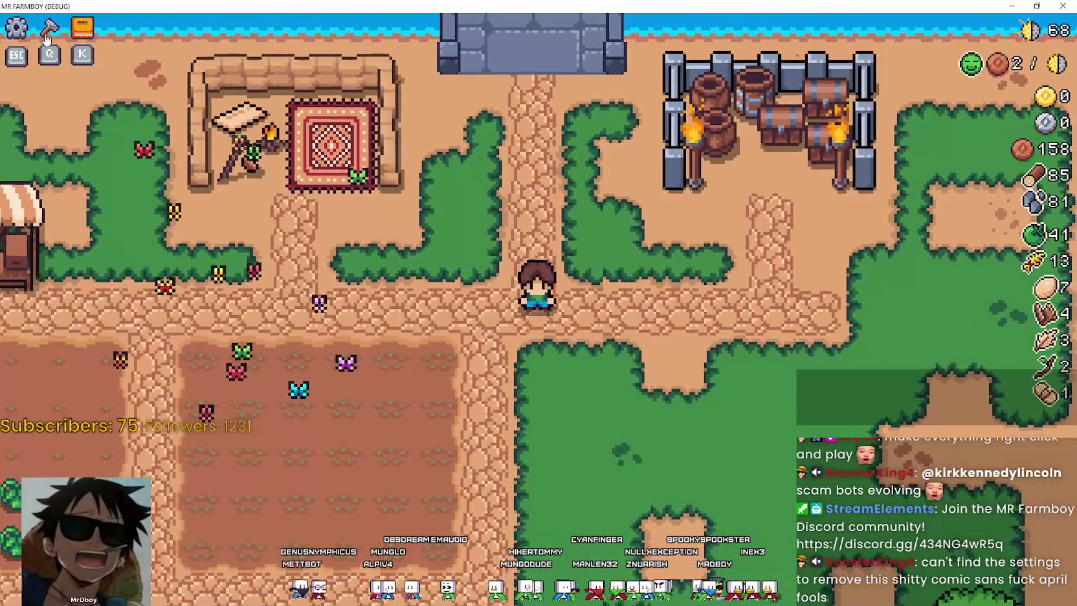
Pause the game and open Options on the Input bindings page
left_click(25, 33)
left_click(541, 240)
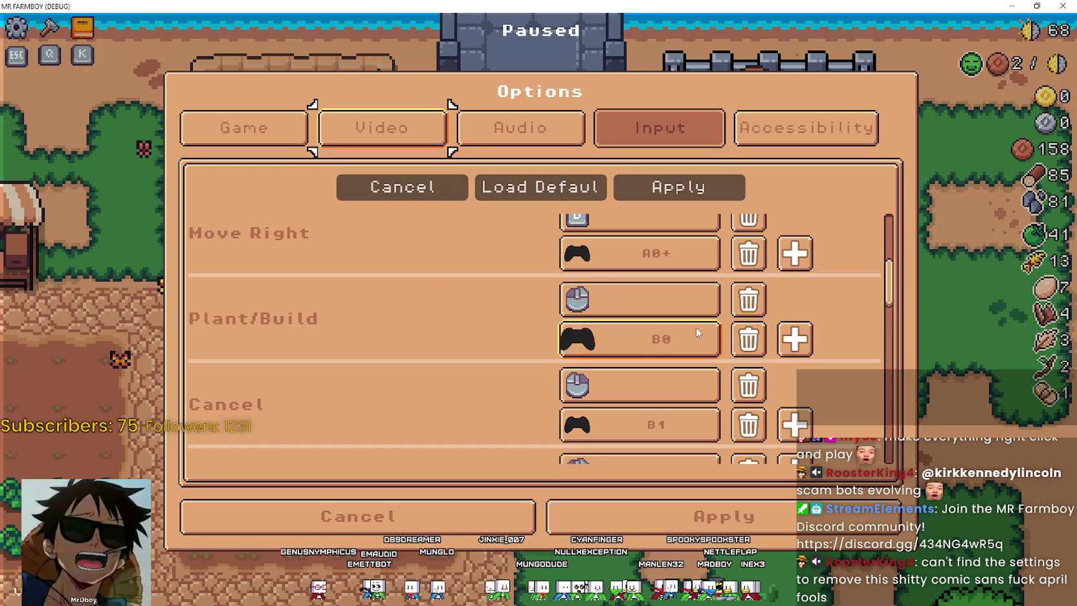
scroll(723, 390, "up", 3)
scroll(723, 391, "up", 2)
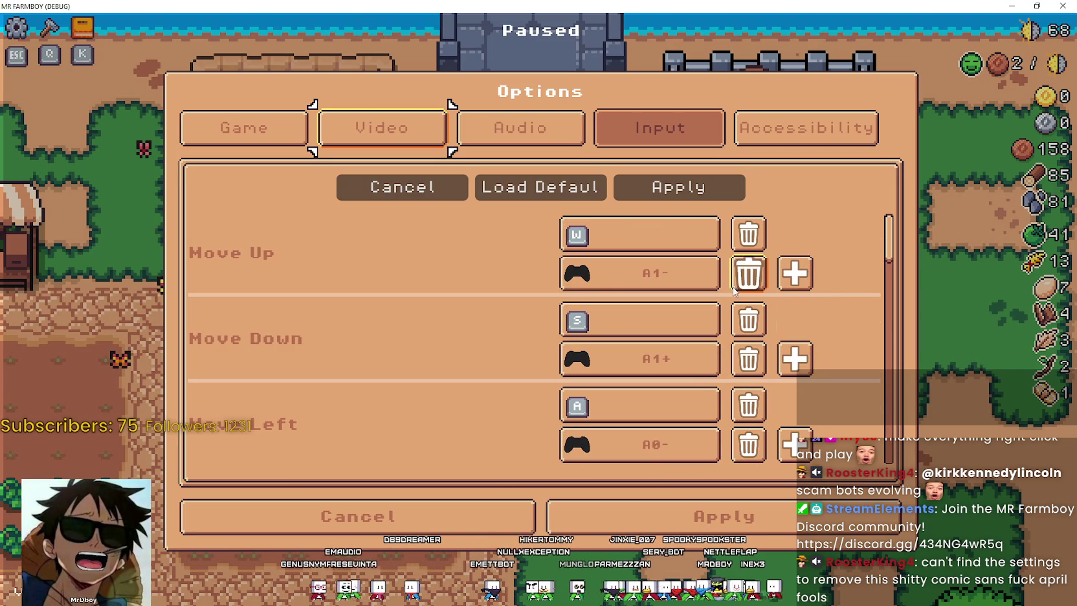
Remove Move Up's gamepad A1- binding and add Move Up bindings for E and R
left_click(749, 273)
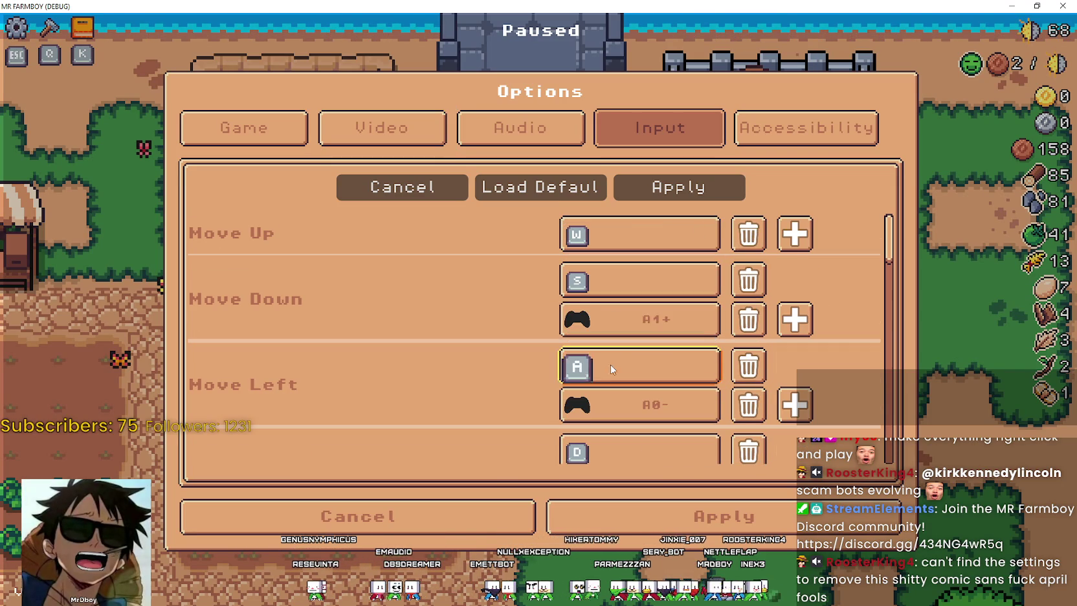
left_click(795, 234)
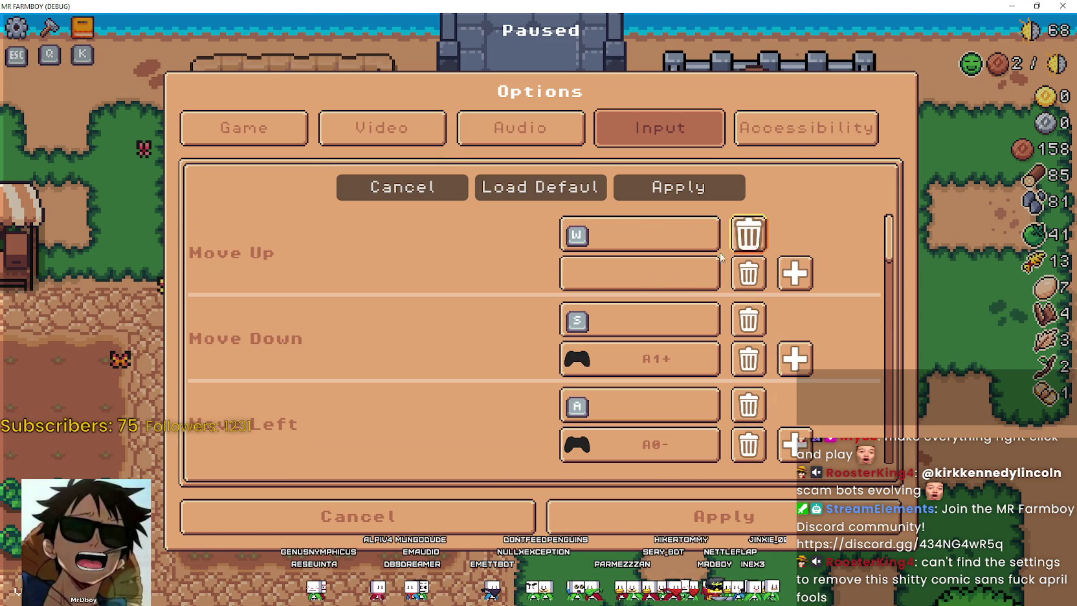
left_click(646, 276)
key("e")
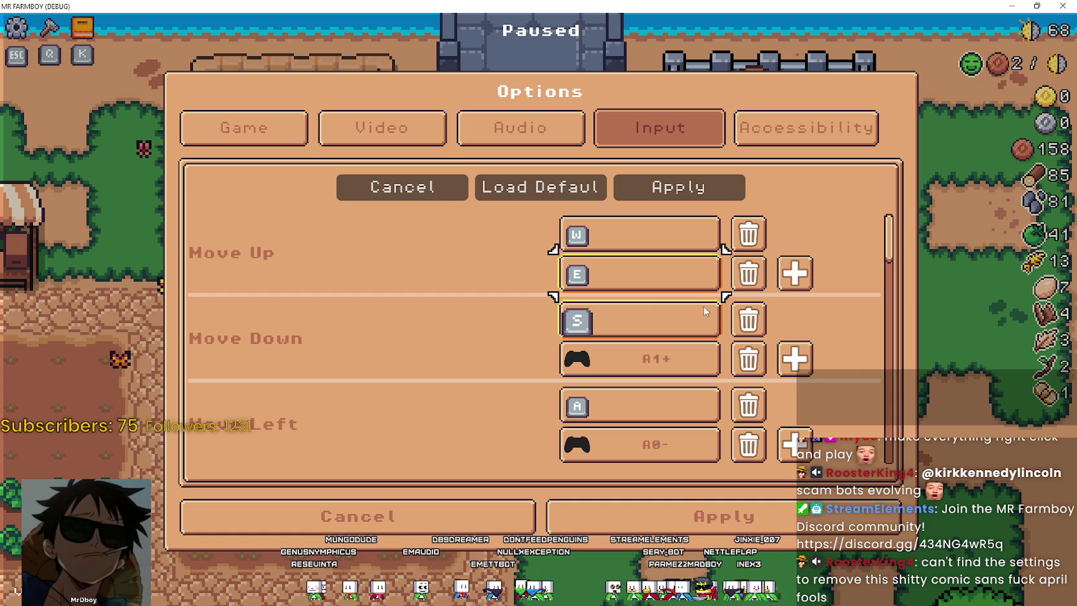
left_click(795, 274)
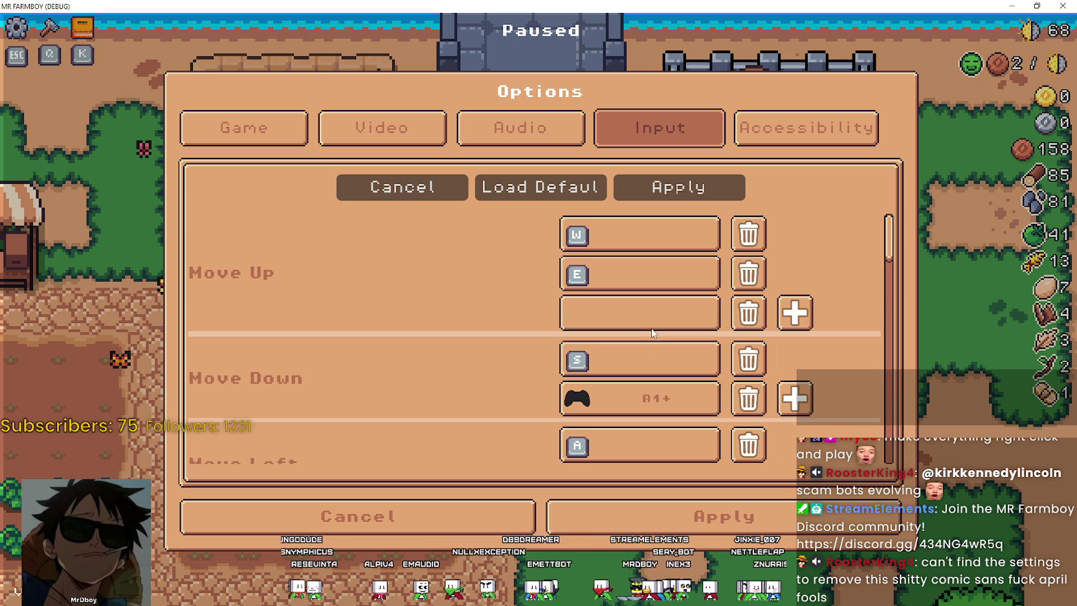
left_click(640, 314)
key("r")
Add further Move Up bindings for Y, G, S and H
left_click(795, 314)
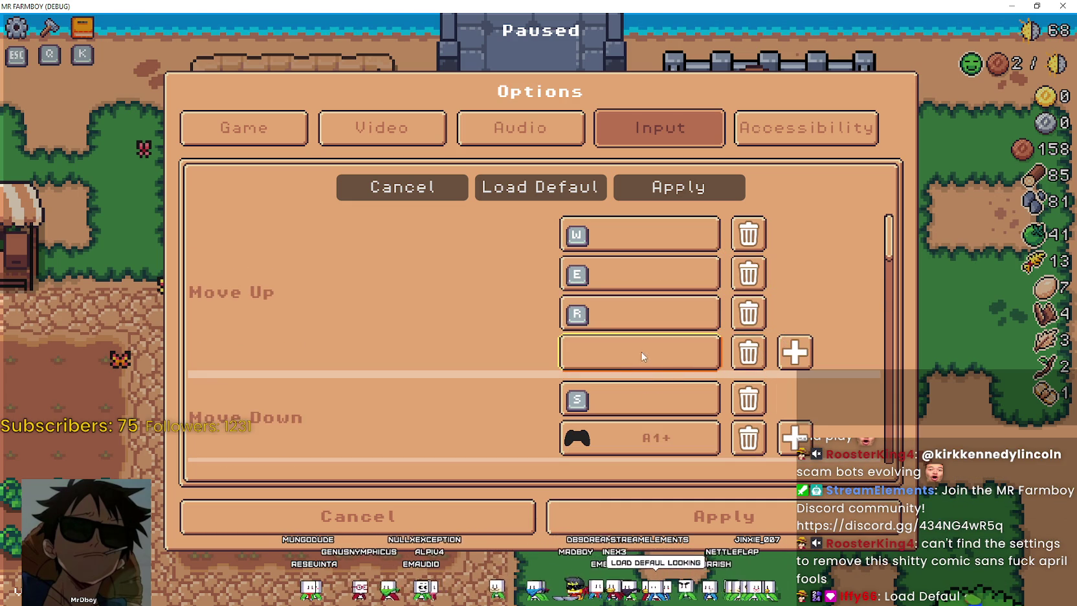
key("y")
left_click(794, 354)
left_click(634, 393)
key("g")
left_click(795, 393)
left_click(667, 372)
key("s")
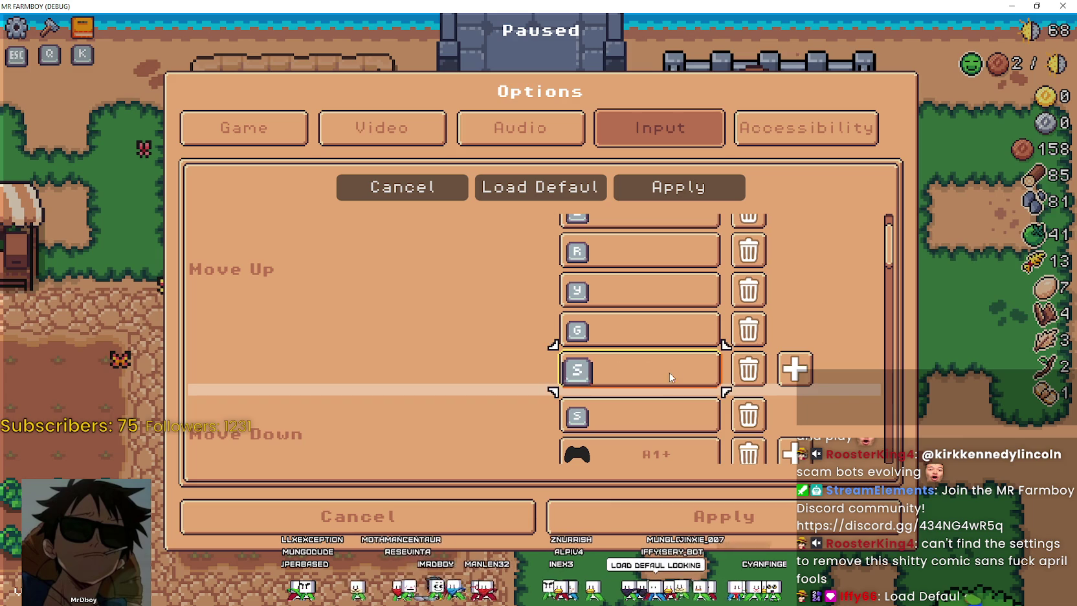
left_click(795, 369)
left_click(646, 351)
key("h")
Add Move Up bindings for O, M, period, comma and 2
left_click(784, 352)
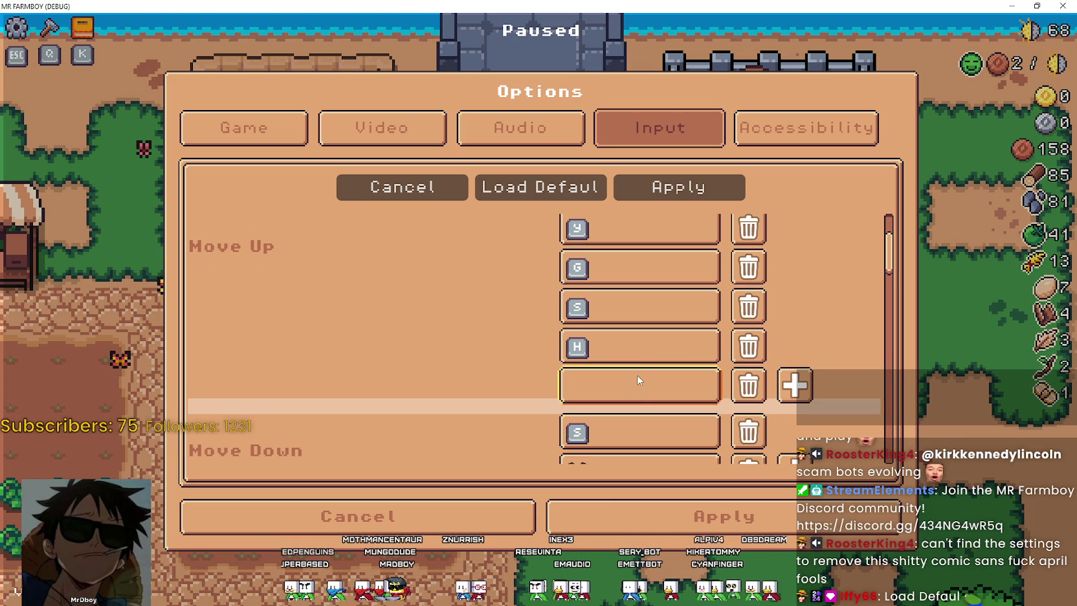
key("o")
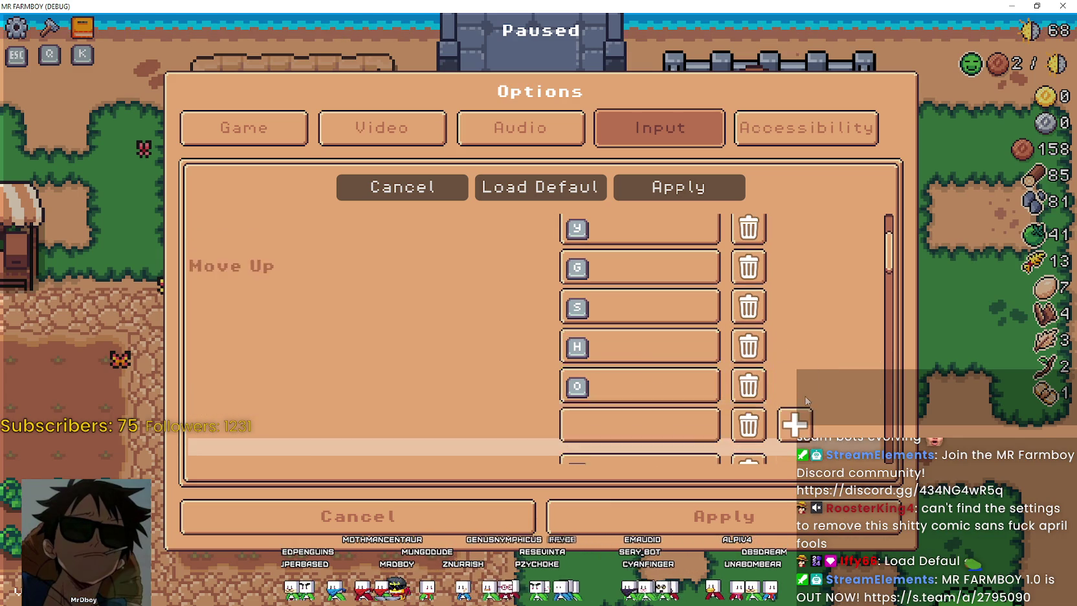
left_click(795, 386)
left_click(639, 311)
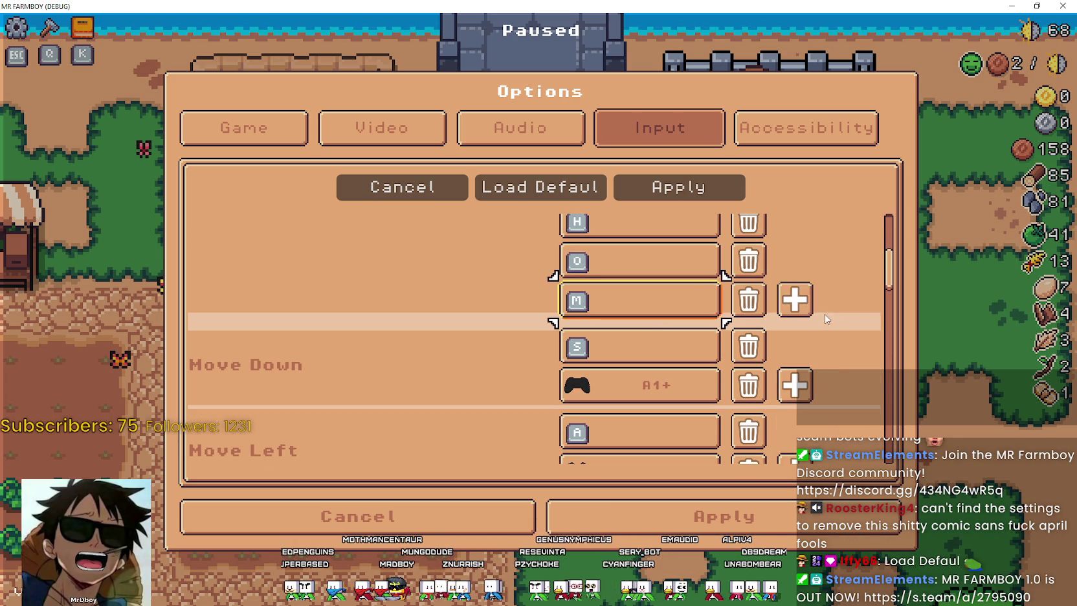
key("m")
left_click(795, 299)
left_click(644, 339)
key("period")
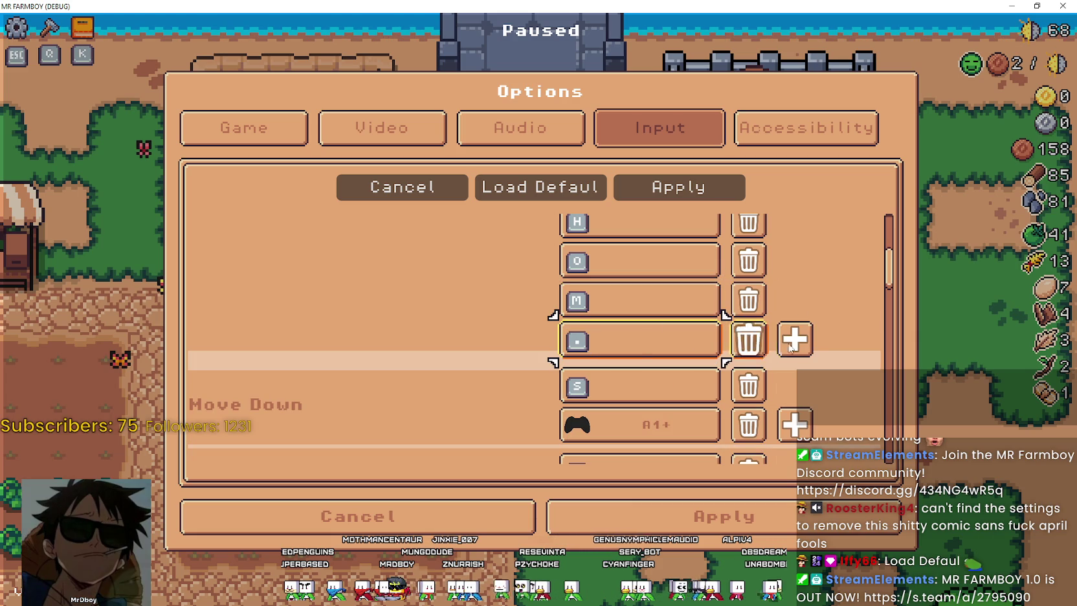
left_click(795, 338)
key("comma")
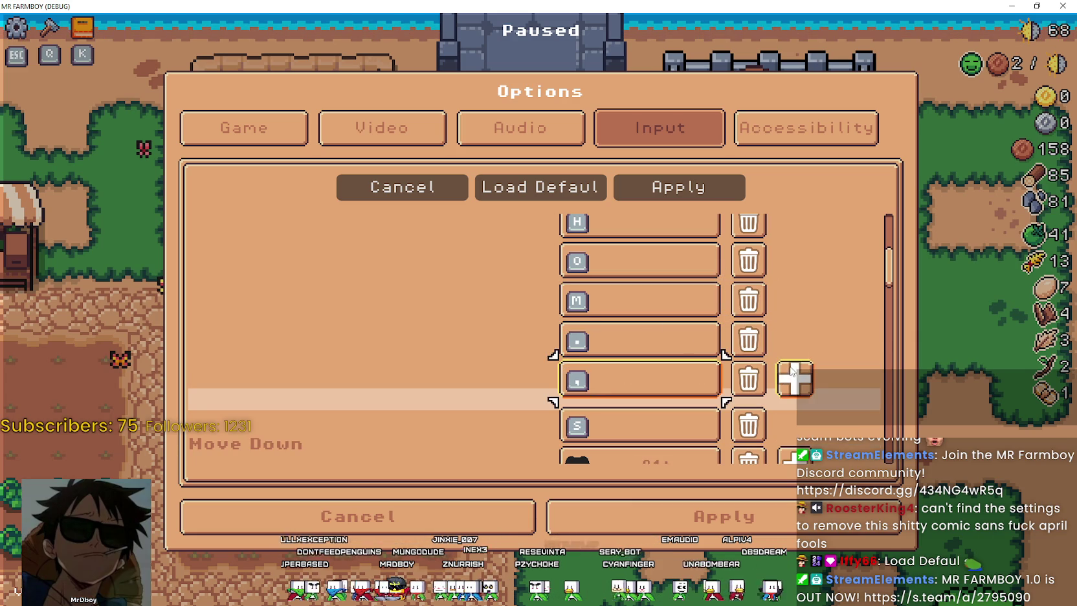
left_click(795, 378)
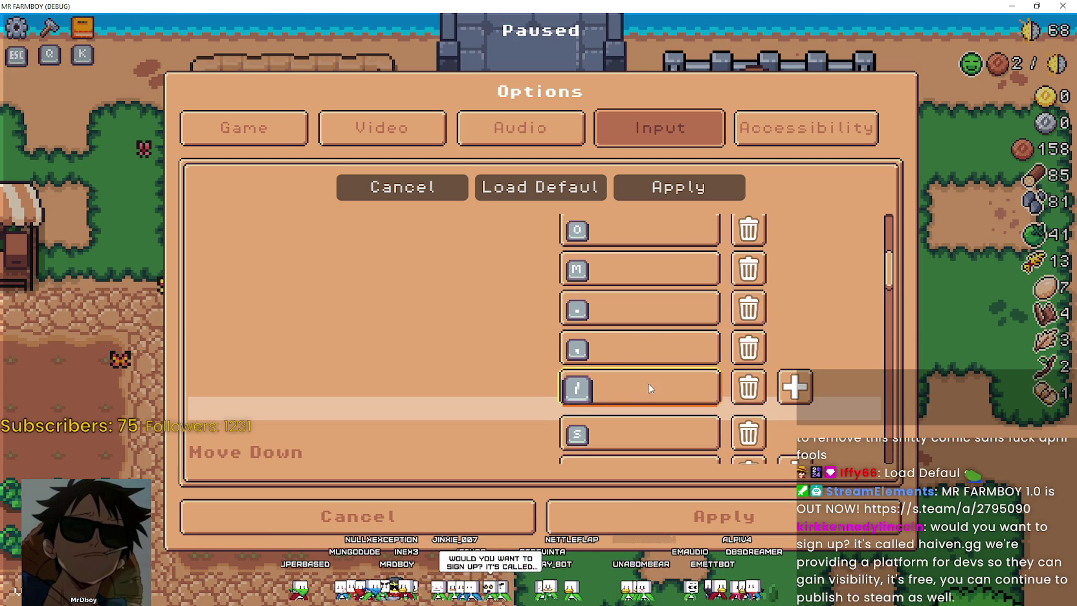
left_click(794, 387)
left_click(620, 379)
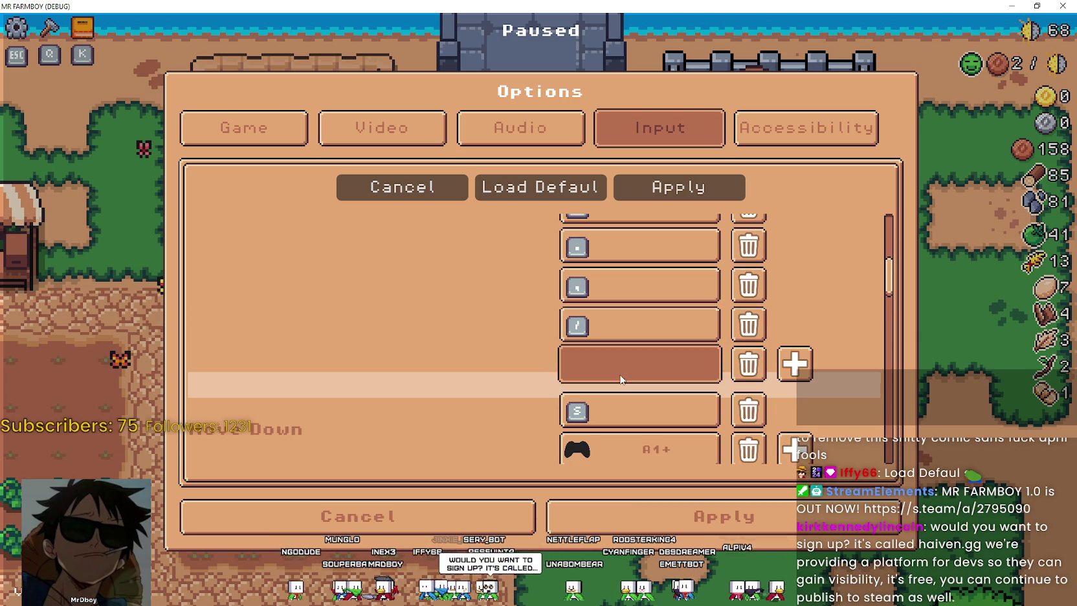
key("2")
left_click(794, 363)
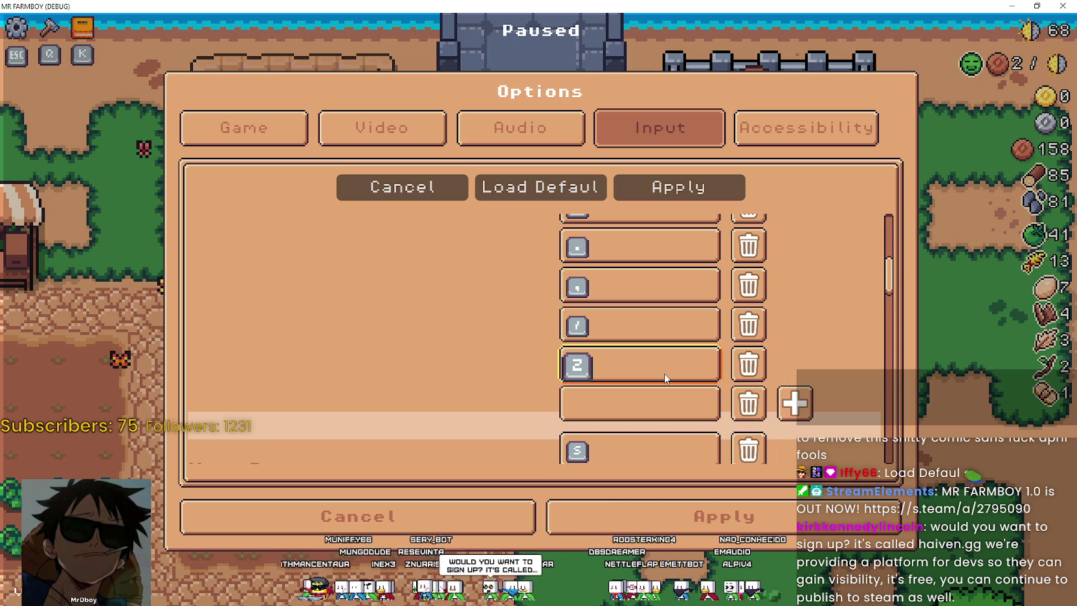
Bind new slots to 8 and =, with extra empty slots added below
left_click(663, 398)
key("8")
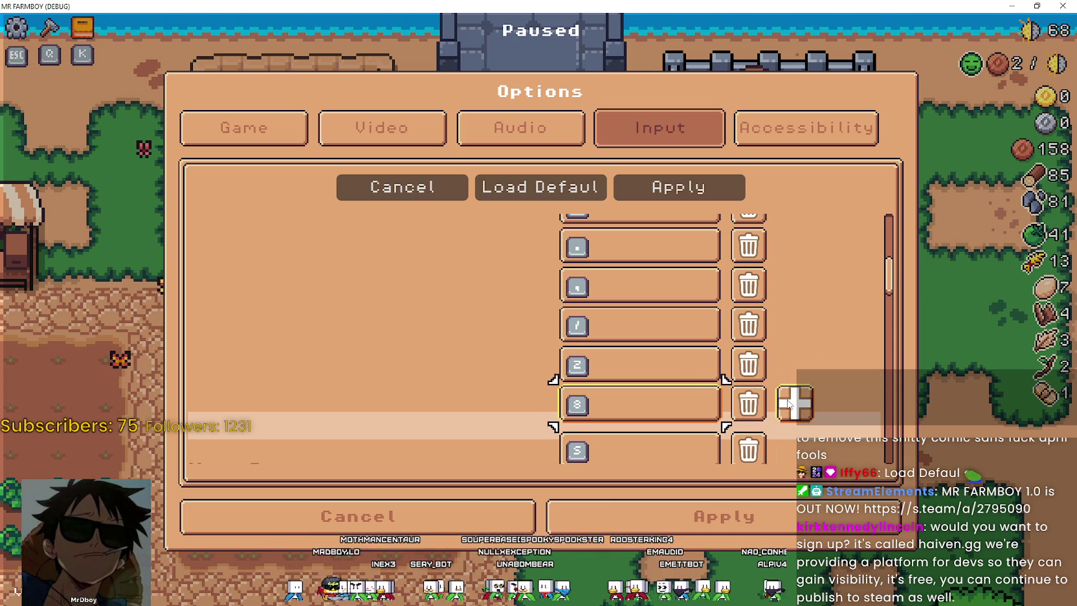
left_click(794, 402)
left_click(638, 363)
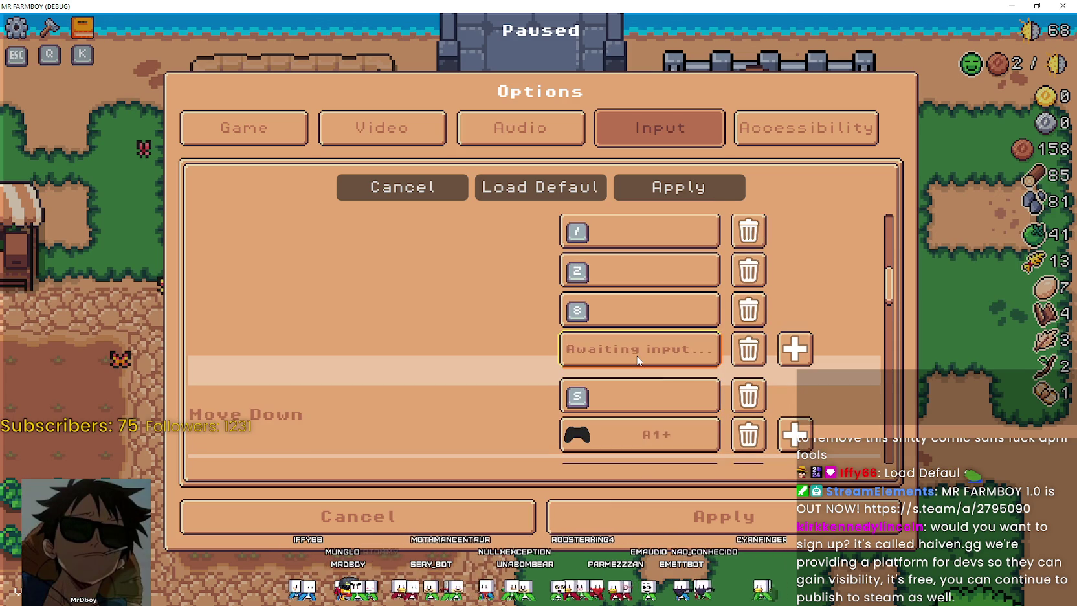
key("4")
left_click(784, 367)
left_click(657, 404)
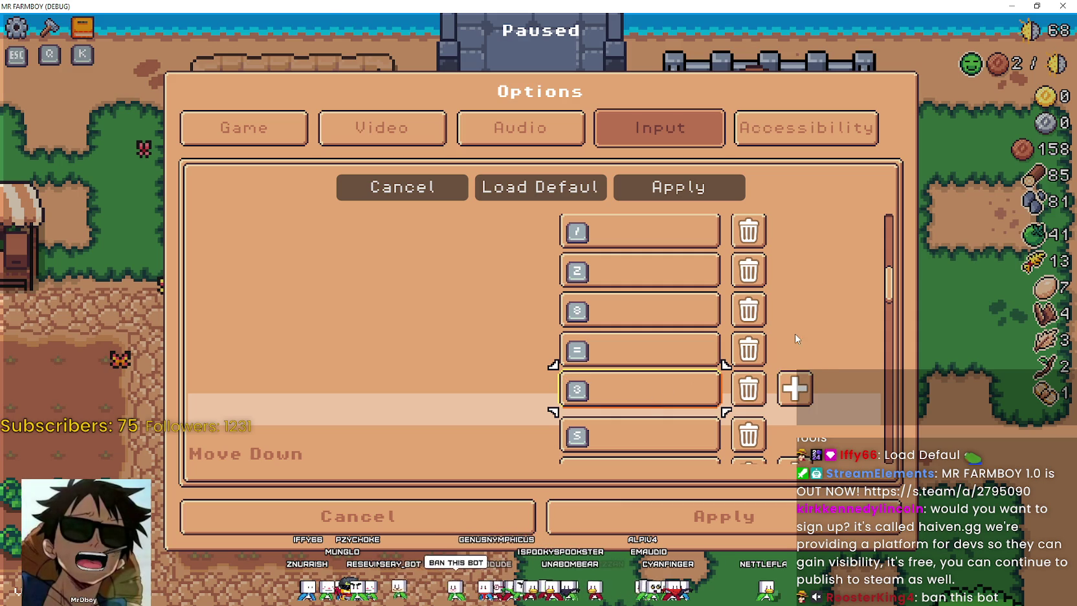
Apply the new bindings and resume play
scroll(615, 343, "up", 5)
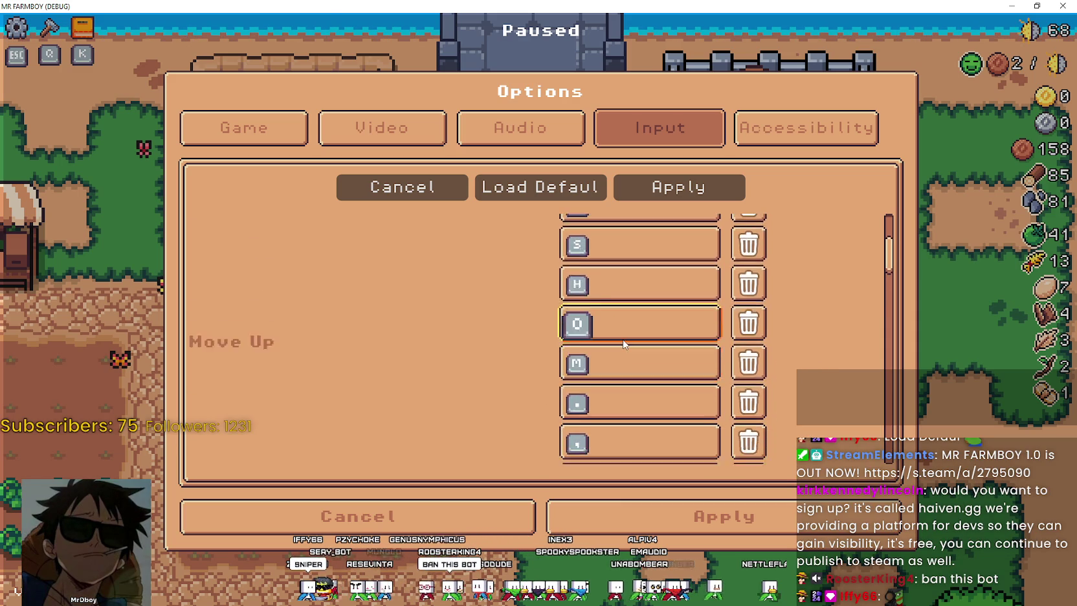
scroll(623, 347, "up", 1)
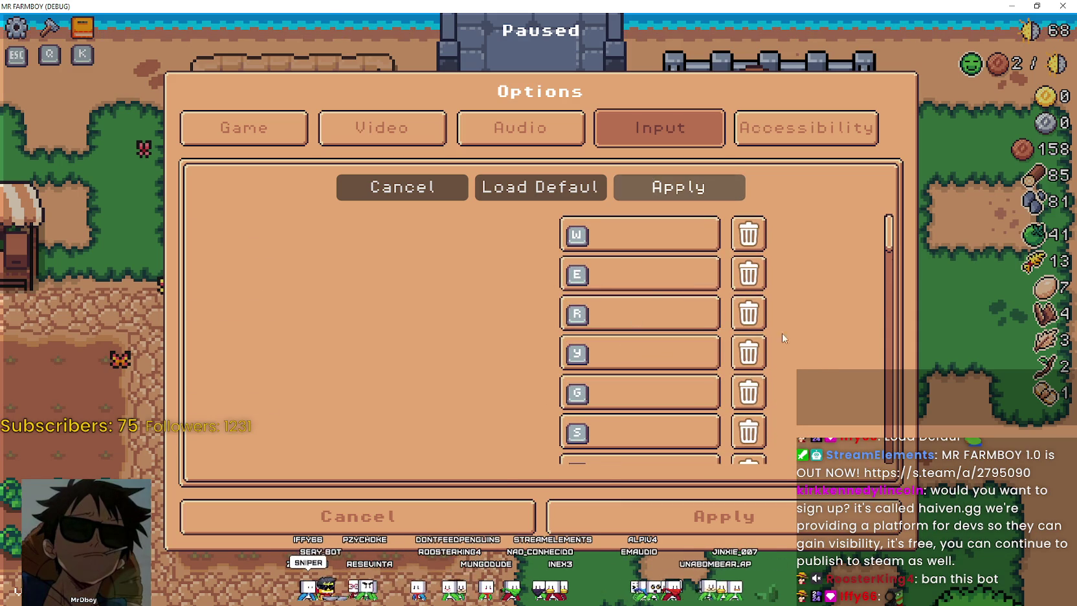
left_click(651, 512)
key("Escape")
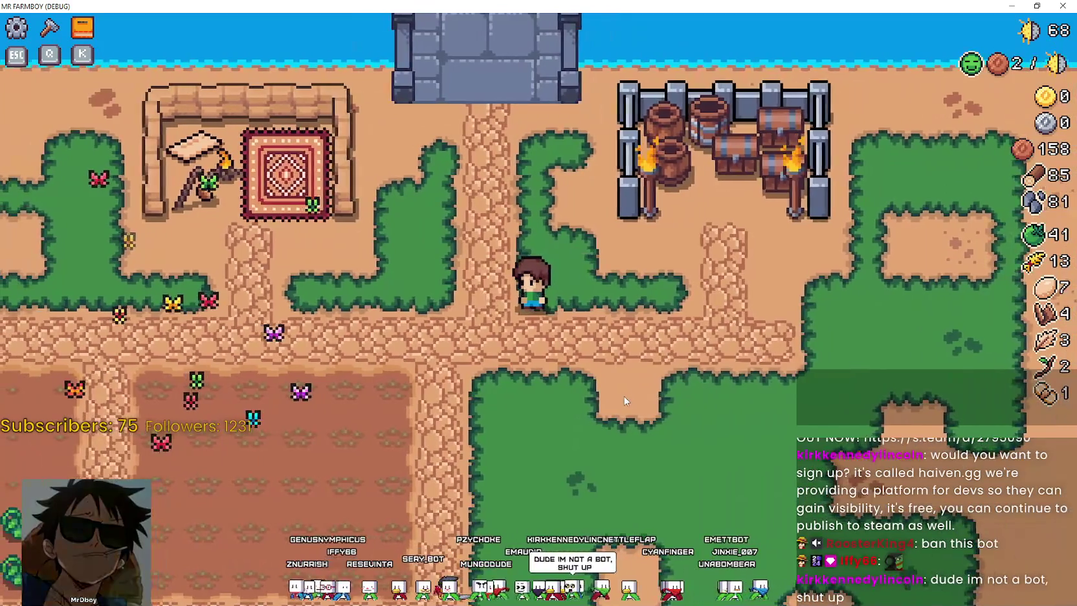
Glance at the advancements overview, then walk the farmer north onto the stone bridge
key("k")
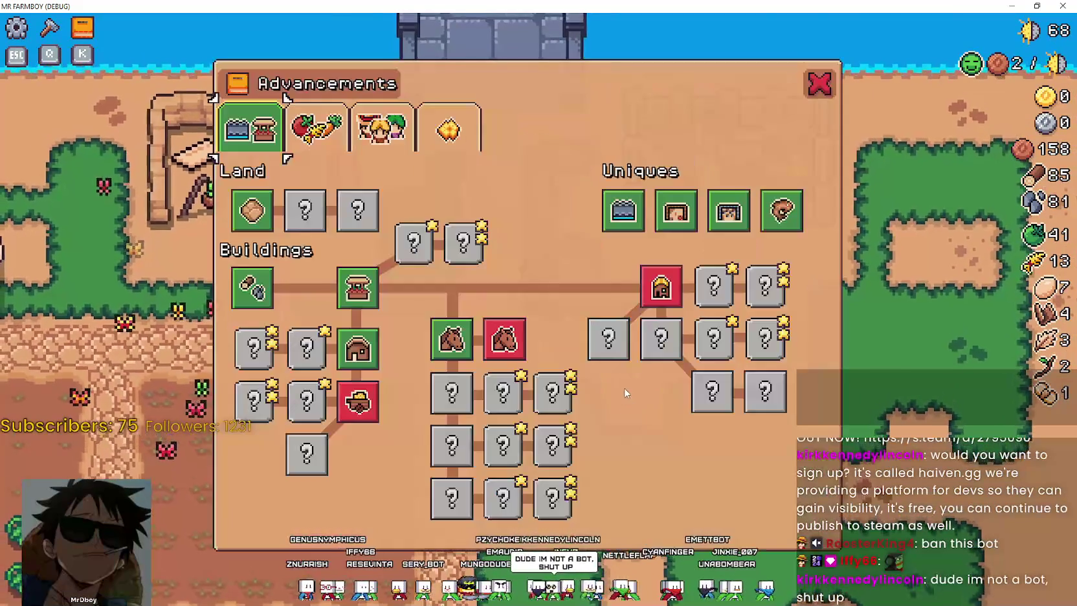
key("k")
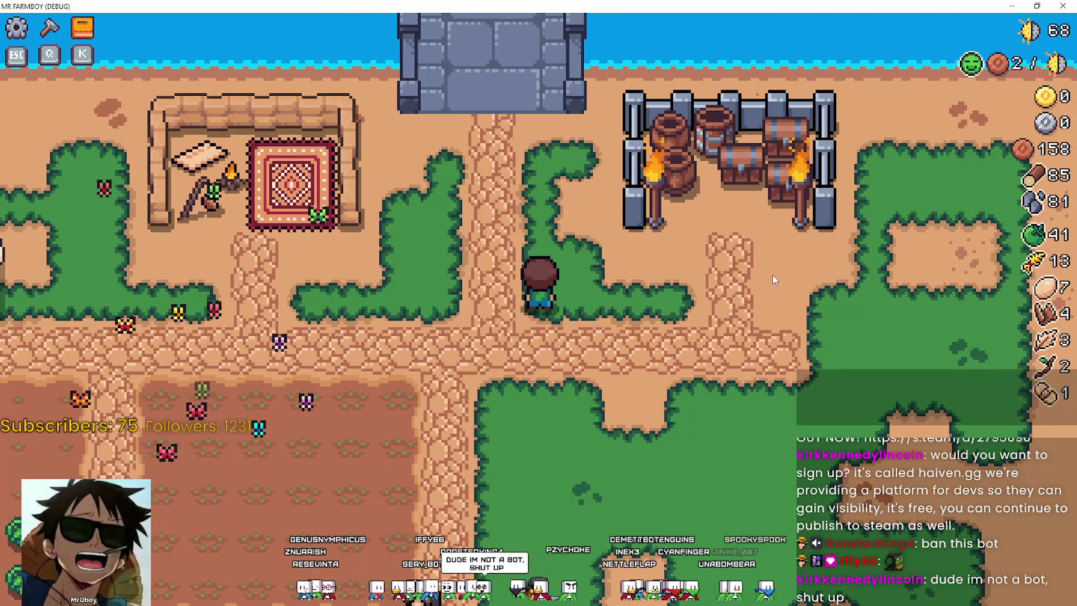
key("w")
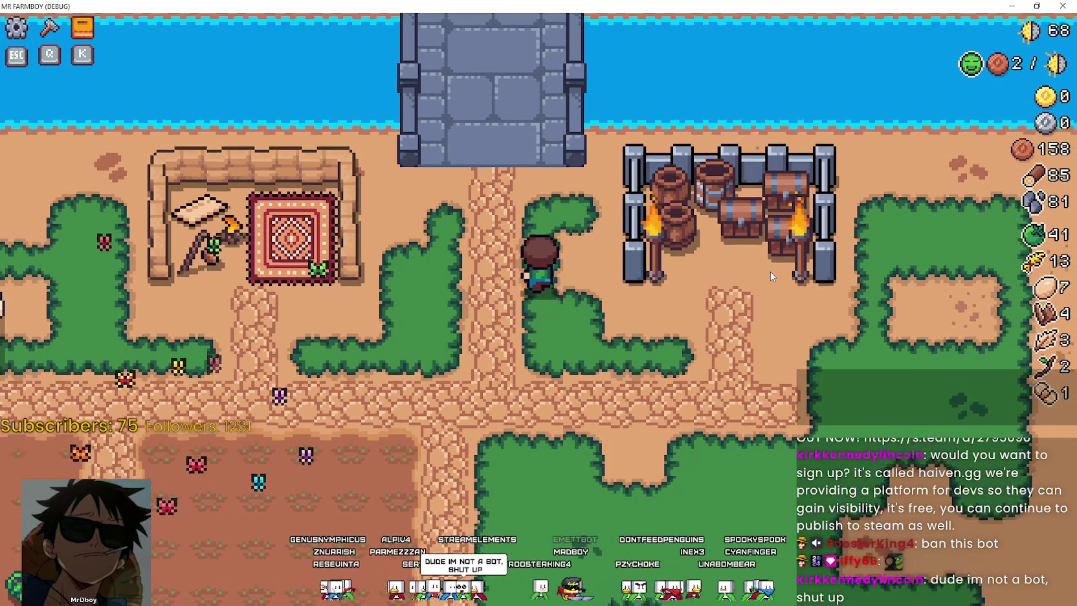
key("w")
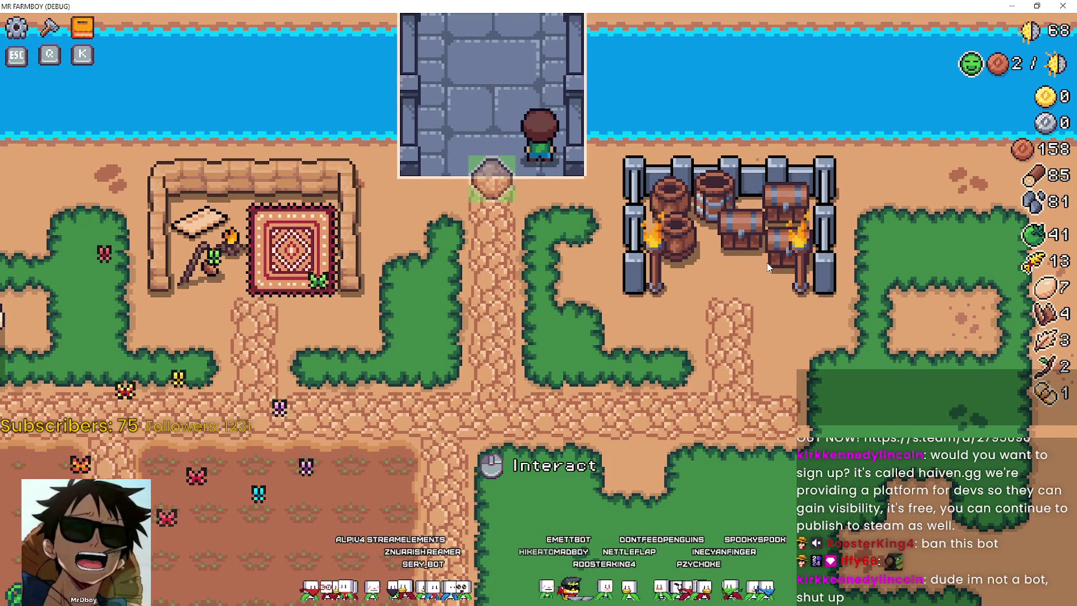
Walk to the bridge's left edge and back to centre facing north, then open Input options
key("a")
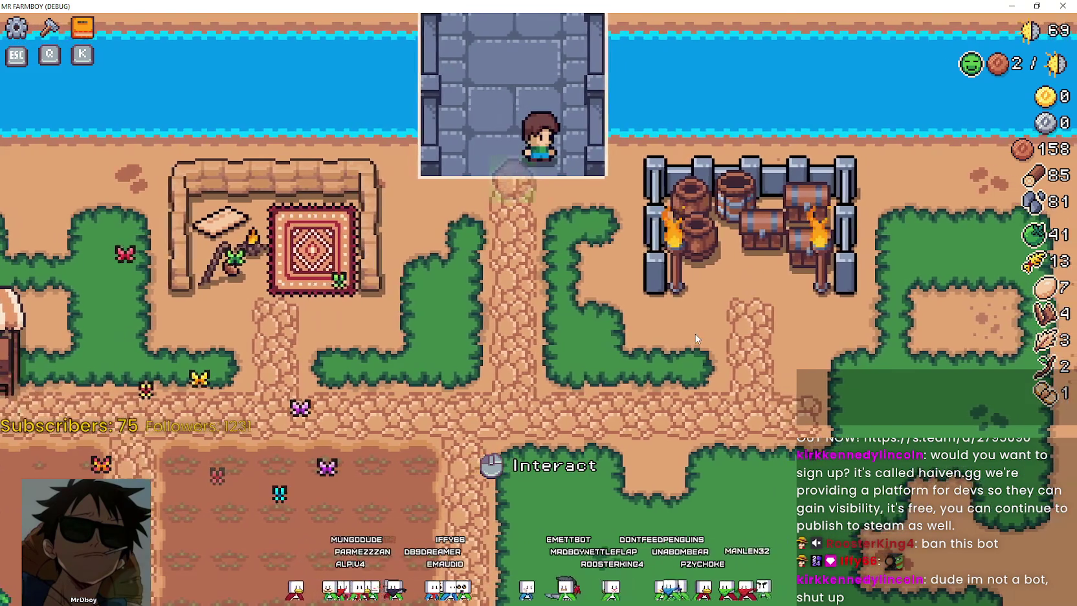
key("a")
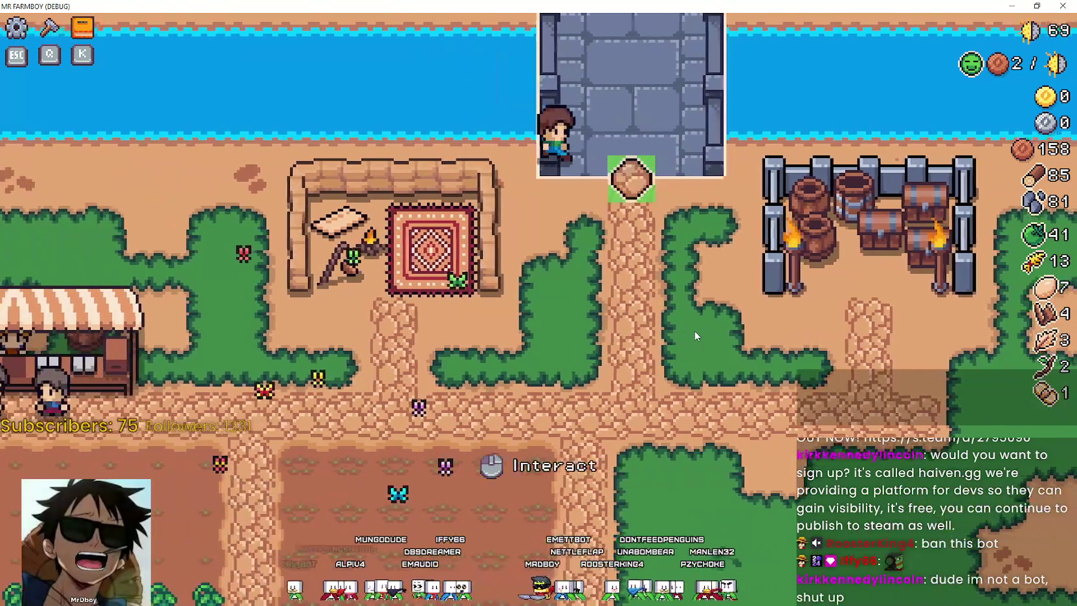
key("d")
key("d")
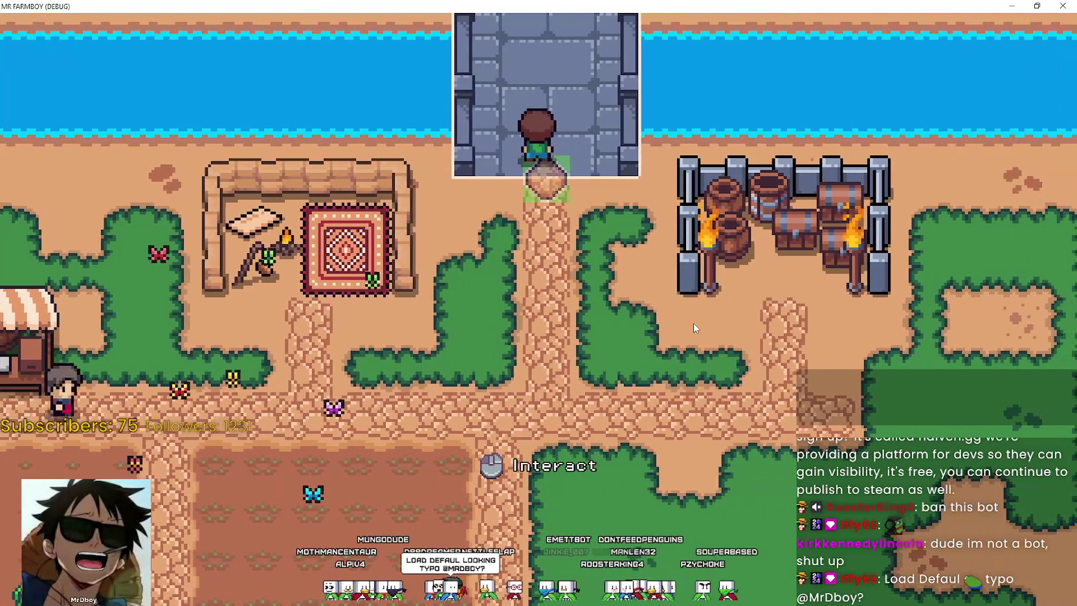
key("w")
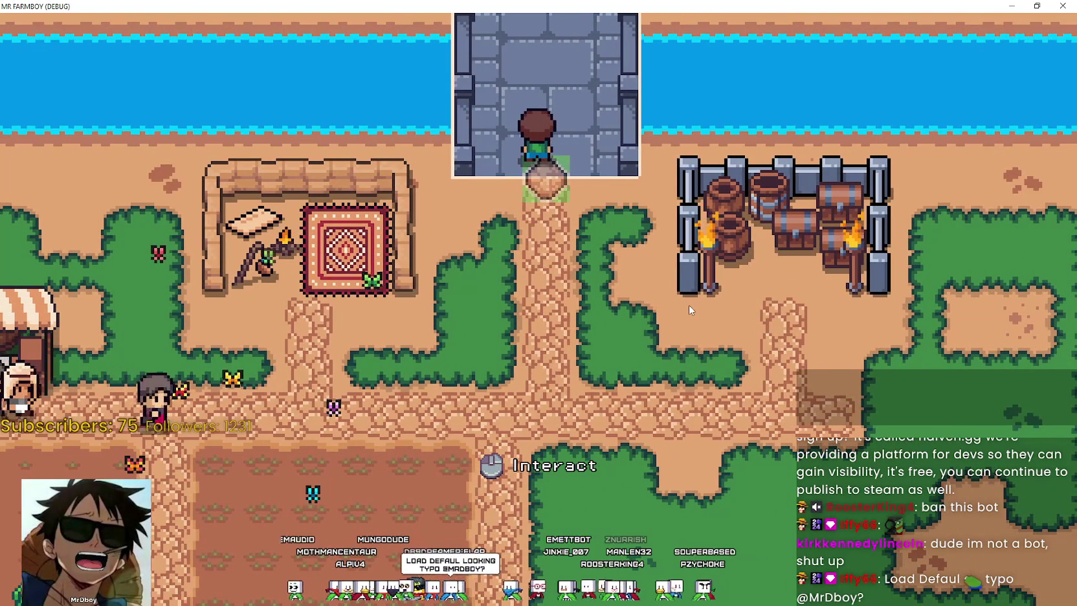
key("Escape")
left_click(631, 249)
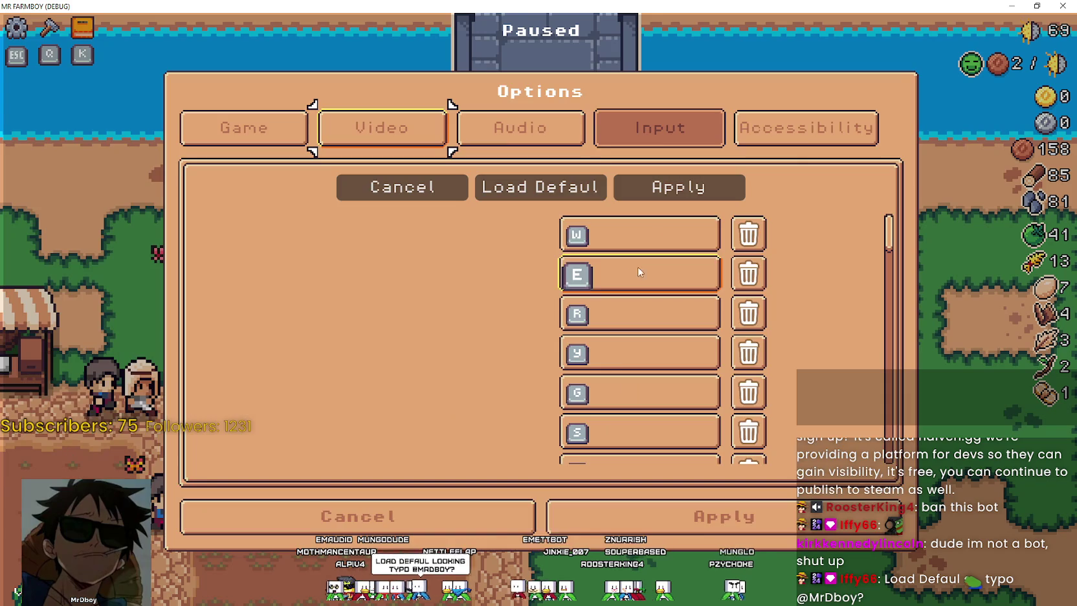
Review the Input bindings list, apply it and resume play
scroll(782, 319, "down", 8)
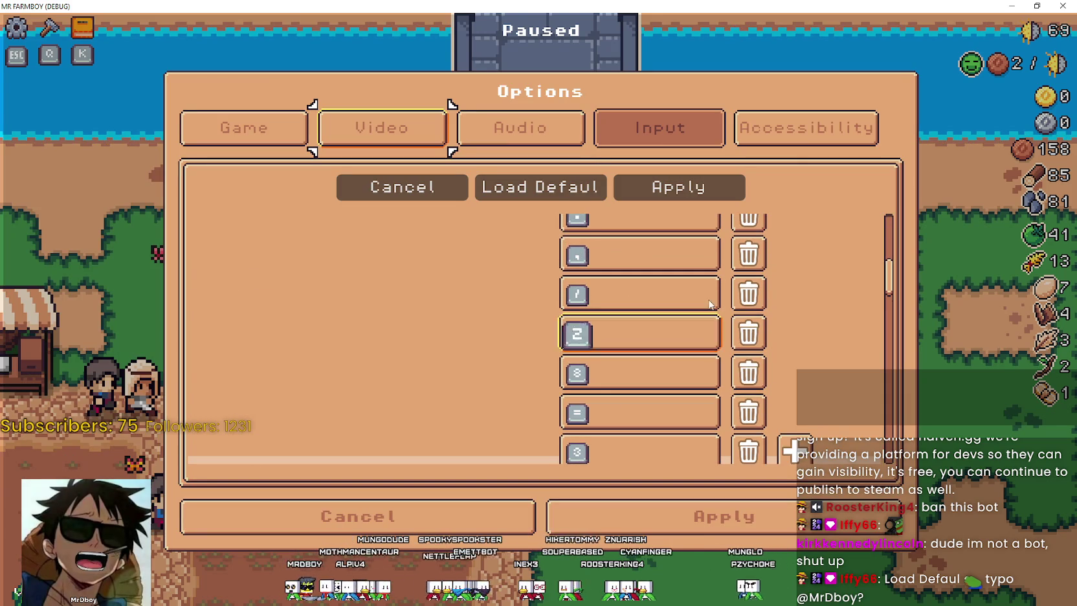
scroll(538, 362, "up", 10)
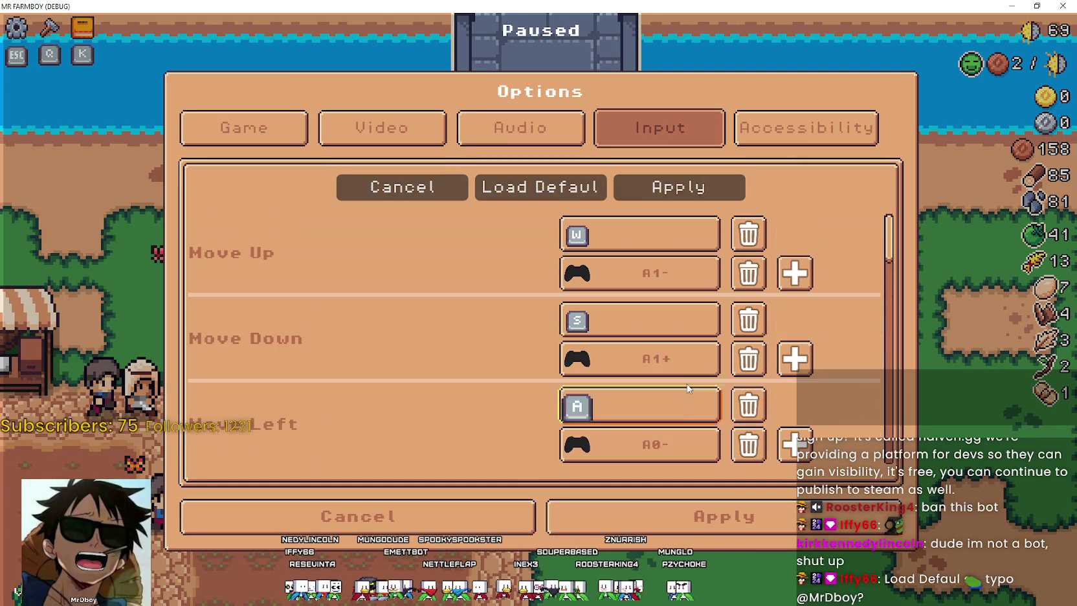
scroll(759, 228, "down", 3)
scroll(759, 228, "up", 2)
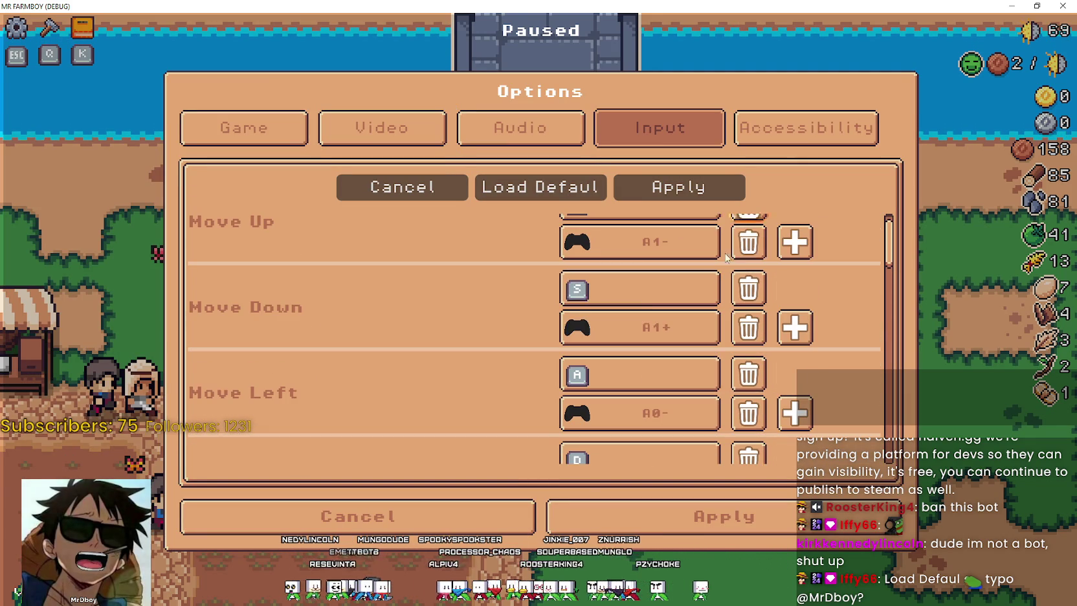
left_click(621, 516)
left_click(541, 194)
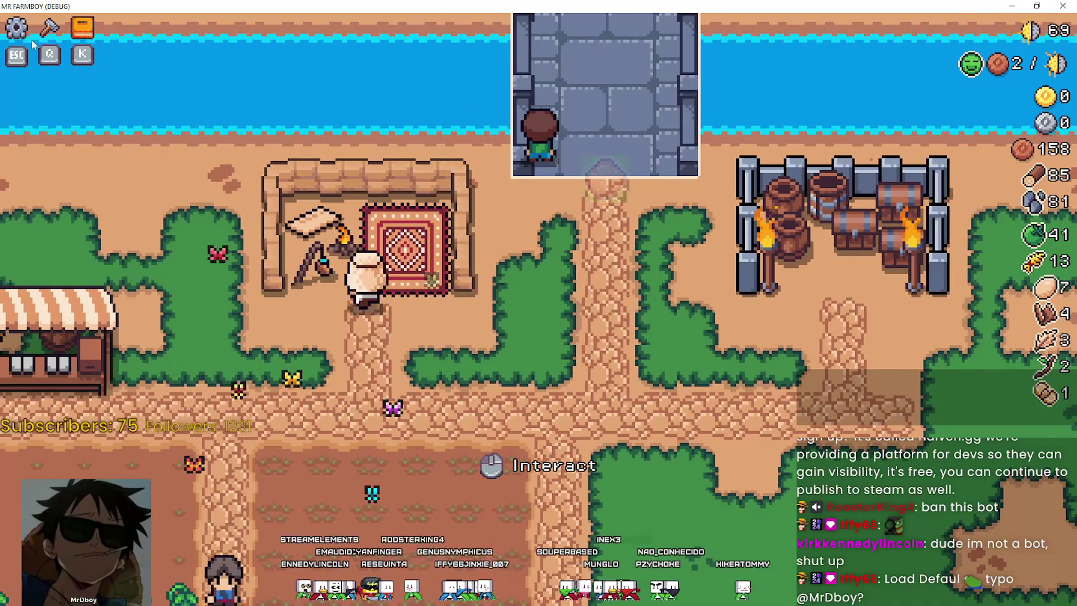
Restore the default key bindings with Load Default, resume, and walk toward the farm plots
key("Escape")
left_click(609, 242)
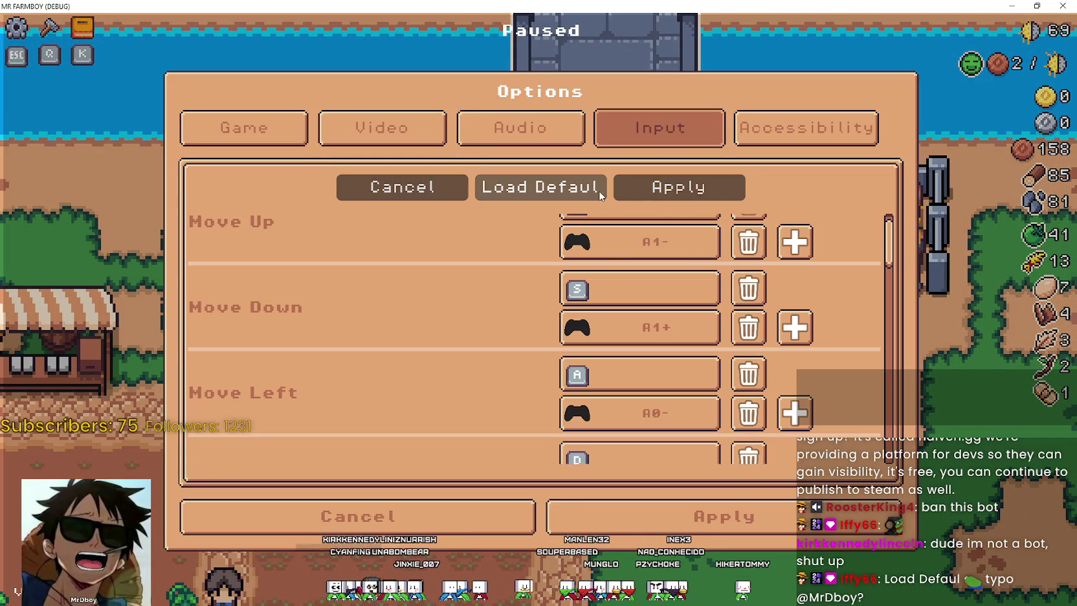
left_click(680, 516)
key("Escape")
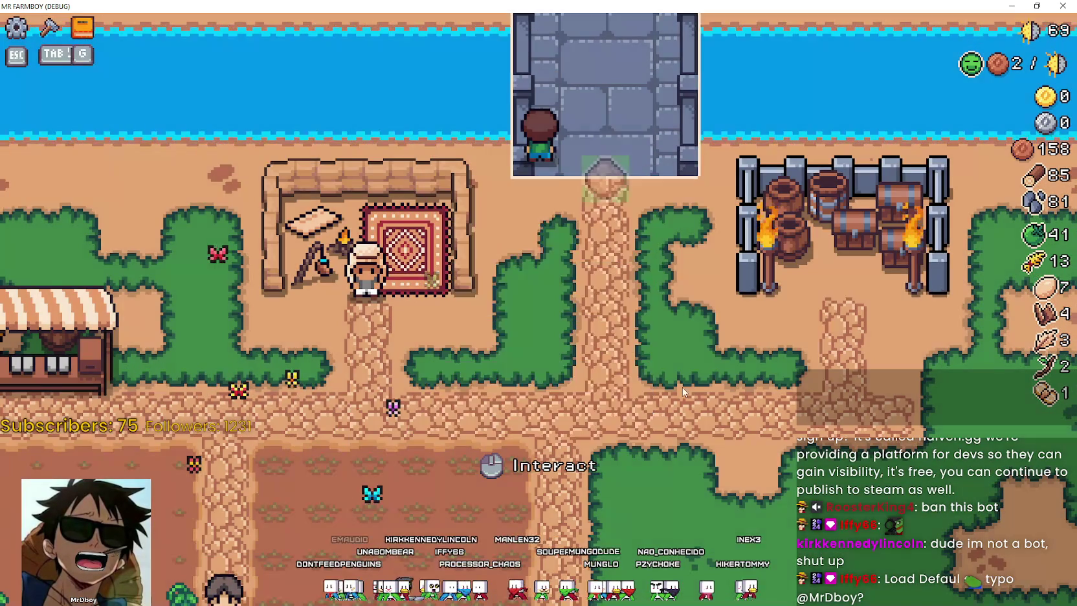
key("s")
key("a")
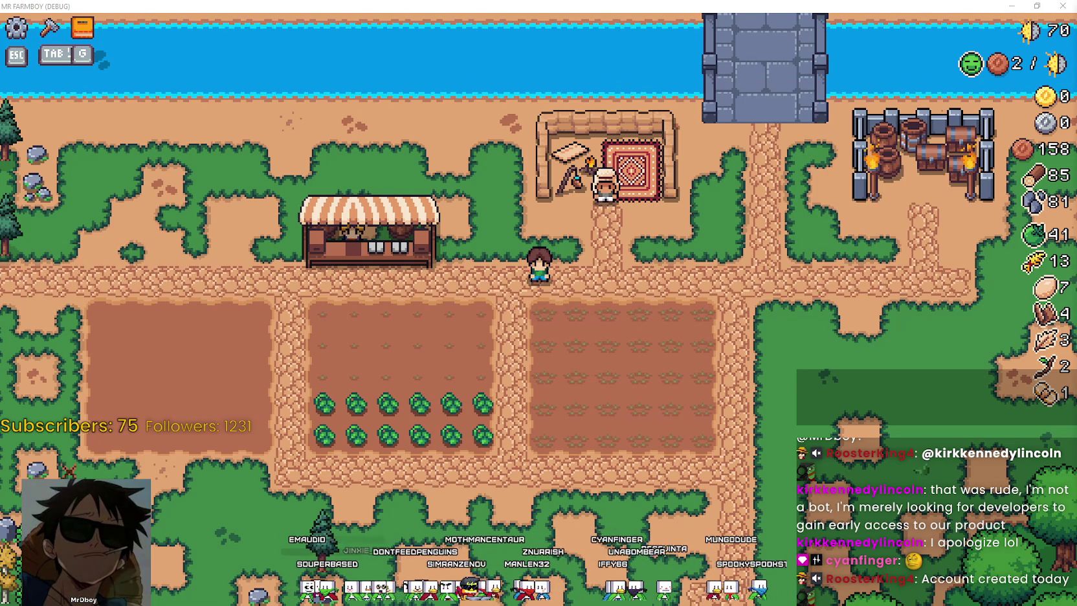
Walk through the cabbage field harvesting cabbages, then out onto the path
key("s")
key("a")
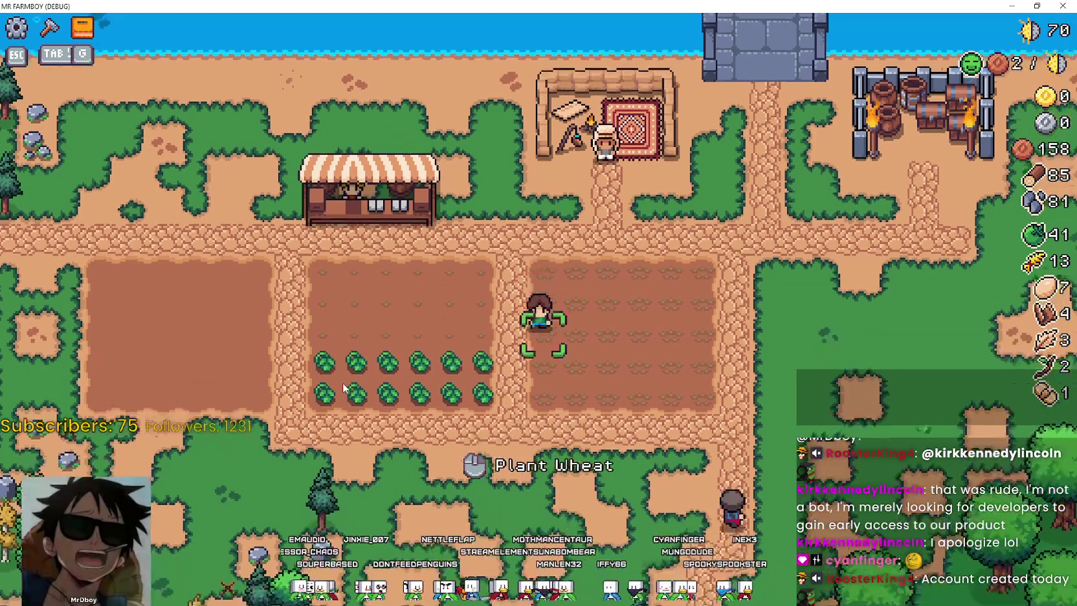
key("d")
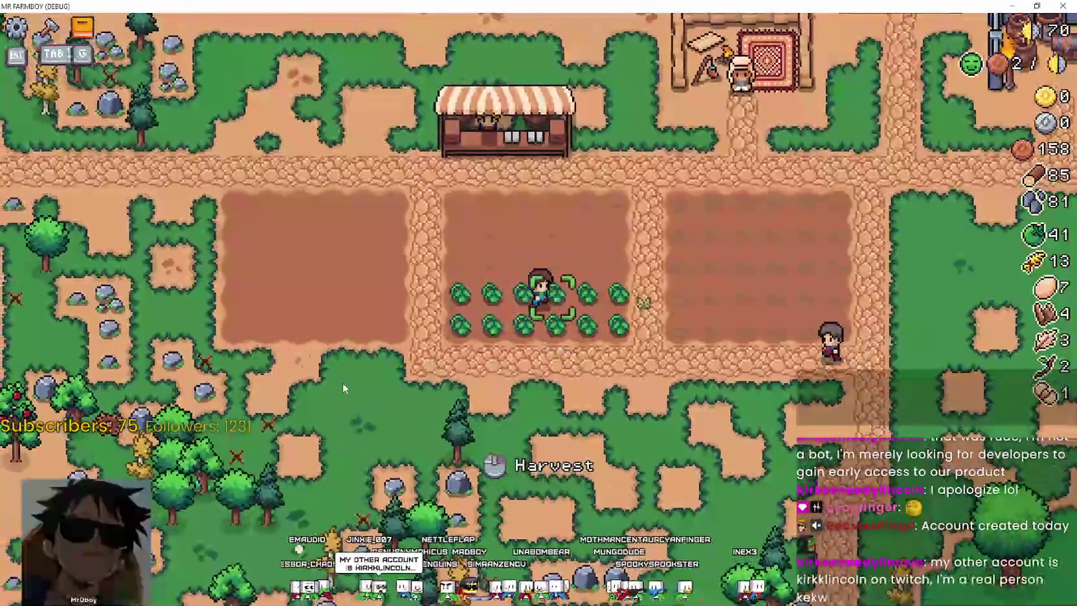
key("s")
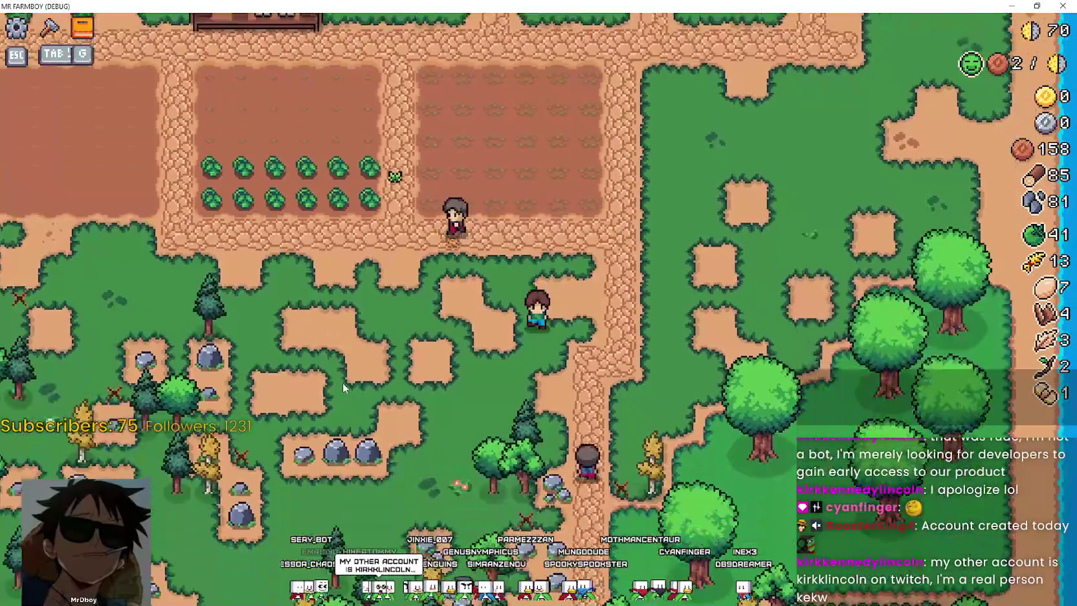
key("w")
key("a")
key("a")
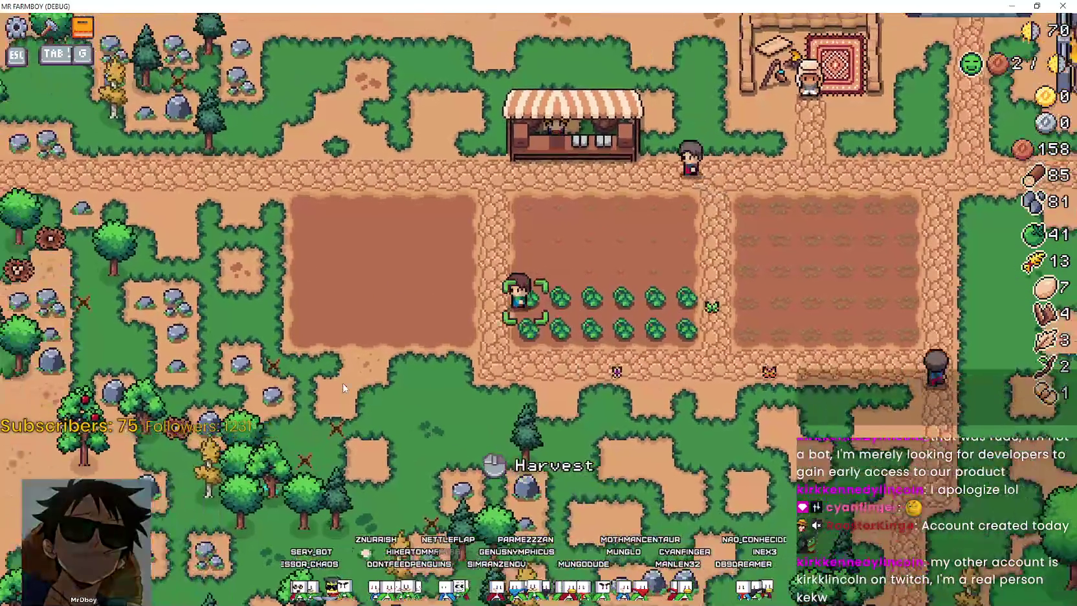
key("d")
key("d")
key("a")
Cross the empty right field up to the path, then back down onto the grass
key("d")
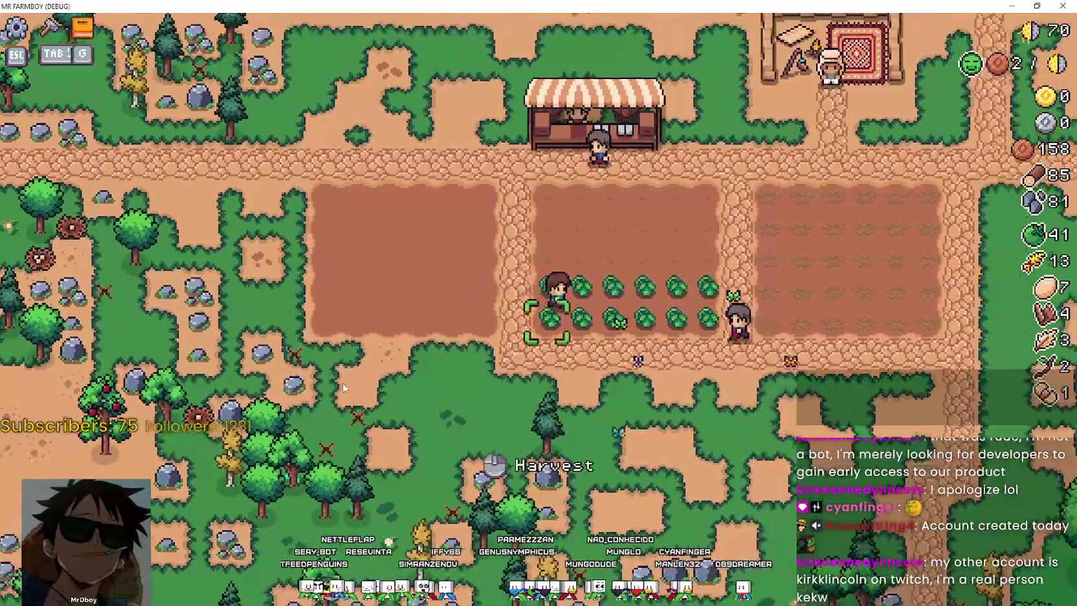
key("w")
key("d")
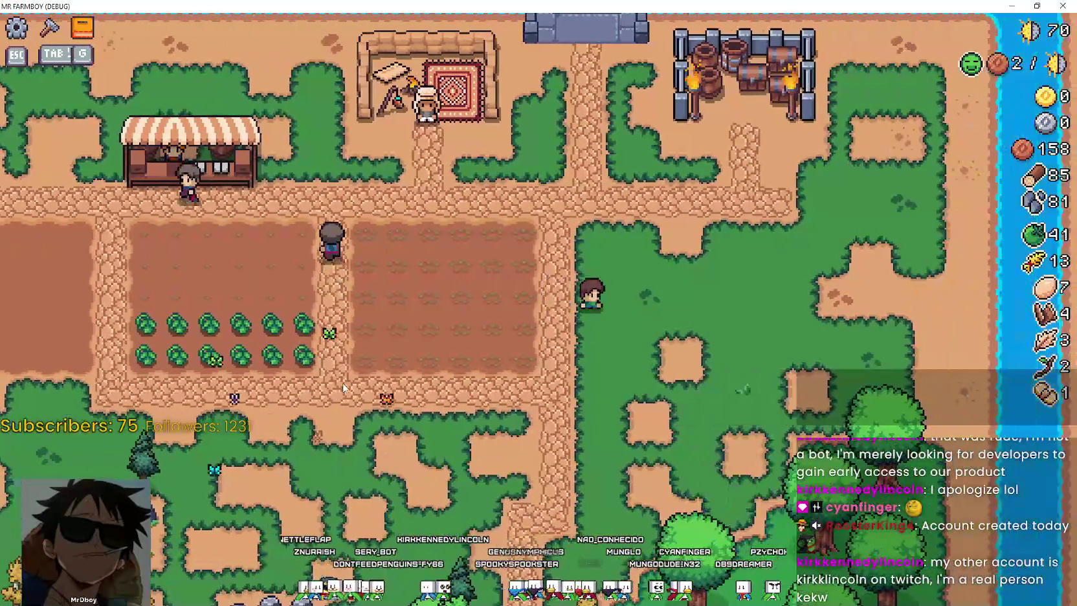
key("w")
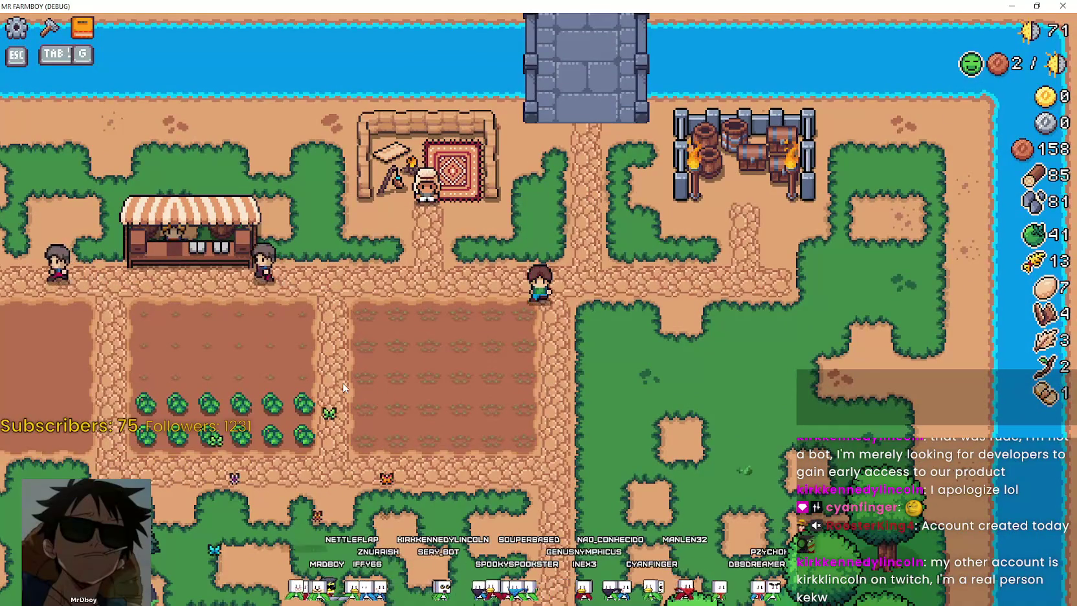
key("s")
key("a")
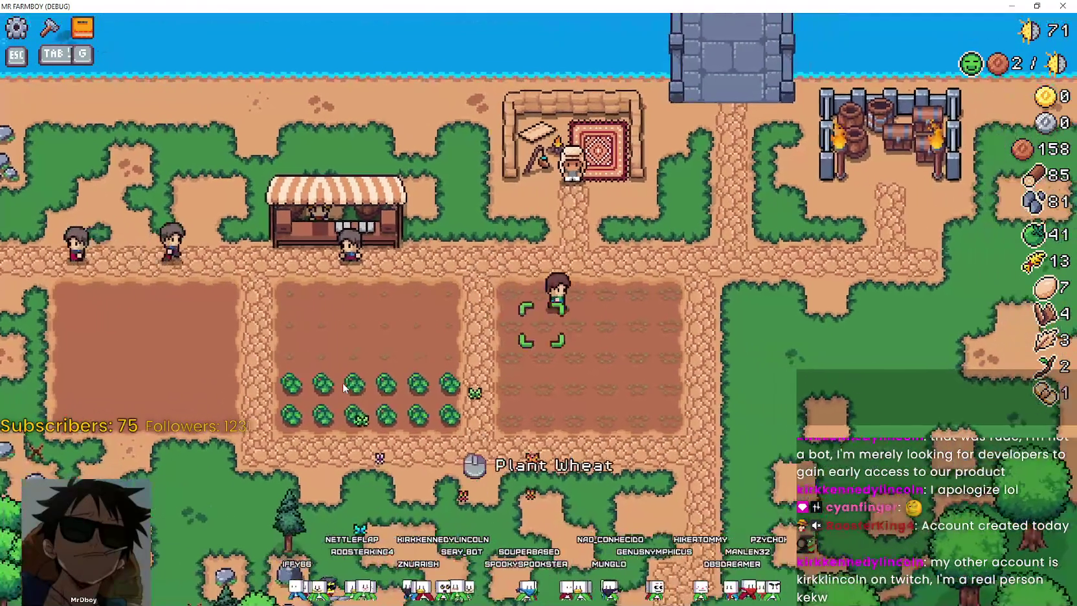
key("s")
key("a")
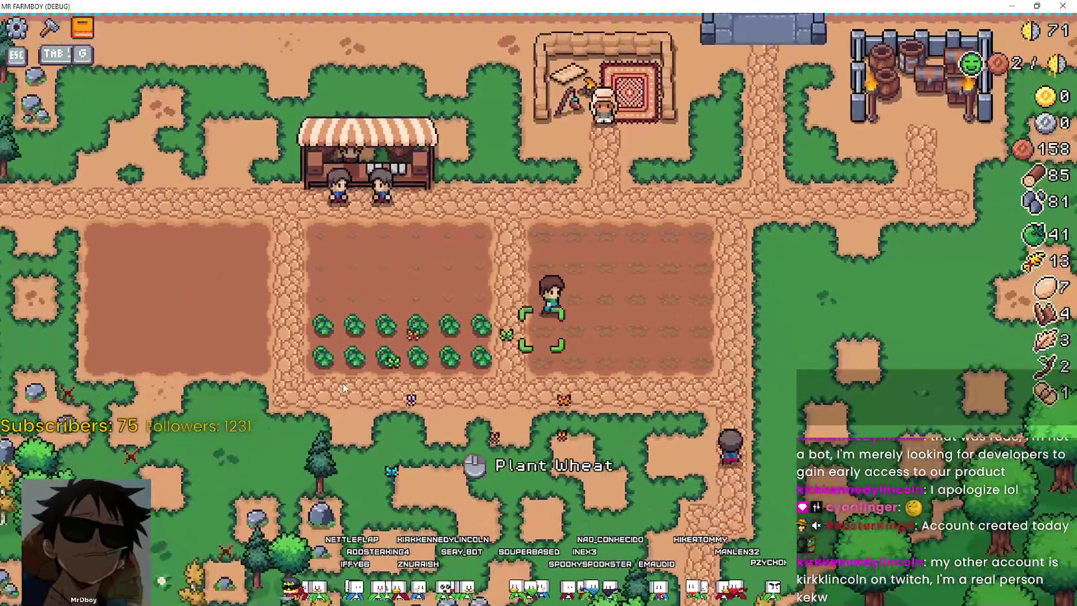
key("s")
key("a")
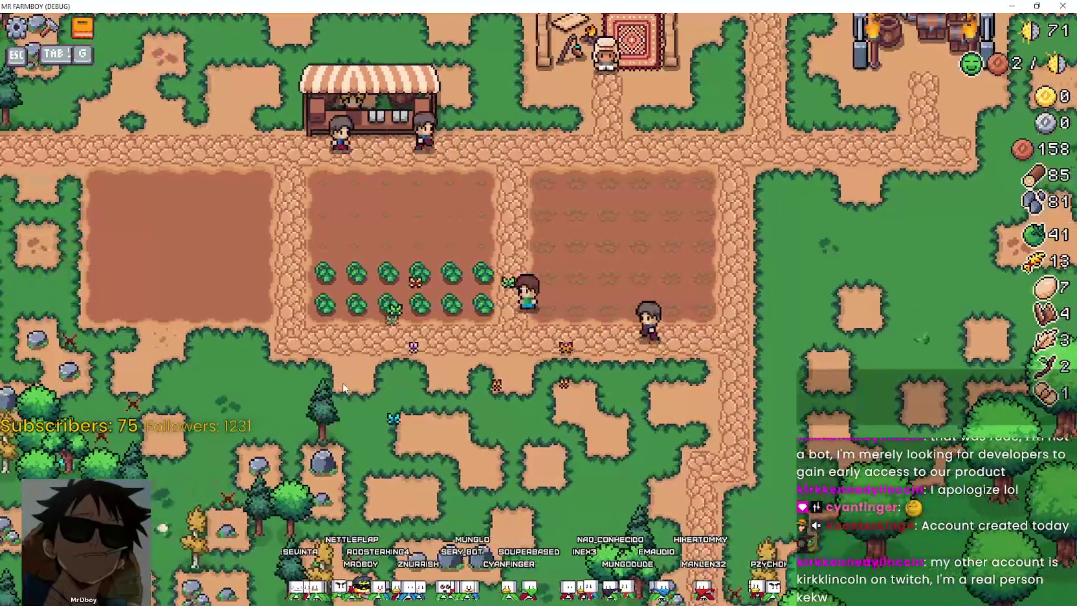
Roam the grass below the fields gathering wood to 91 and stone to 93, then head back up
key("s")
key("a")
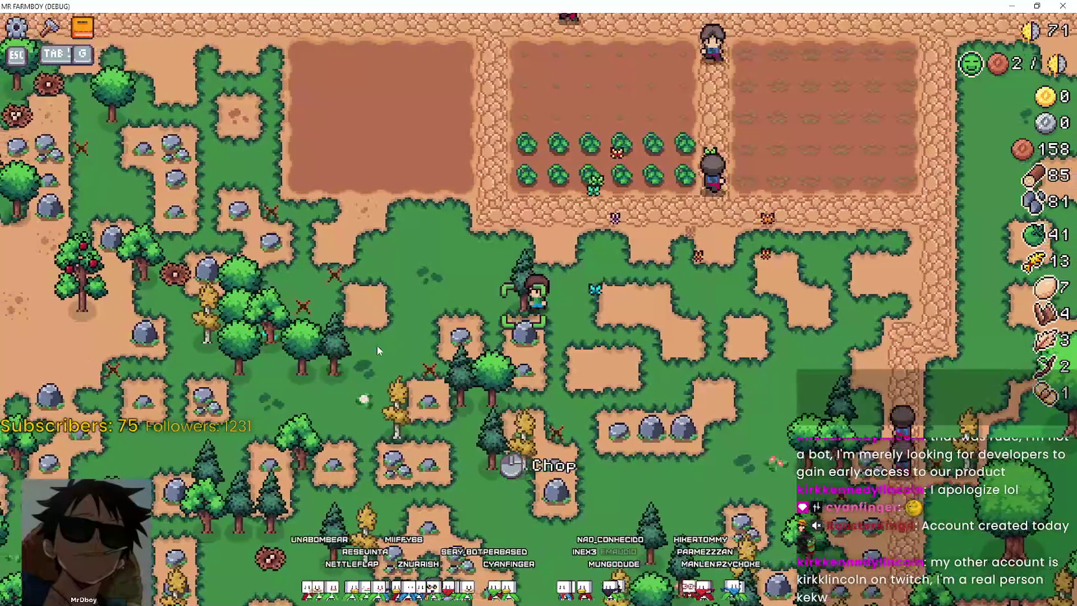
key("d")
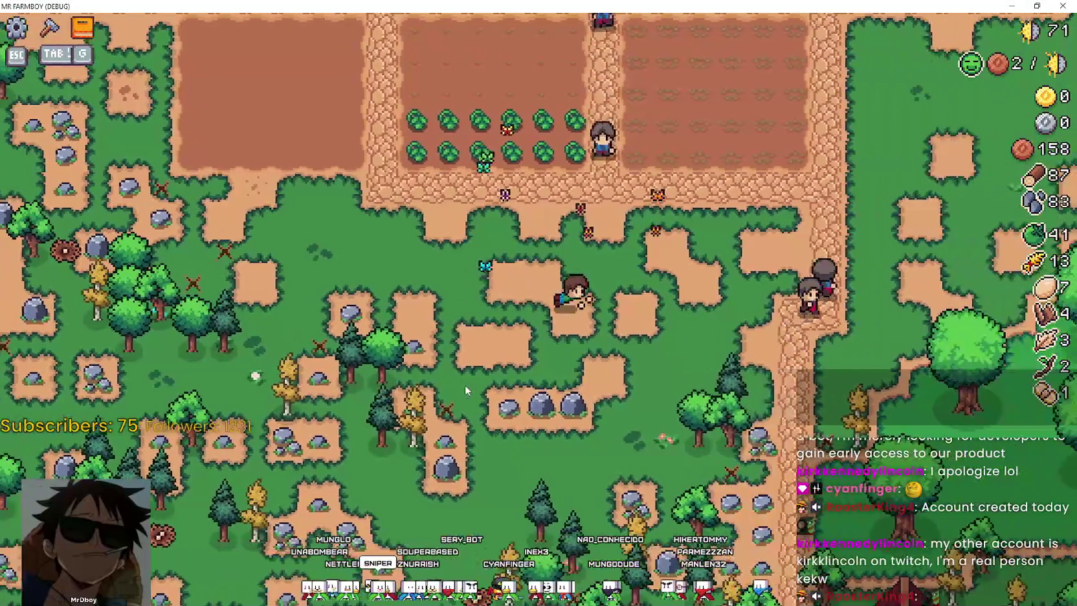
key("s")
key("d")
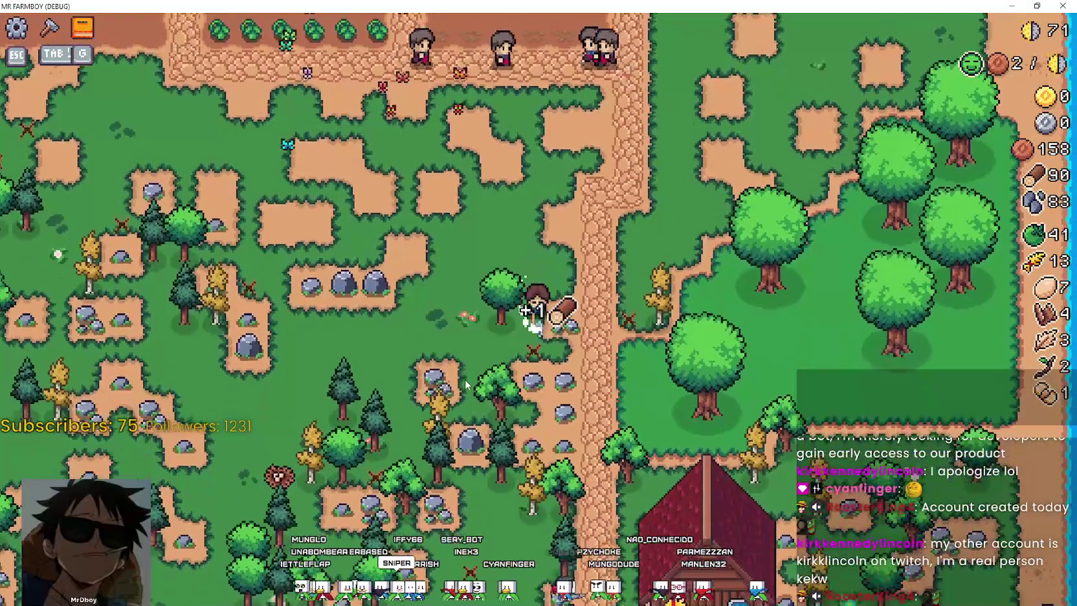
key("a")
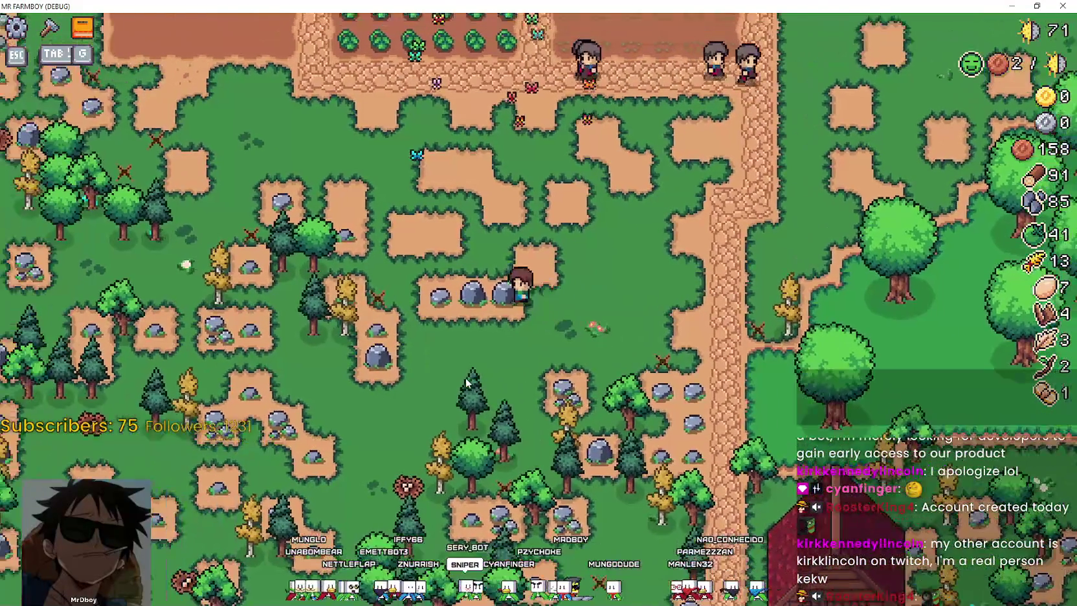
key("a")
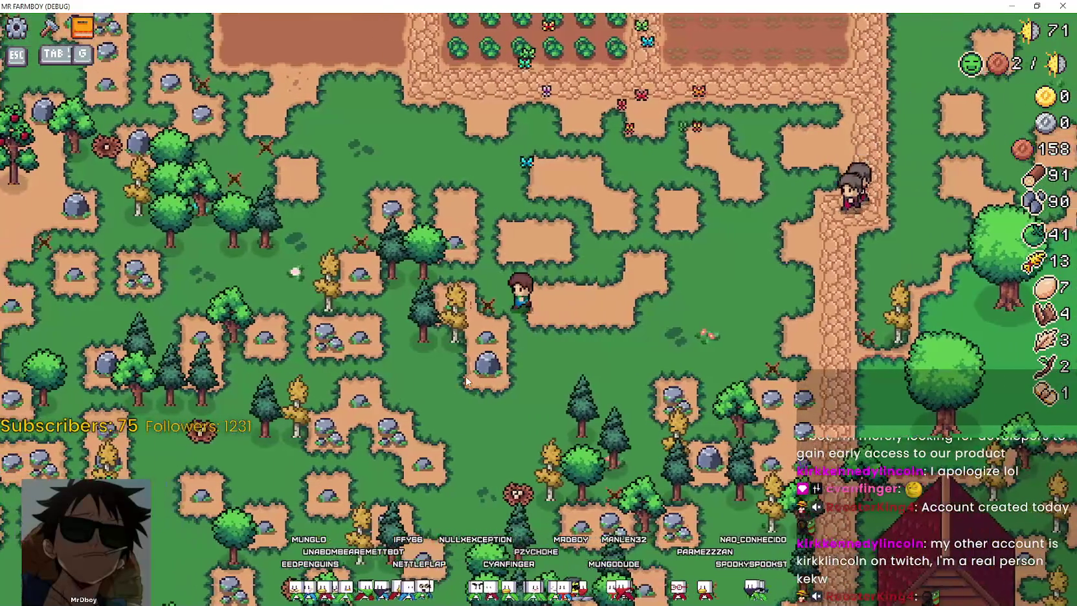
key("d")
key("w")
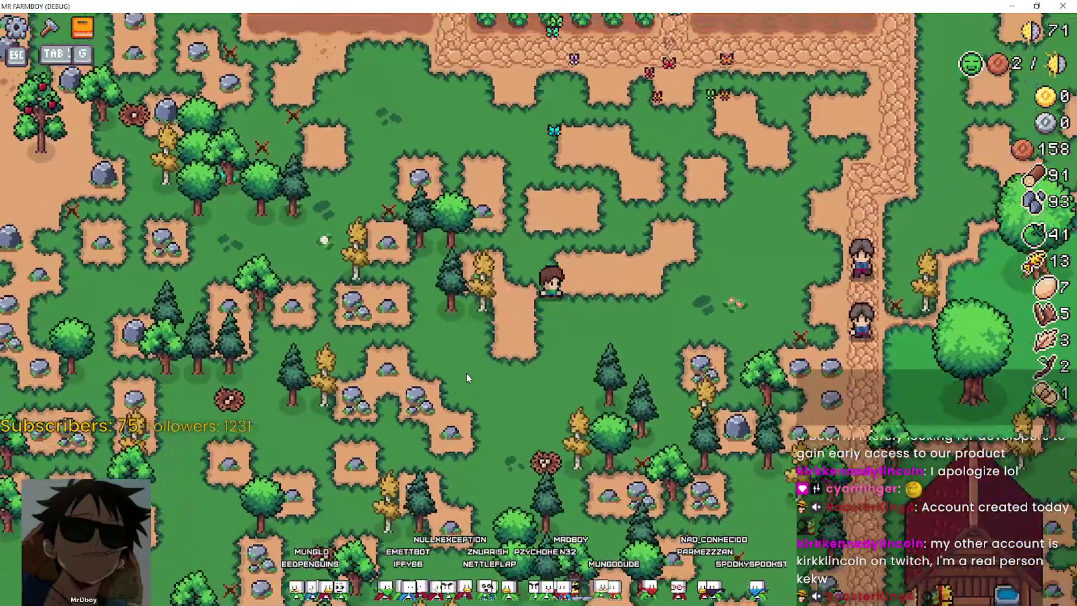
key("w")
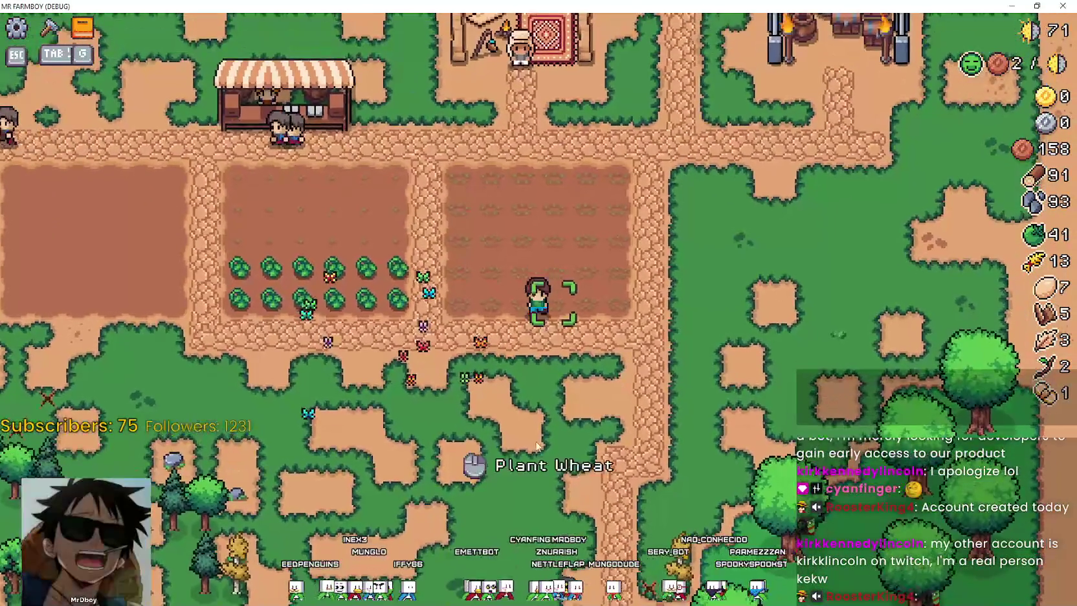
Check the Crops advancements page, then step onto the empty tilled plot east of the cabbages
key("g")
left_click(326, 142)
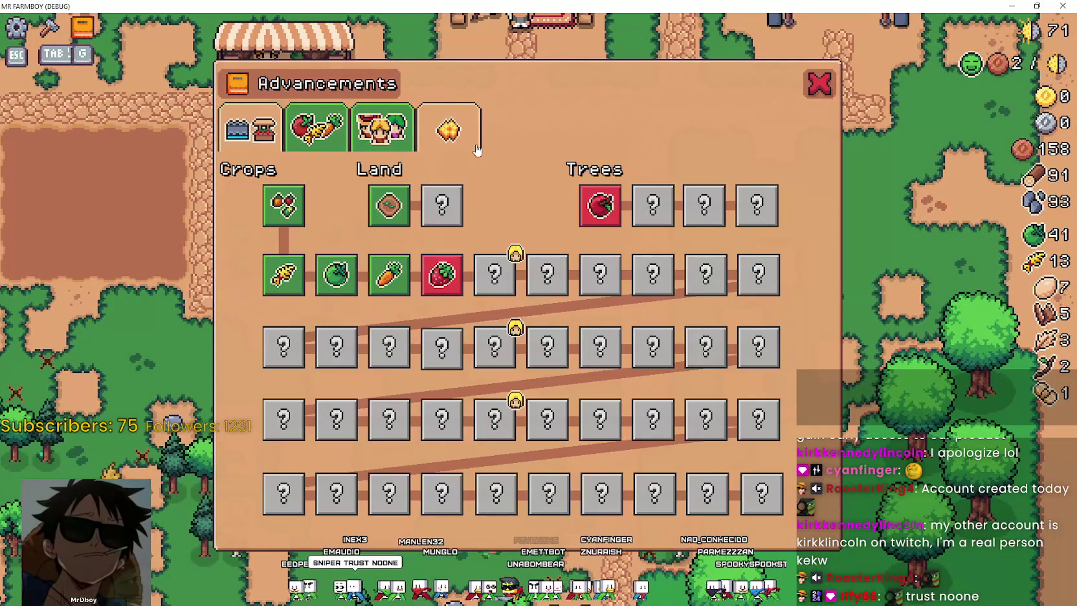
left_click(819, 97)
key("w")
key("d")
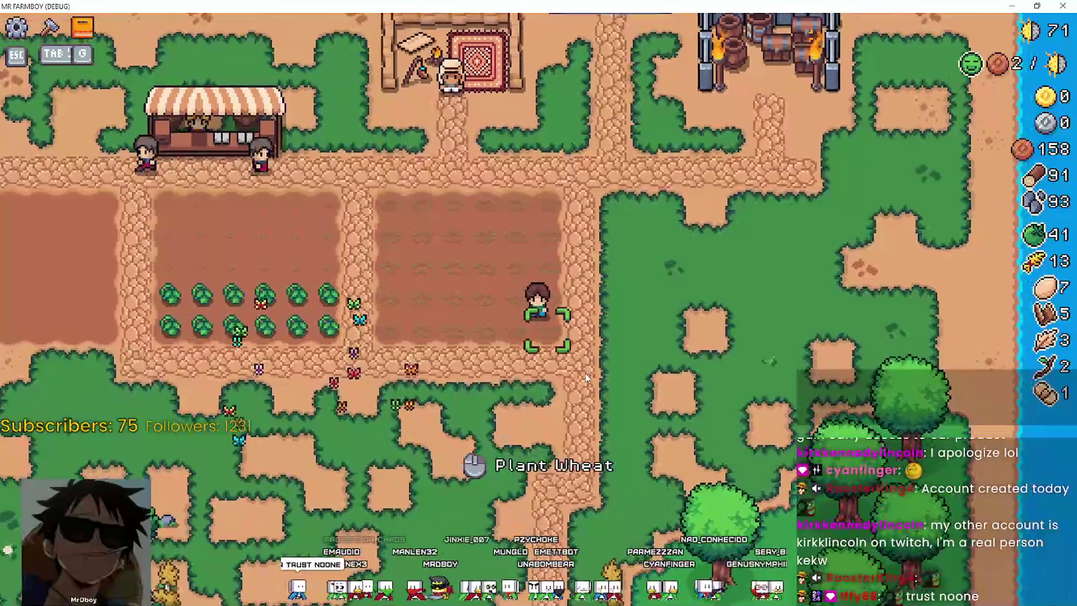
key("s")
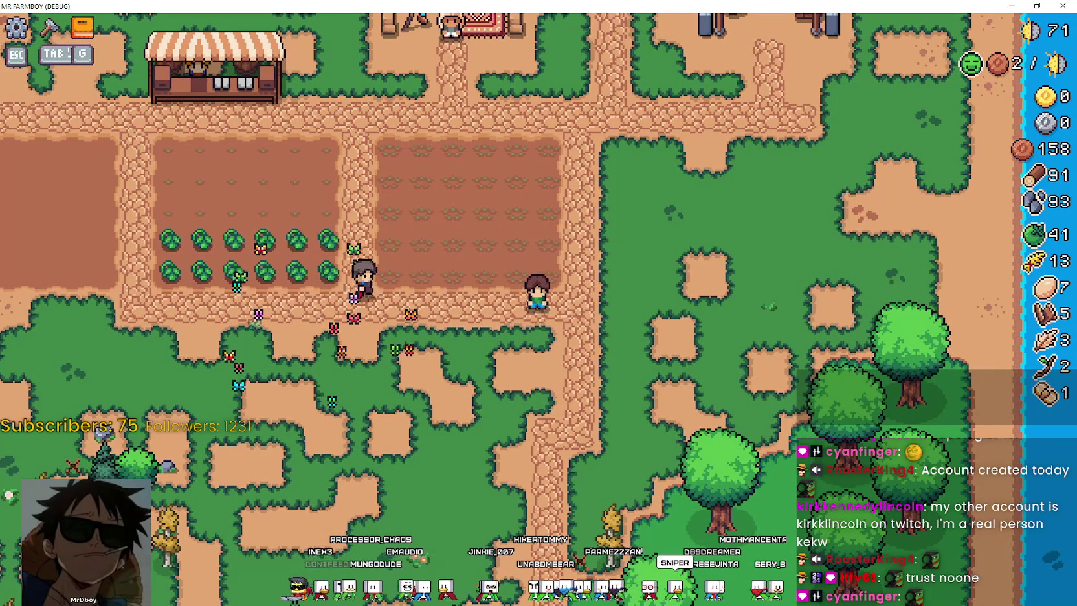
key("w")
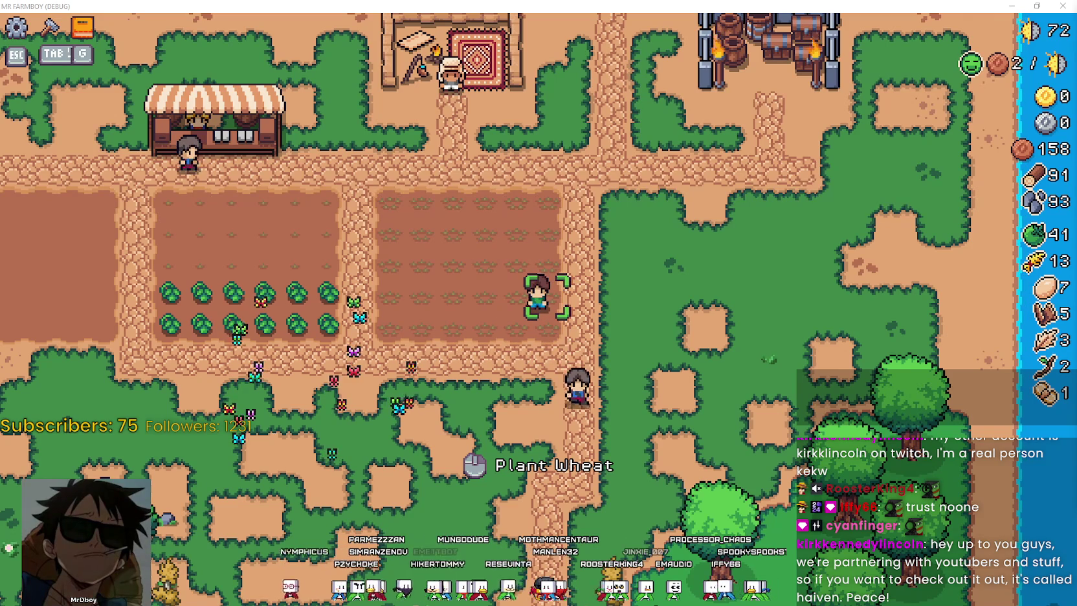
Plant and water a wheat tile, then walk the farmer through the cabbage rows to the right field
left_click(529, 256)
left_click(741, 308)
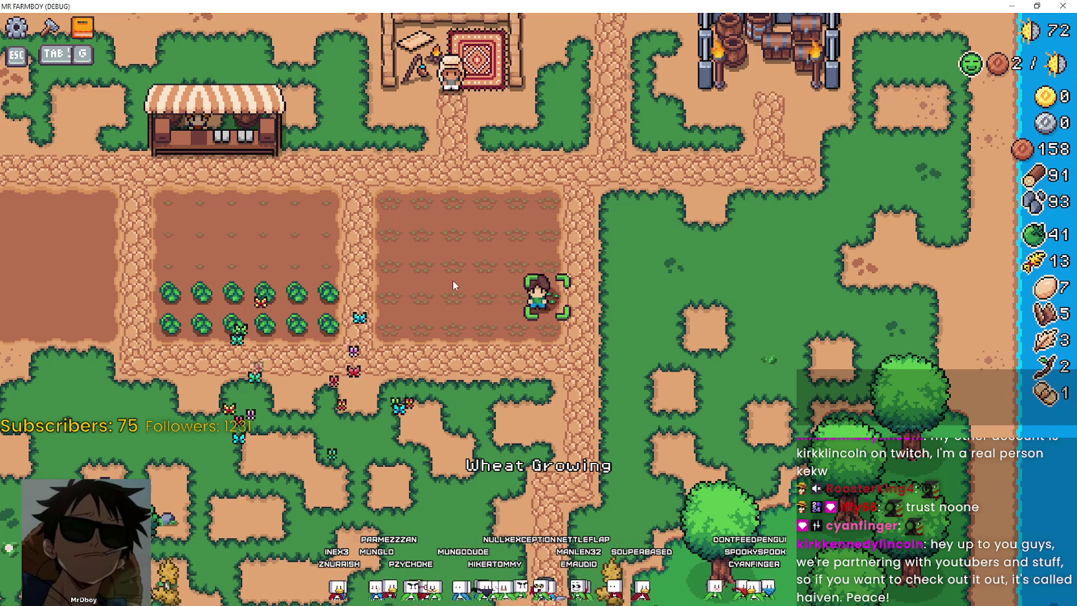
key("a")
key("s")
key("w")
key("a")
key("a")
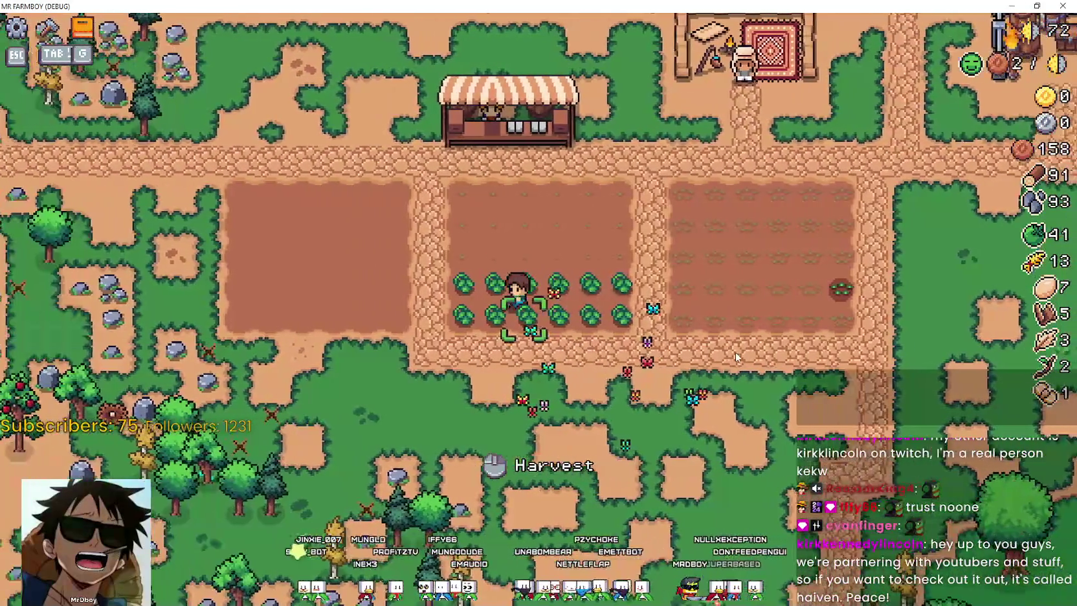
key("d")
key("d")
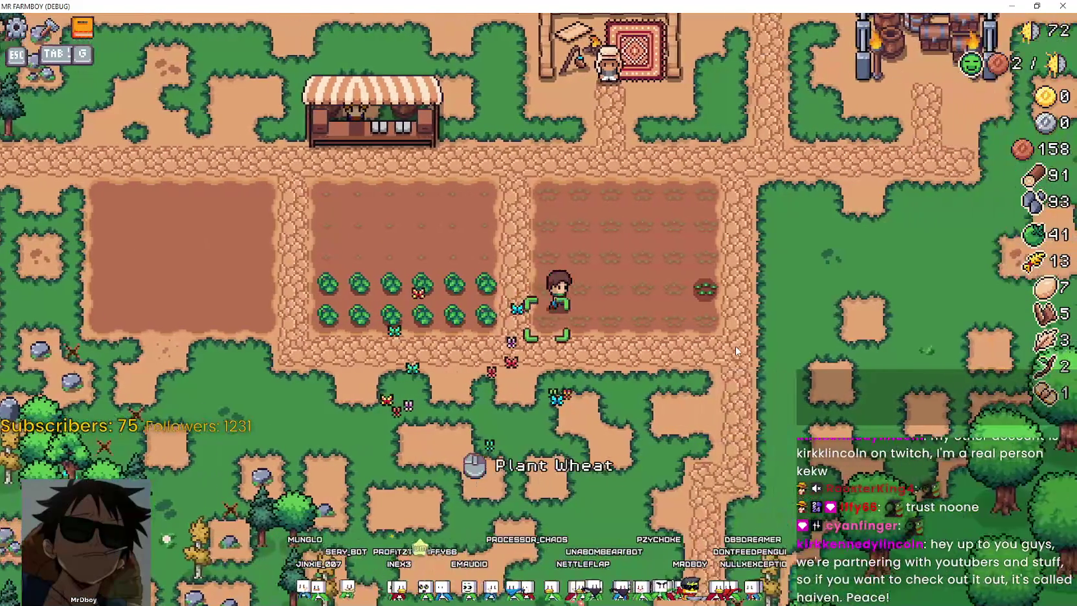
key("a")
key("d")
key("d")
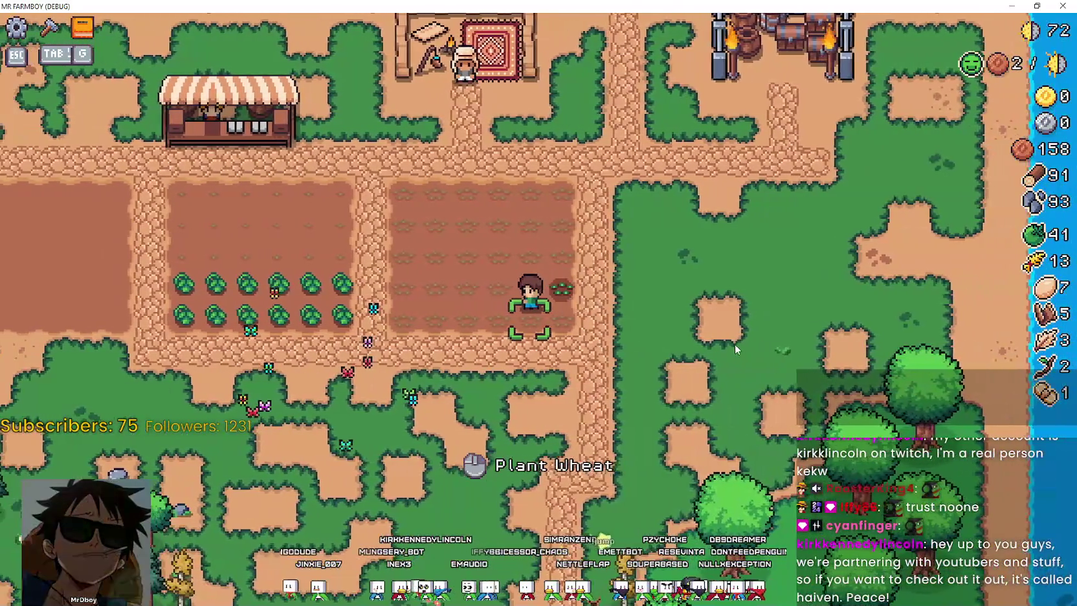
Plant a second wheat tile in the right field, walk across it, and return to the Godot editor
left_click(736, 349)
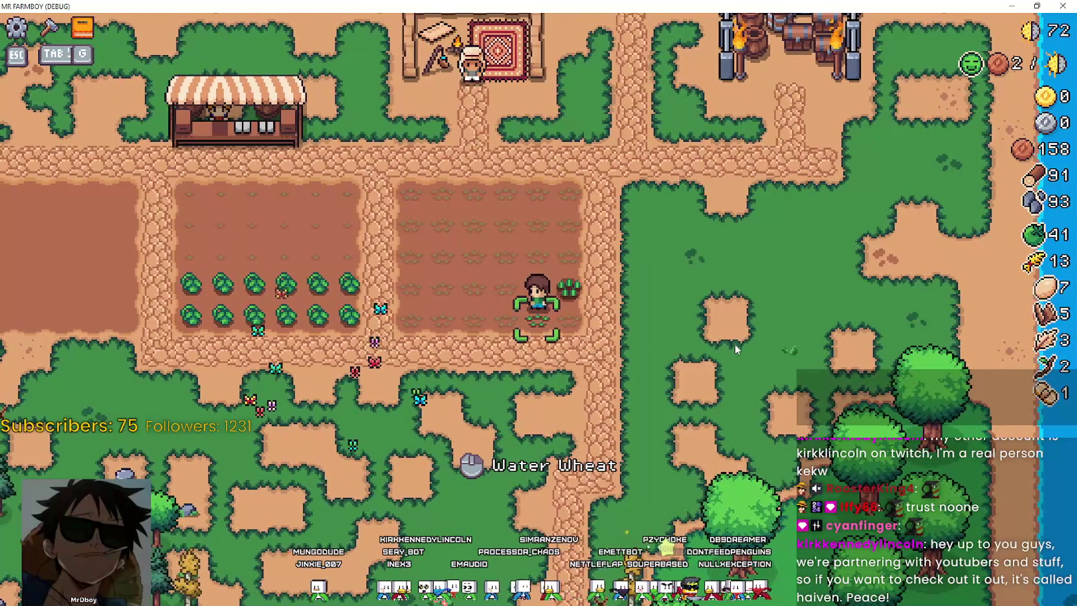
key("a")
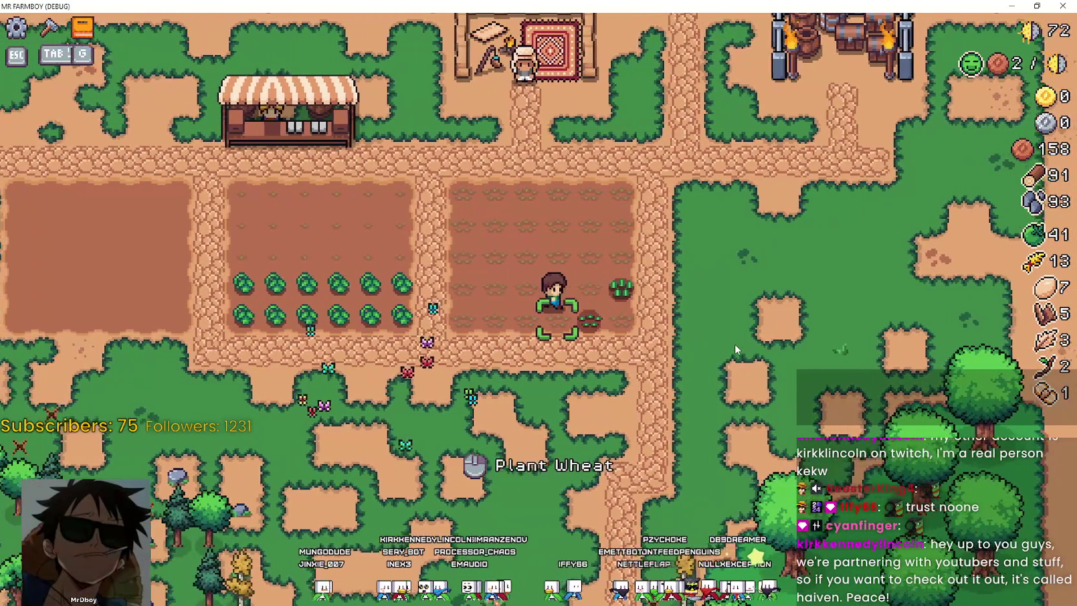
key("a")
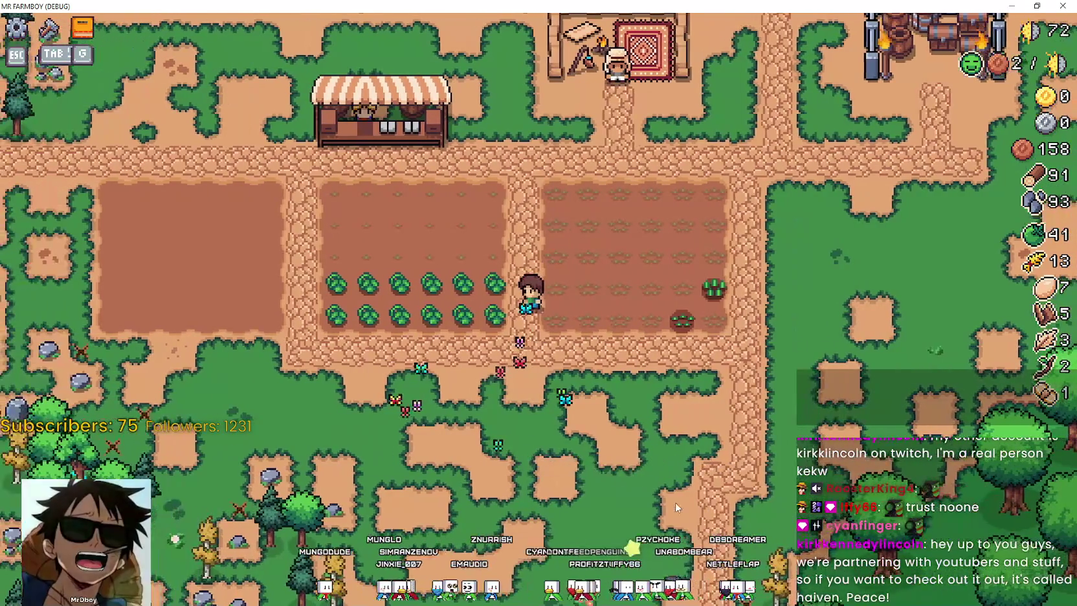
key("d")
key("a")
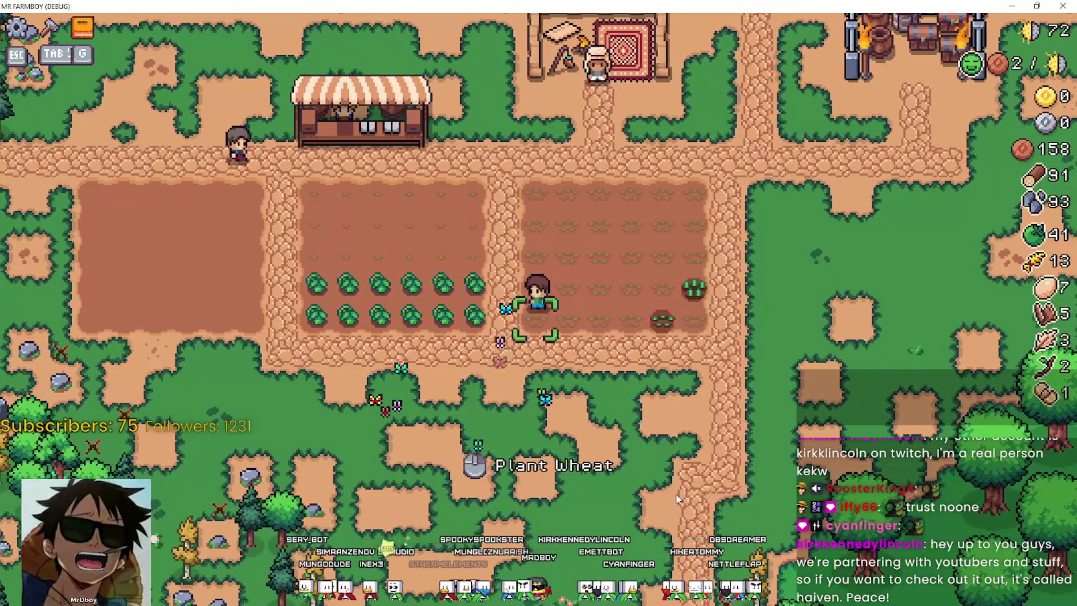
key("alt+Tab")
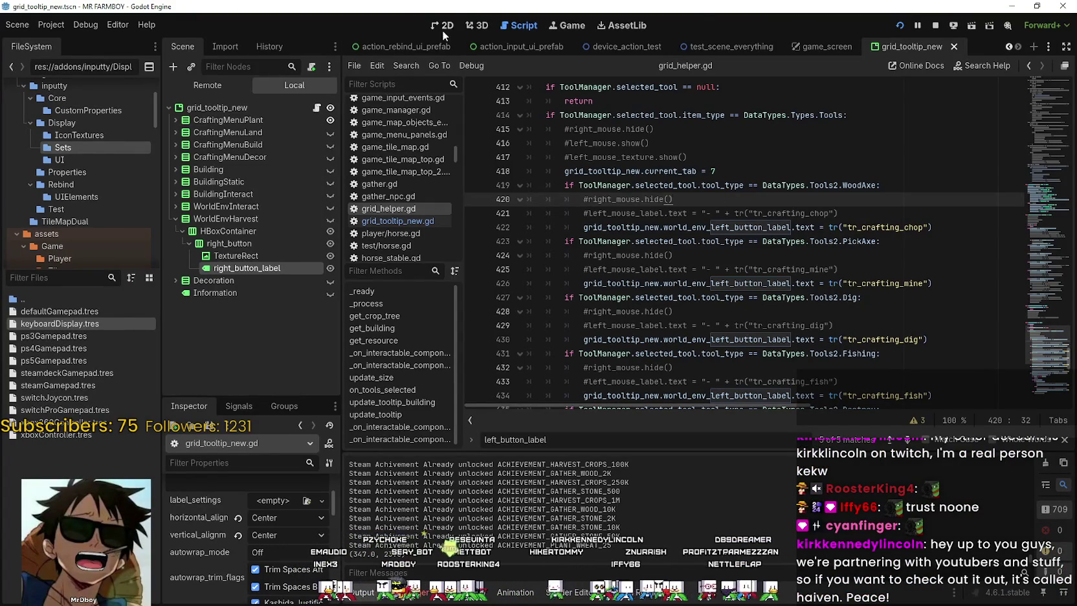
left_click(175, 206)
left_click(228, 231)
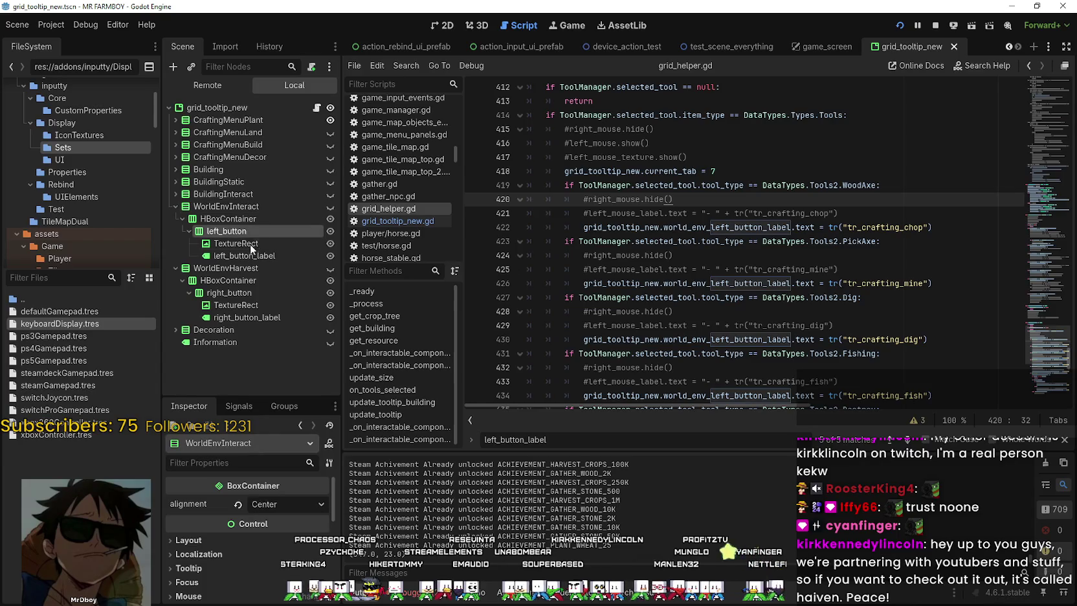
left_click(250, 245)
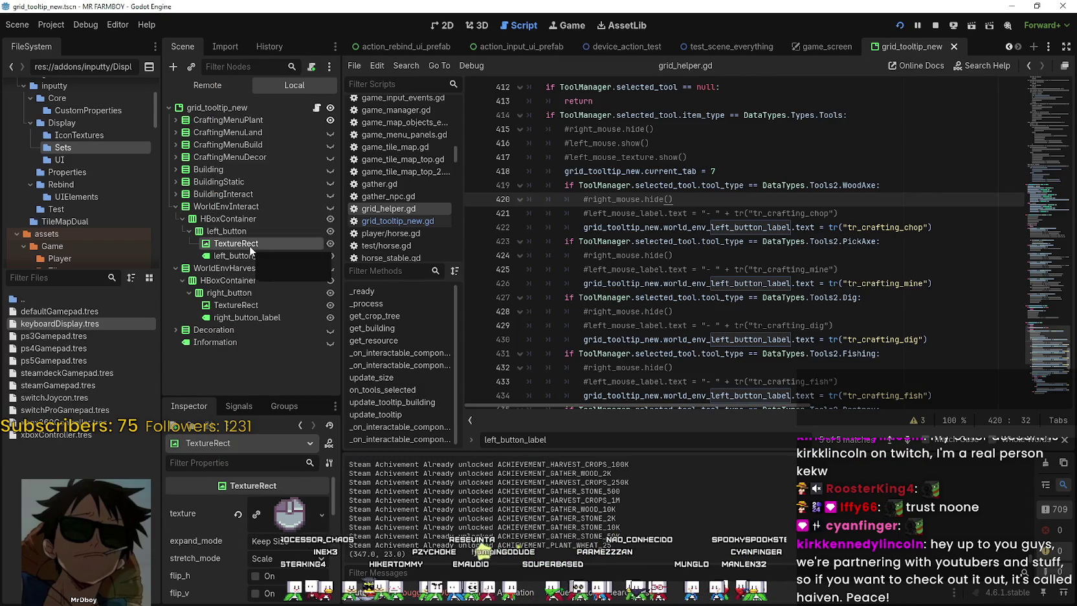
scroll(805, 272, "down", 5)
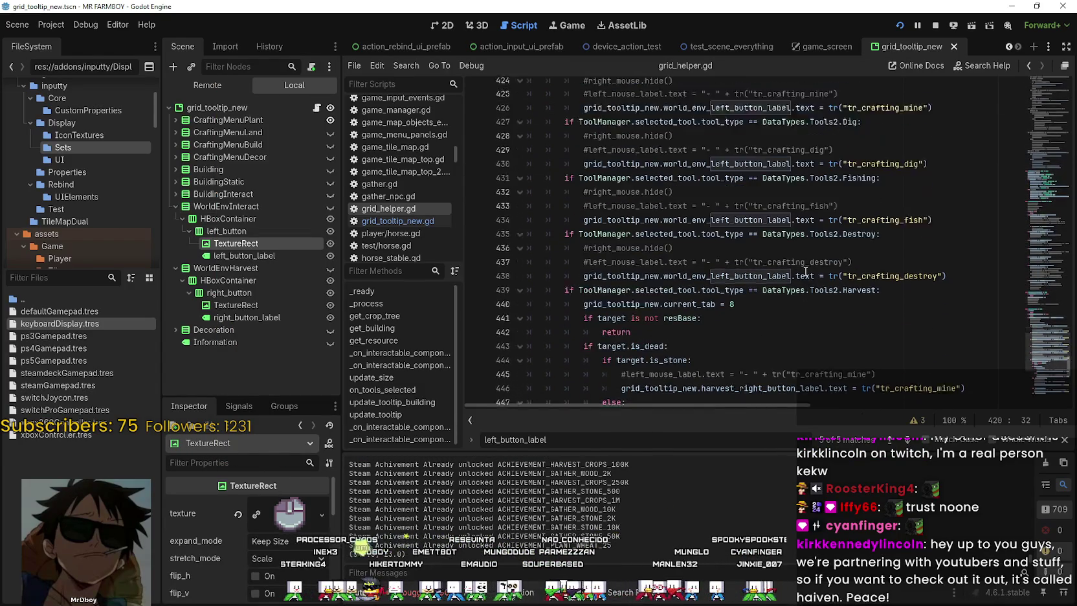
scroll(805, 270, "down", 1)
left_click(804, 265)
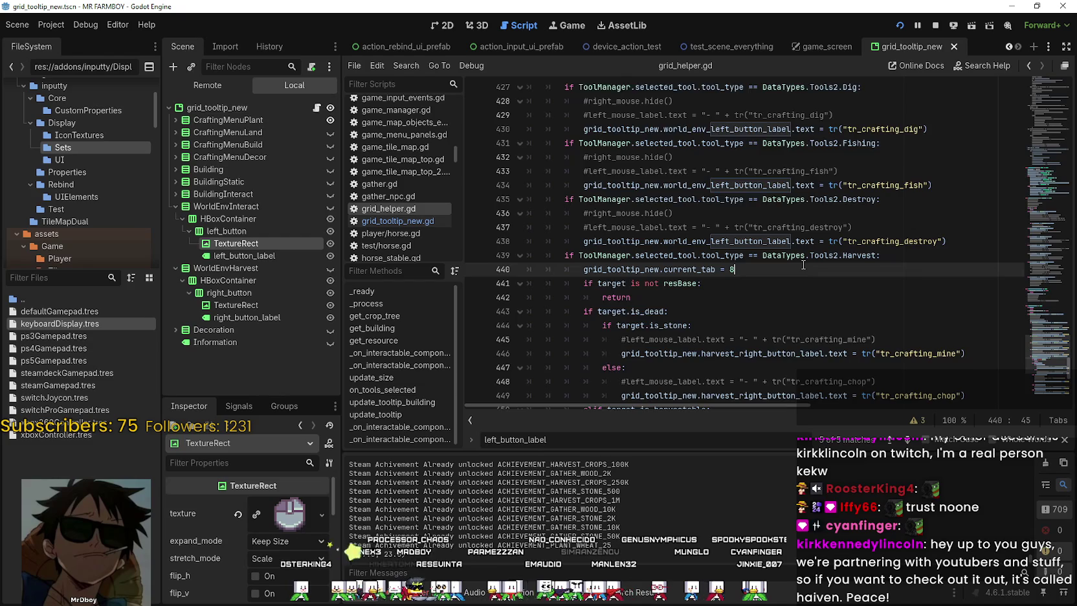
scroll(804, 264, "down", 2)
scroll(803, 263, "up", 2)
scroll(804, 263, "up", 4)
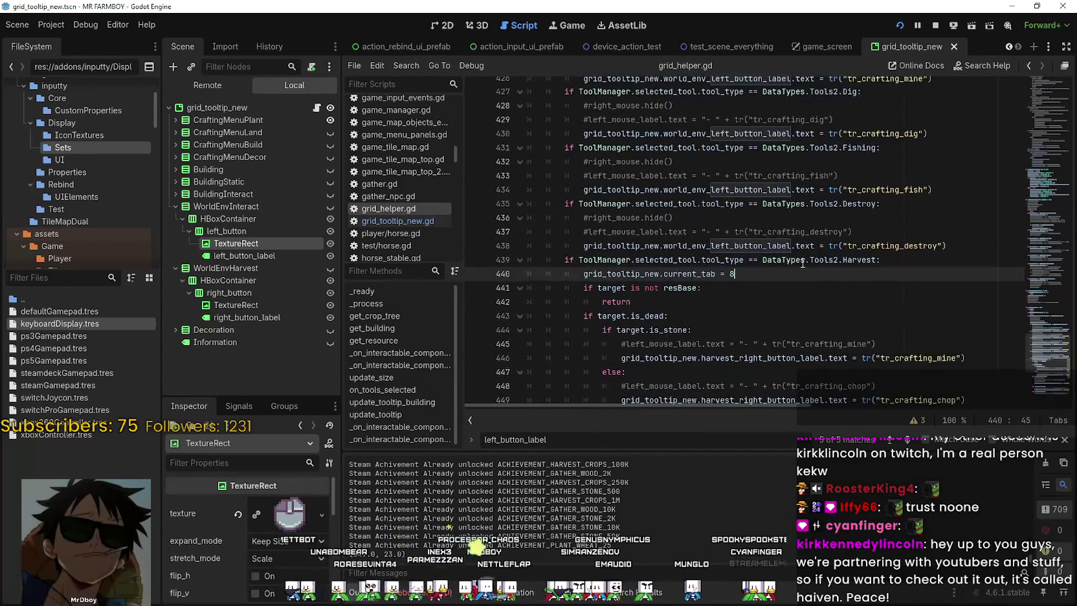
scroll(802, 263, "down", 6)
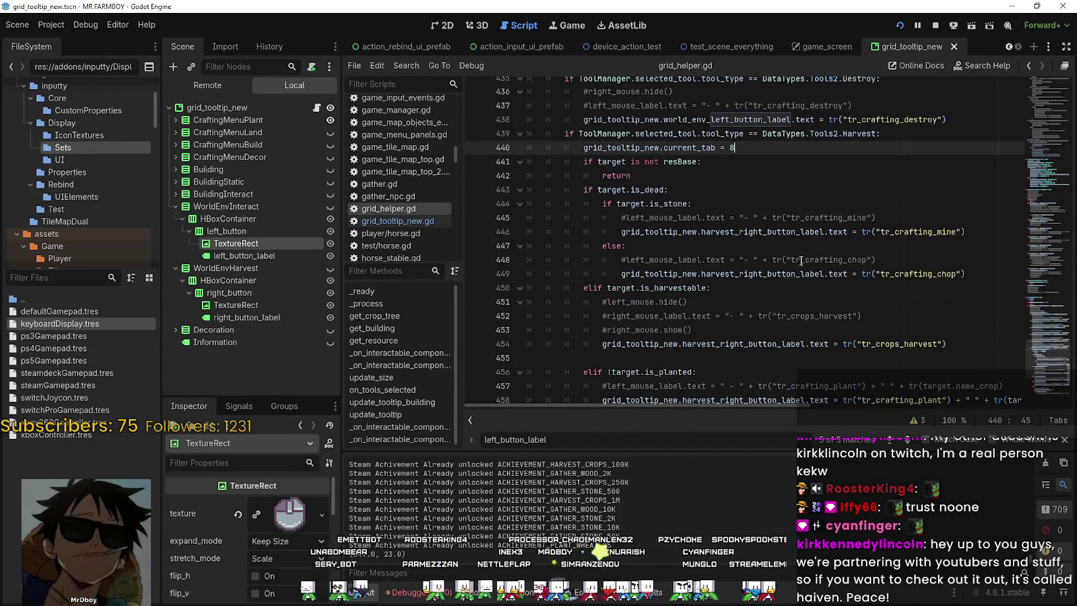
scroll(801, 262, "down", 4)
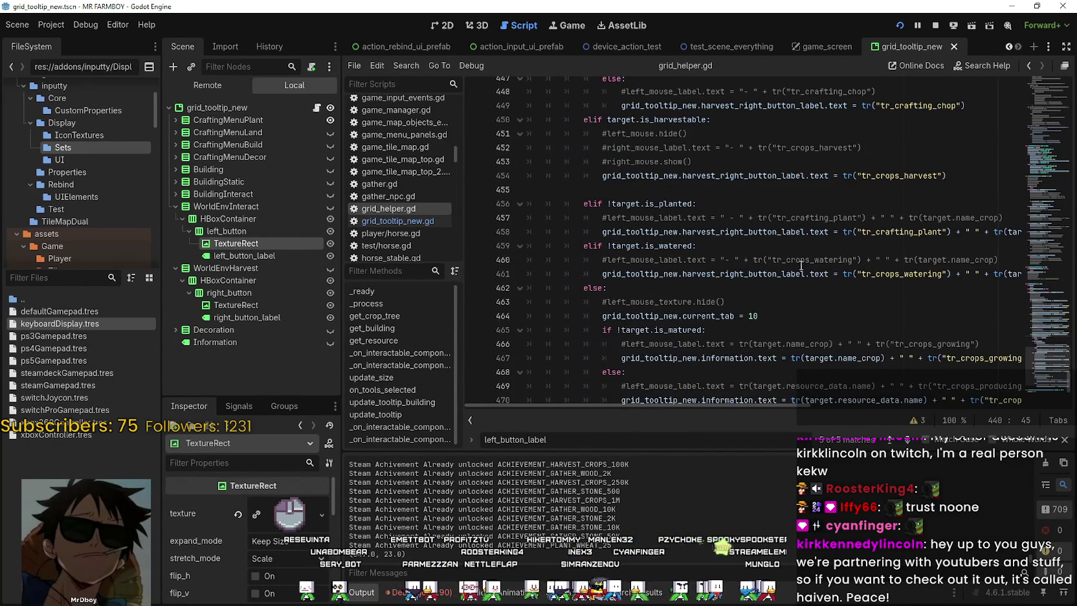
double_click(755, 232)
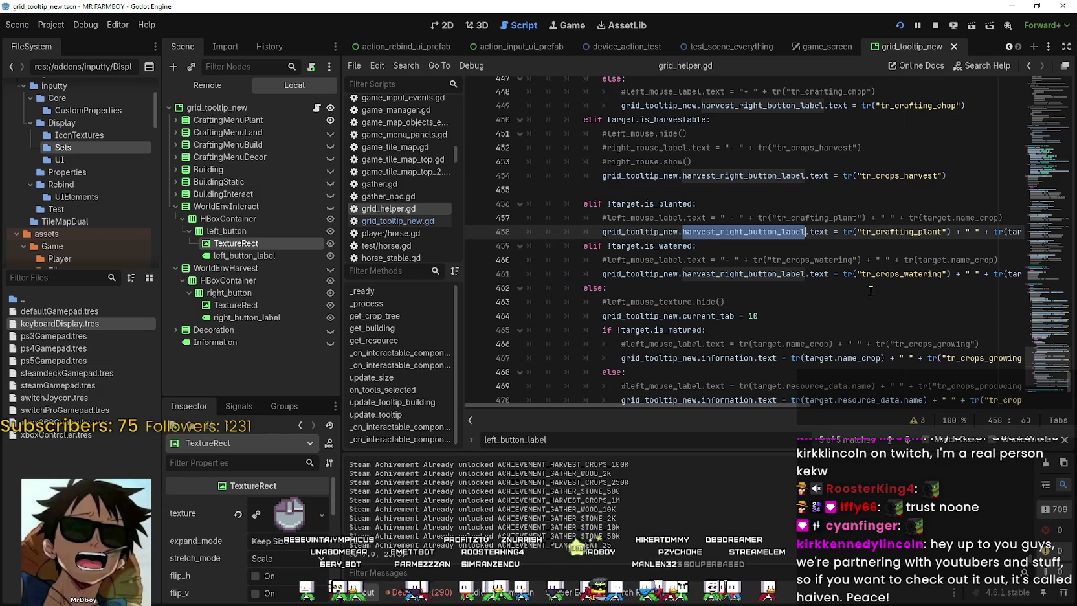
left_click(786, 274)
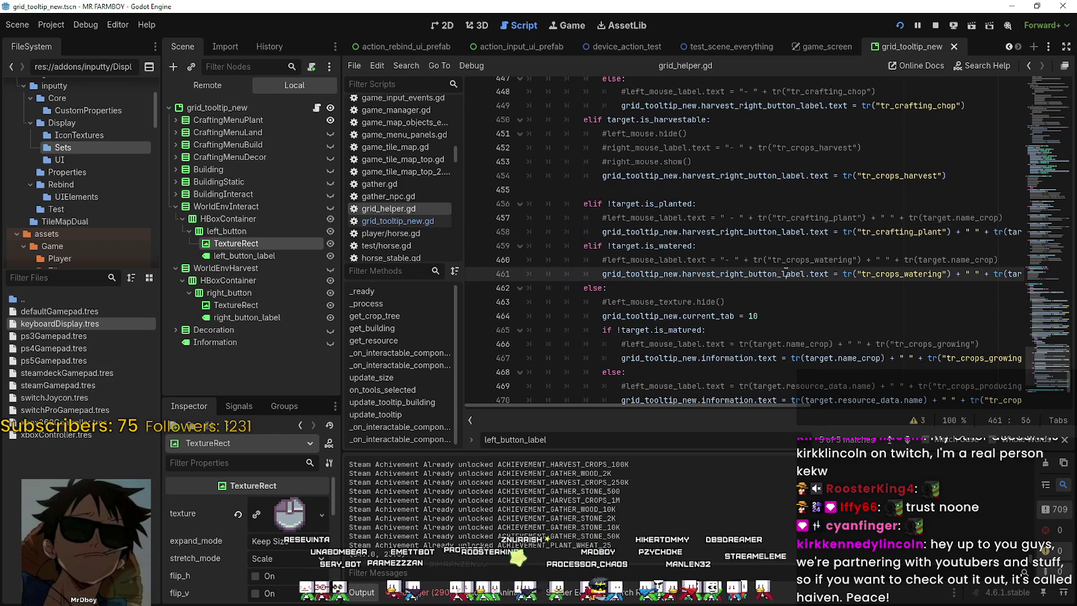
double_click(771, 232)
left_click(743, 204)
scroll(744, 297, "up", 2)
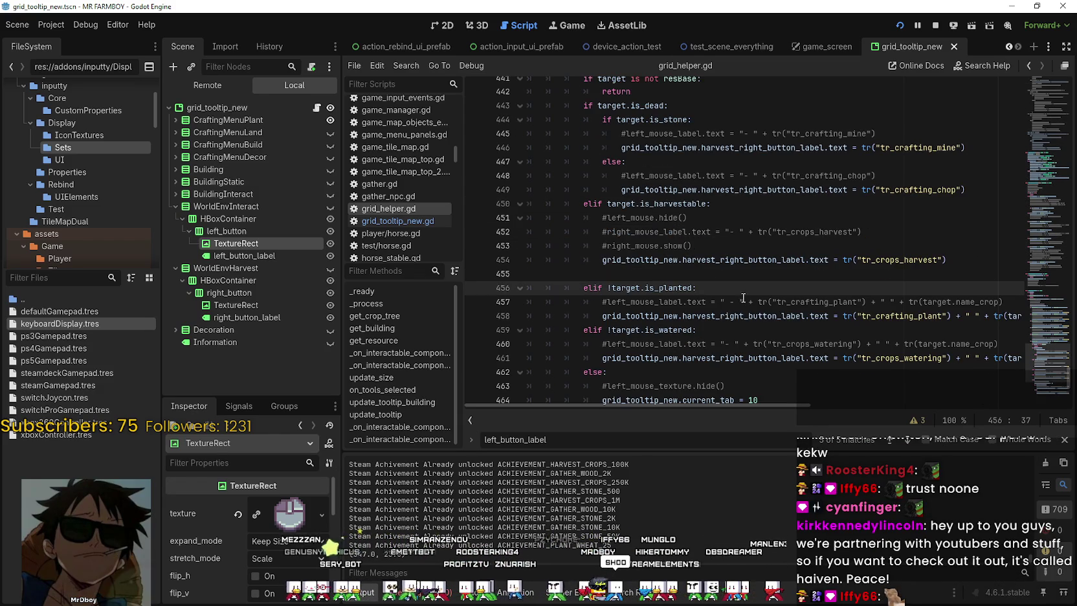
scroll(594, 317, "up", 4)
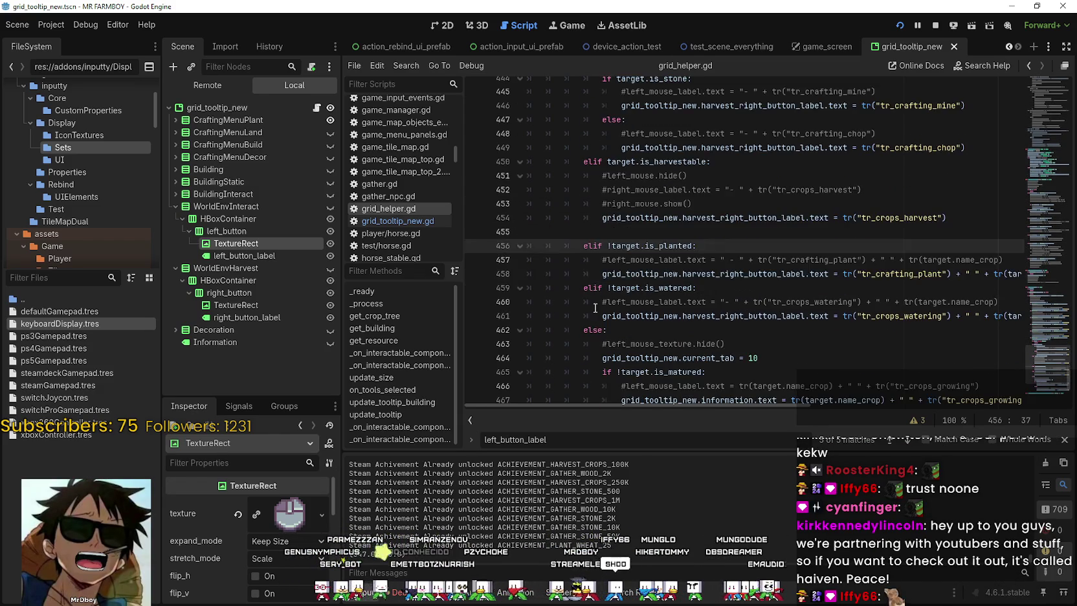
left_click(784, 231)
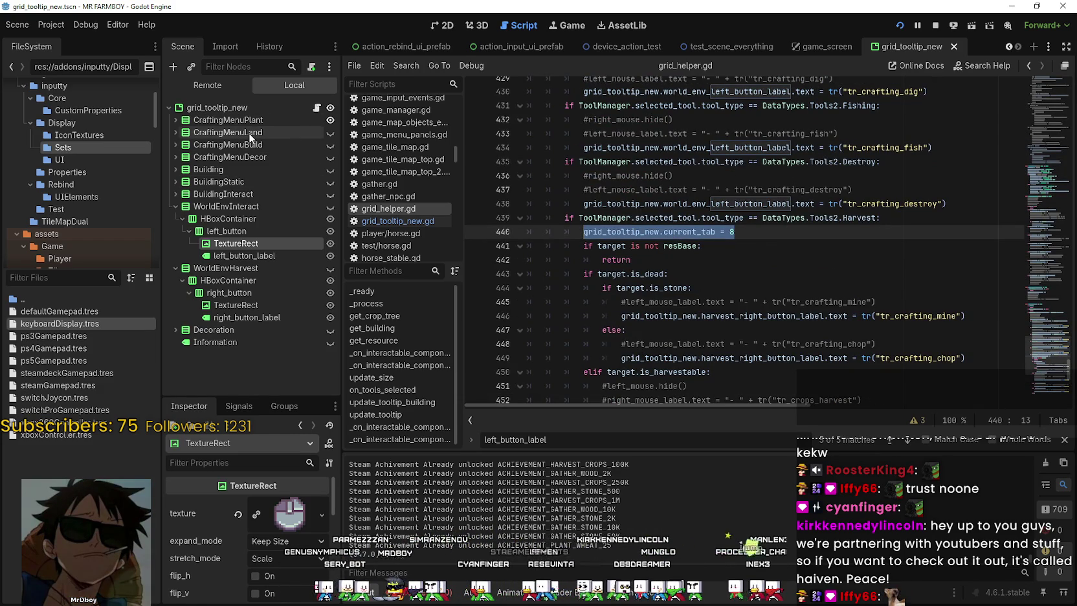
Collapse the WorldEnvInteract node, inspect its properties, and scroll through grid_helper.gd
left_click(175, 206)
left_click(207, 211)
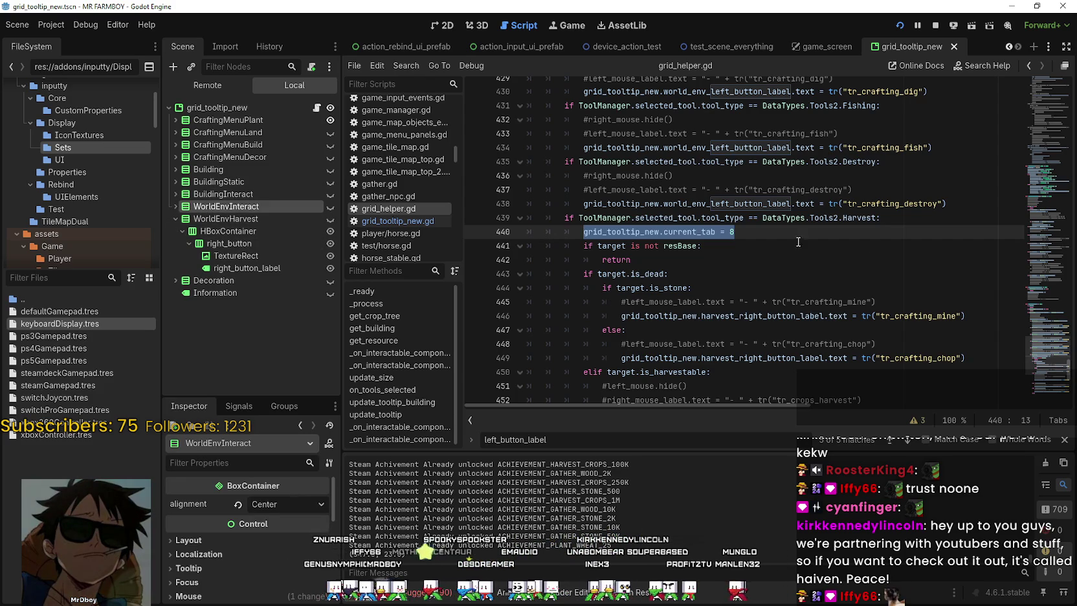
left_click(836, 236)
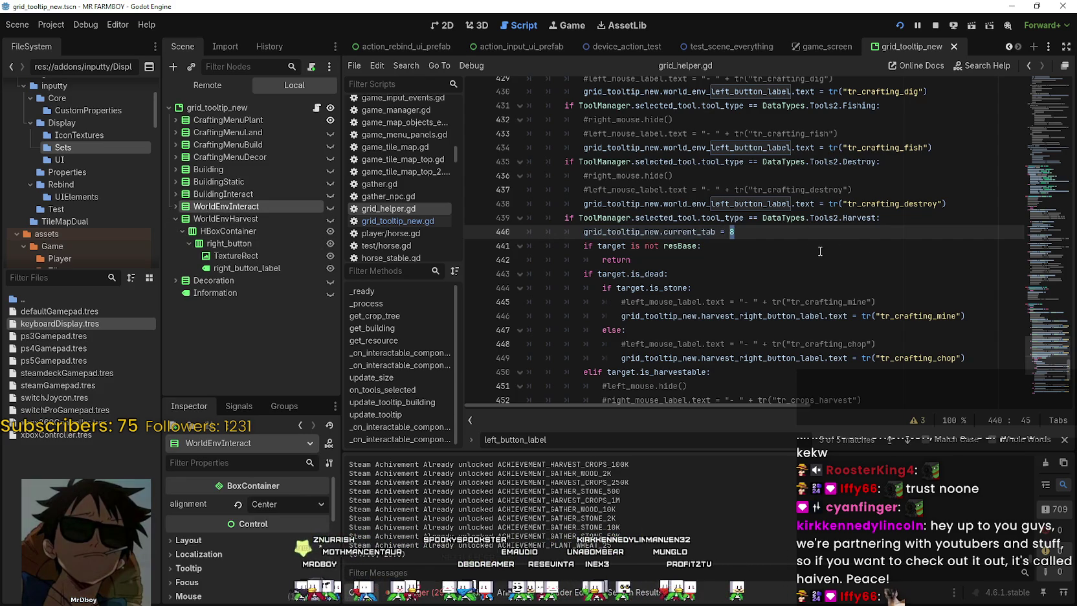
scroll(806, 246, "down", 3)
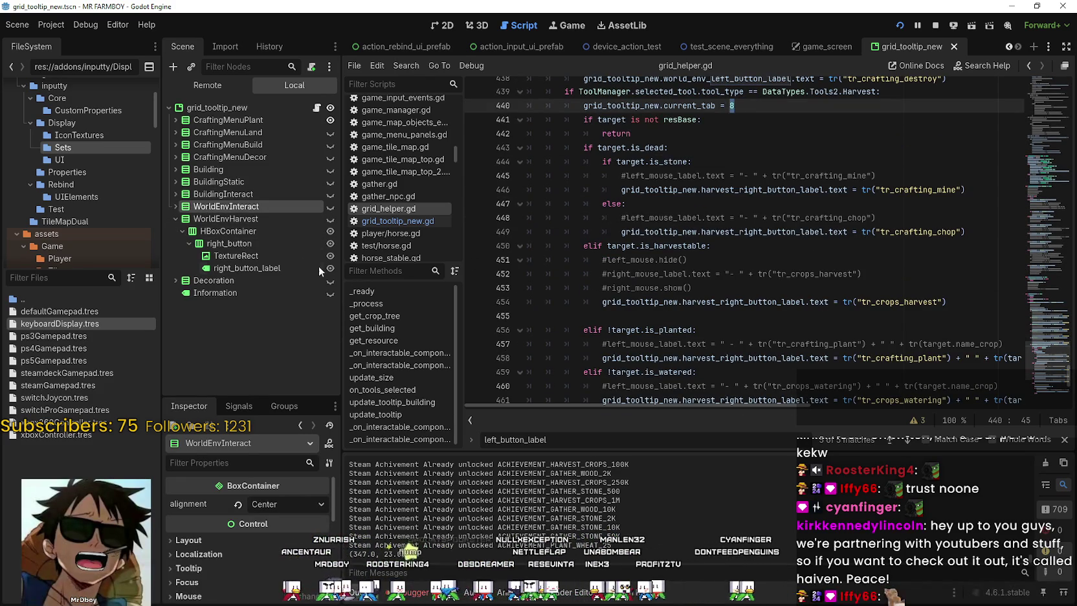
scroll(750, 224, "down", 1)
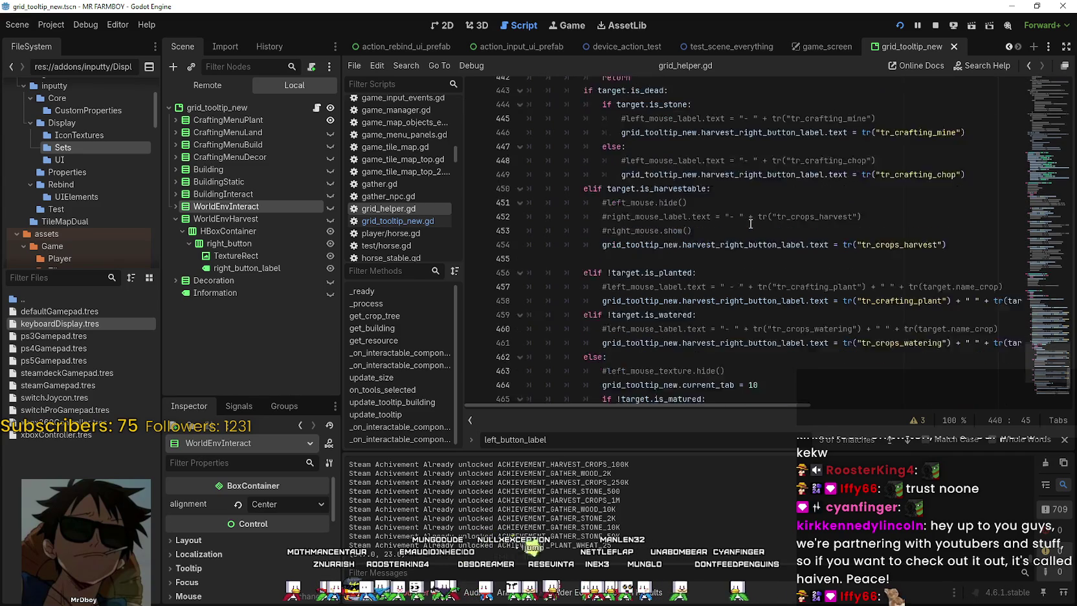
scroll(751, 224, "down", 2)
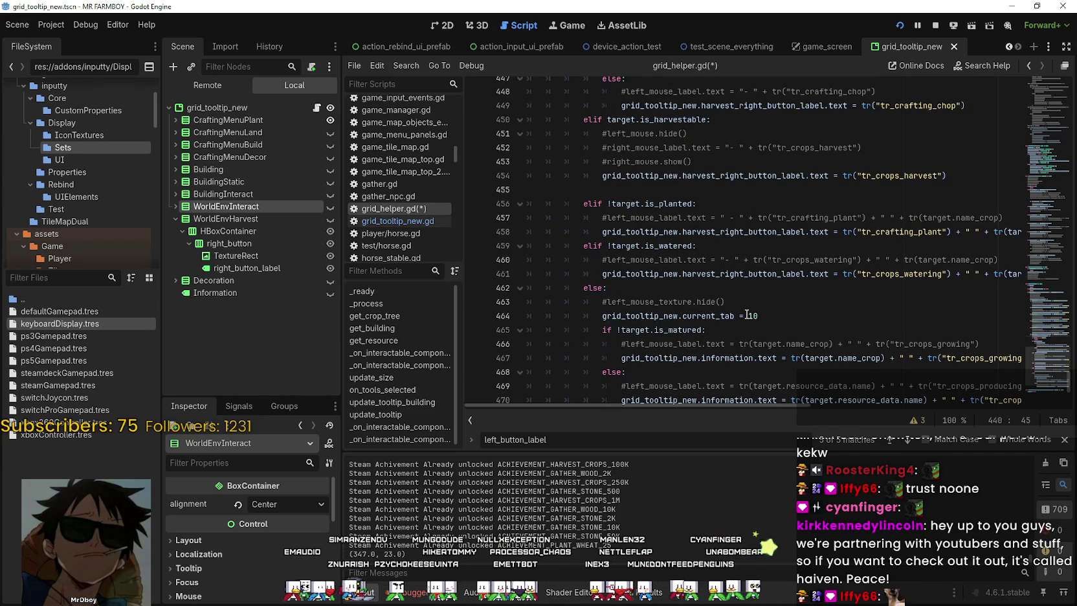
scroll(716, 259, "up", 2)
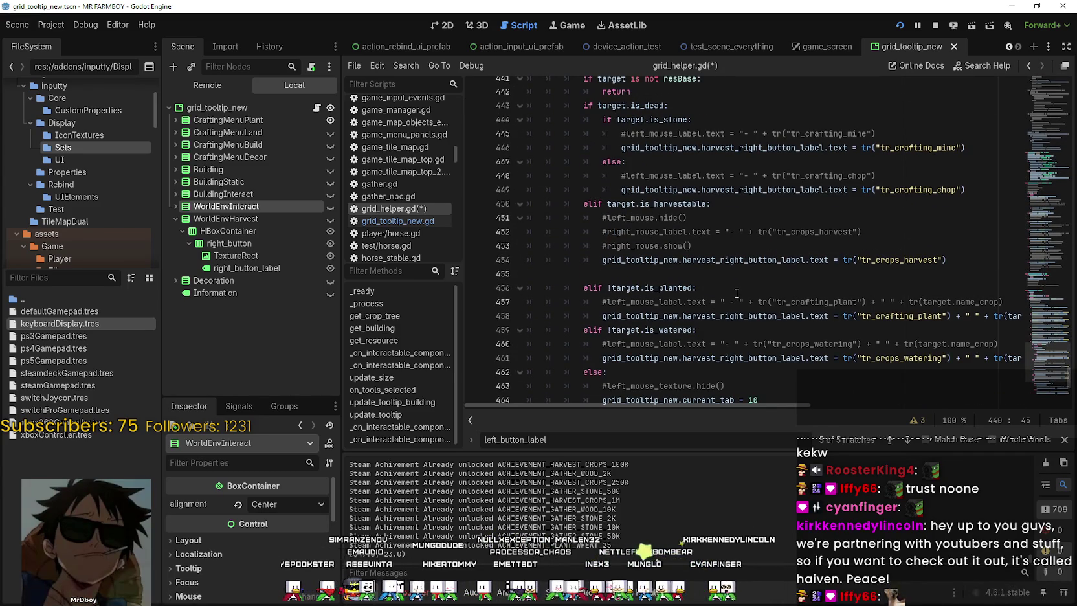
scroll(737, 293, "up", 2)
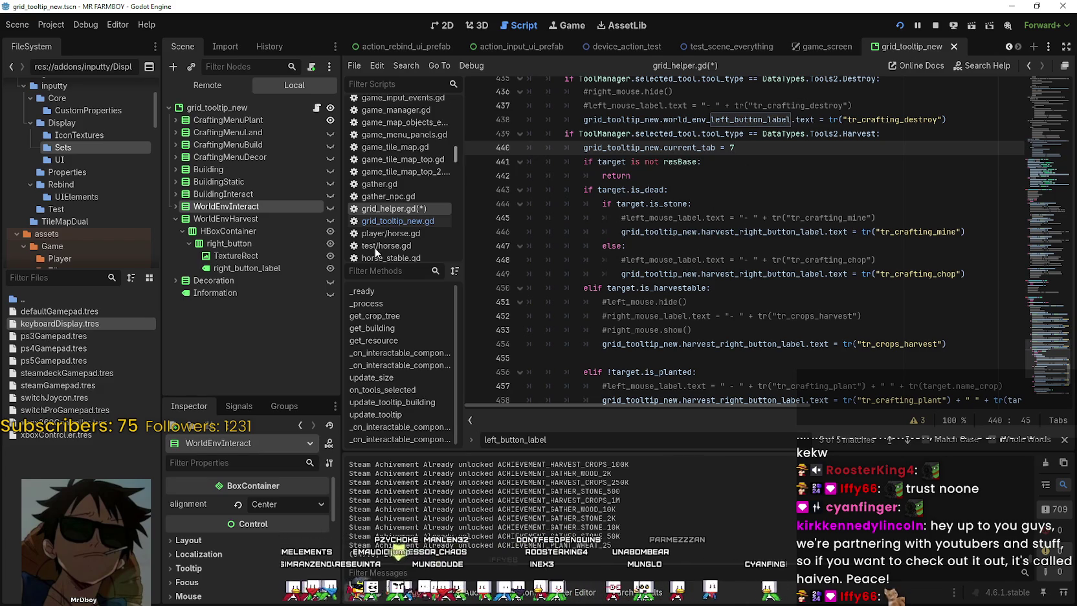
scroll(769, 241, "up", 8)
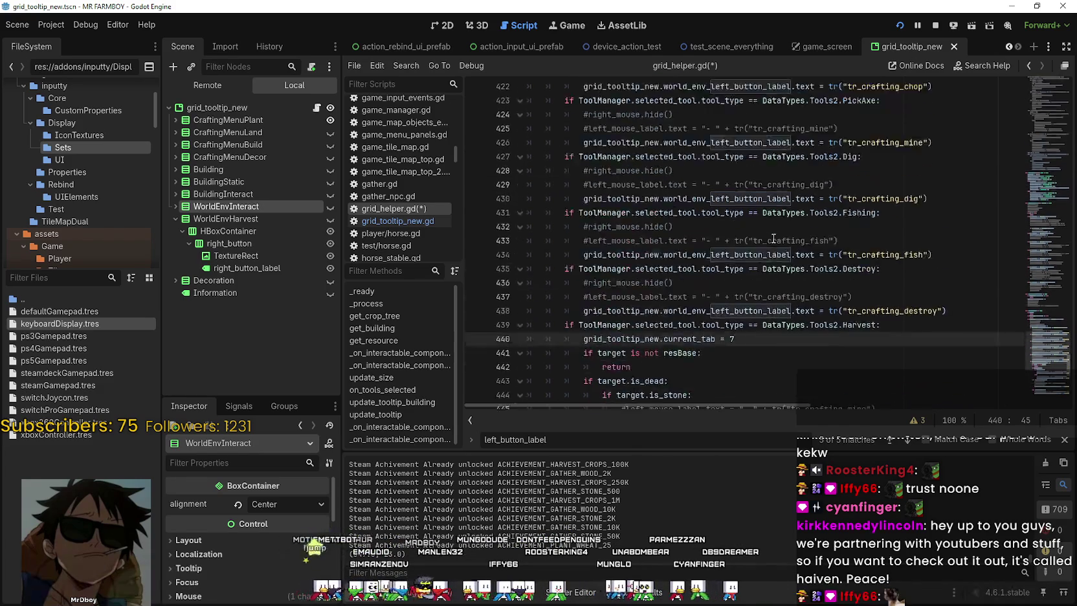
scroll(769, 237, "down", 7)
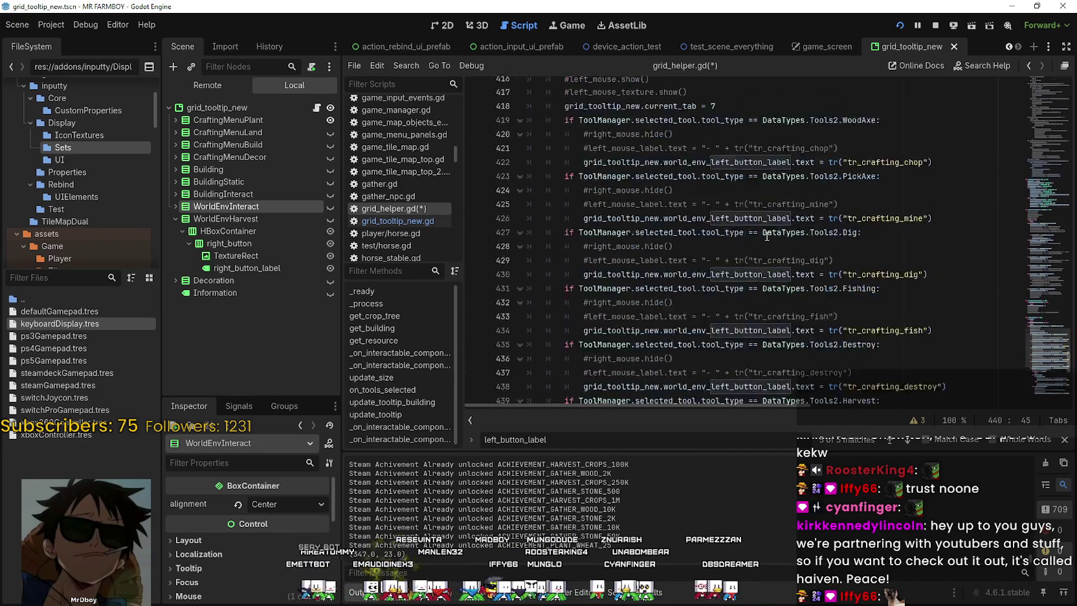
scroll(765, 232, "down", 2)
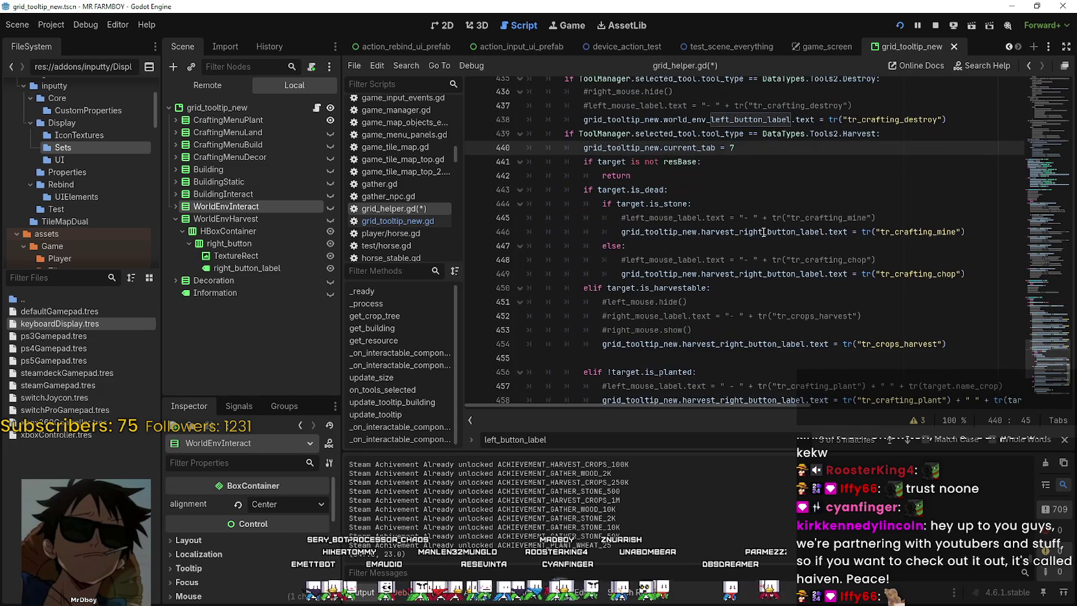
Change the tab index from 7 to 8 so the line reads current_tab = 8
key("BackSpace")
type("8")
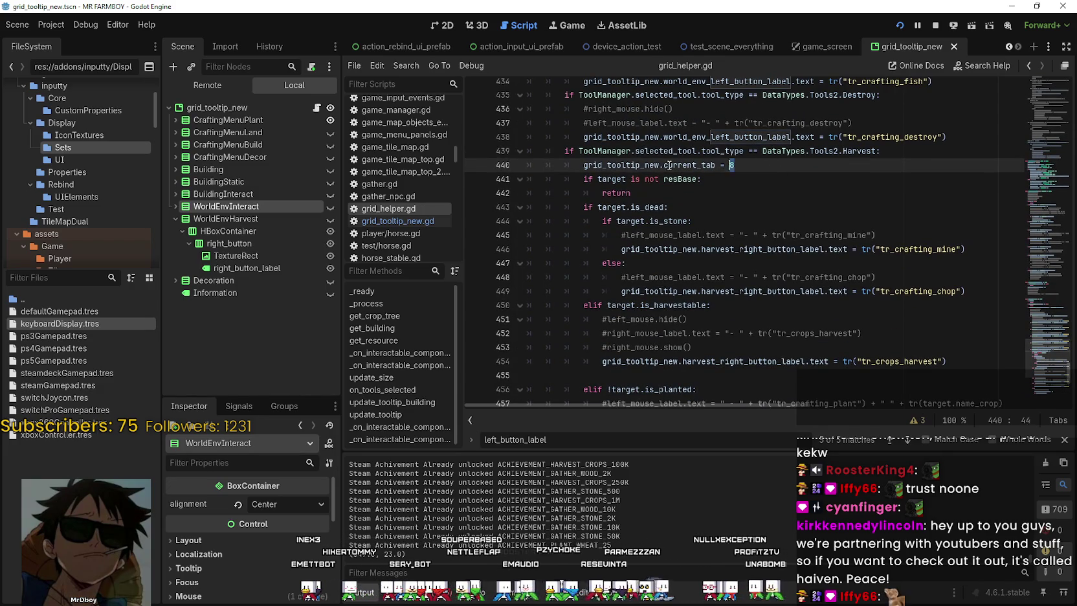
left_click_drag(735, 166, 565, 162)
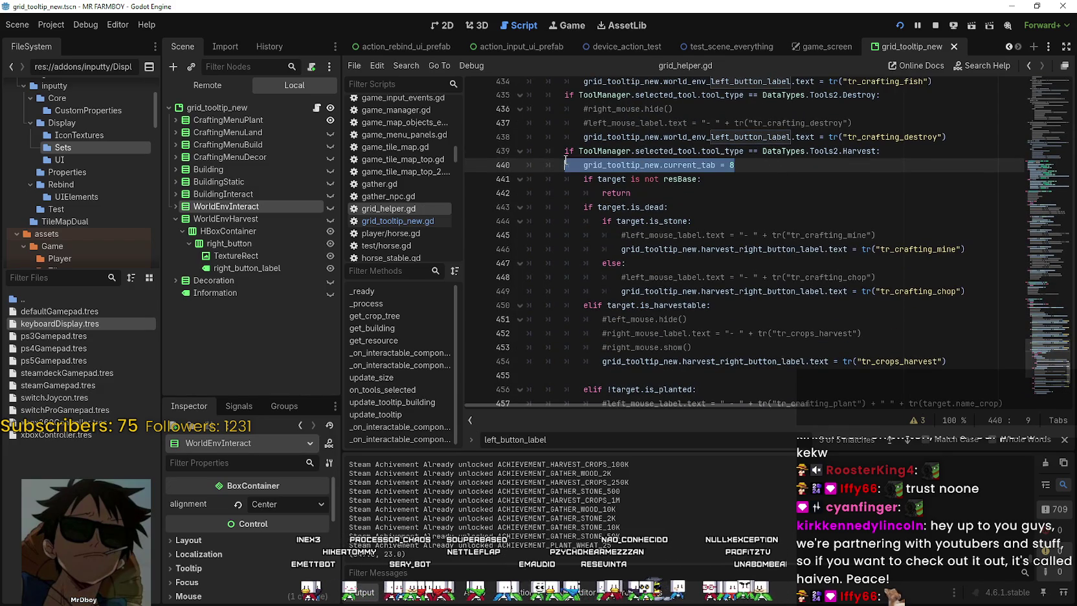
left_click(739, 167)
scroll(786, 330, "down", 2)
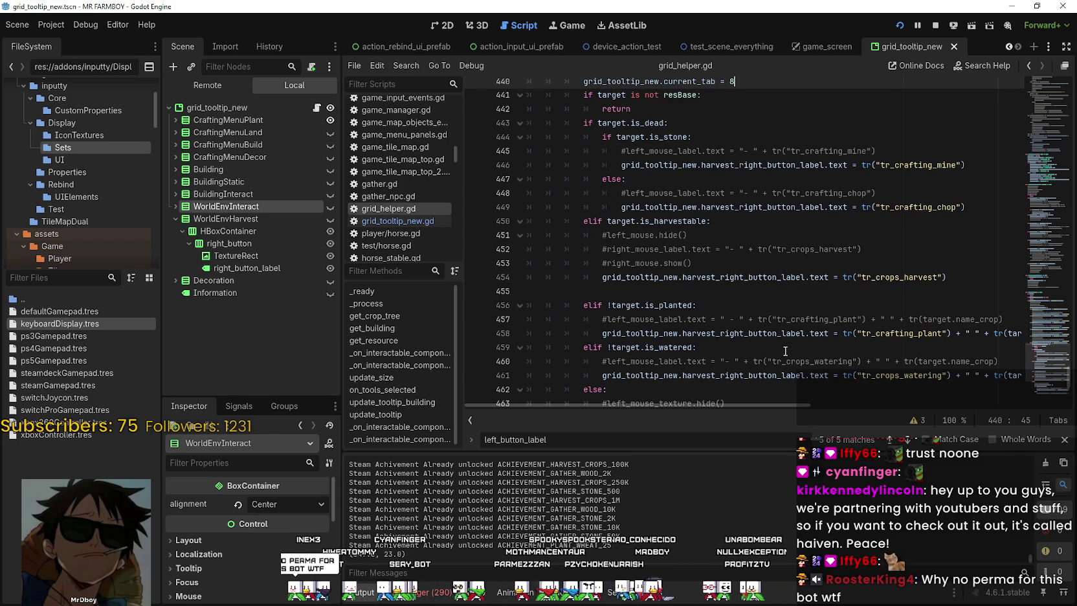
scroll(768, 337, "down", 2)
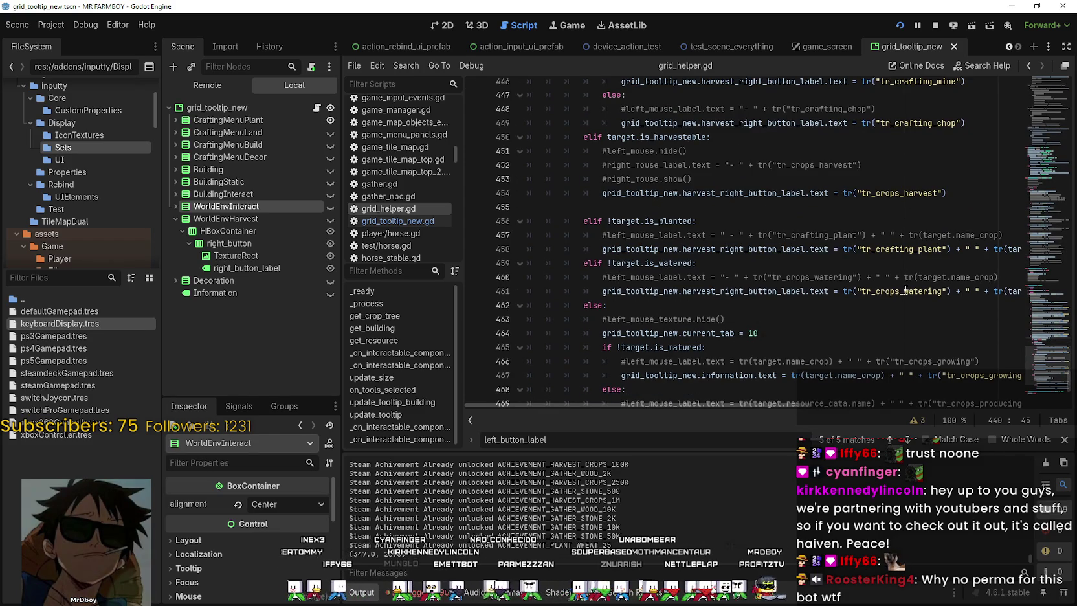
Insert a new line above the tr_crops_harvest label assignment in the harvestable branch
double_click(764, 296)
scroll(728, 309, "down", 2)
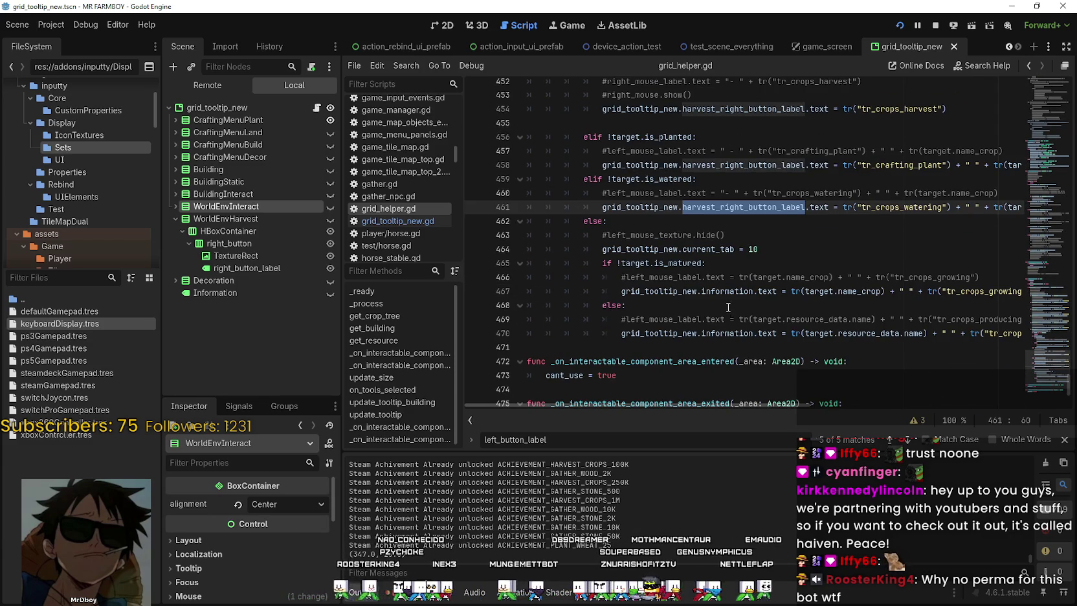
scroll(728, 307, "up", 3)
left_click_drag(957, 249, 598, 248)
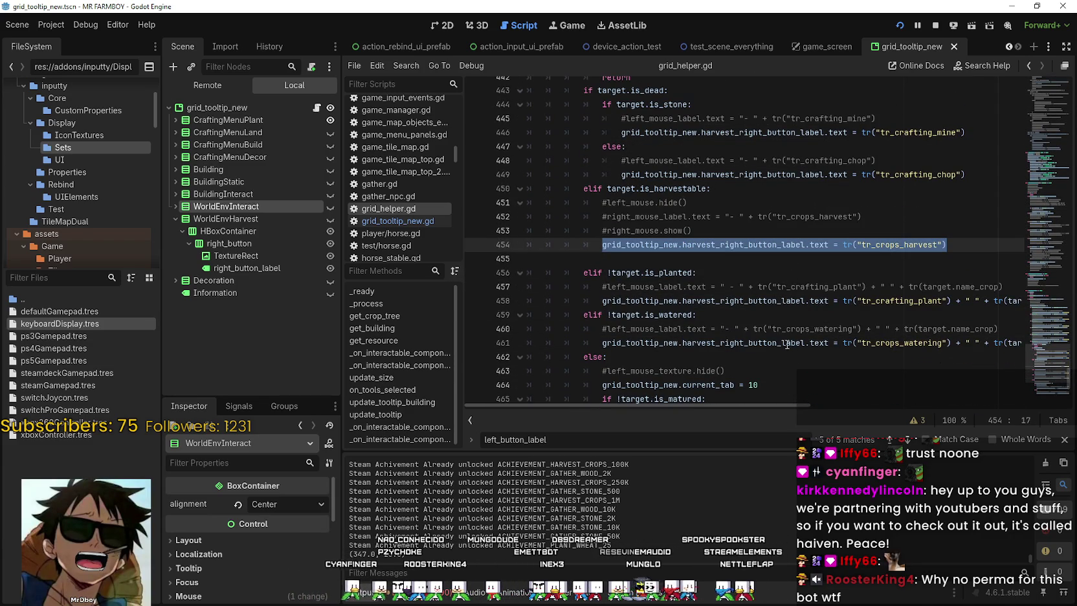
left_click(739, 228)
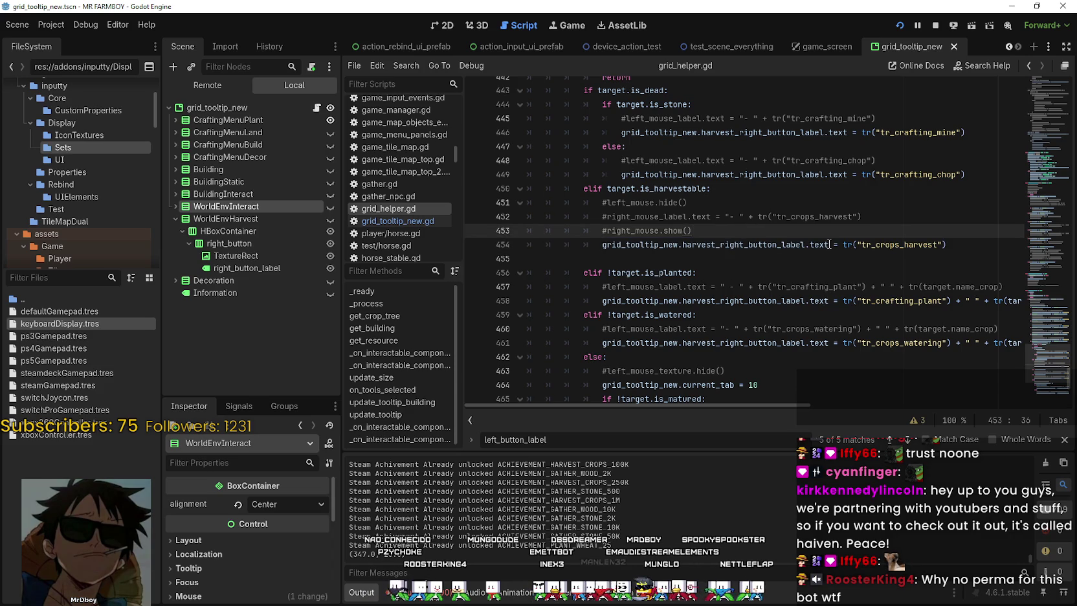
key("Return")
left_click(643, 284)
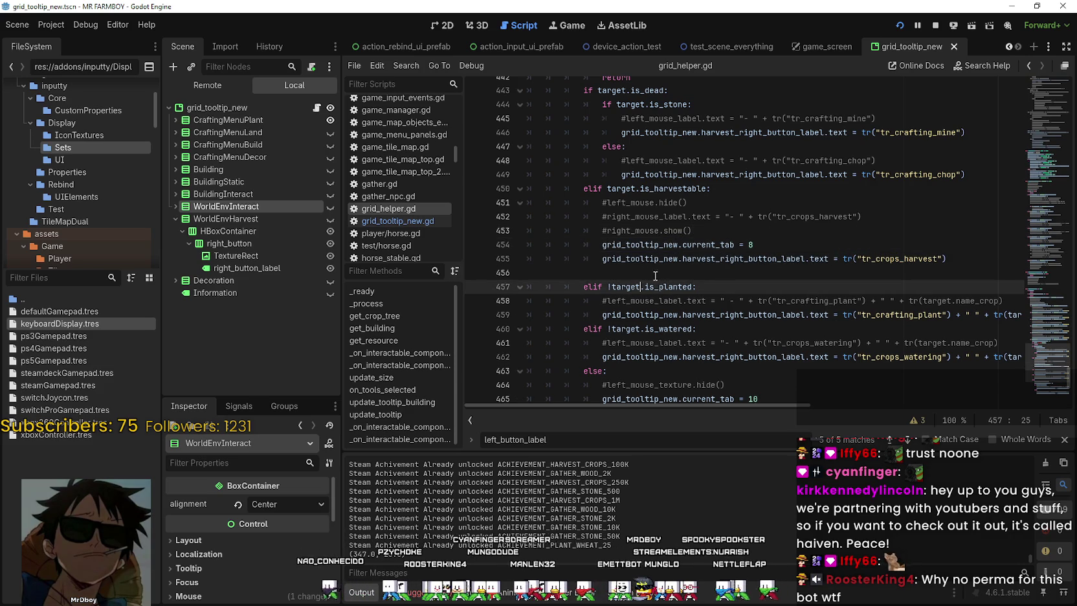
scroll(784, 261, "up", 4)
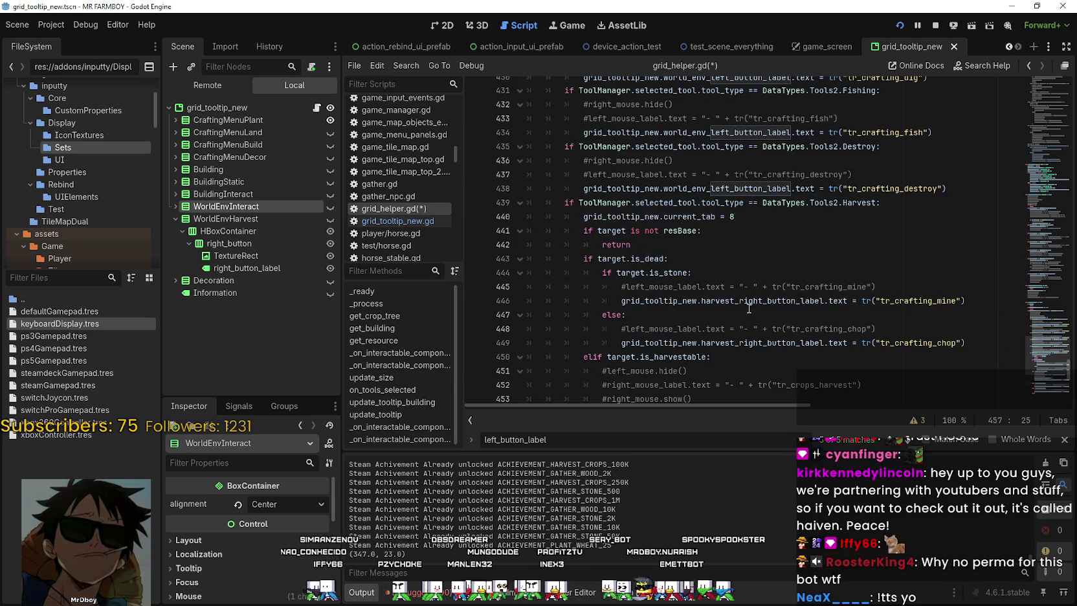
Replace harvest_right_button_label with world_env_left_button_label in the stone and chop branches
double_click(759, 299)
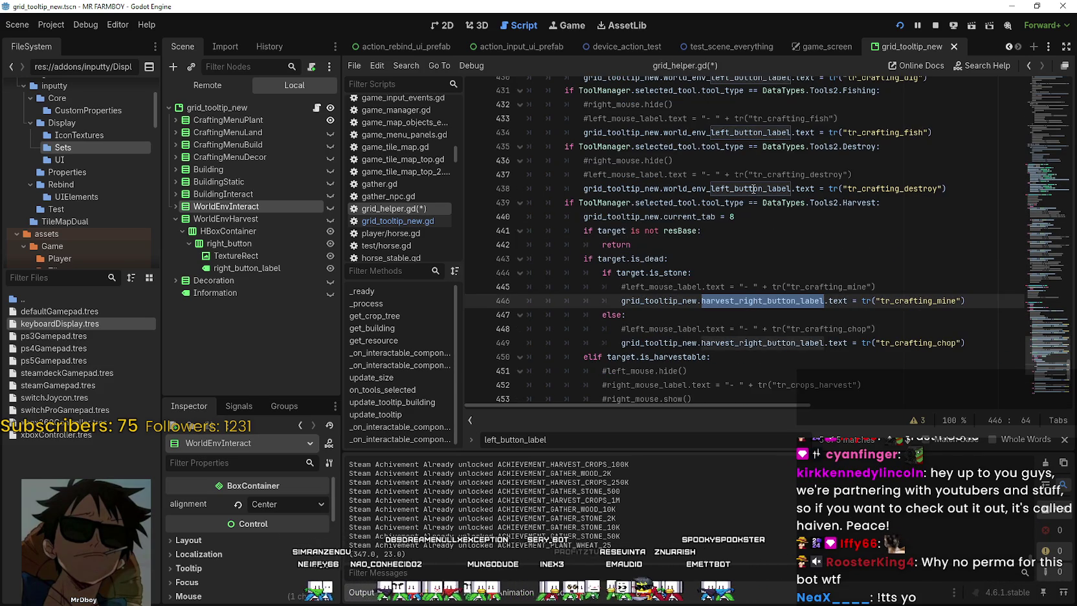
left_click(737, 187)
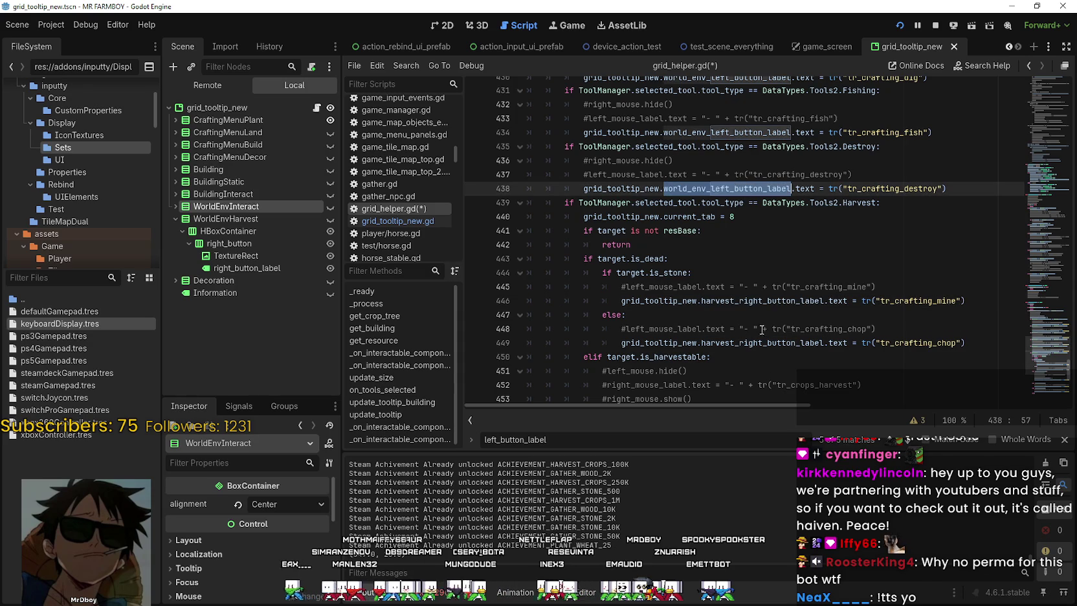
double_click(767, 299)
type("world_env_left_button_label")
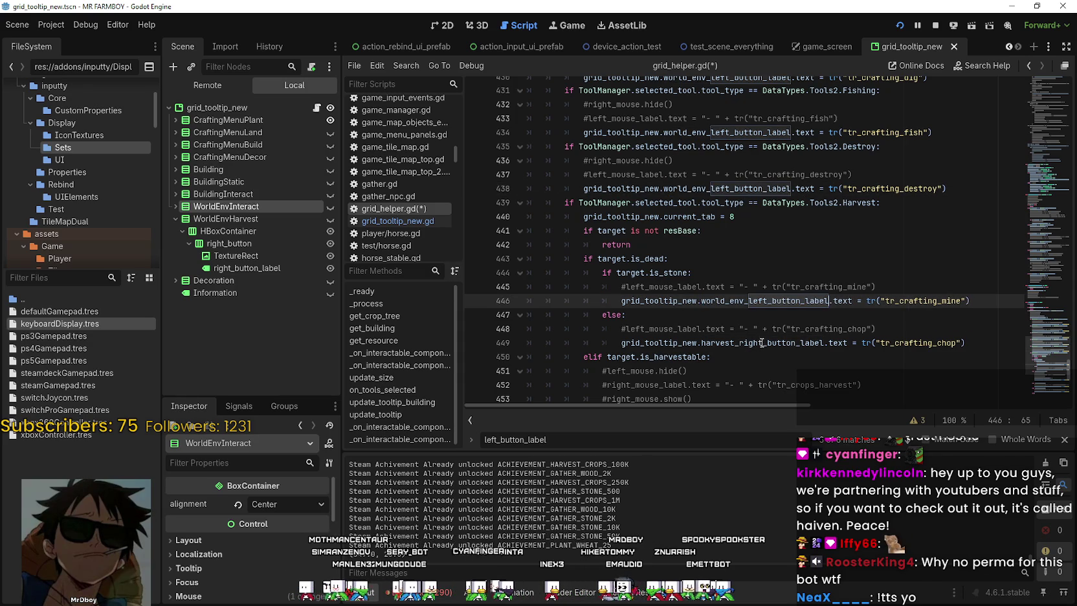
double_click(761, 342)
type("world_env_left_button_label")
Check the new current_tab = 8 line and save grid_helper.gd
left_click(582, 215)
left_click(755, 245)
scroll(755, 254, "down", 4)
left_click(761, 247)
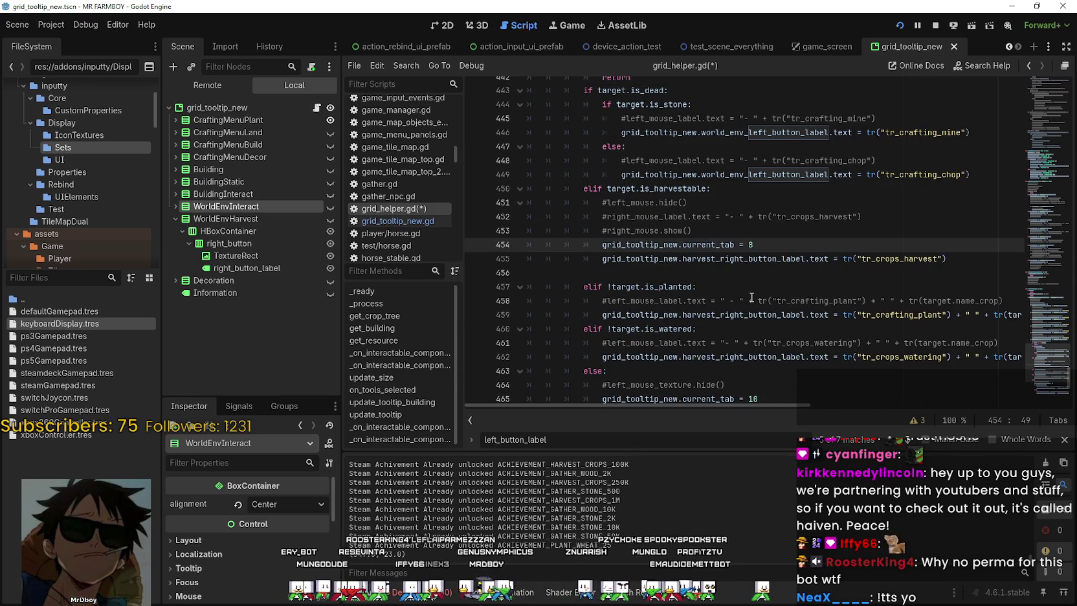
key("ctrl+s")
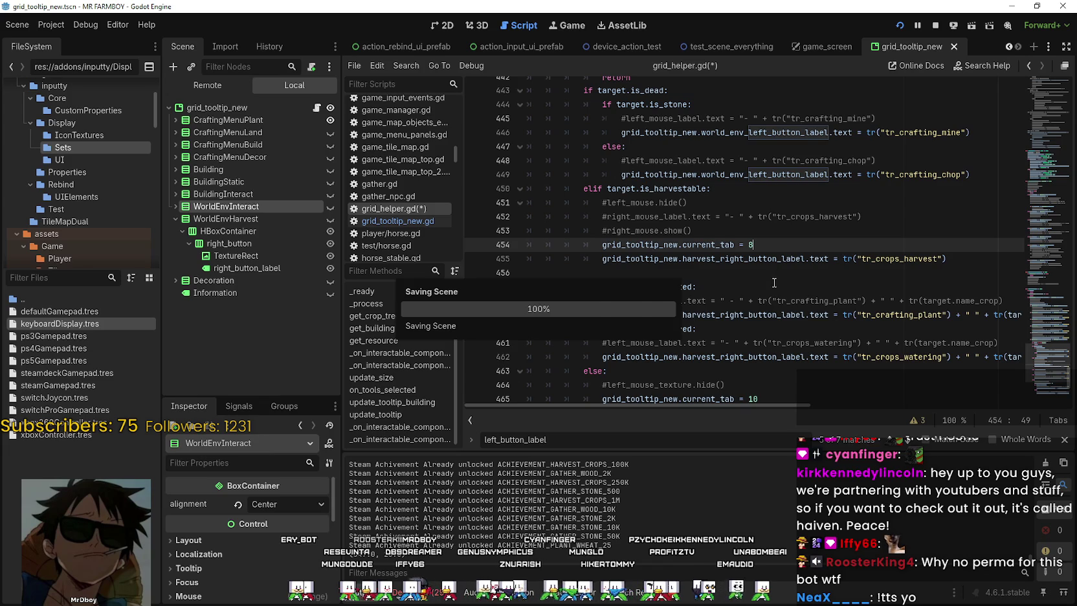
Review the tr_crafting_plant key on line 459 and run the project with F5
left_click(771, 274)
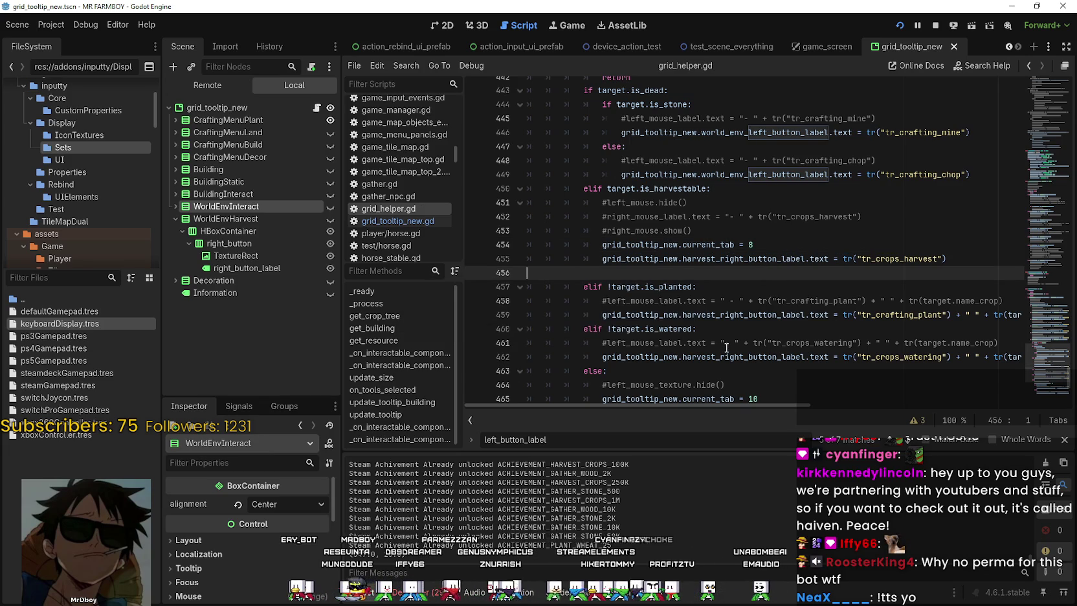
double_click(934, 314)
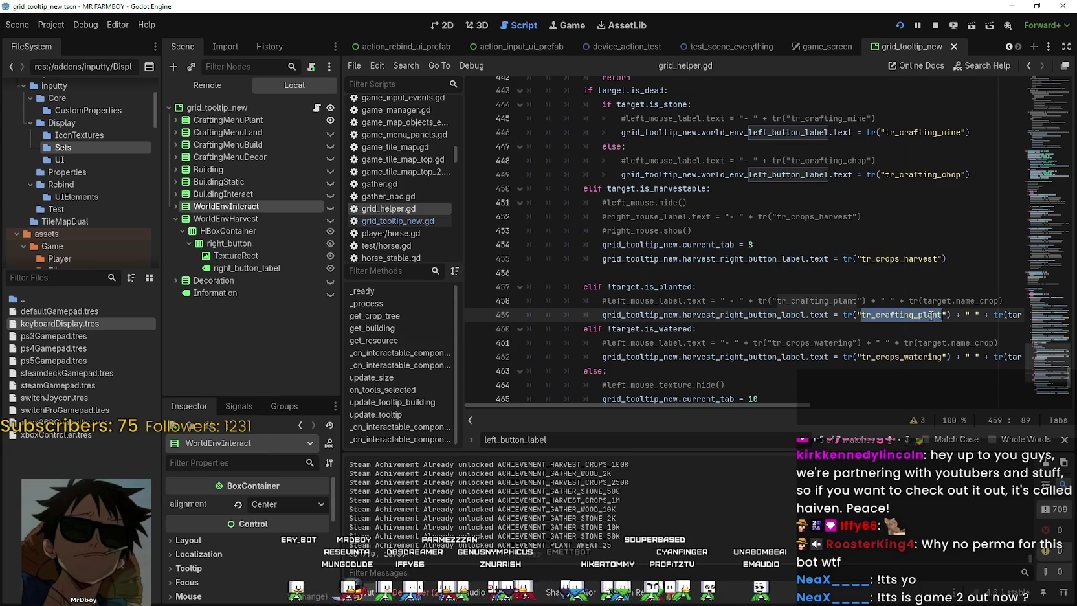
scroll(792, 304, "down", 2)
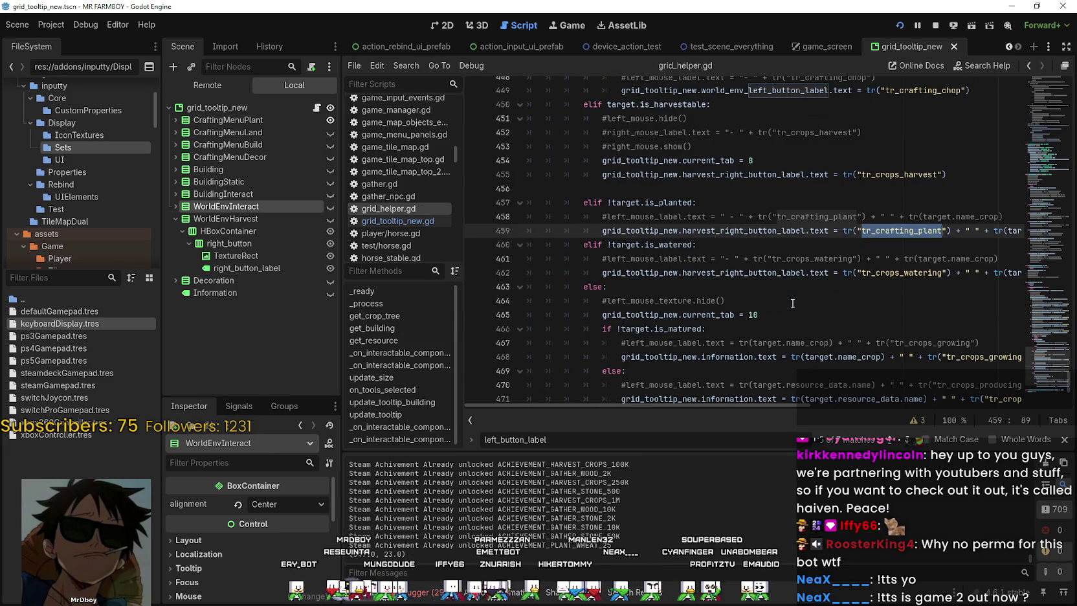
scroll(776, 246, "up", 1)
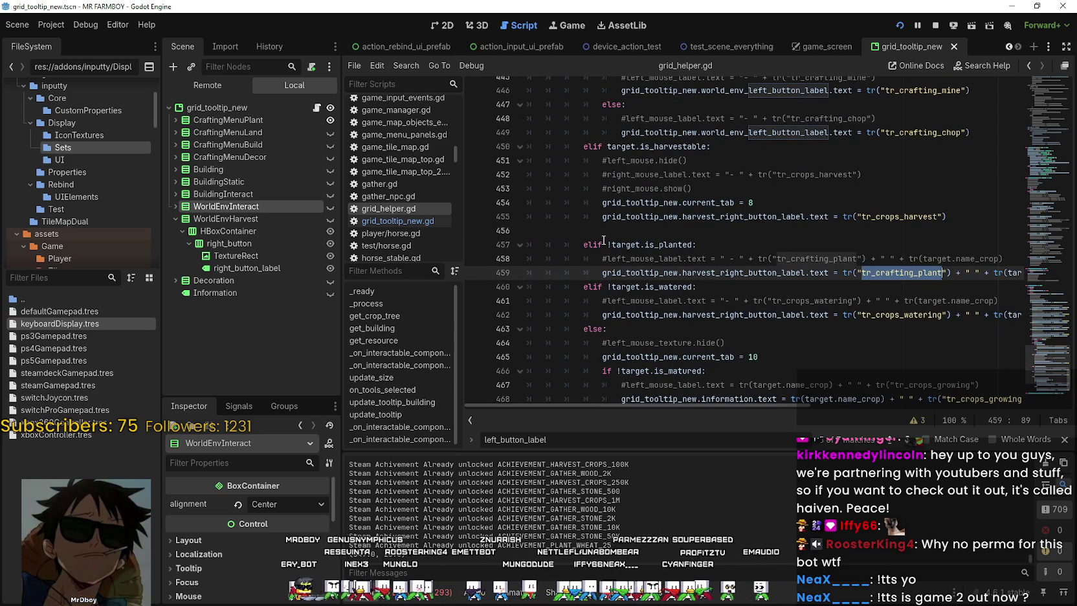
scroll(592, 270, "down", 2)
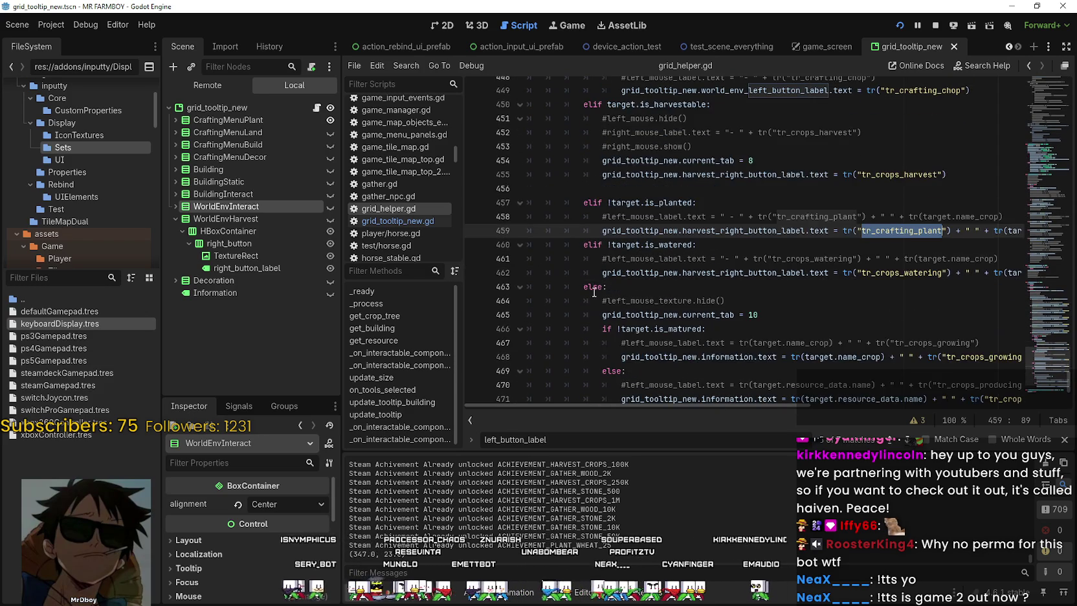
left_click(863, 248)
key("F5")
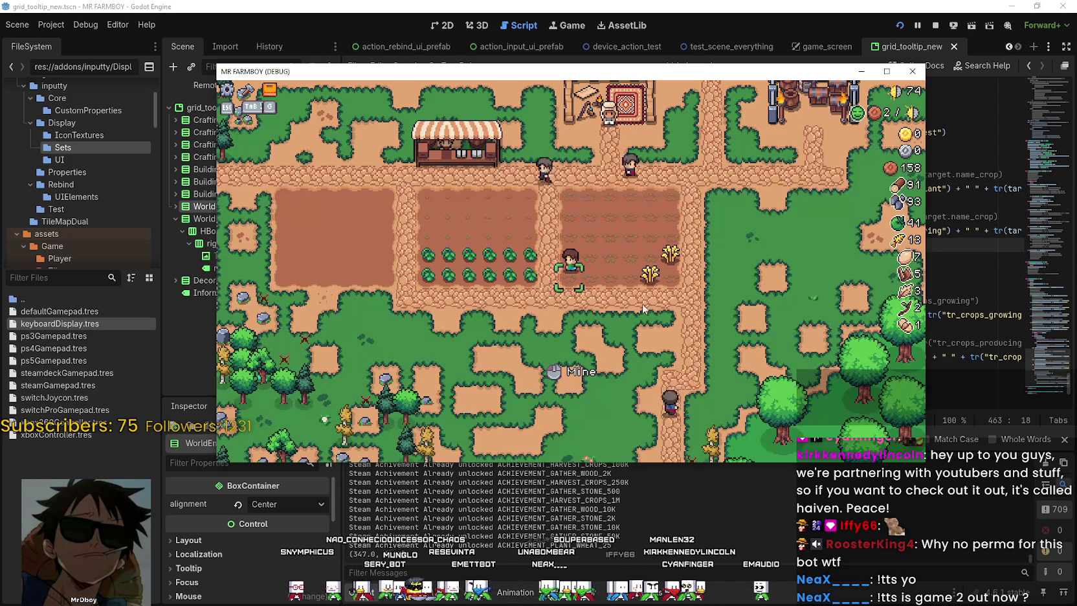
Walk the farmer up to the top edge of the right-hand crop plot, then return to the editor
key("a")
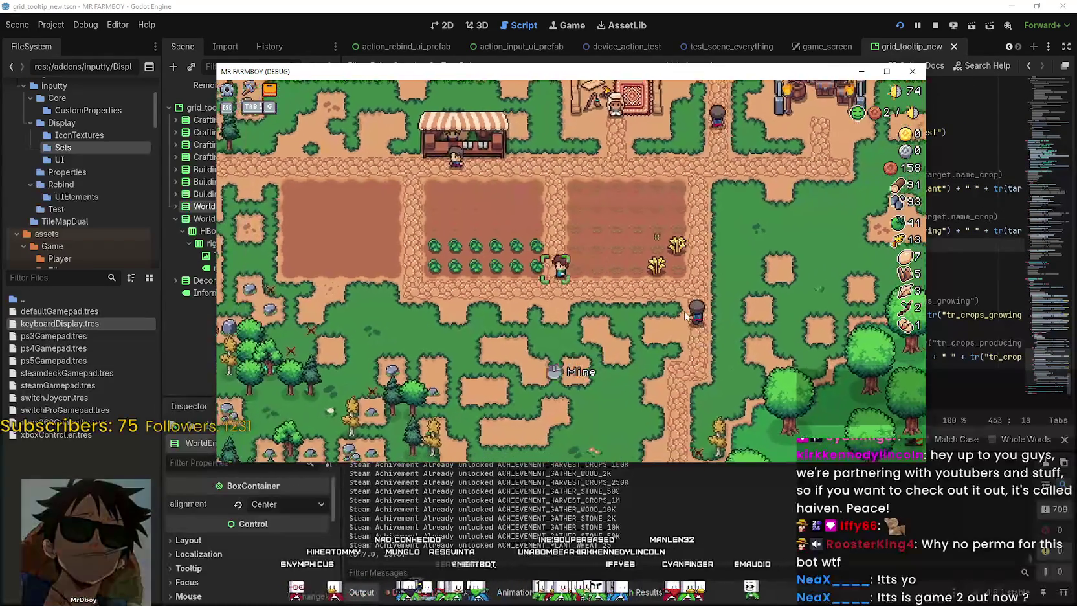
key("w")
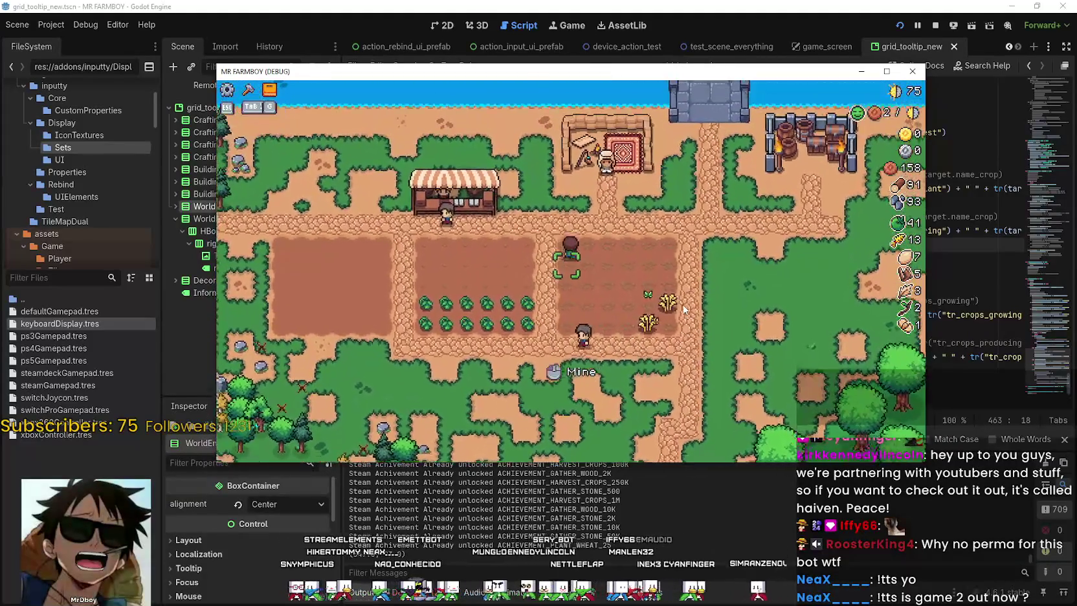
key("a")
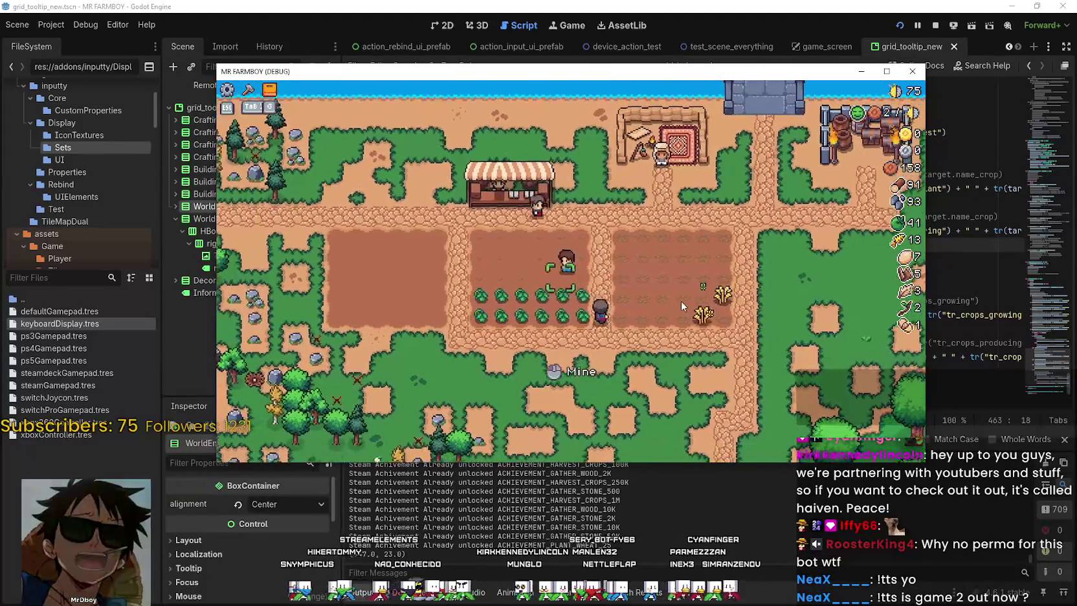
key("w")
key("d")
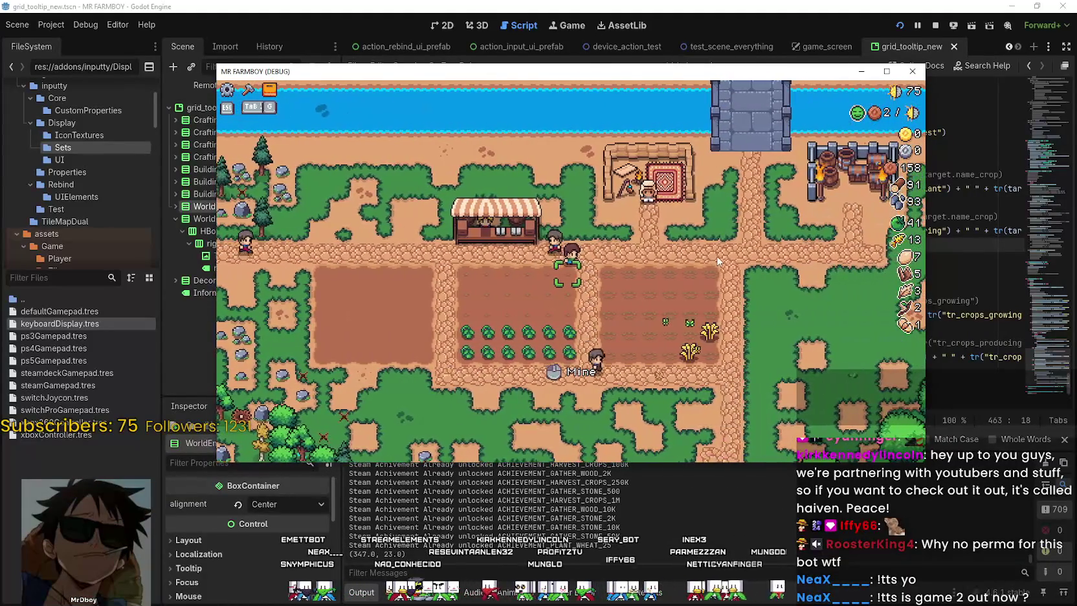
key("d")
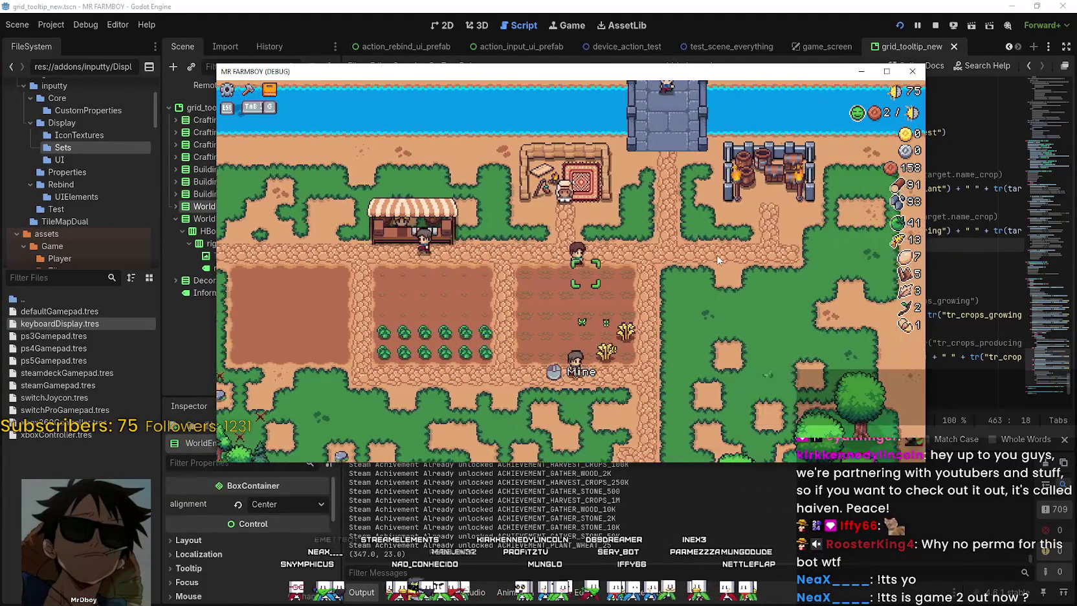
key("a")
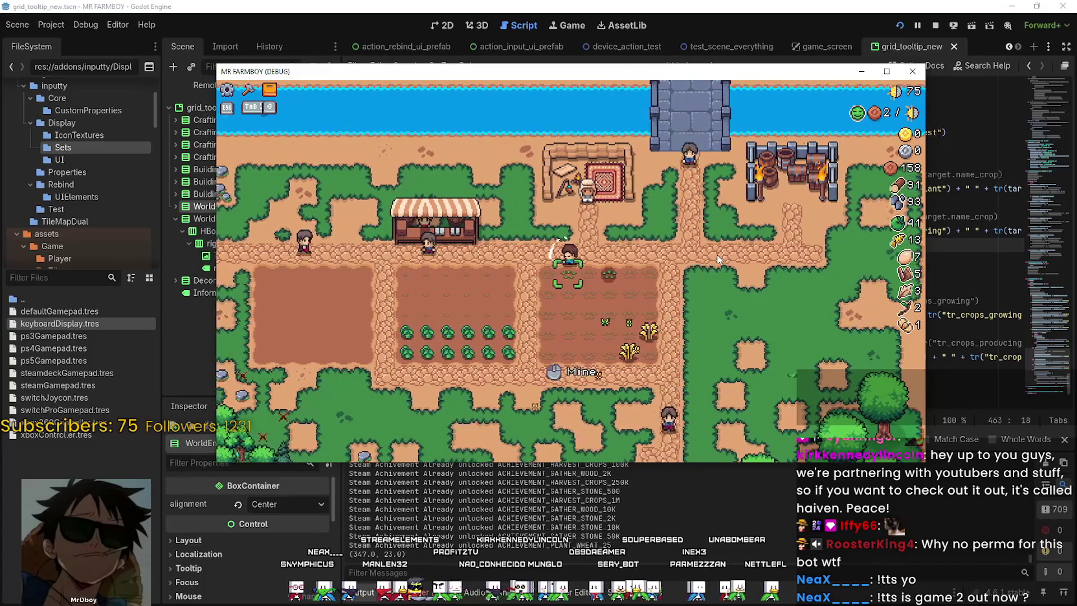
left_click(999, 213)
scroll(916, 259, "up", 3)
Copy the world_env_left_button_label name from line 446
double_click(916, 259)
scroll(859, 240, "up", 1)
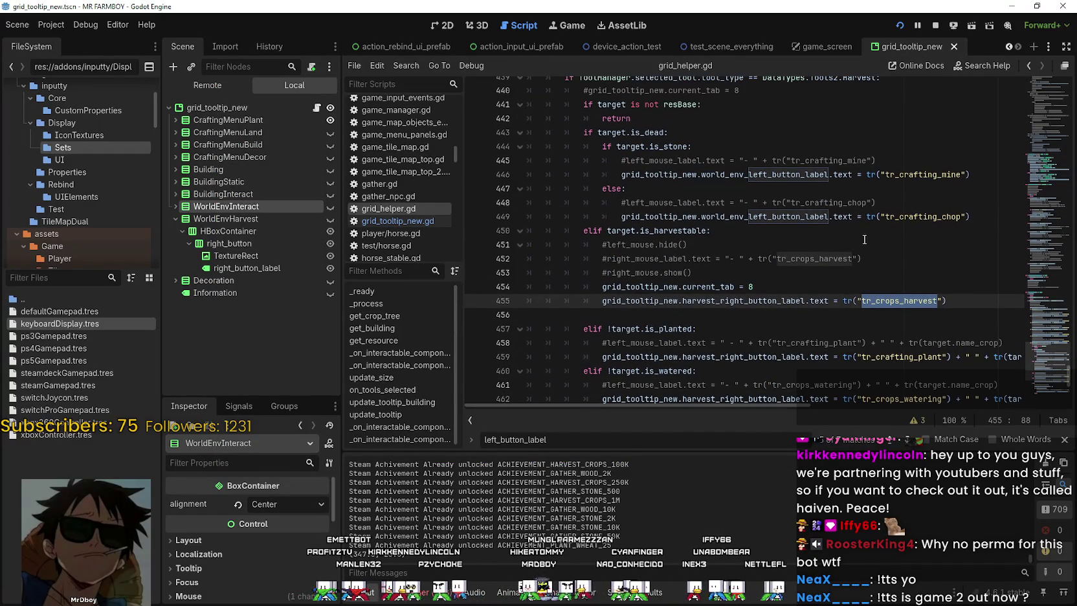
left_click(678, 217)
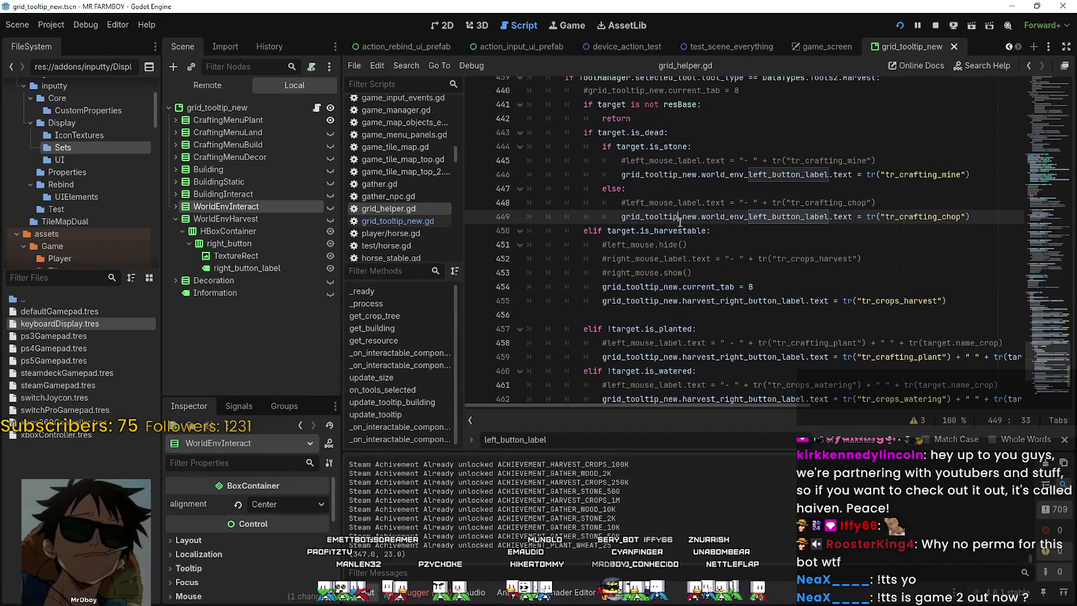
scroll(640, 180, "up", 2)
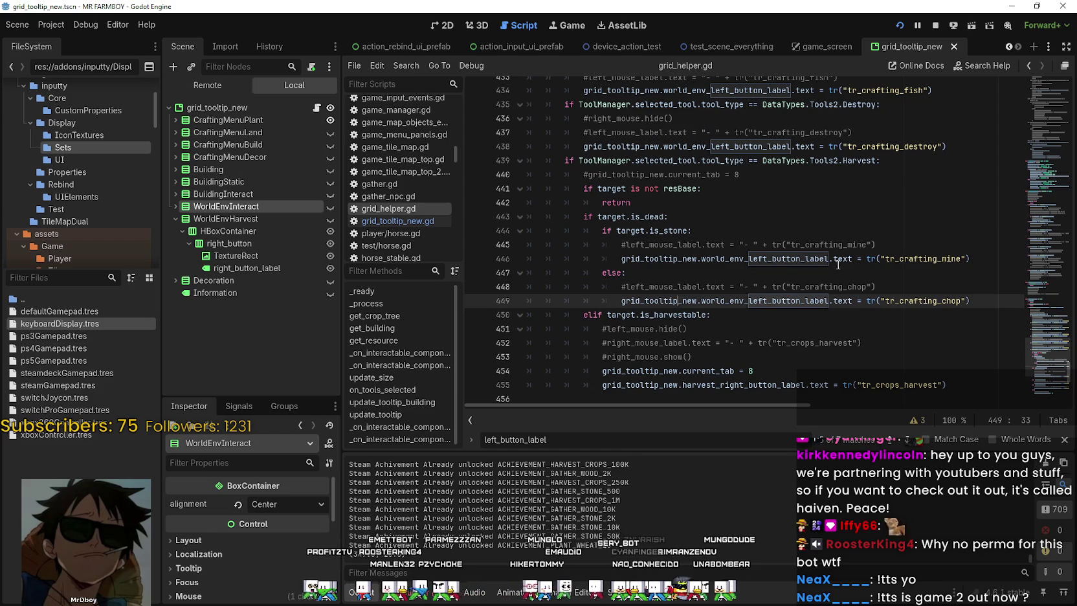
double_click(795, 259)
key("ctrl+c")
scroll(767, 293, "down", 5)
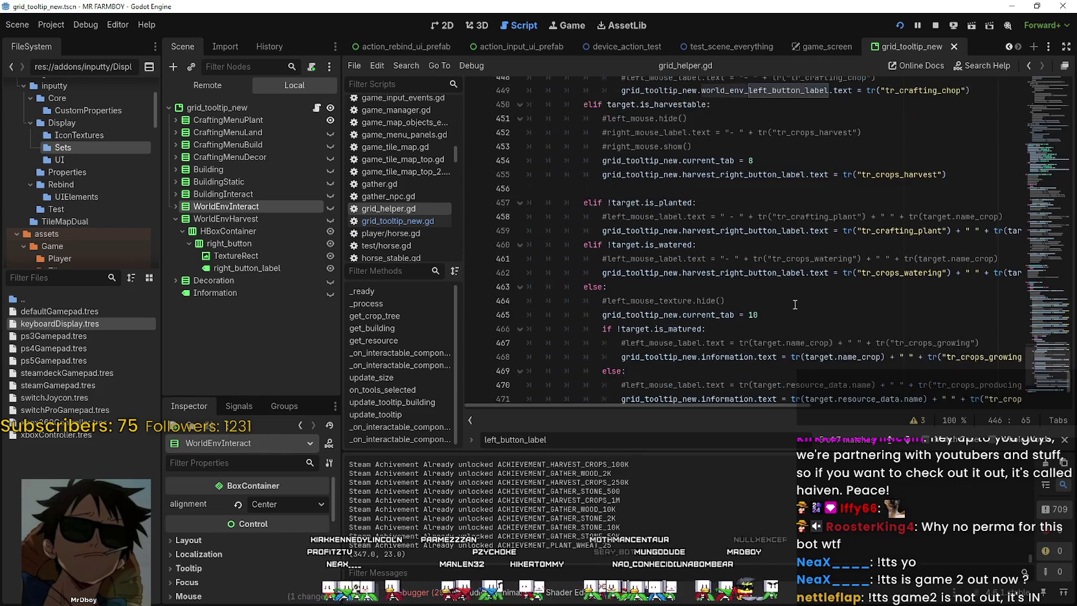
Paste it over harvest_right_button_label on lines 459 and 462 and save the script
double_click(786, 232)
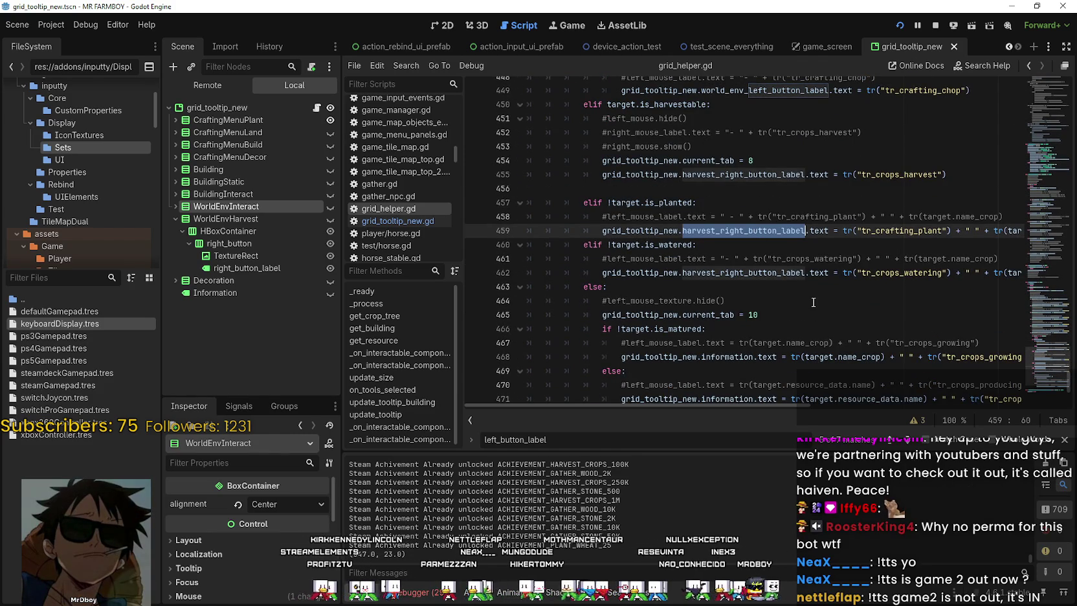
scroll(814, 301, "up", 1)
key("ctrl+v")
left_click(777, 315)
double_click(777, 314)
key("ctrl+v")
left_click(807, 325)
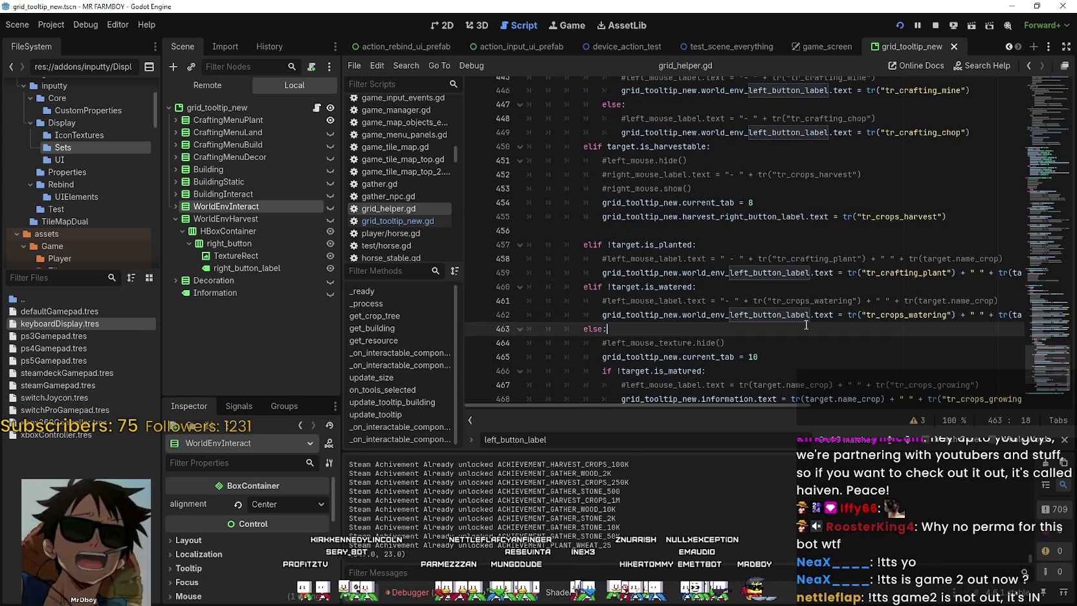
key("ctrl+s")
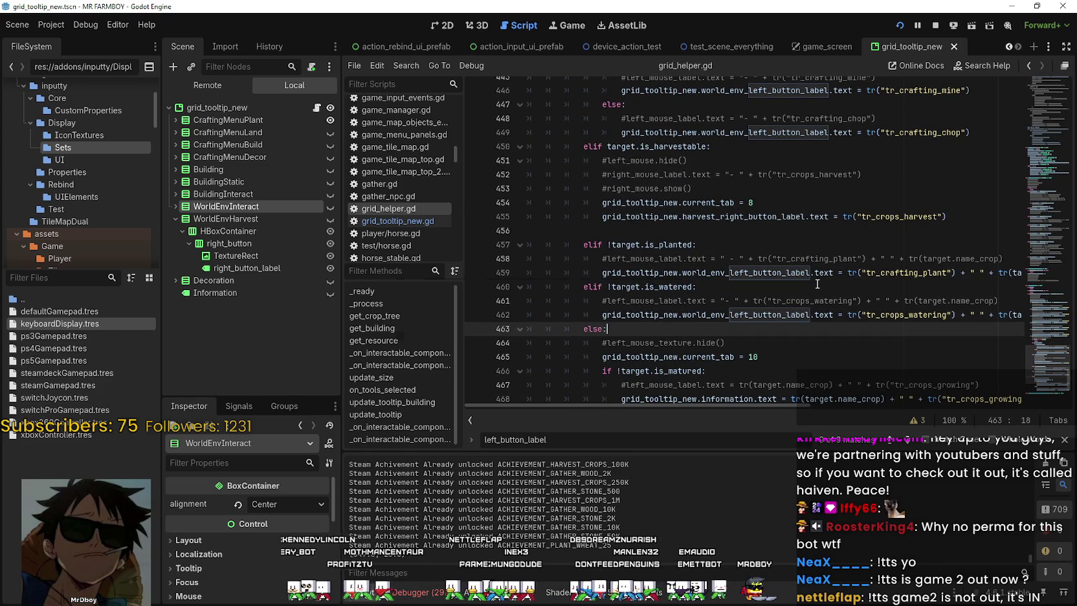
double_click(745, 273)
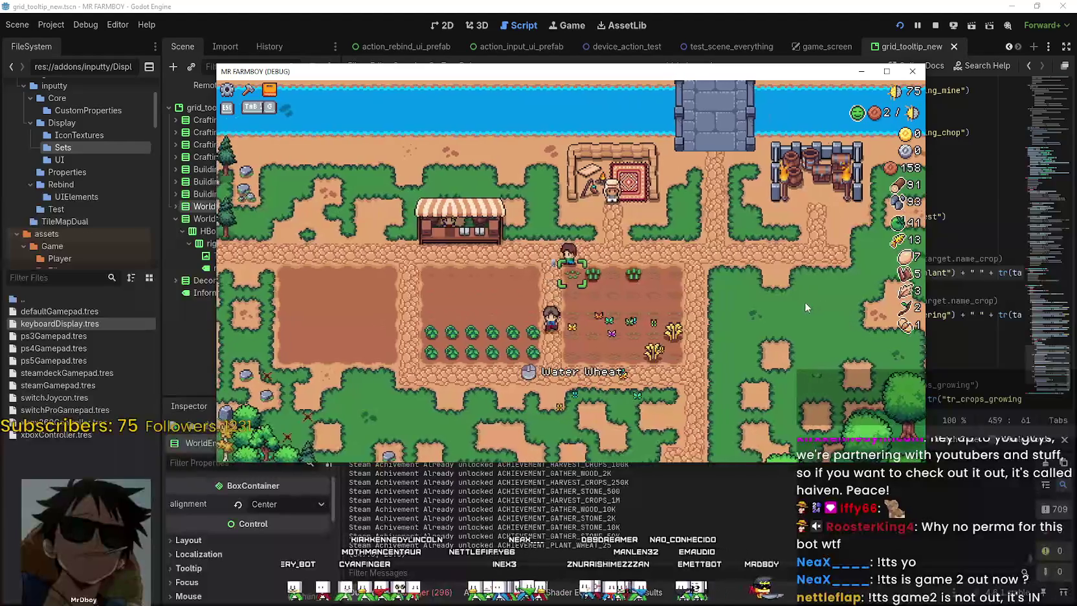
Walk the farmer to the tomato plot, harvest a green tomato, and make the game fullscreen
key("s")
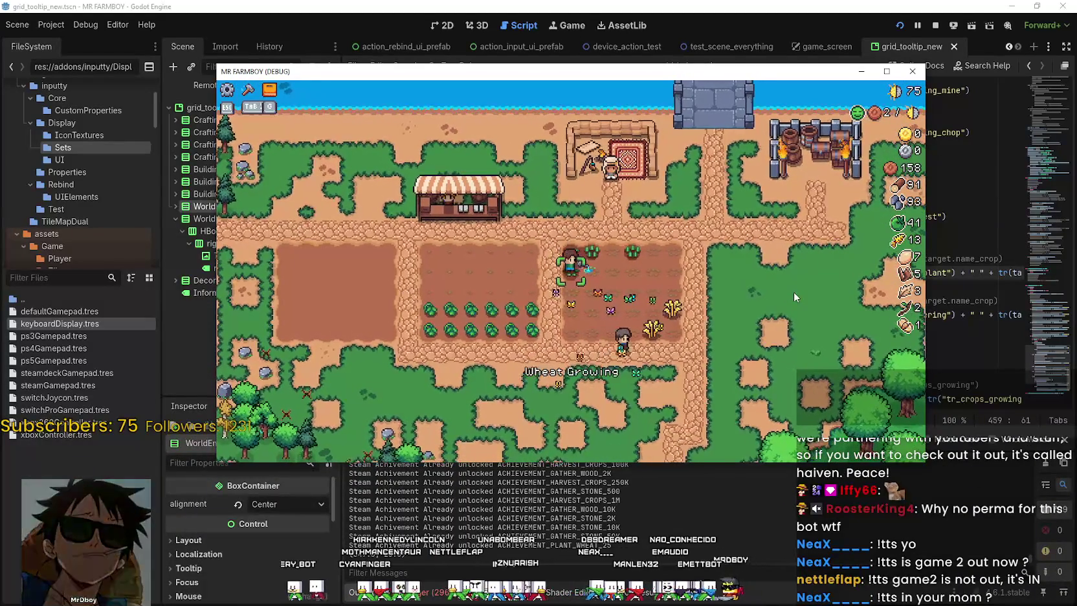
key("a")
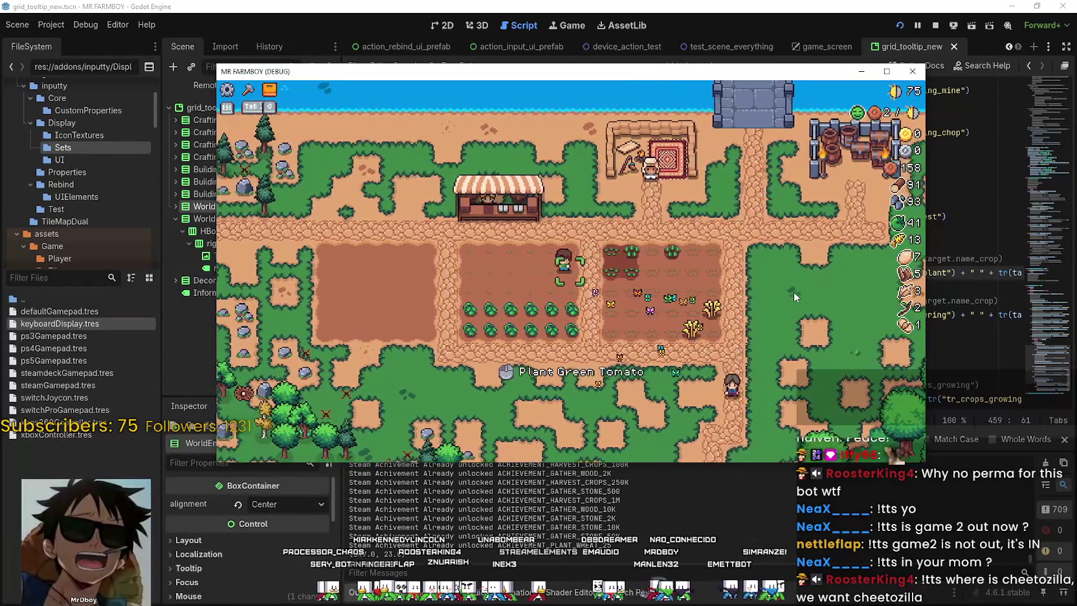
key("s")
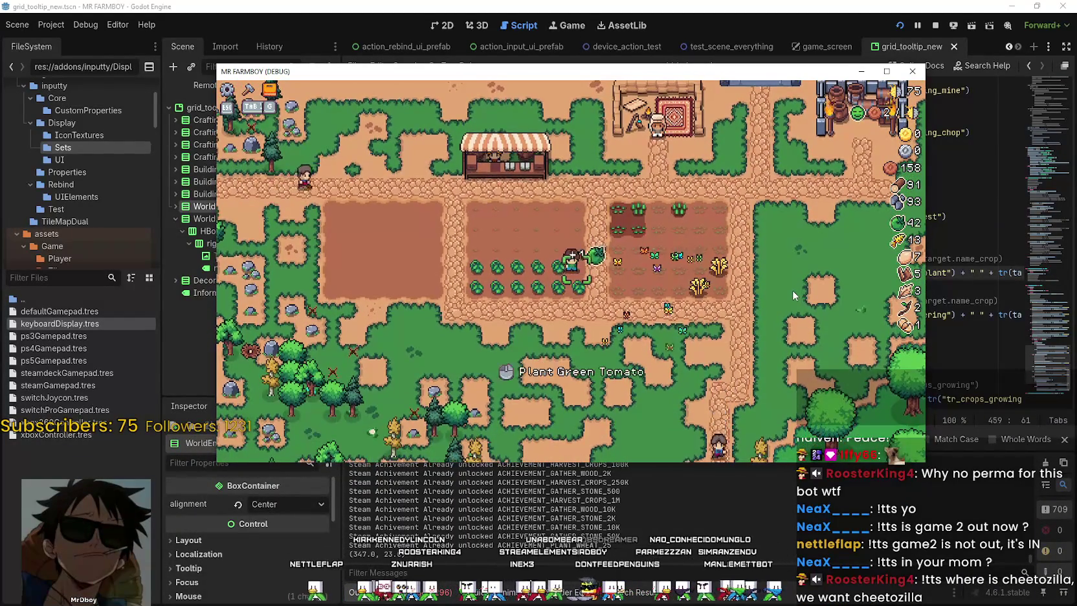
key("a")
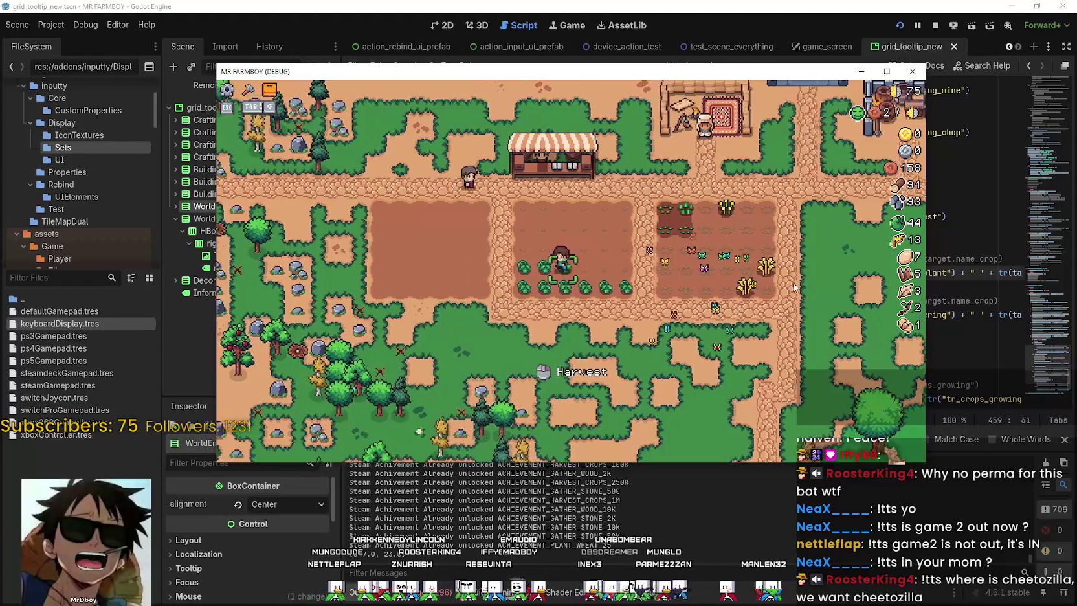
left_click(795, 288)
key("F11")
Plant and water a green tomato on an empty tile
key("a")
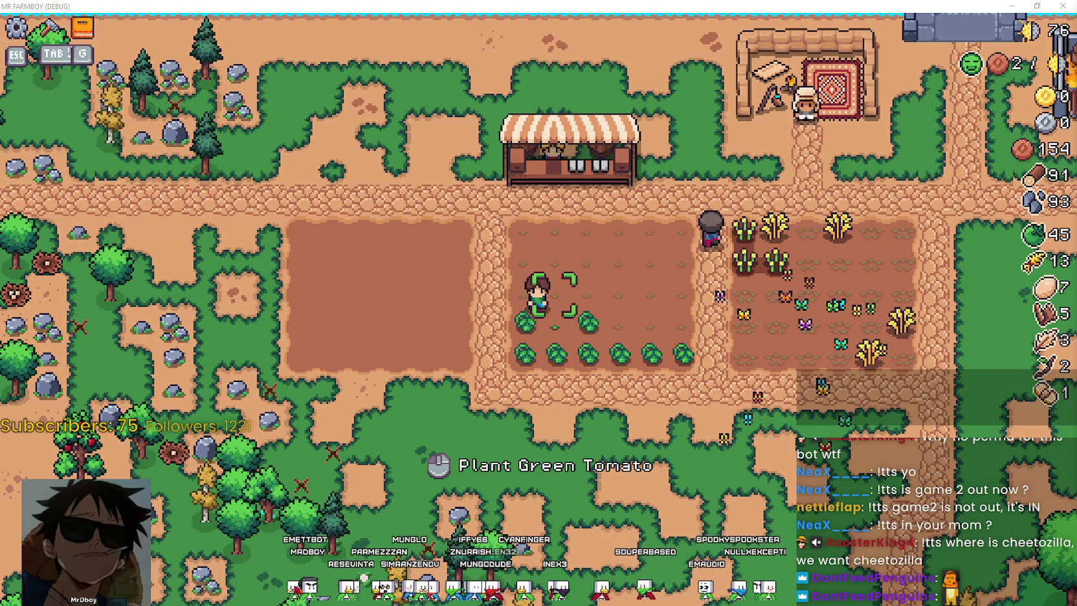
left_click(639, 391)
left_click(639, 391)
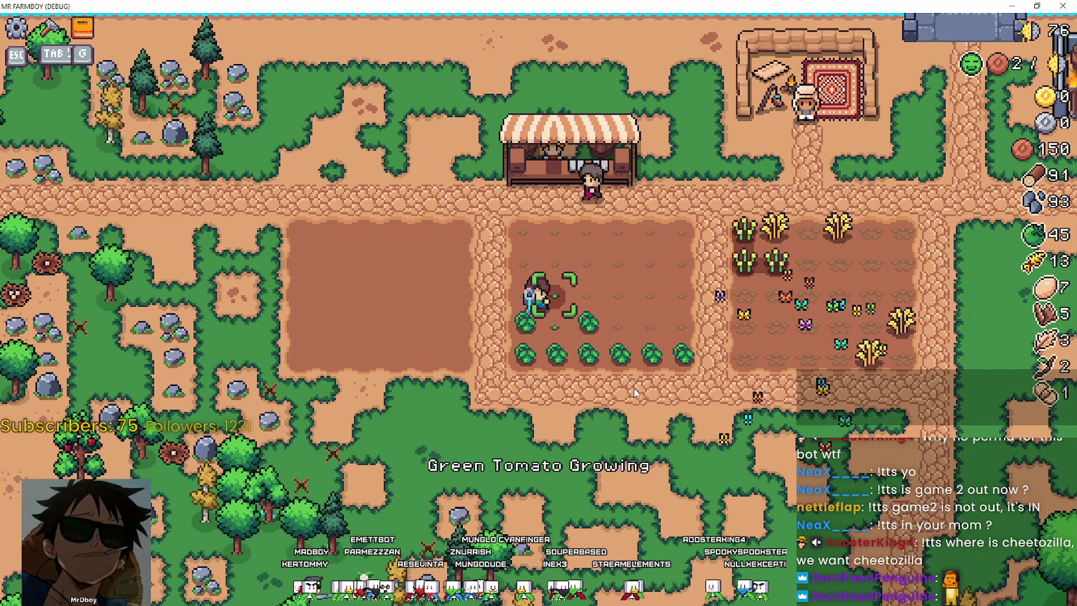
Harvest four ripe green tomatoes from the neighbouring tiles
key("s")
key("a")
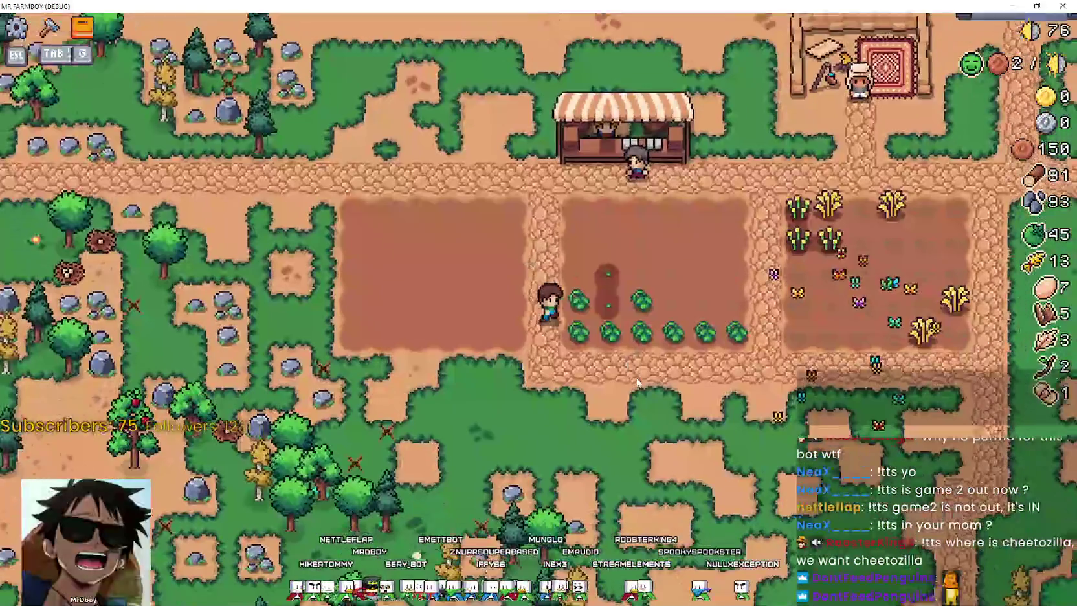
left_click(636, 382)
left_click(636, 382)
key("d")
left_click(638, 381)
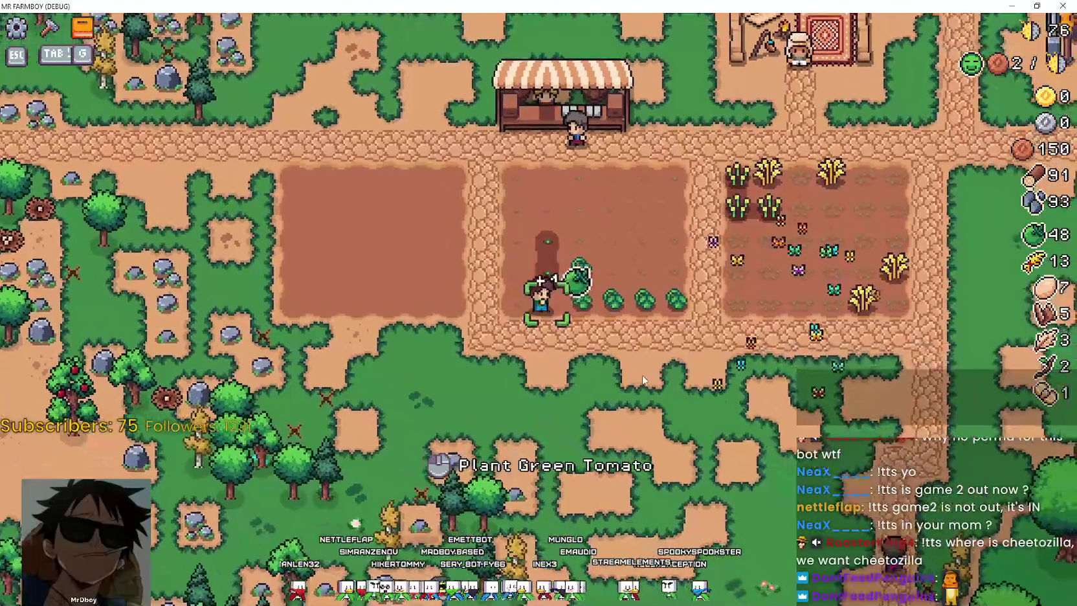
left_click(641, 380)
Walk through the tomato field collecting the remaining tomatoes, bringing the count to 53
key("s")
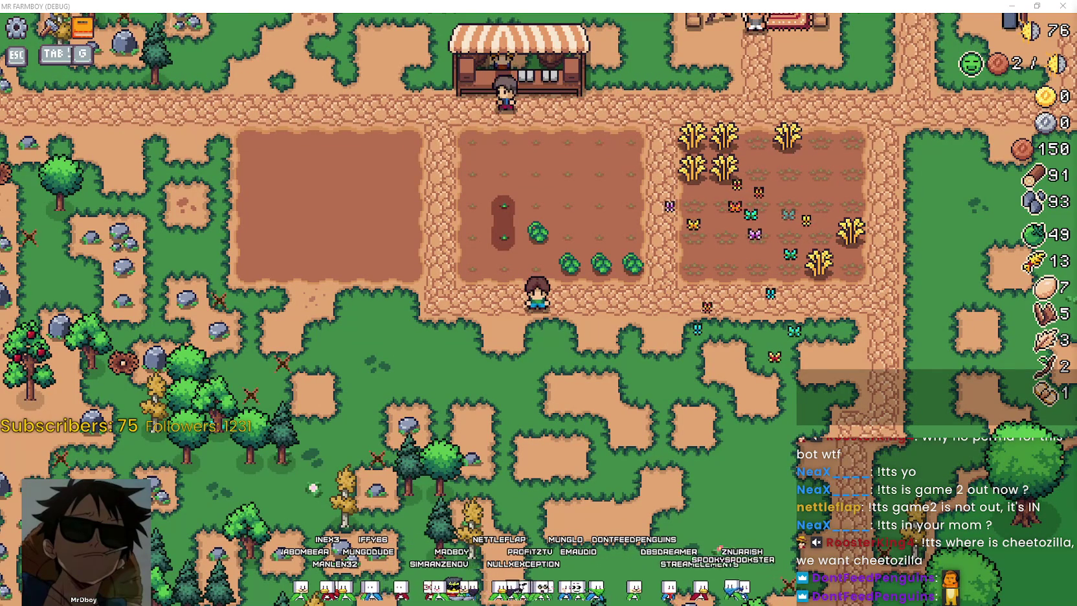
key("d")
key("w")
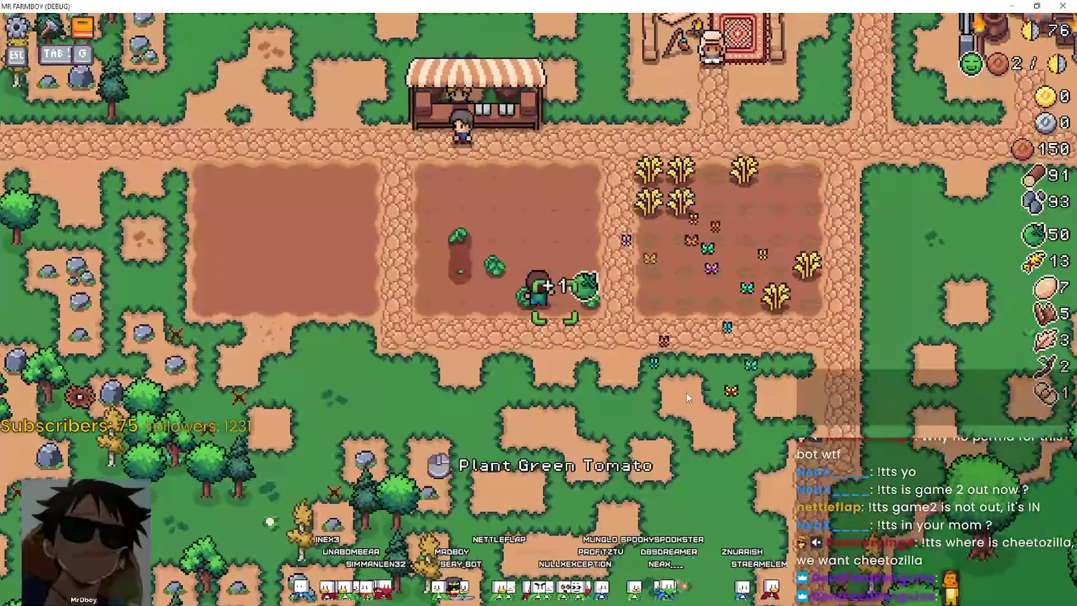
key("a")
key("s")
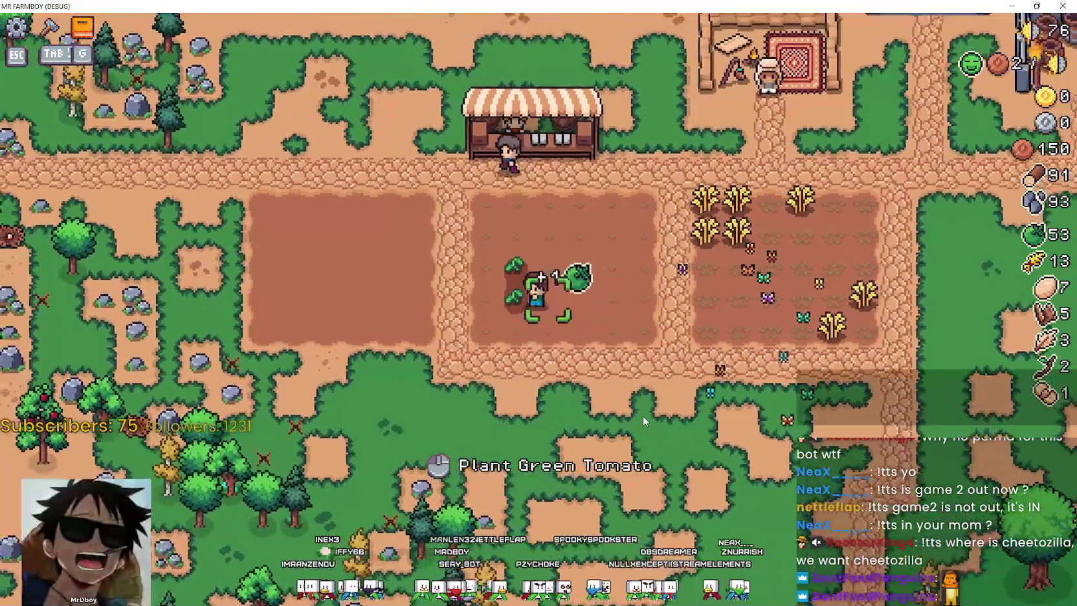
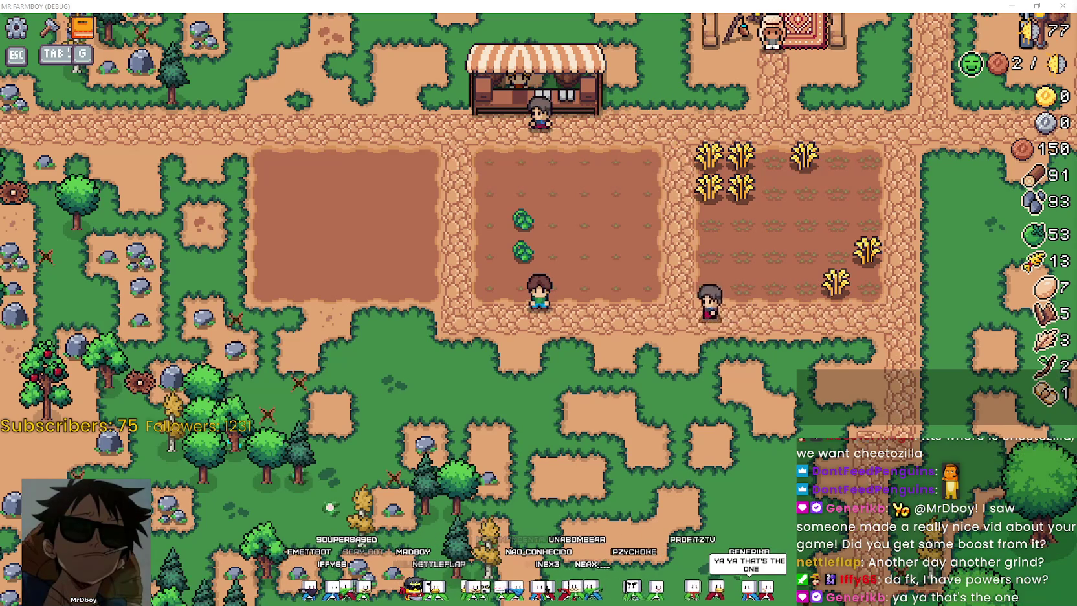
Switch to YouTube and filter the MR FARMBOY search results to Recently uploaded
key("alt+Tab")
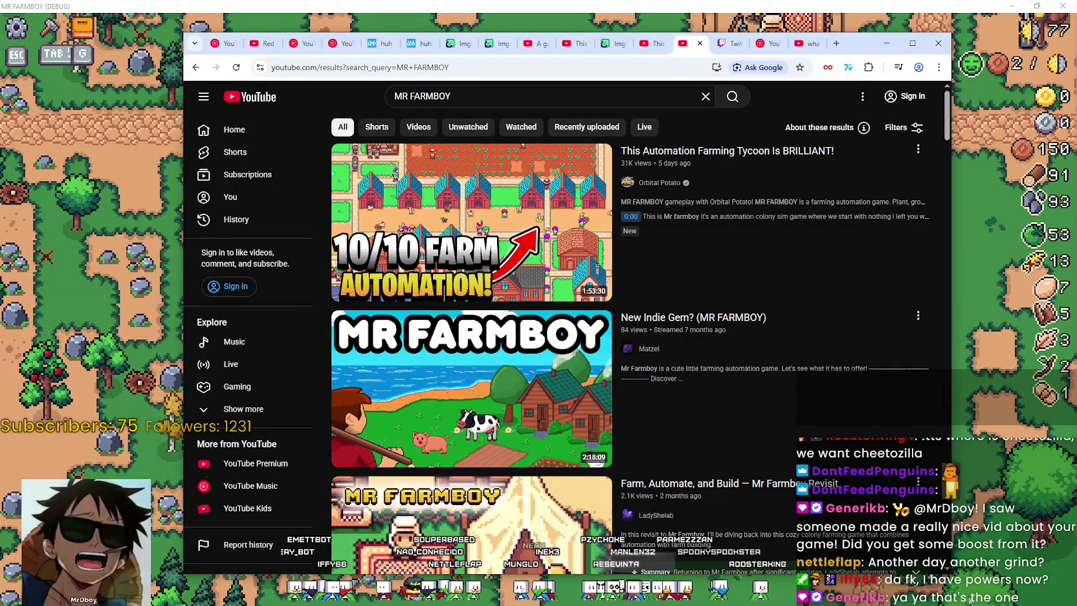
key("alt+Tab")
mouse_move(803, 367)
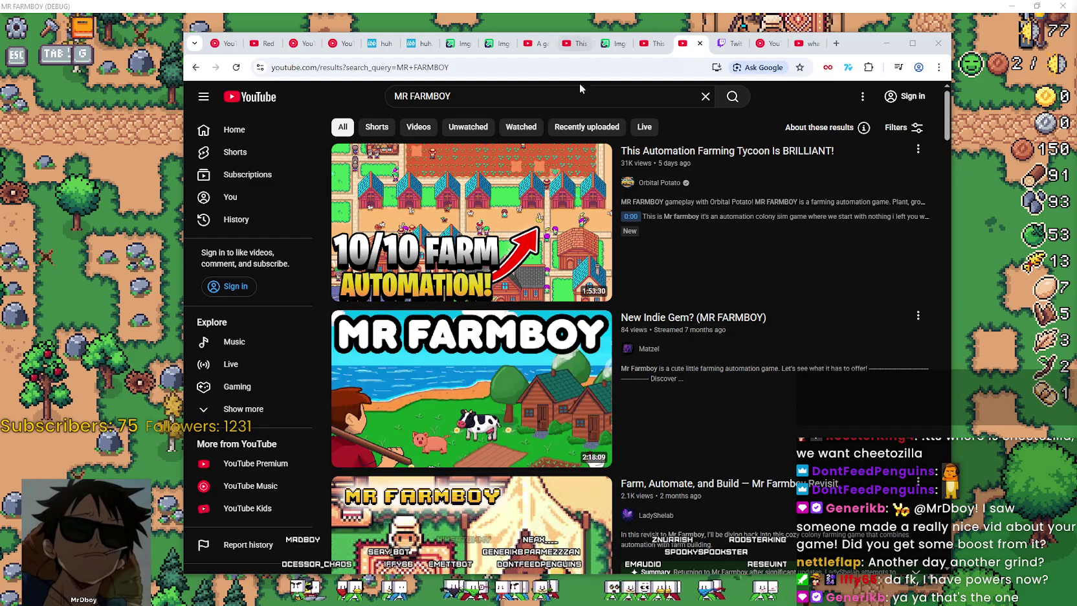
left_click(587, 129)
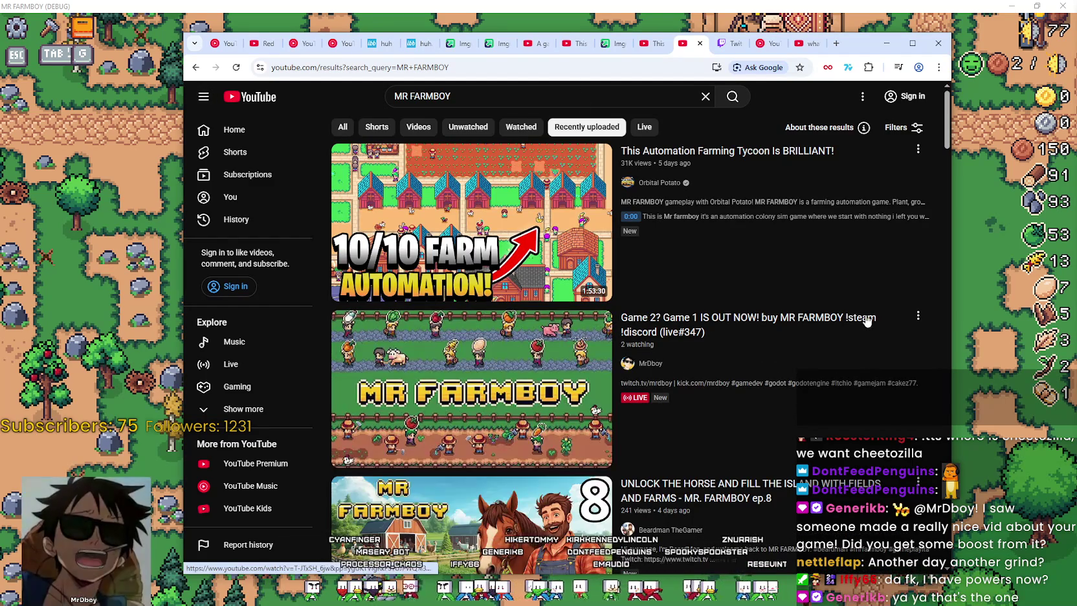
scroll(936, 141, "down", 10)
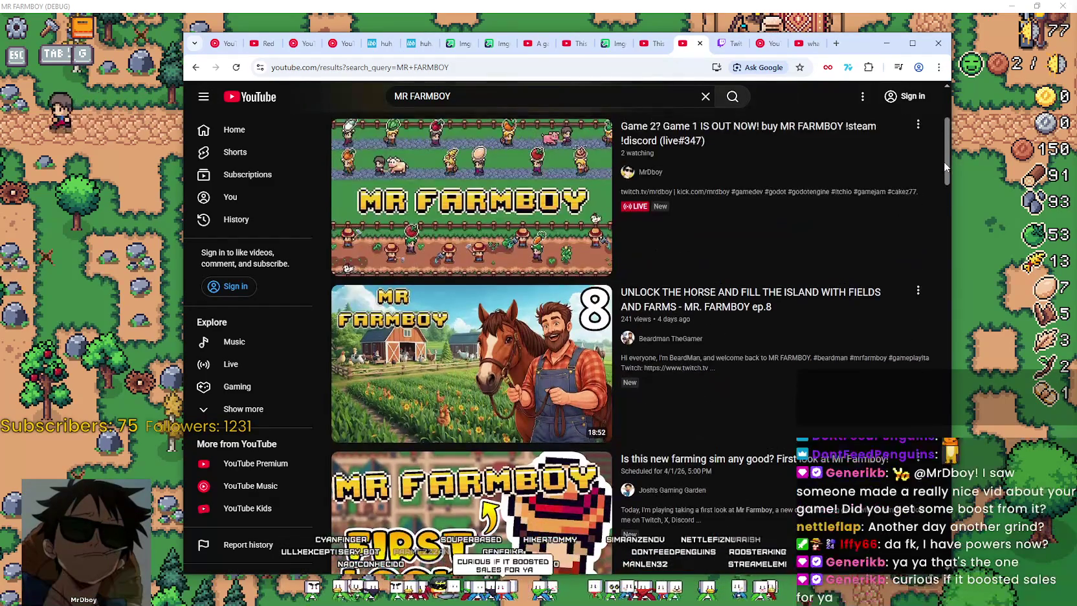
scroll(933, 235, "up", 10)
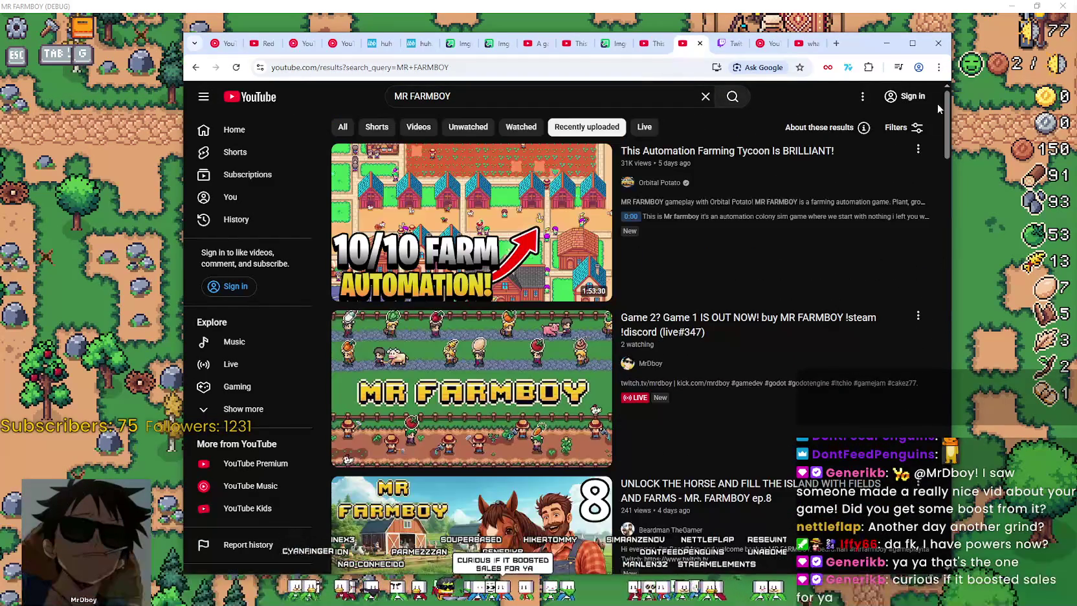
Minimize the browser window so the game is visible again
mouse_move(888, 365)
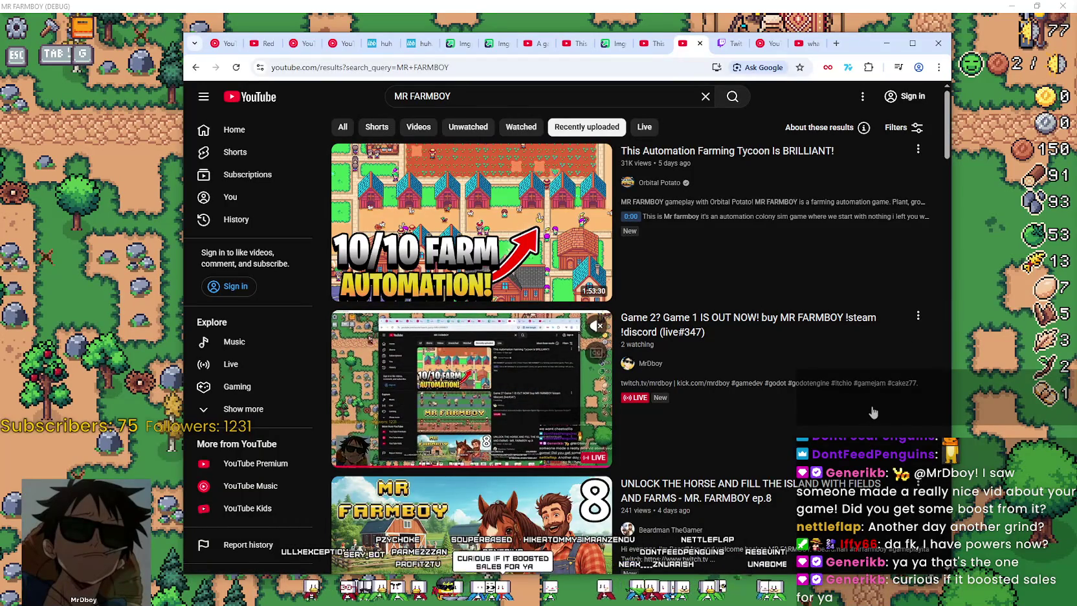
mouse_move(762, 284)
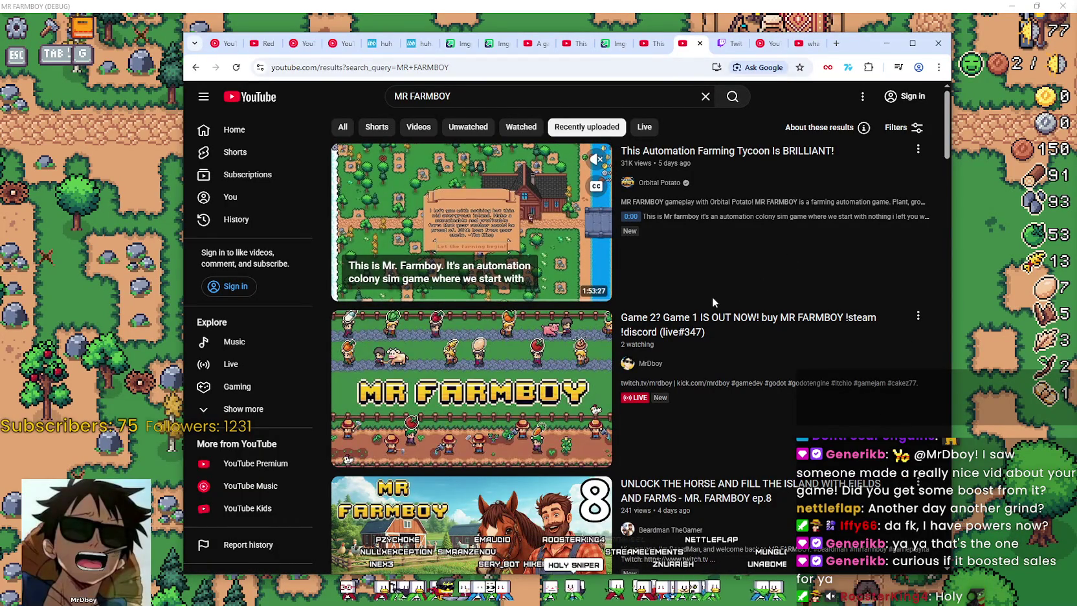
left_click_drag(857, 42, 834, 34)
left_click(864, 34)
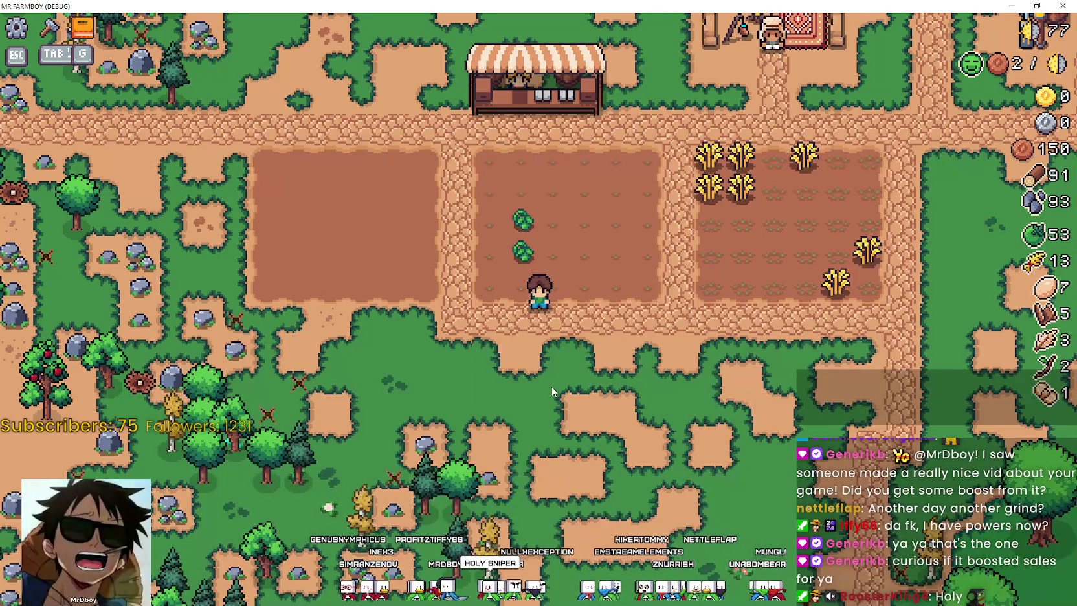
Harvest the two green tomatoes and the wheat (tomatoes 55, wheat 17), briefly checking SteamDB
key("w")
key("w")
key("w")
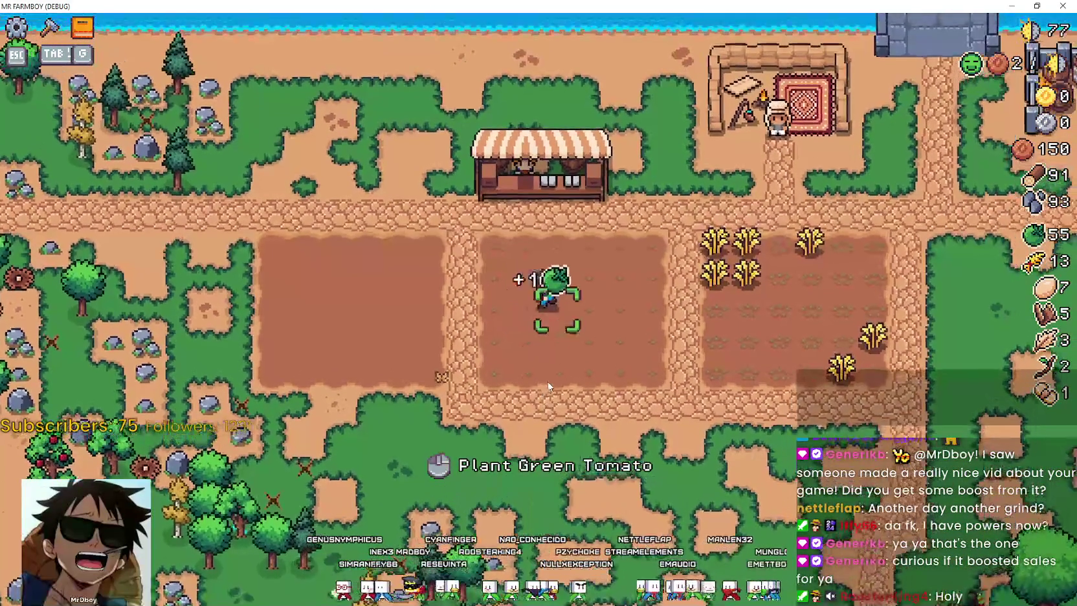
key("d")
key("d")
key("d")
key("w")
key("w")
key("w")
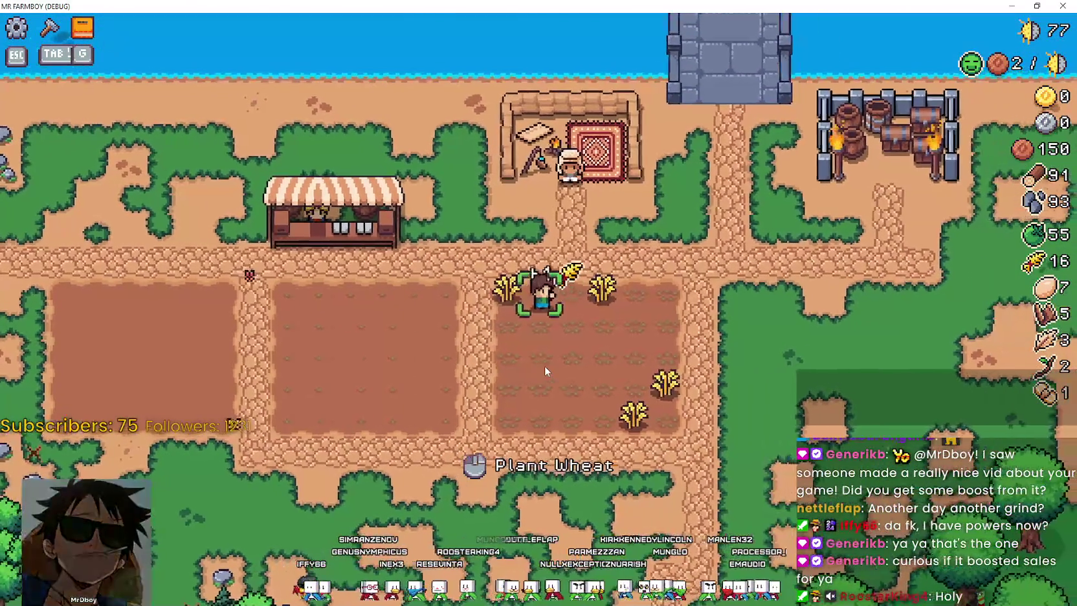
key("s")
key("s")
key("s")
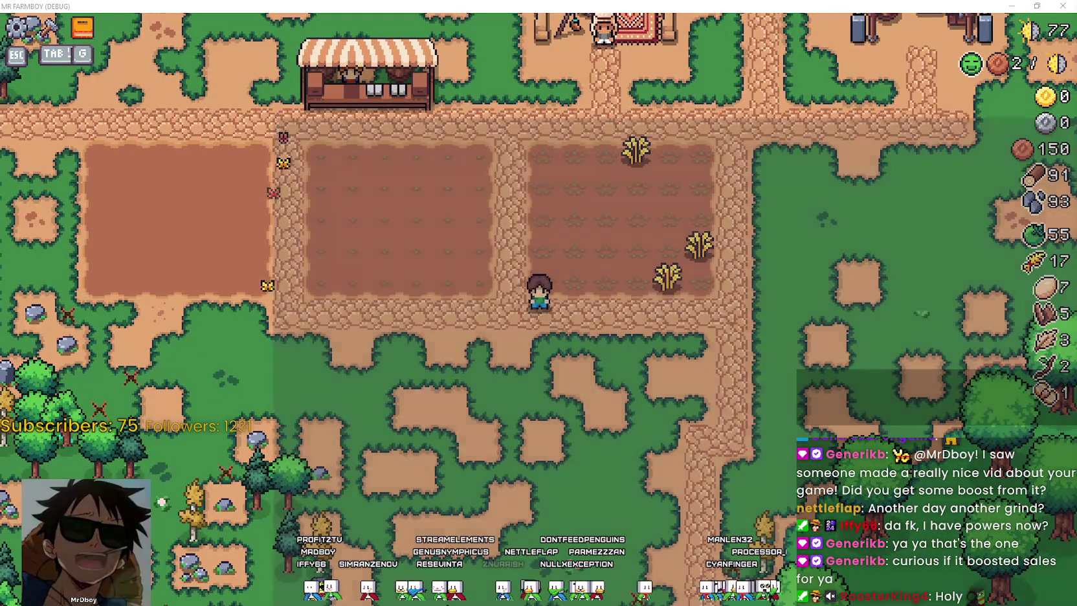
key("alt+Tab")
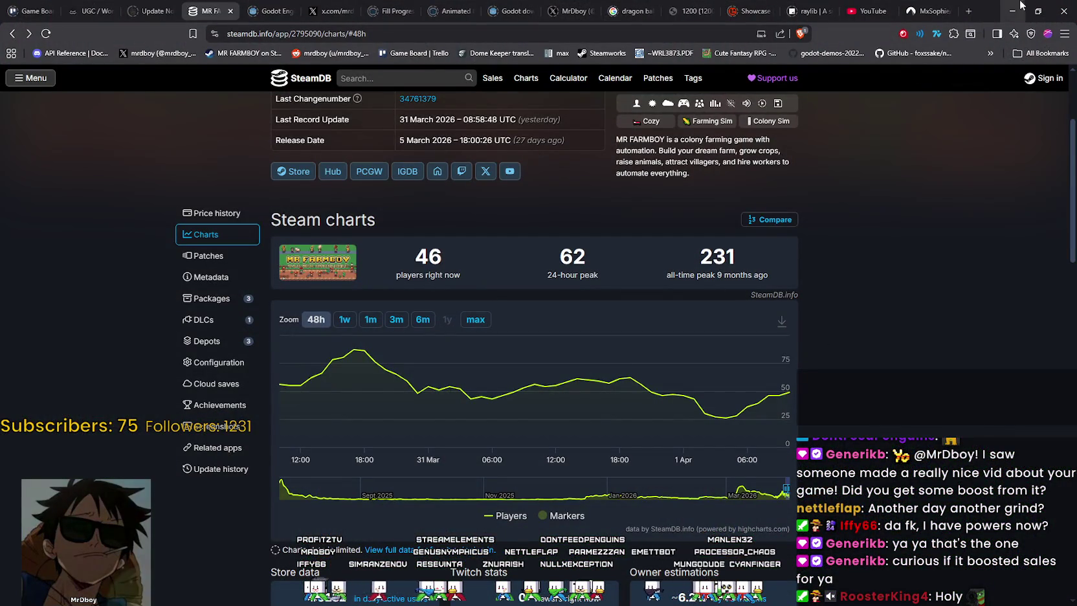
left_click(1018, 5)
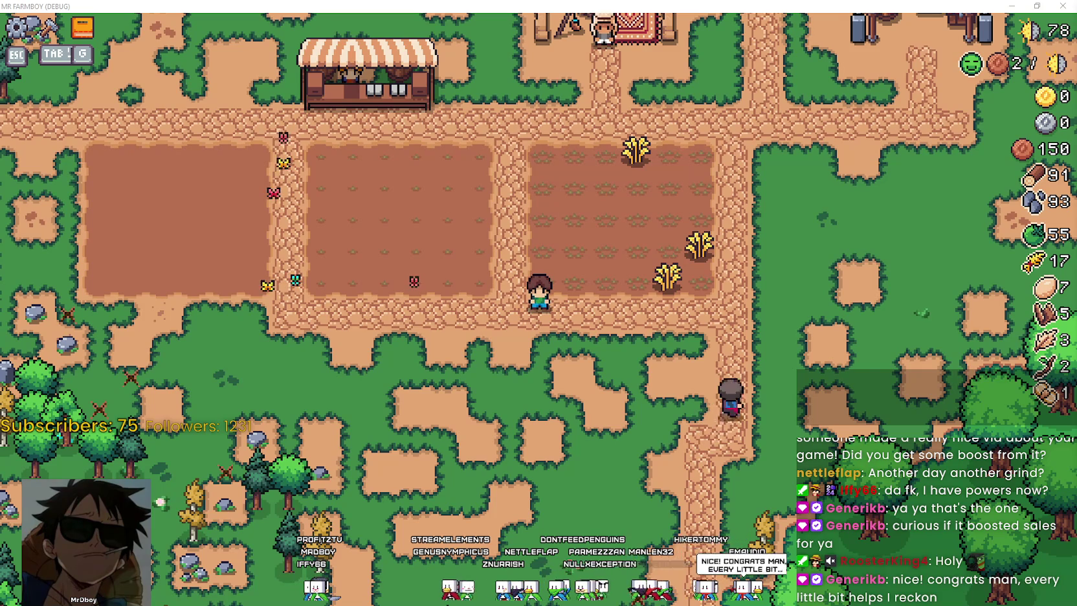
Restore the browser window showing the MR FARMBOY YouTube results
key("alt+Tab")
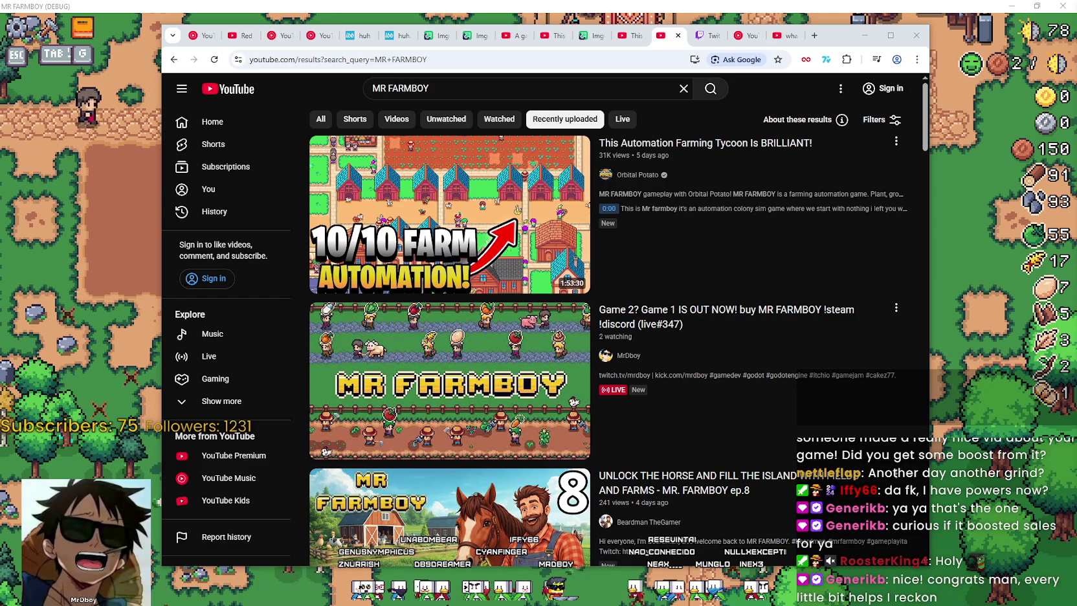
Minimize the YouTube window to return to the MR FARMBOY game
left_click(865, 35)
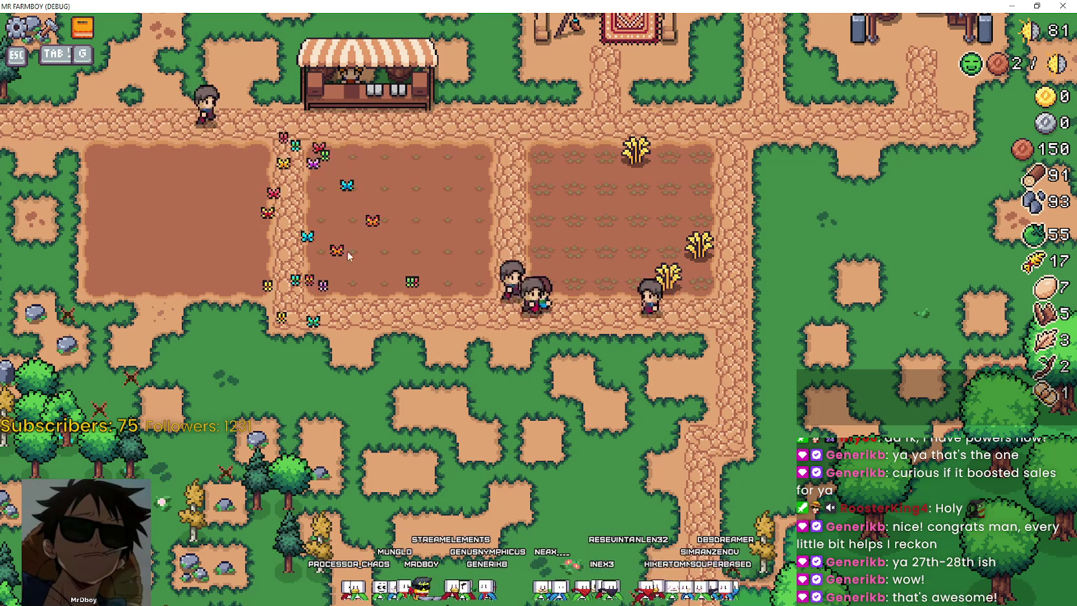
Walk past the shop and harvest the last three wheat stalks, bringing wheat to 20
key("a")
key("w")
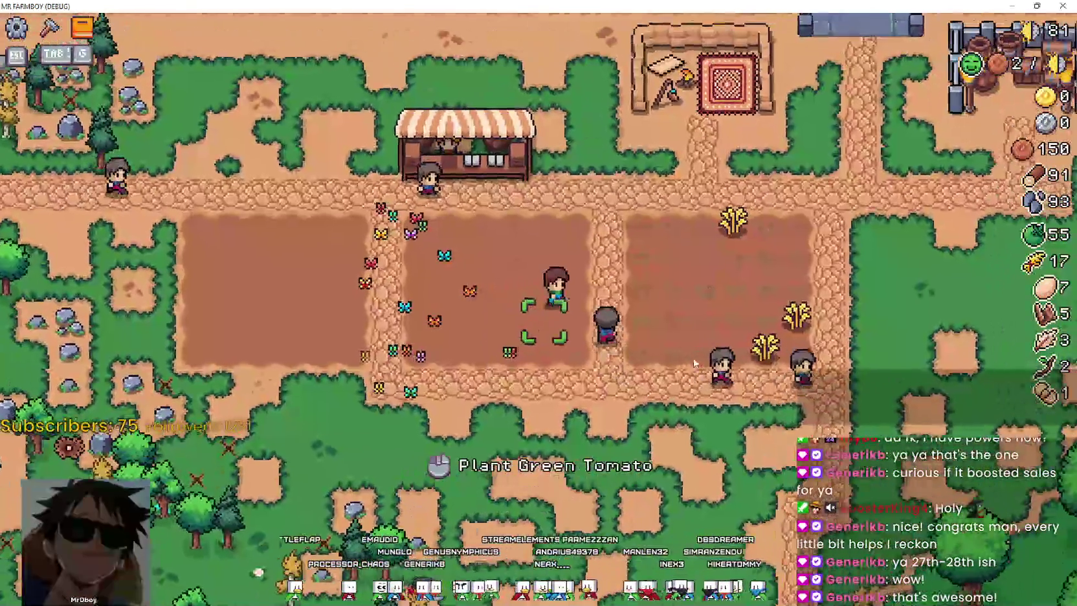
key("w")
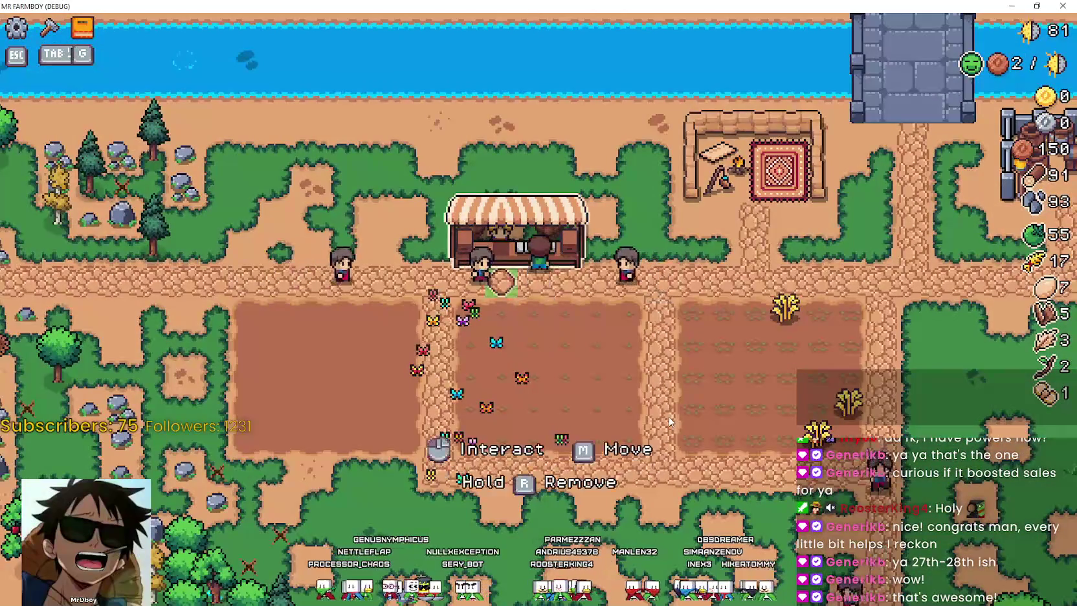
key("s")
key("d")
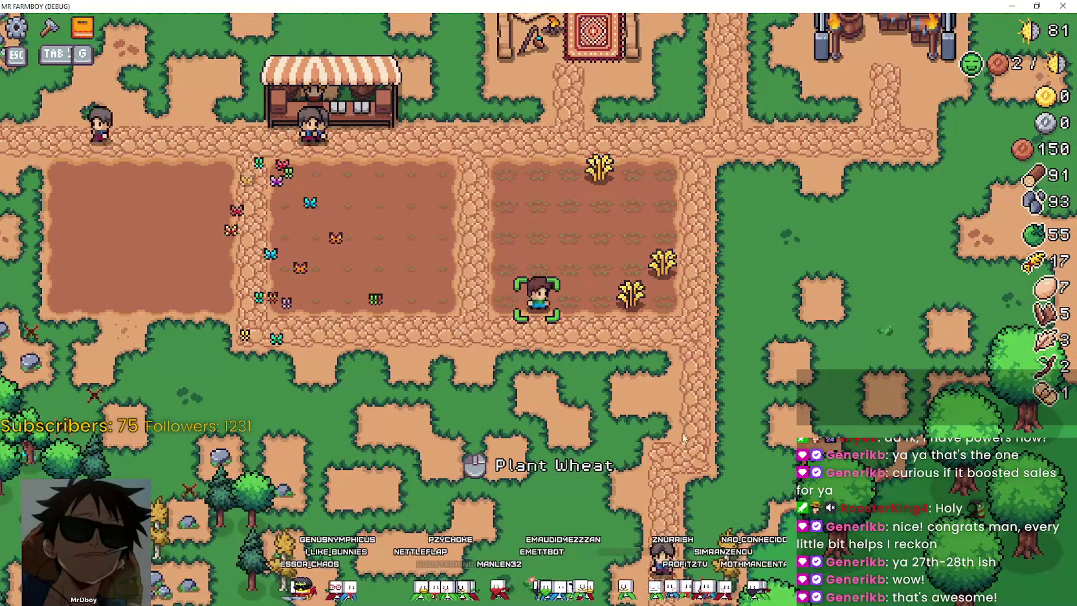
key("d")
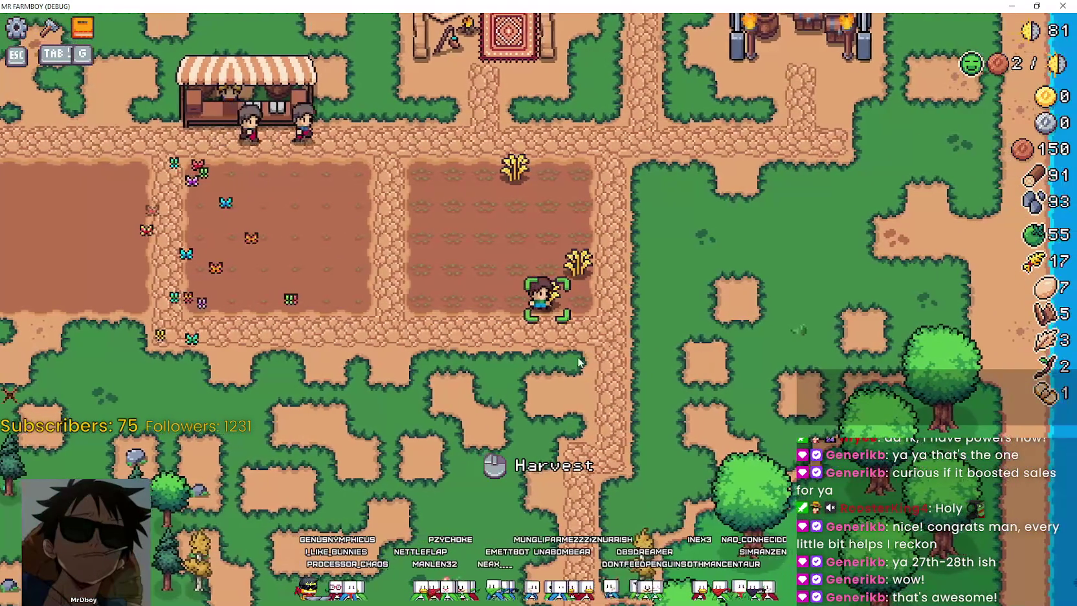
key("w")
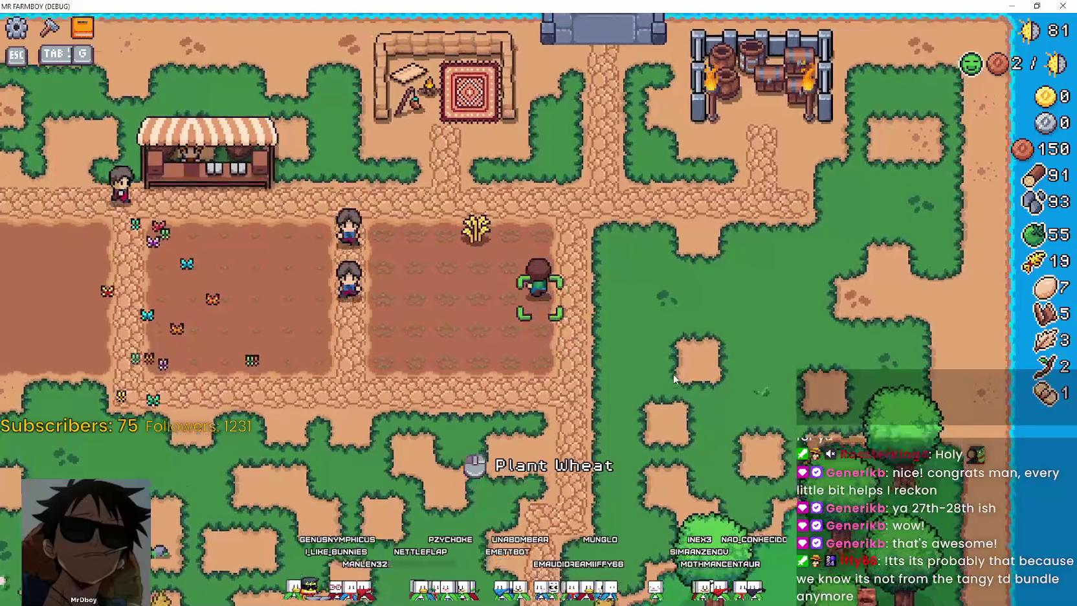
key("a")
key("s")
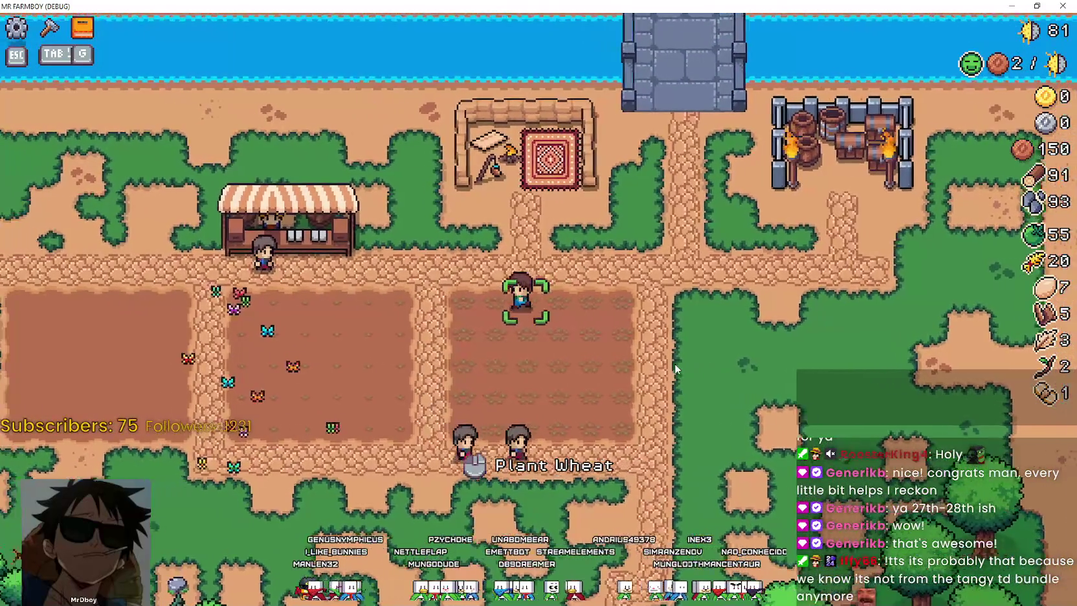
key("s")
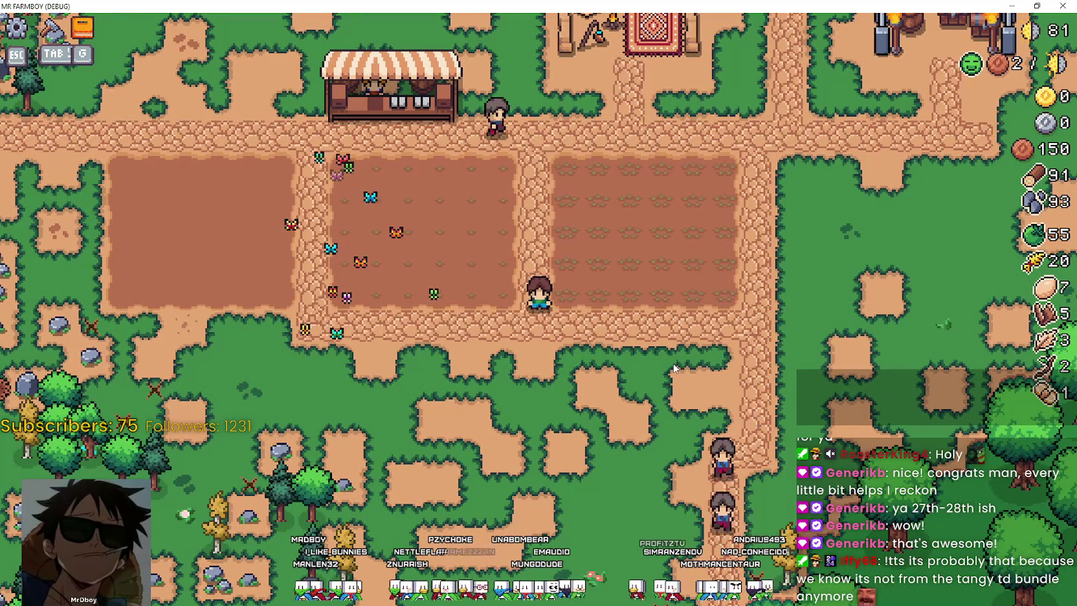
Walk down to the rocks near the trees and mine them for stone
key("a")
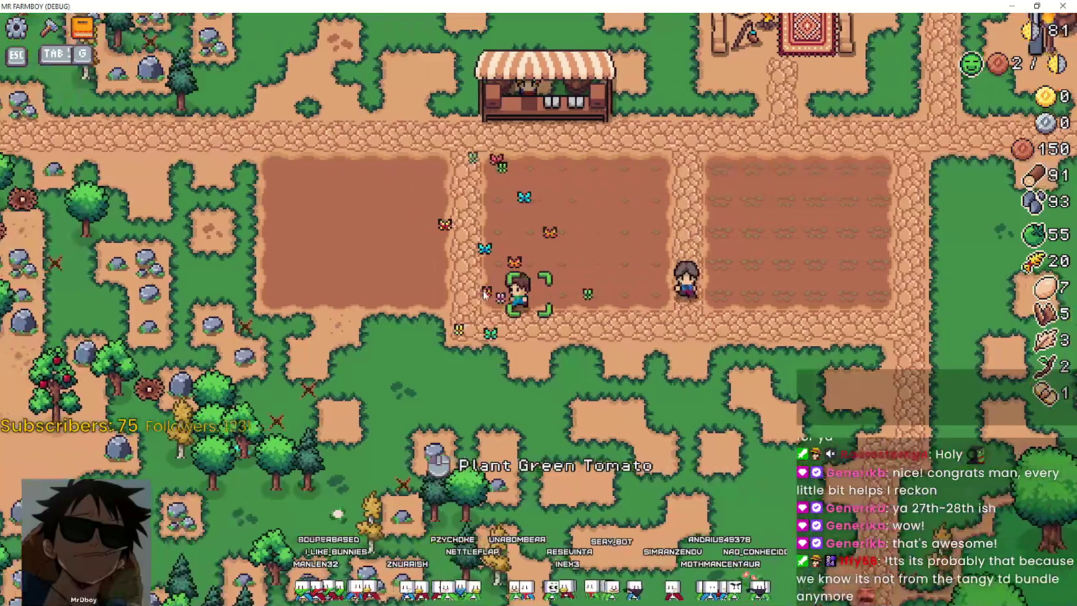
key("s")
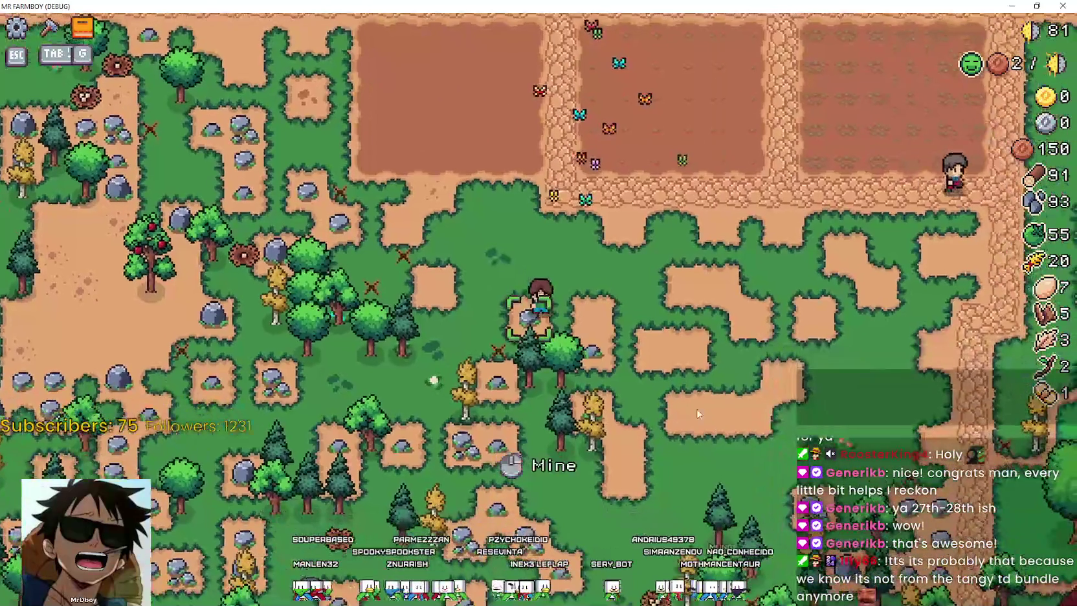
key("d")
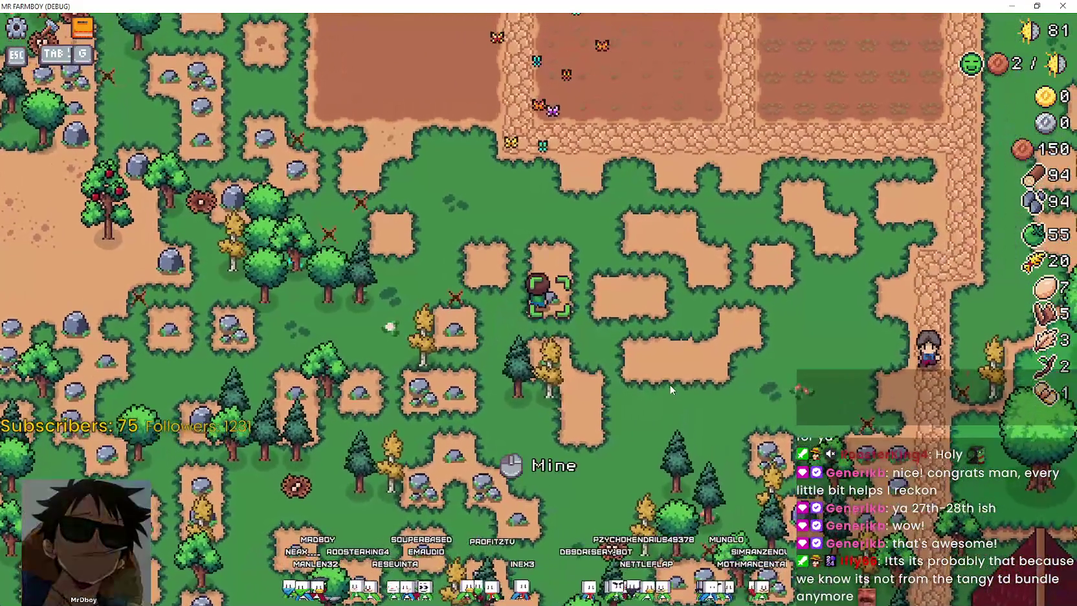
left_click(669, 384)
key("a")
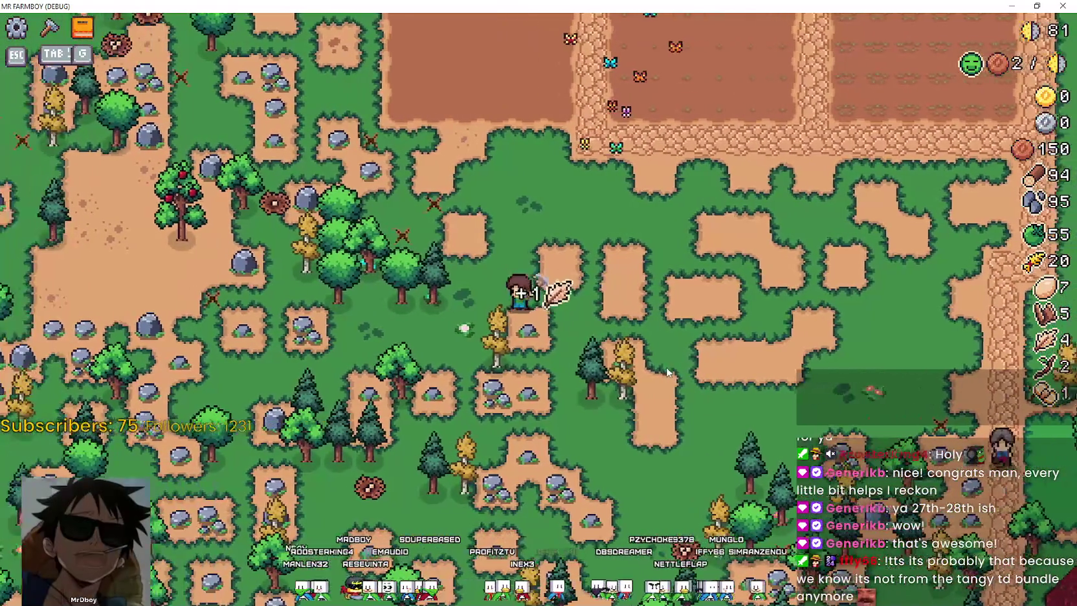
key("s")
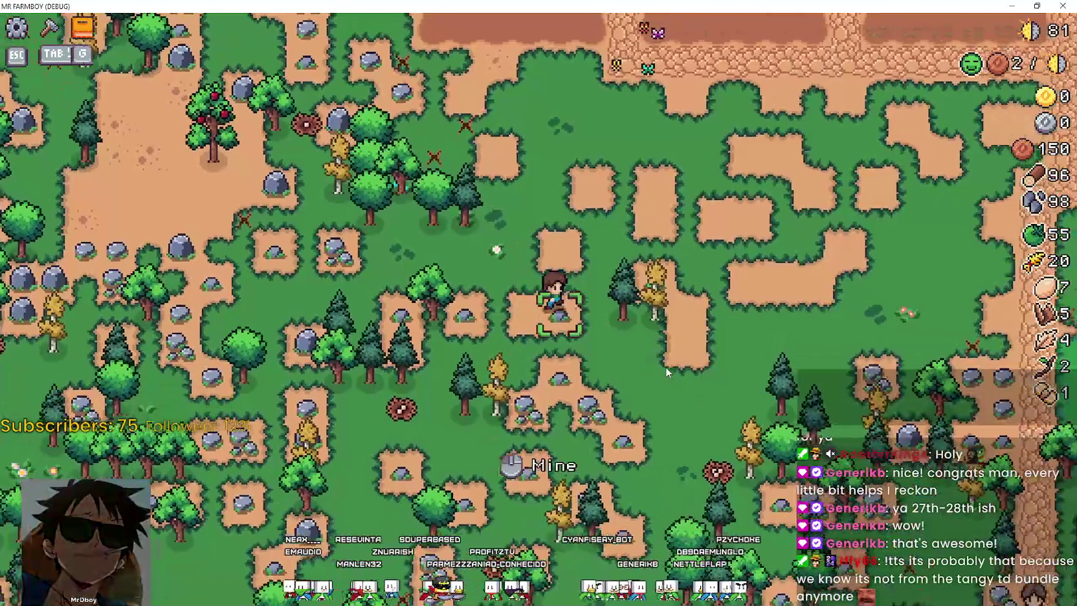
left_click(667, 371)
key("s")
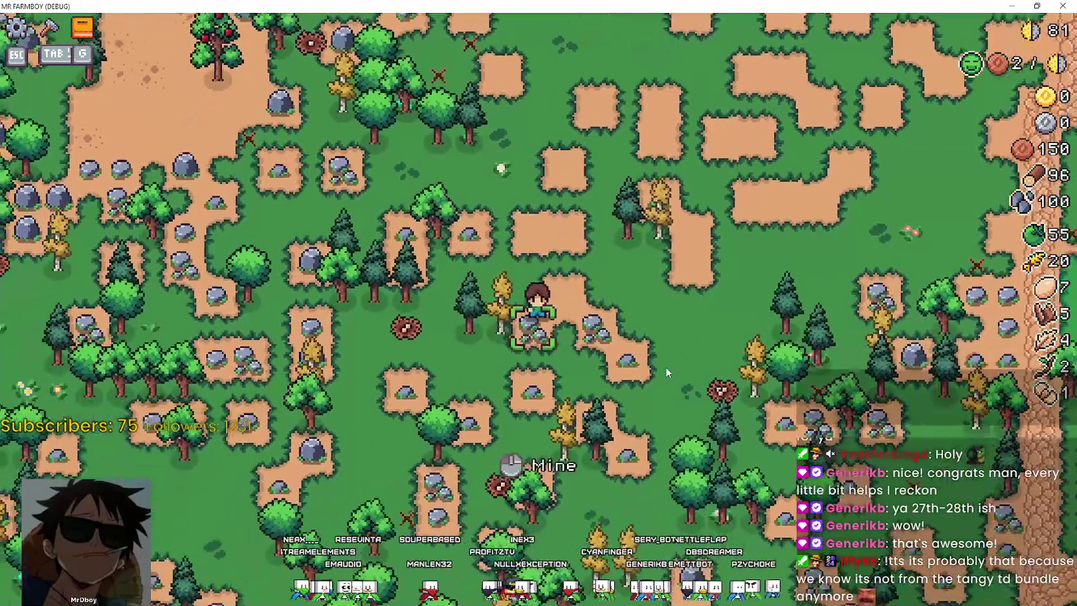
left_click(665, 366)
Collect more stone, wood and fiber while mining further nearby rocks
key("w")
key("d")
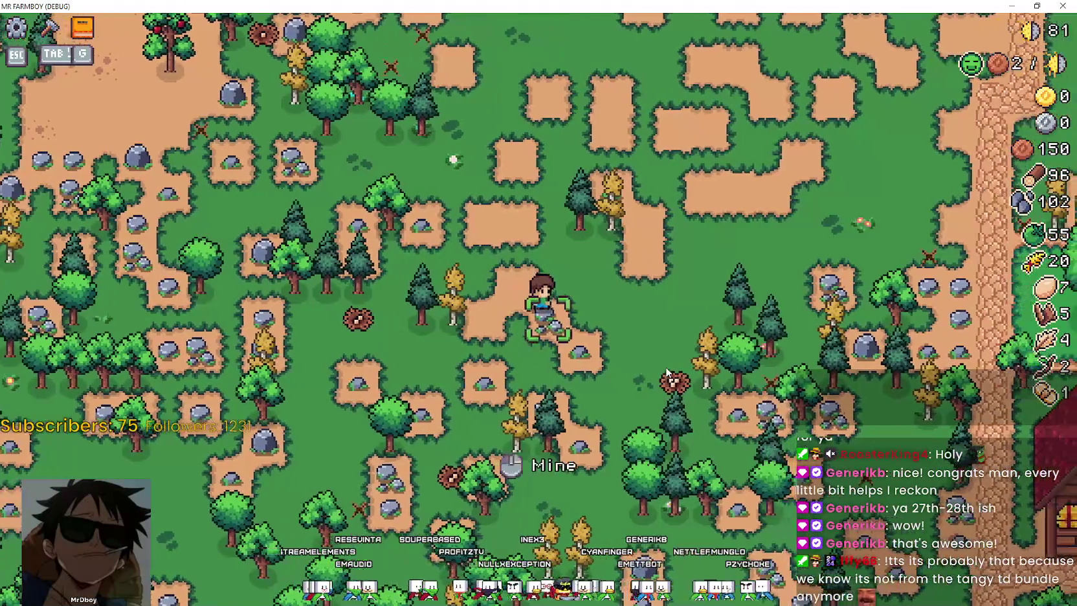
key("w")
key("d")
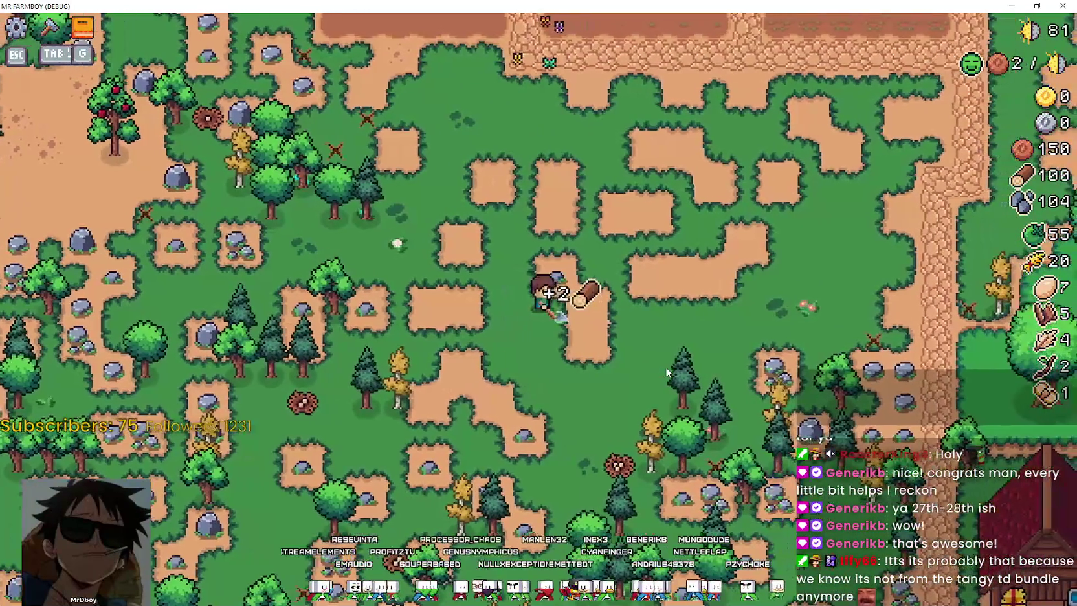
key("a")
key("w")
key("w")
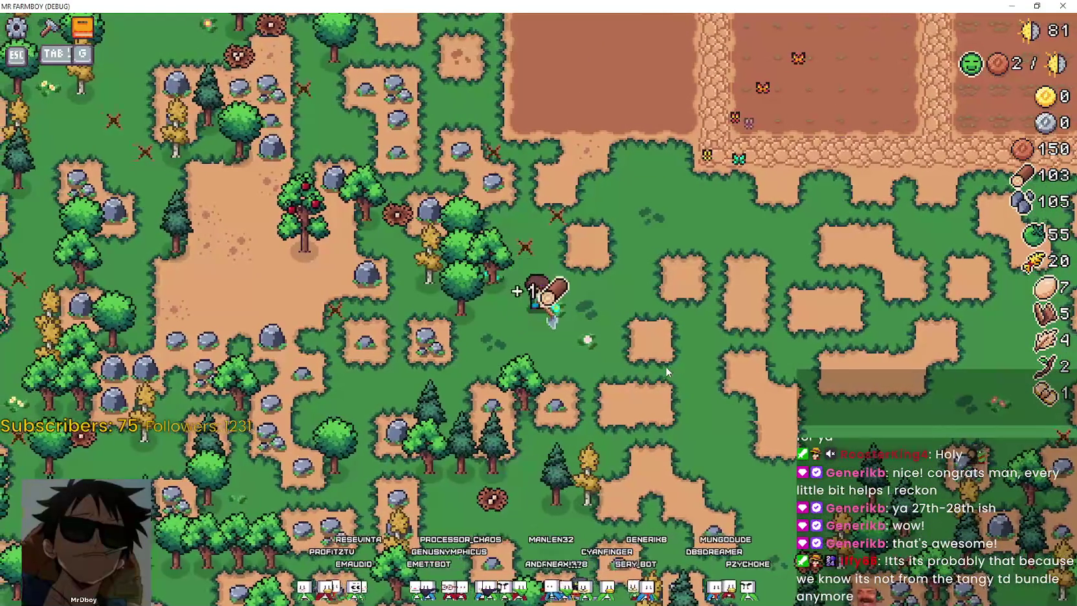
key("s")
key("a")
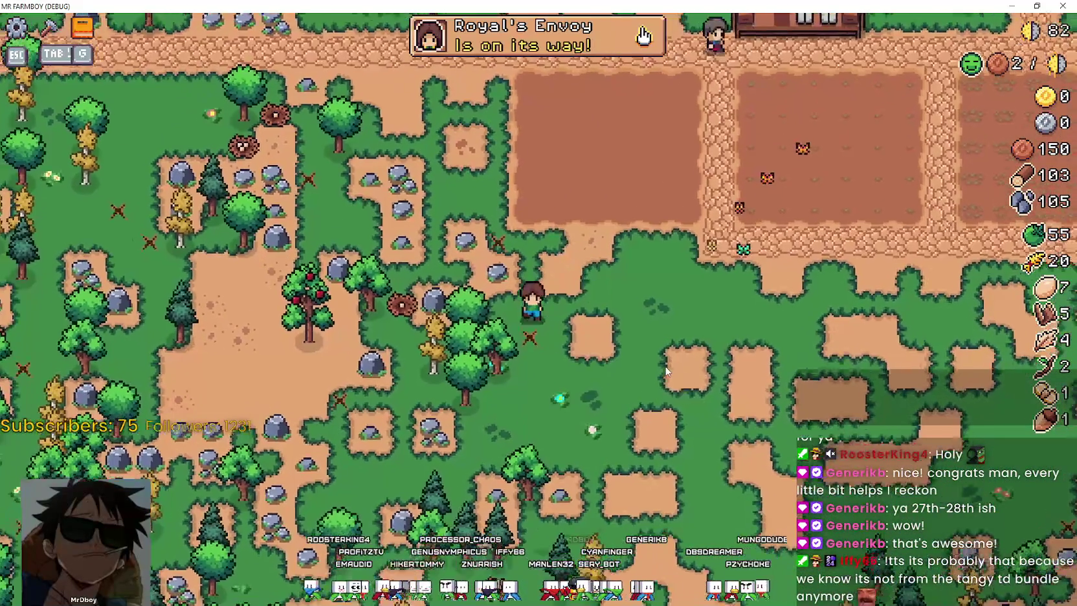
key("w")
key("a")
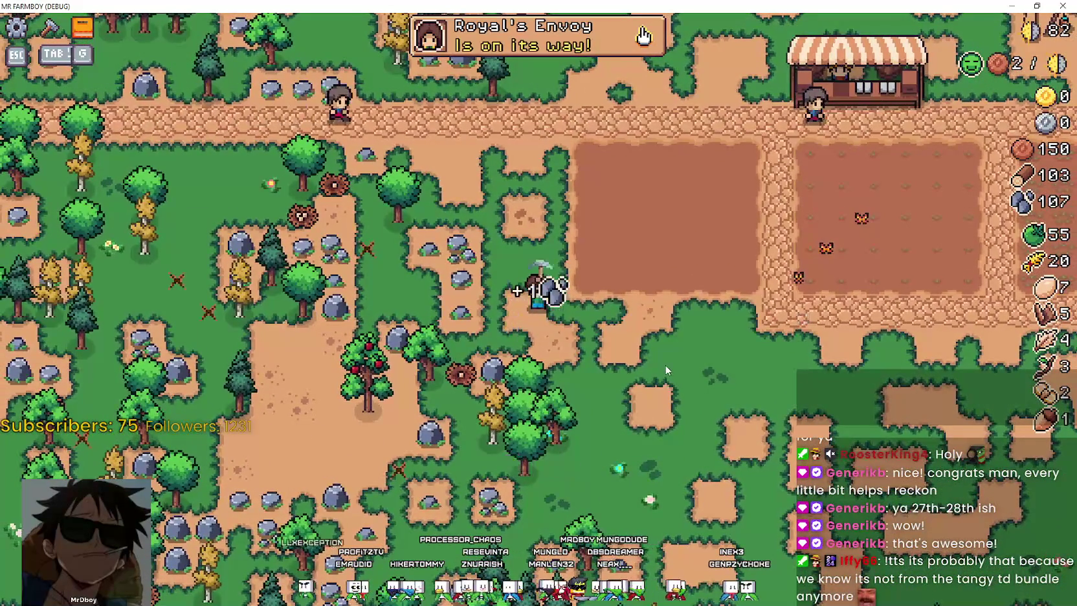
key("a")
key("w")
key("a")
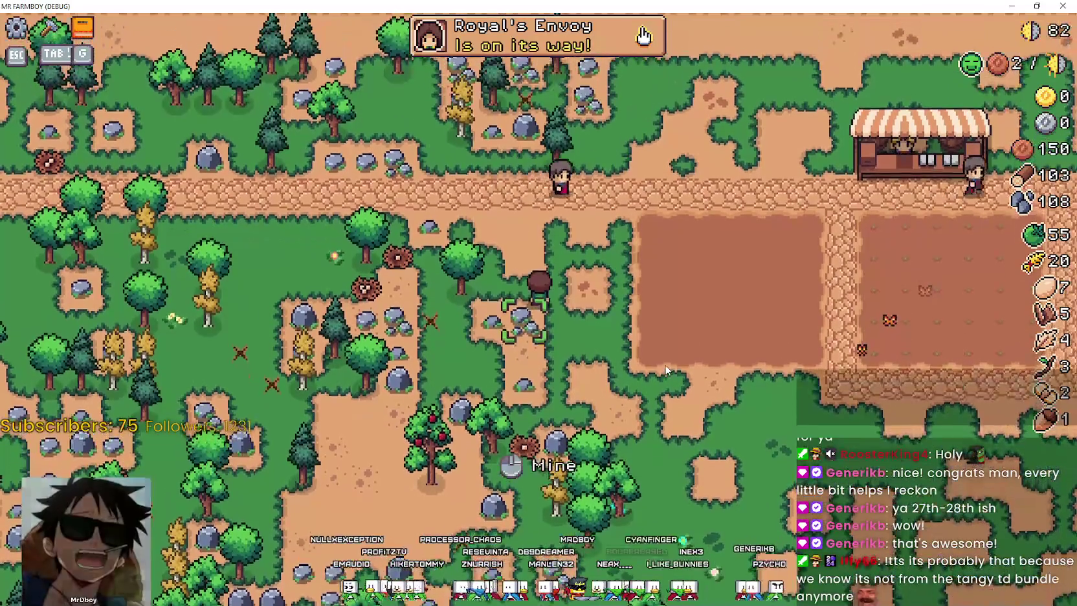
Pick 3 apples from the apple tree, then head back toward the farm fields
key("s")
key("a")
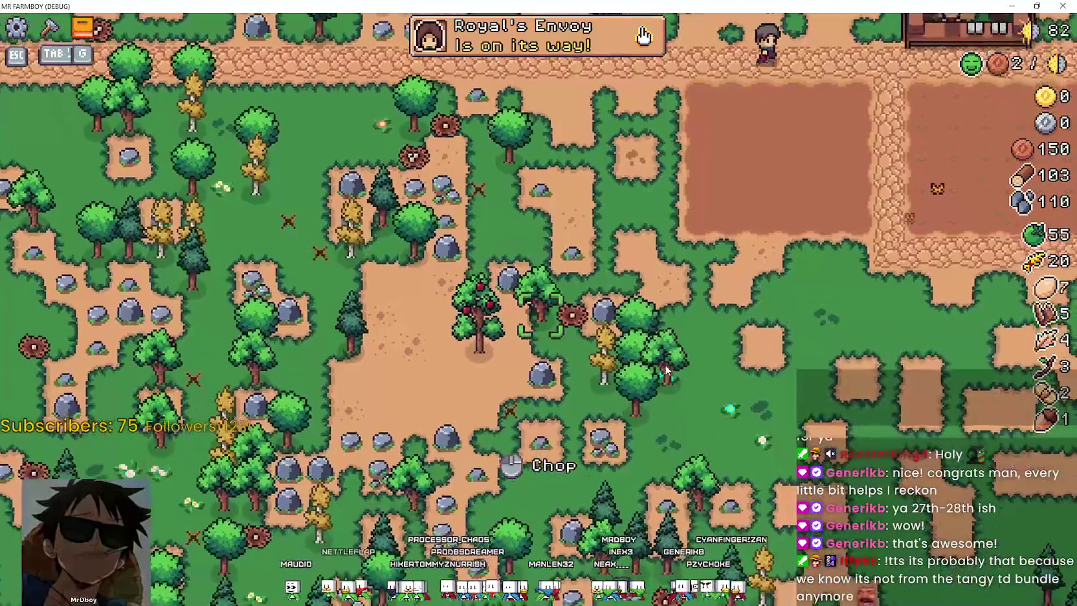
key("w")
key("d")
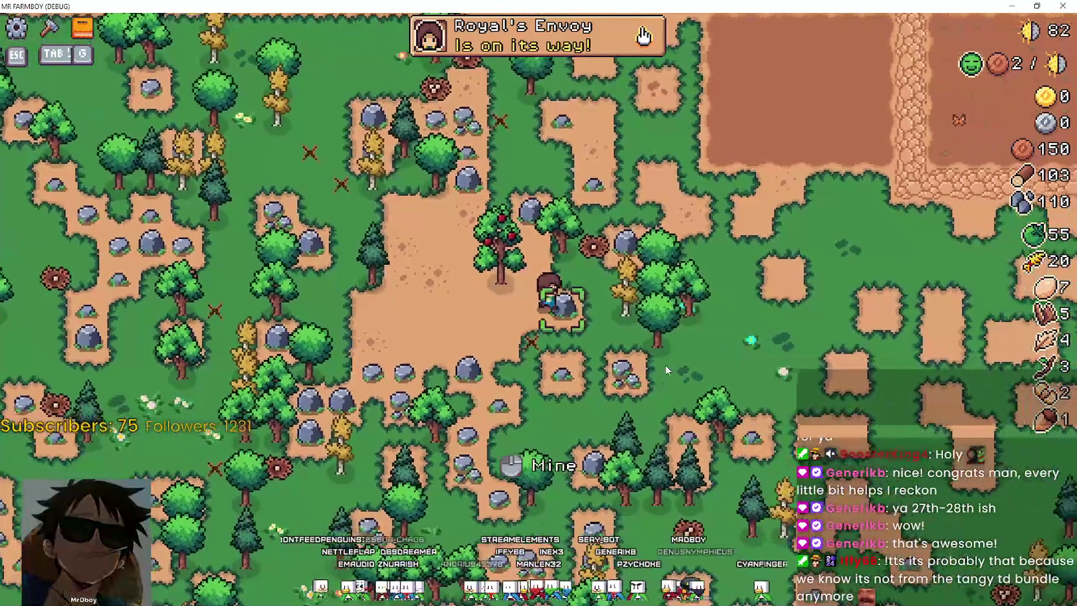
key("a")
key("s")
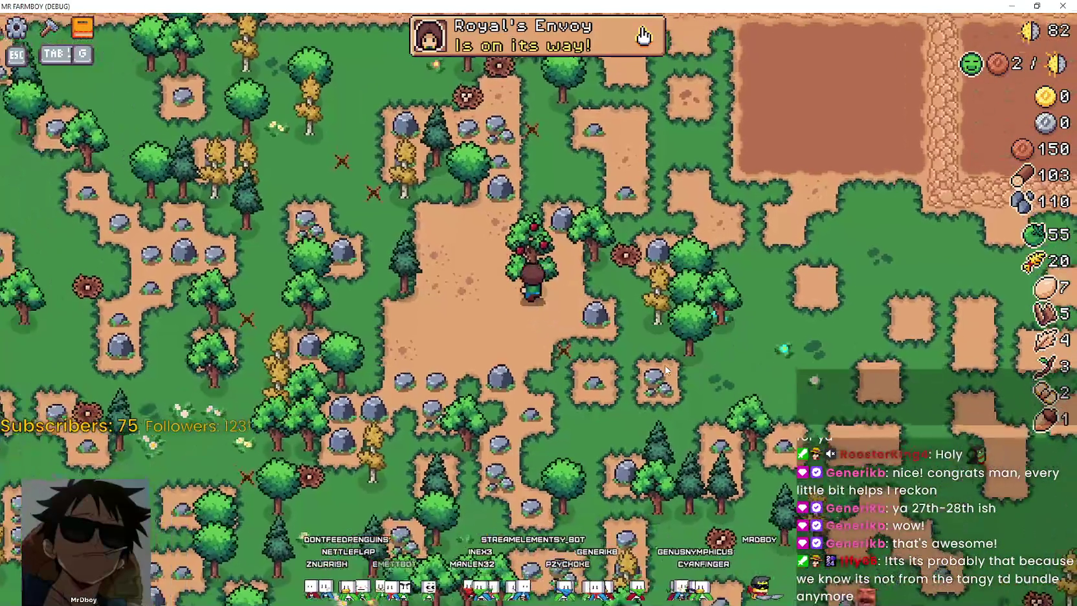
key("d")
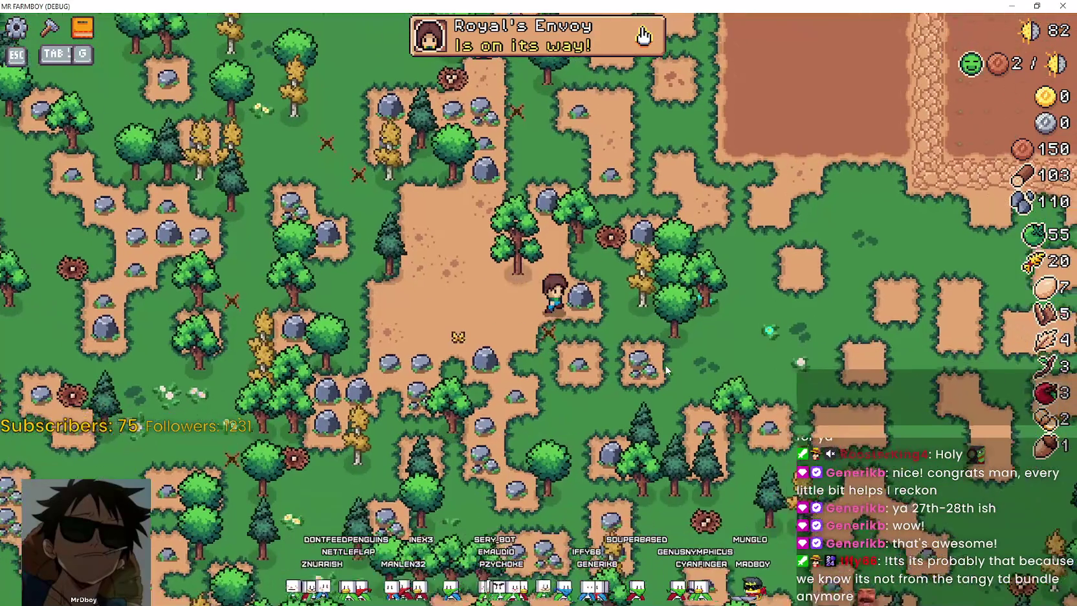
key("w")
key("d")
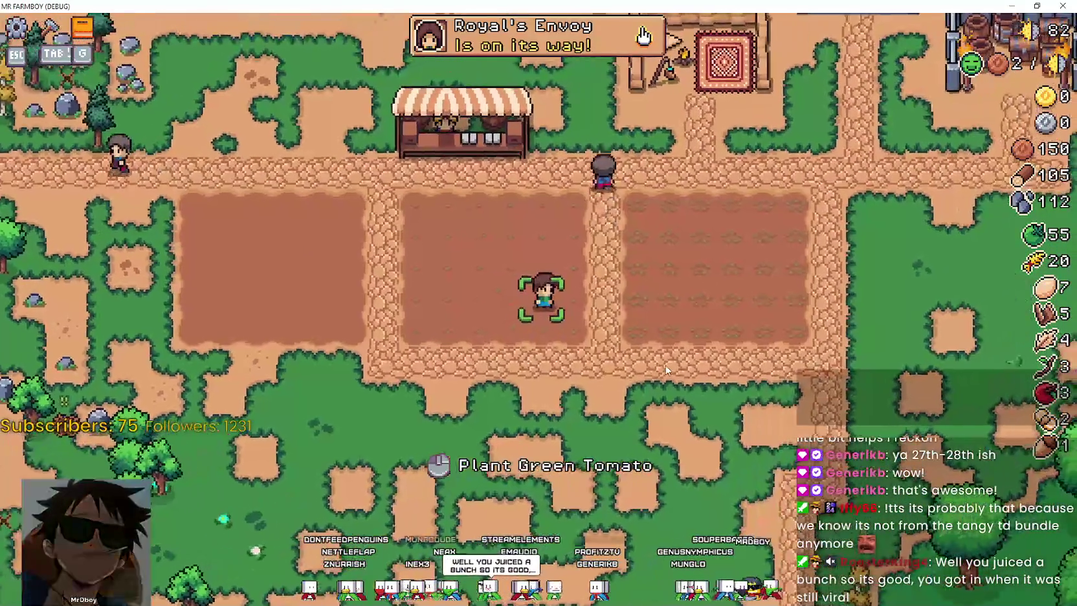
Walk through the right-hand field to the market stall, then on toward the barrels
key("w")
key("d")
key("a")
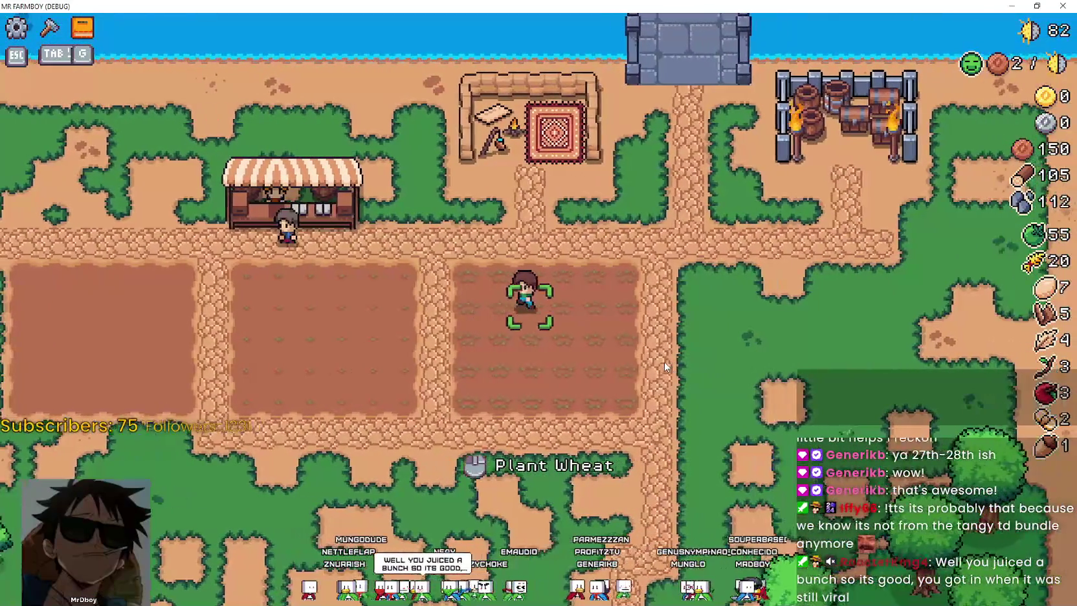
key("w")
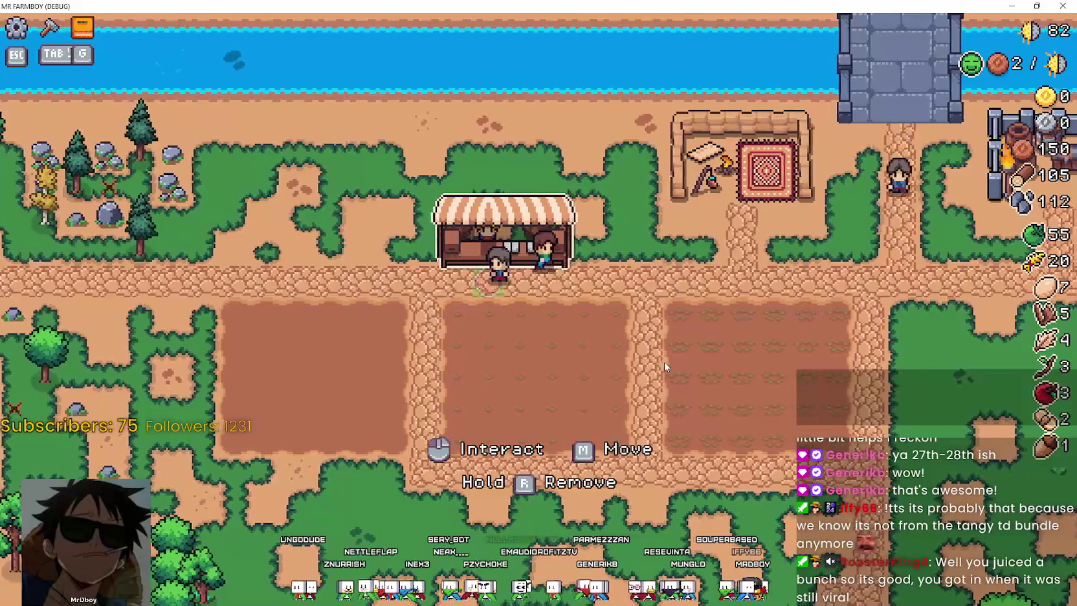
key("d")
key("w")
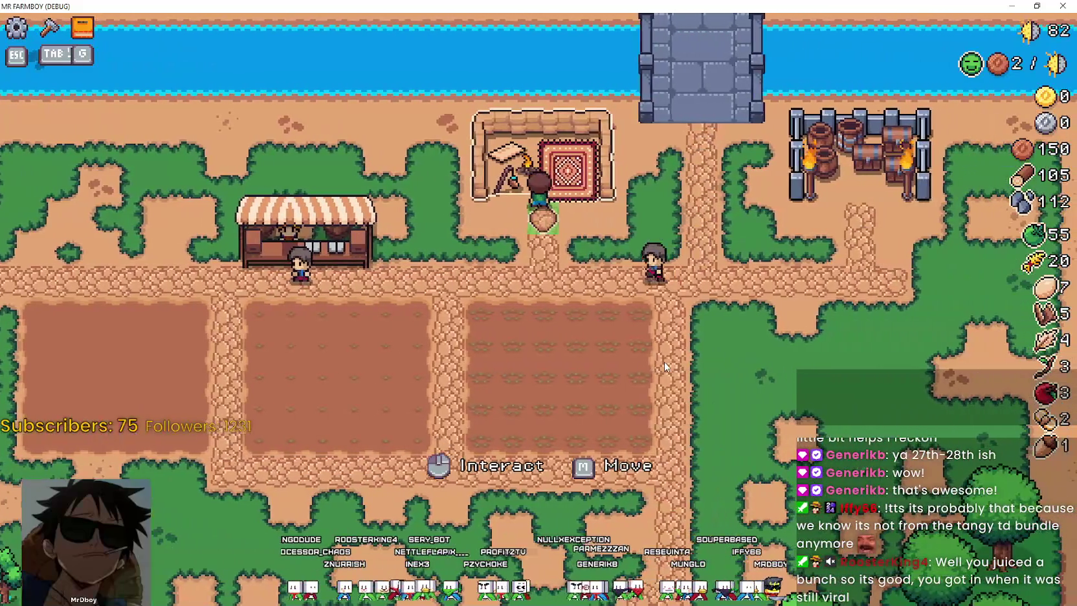
key("s")
key("d")
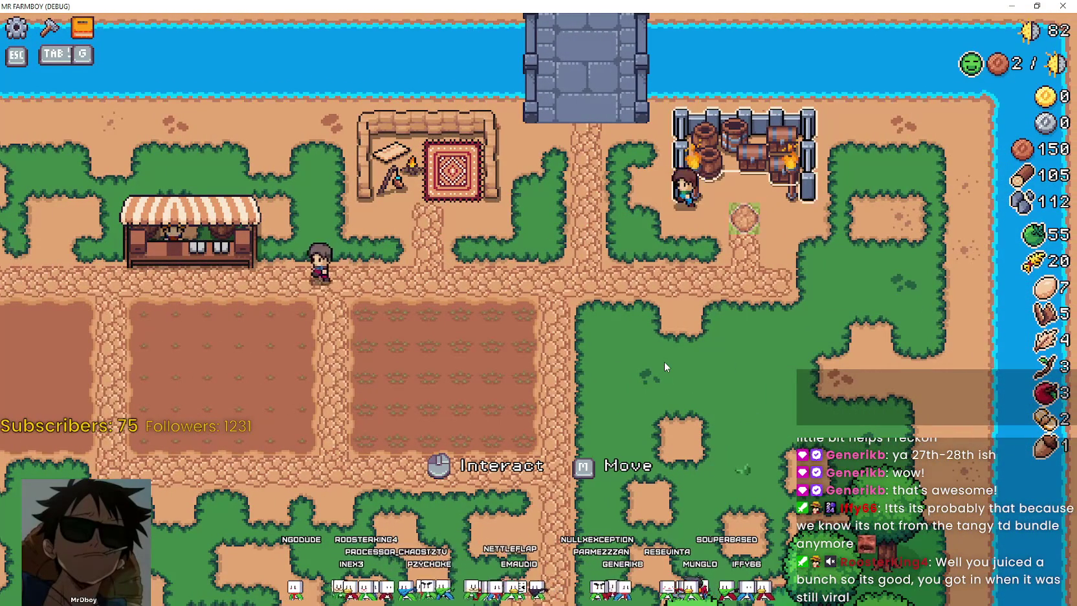
Walk south to the oaks and chop one, raising wood to 107
key("a")
key("w")
key("s")
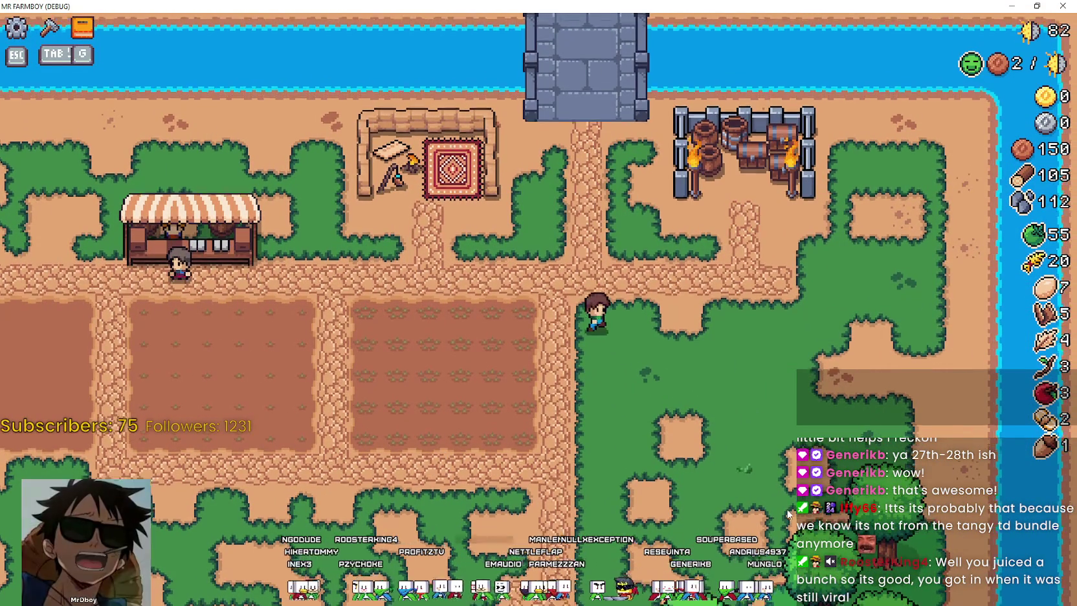
key("d")
key("s")
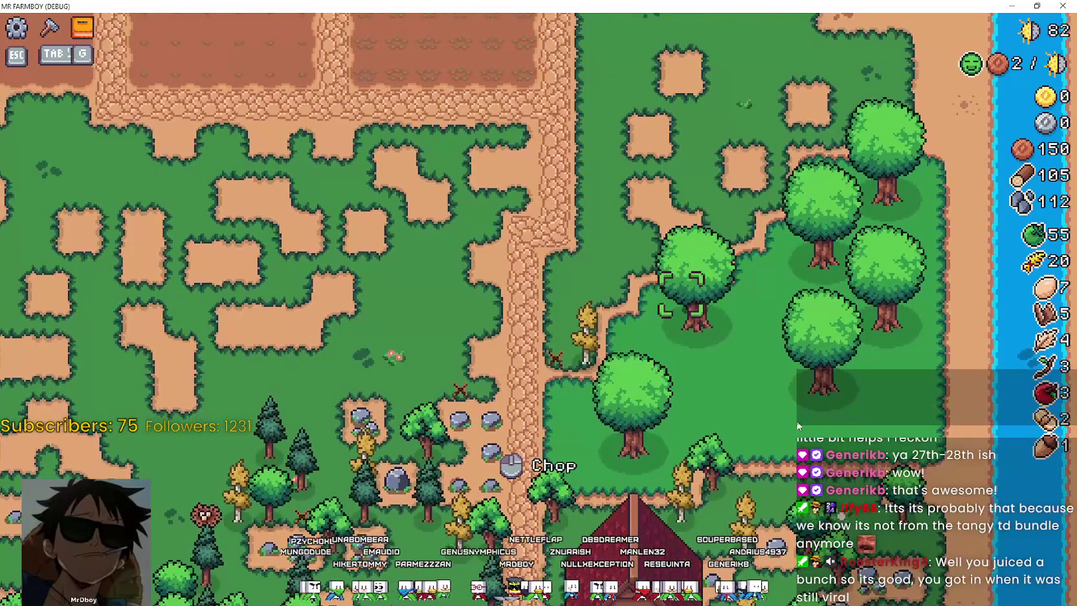
key("d")
key("a")
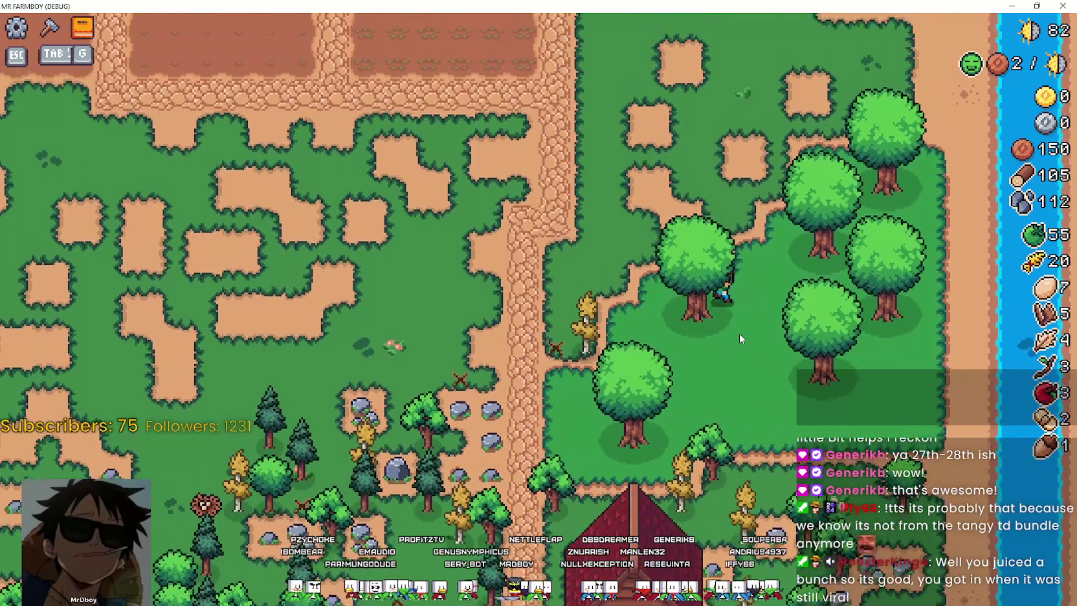
left_click(783, 324)
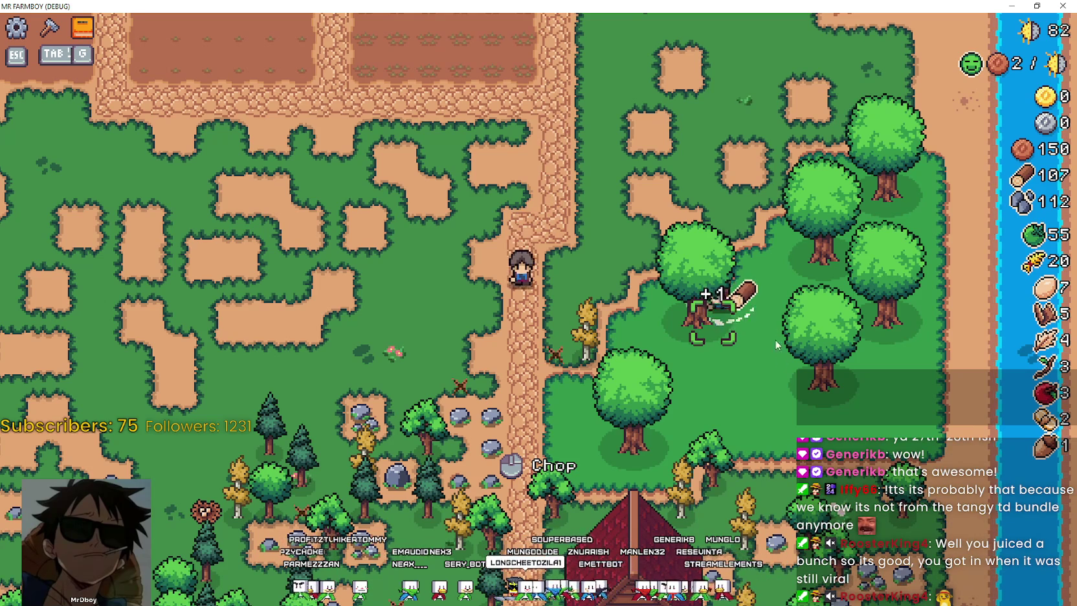
Walk past the house and north along the path back to the market stall
key("s")
key("s")
key("a")
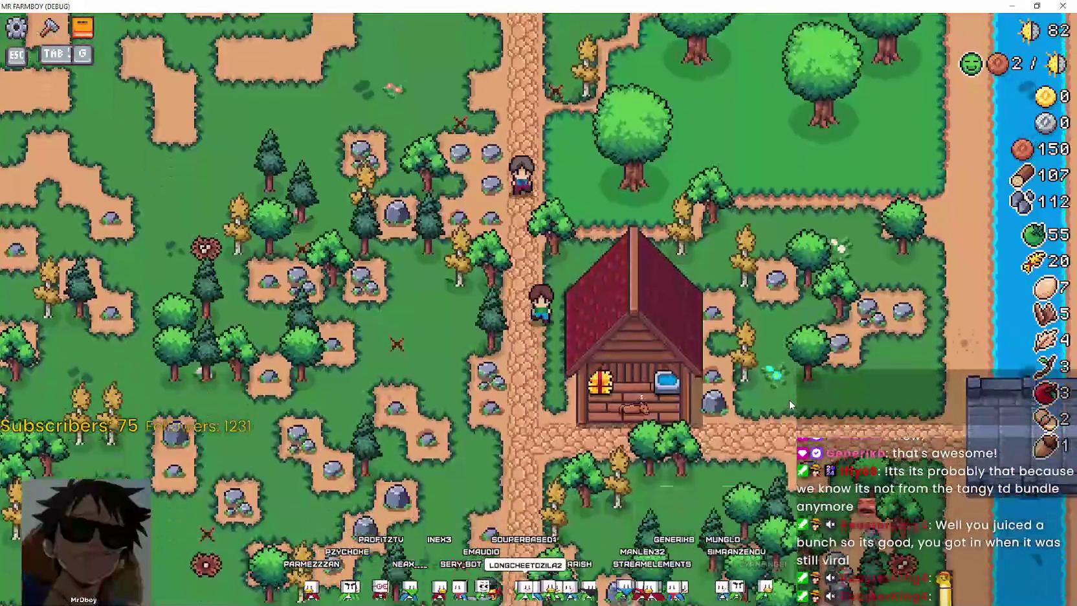
key("d")
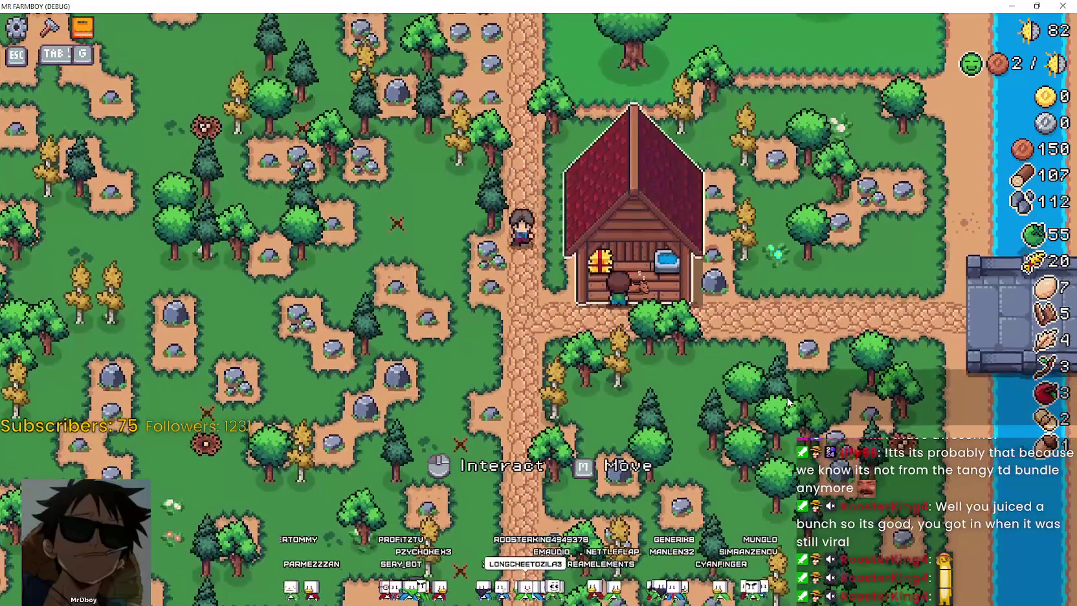
key("w")
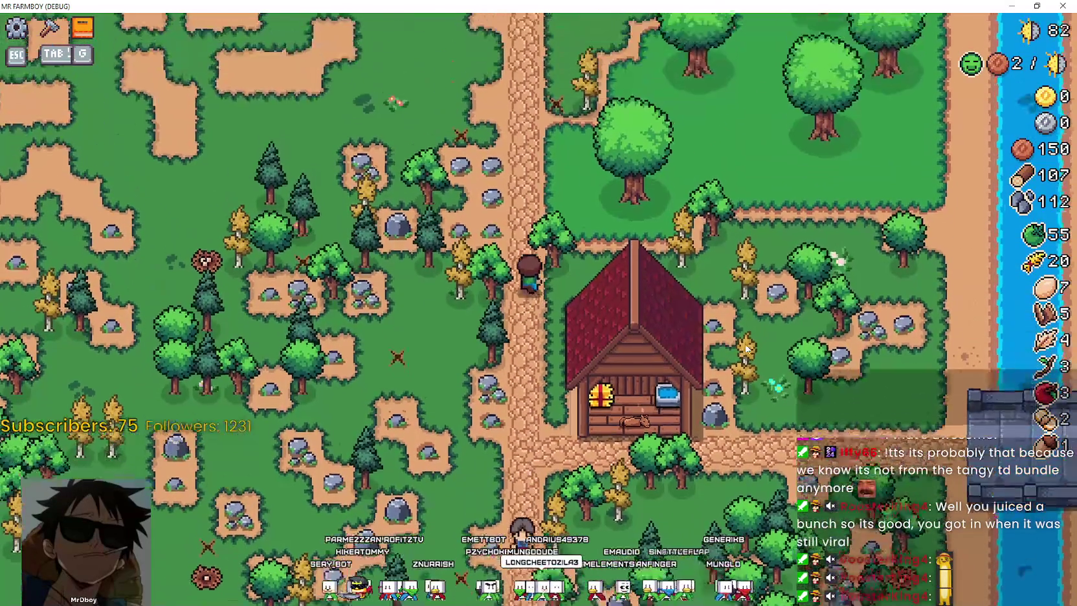
key("w")
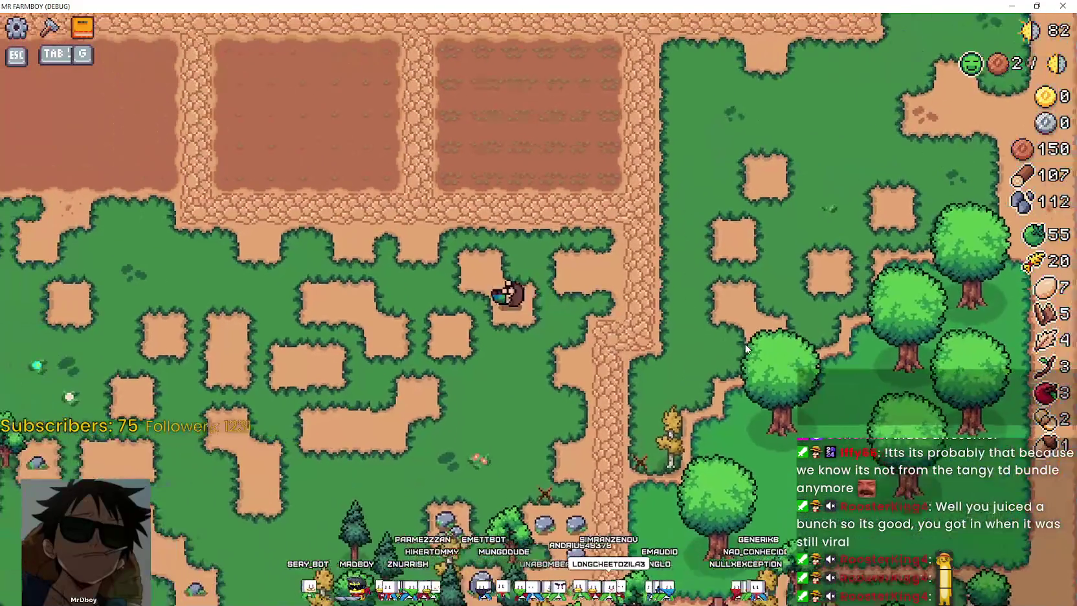
key("w")
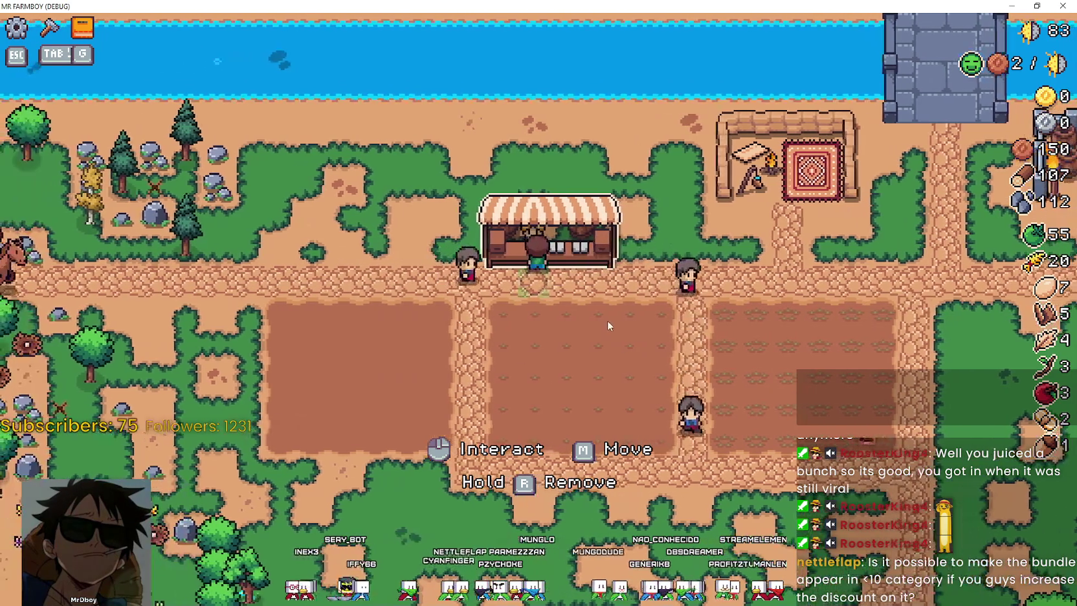
left_click(608, 320)
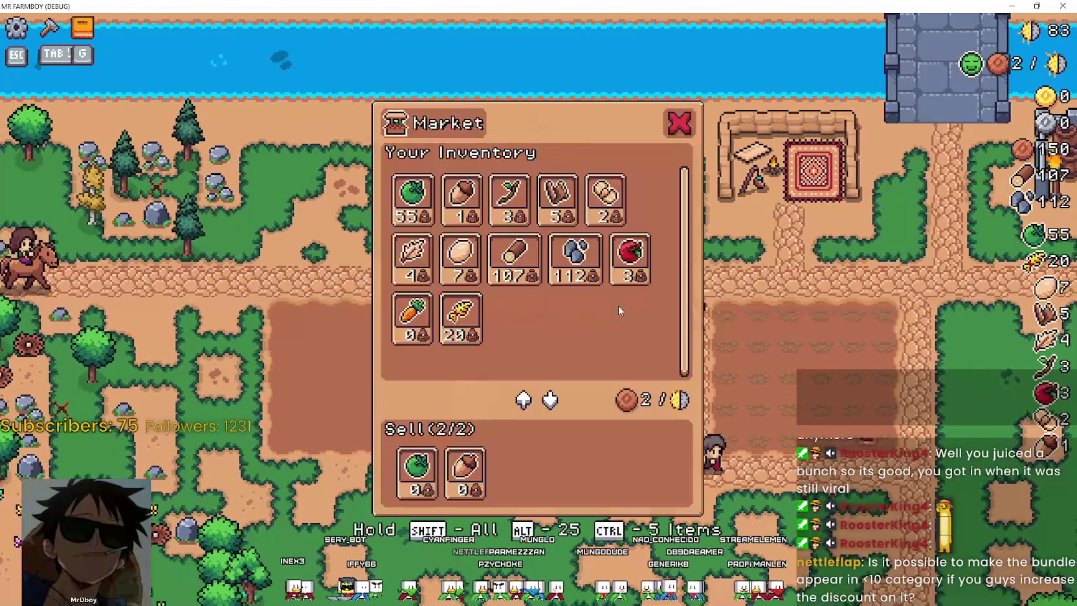
key("Escape")
key("d")
key("s")
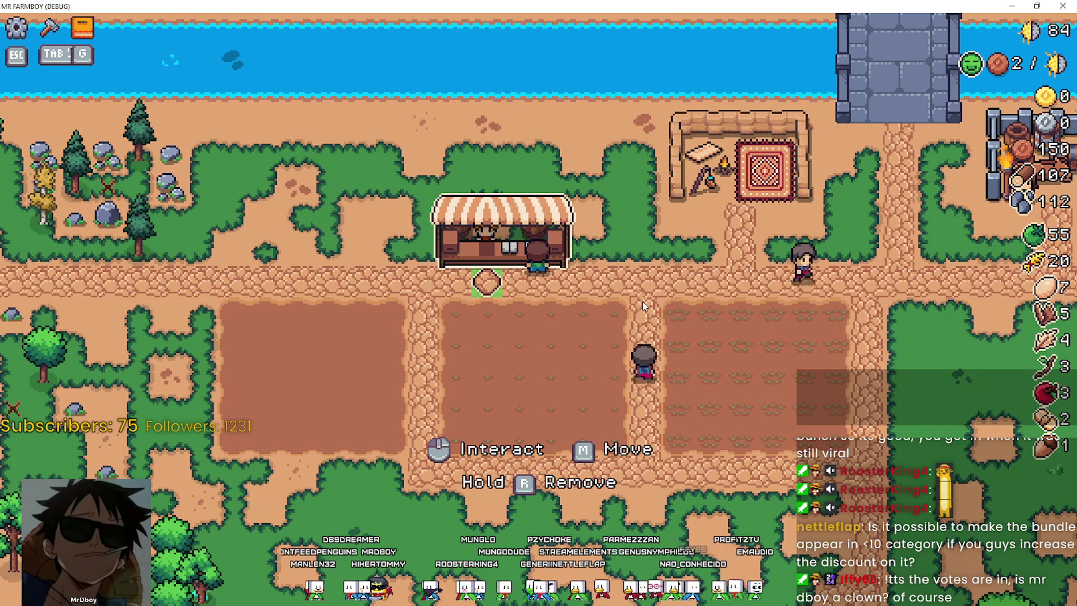
key("d")
Read and close the Merchant's Outpost info at the tent, then pause the game
key("w")
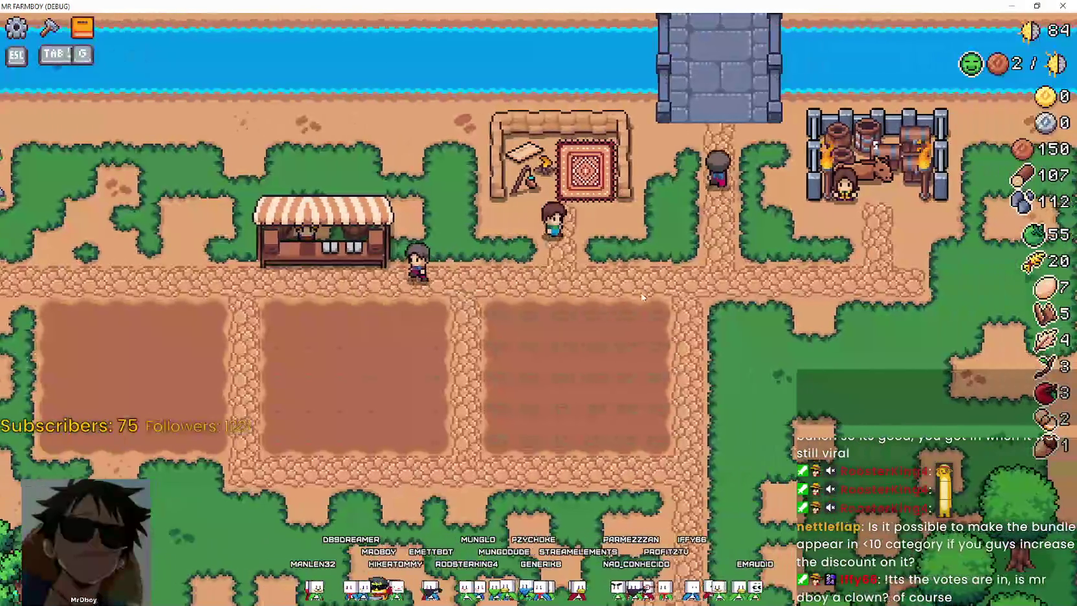
left_click(533, 347)
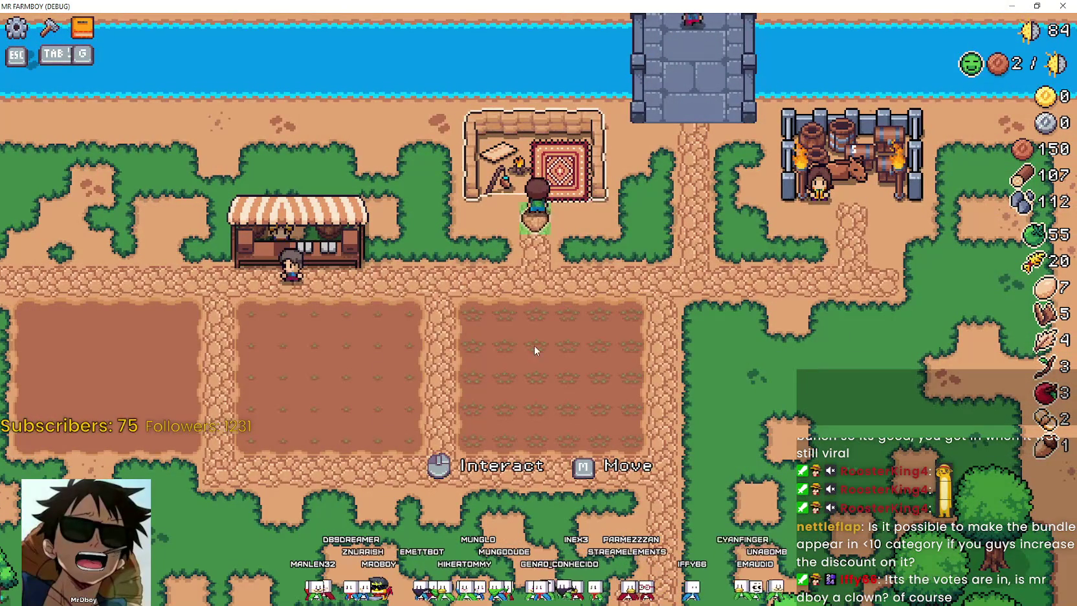
left_click(653, 338)
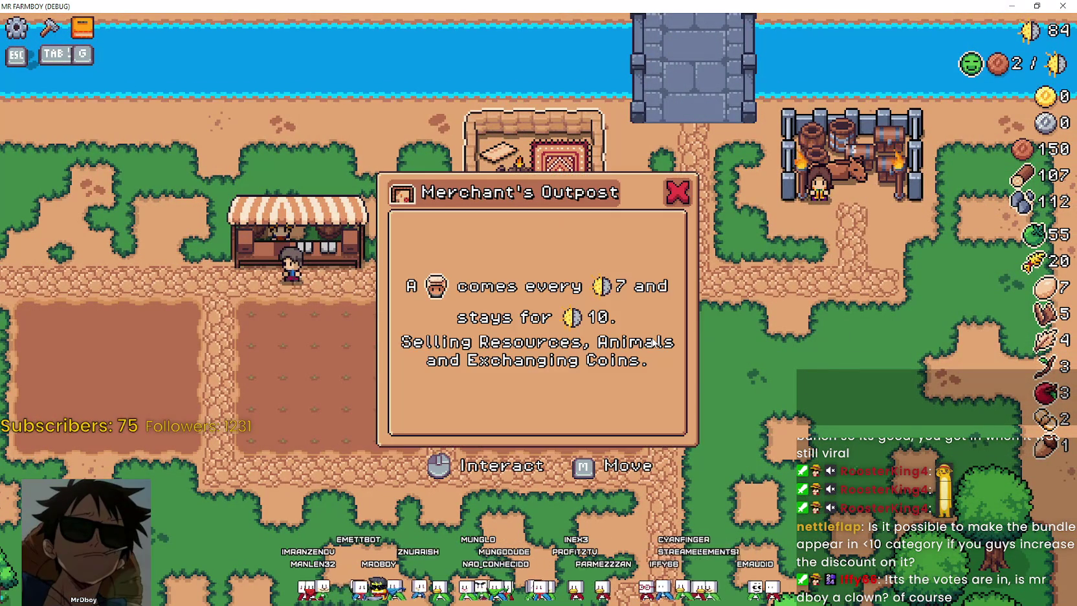
left_click(650, 339)
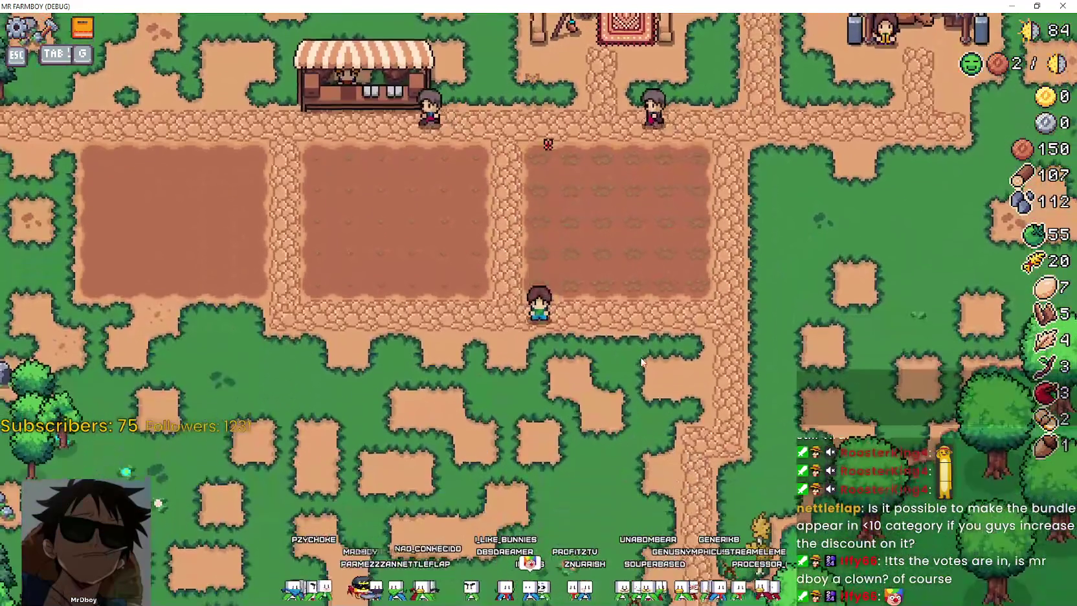
key("Escape")
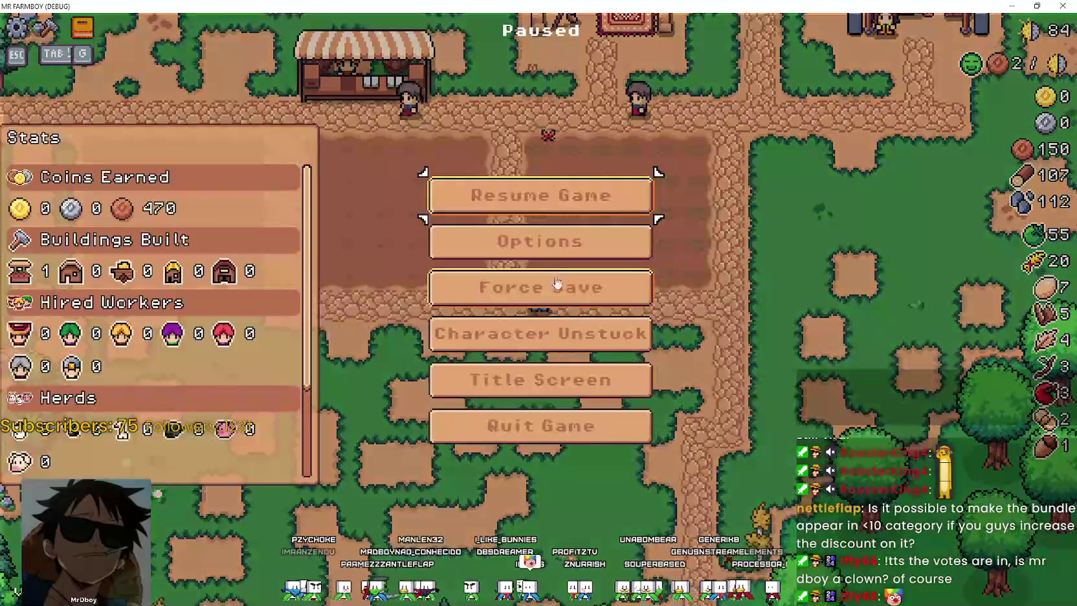
Check the input bindings in Options without changes, then resume and walk into the wheat field
left_click(544, 241)
scroll(677, 329, "down", 5)
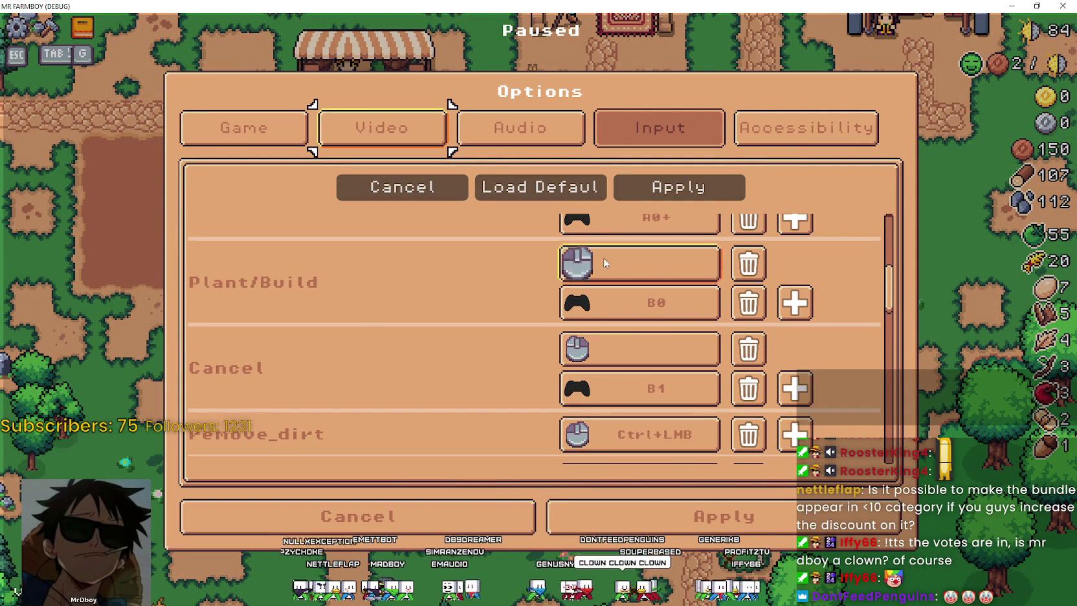
left_click(474, 504)
left_click(602, 196)
key("w")
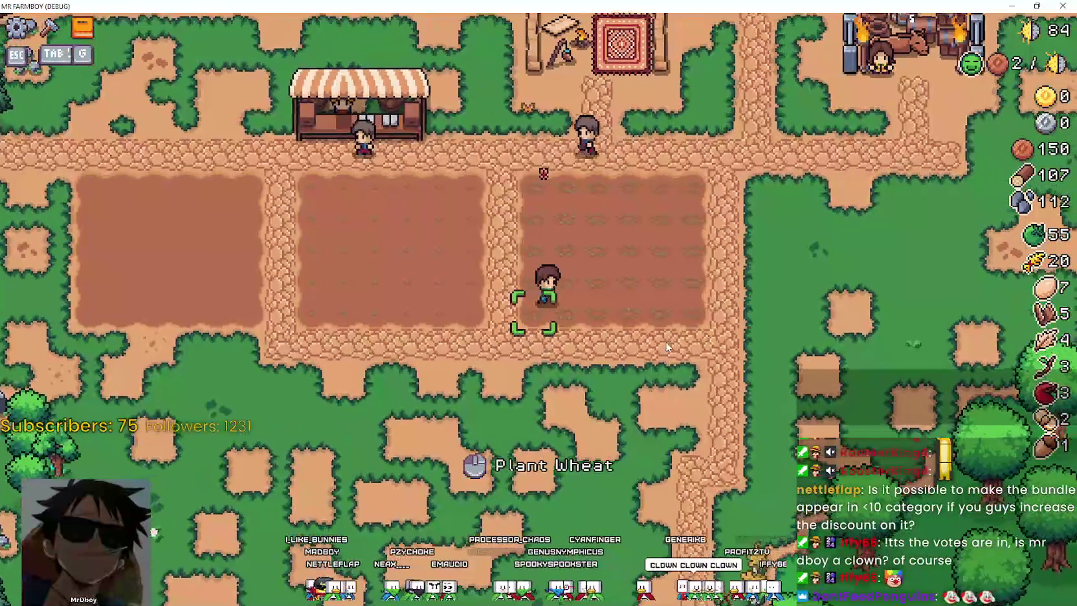
key("a")
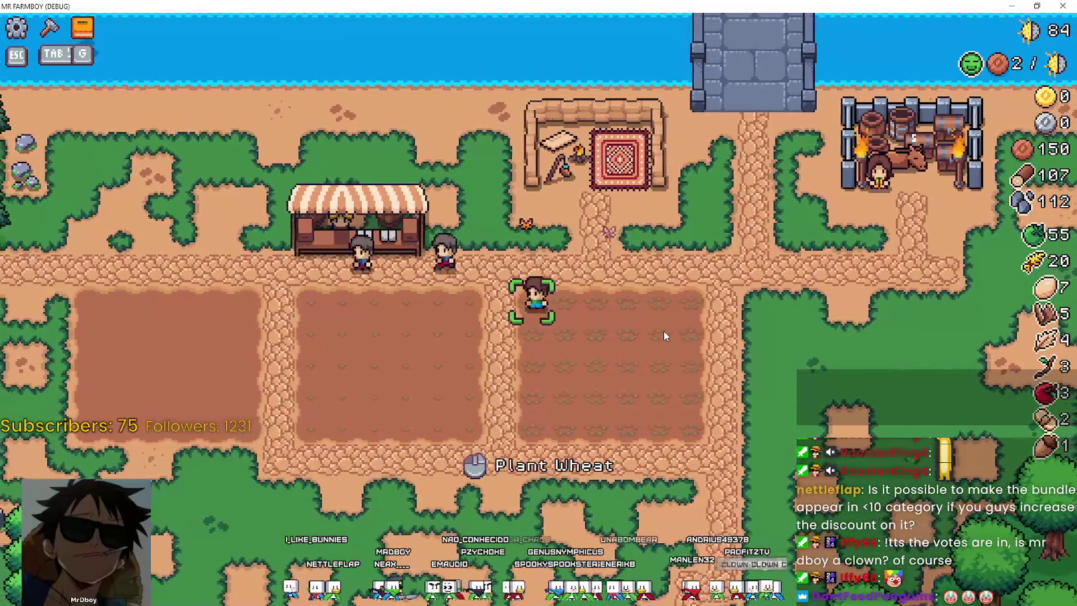
key("s")
Bind Plant/Build to a mouse button in Options > Input, apply it, and resume play
key("Escape")
left_click(538, 240)
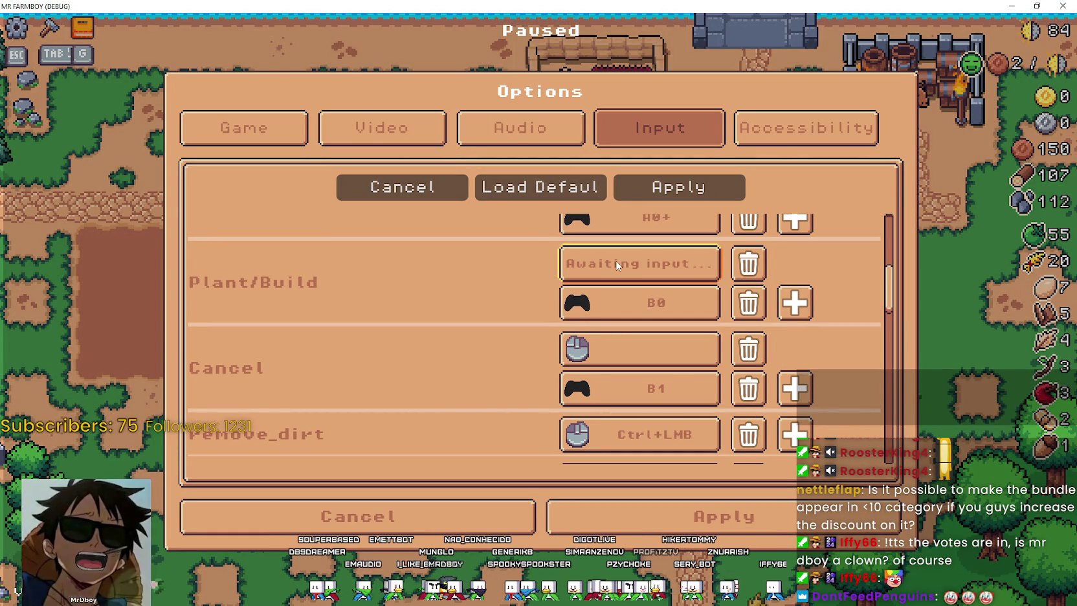
left_click(623, 514)
left_click(623, 514)
left_click(609, 202)
key("d")
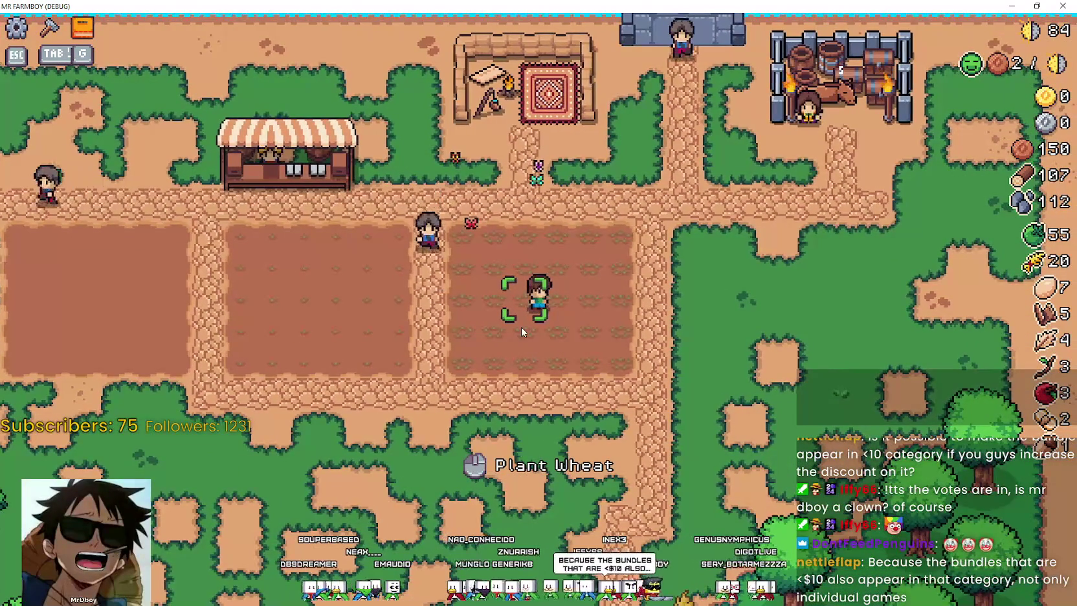
Walk the farmer further left in the wheat field, then return to the Godot editor
key("a")
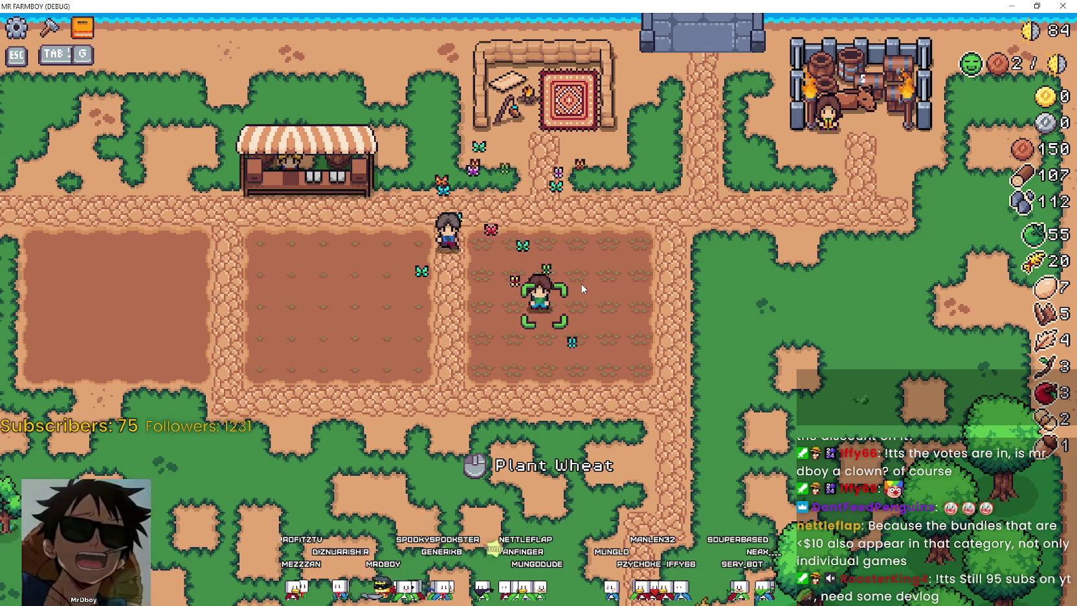
key("a")
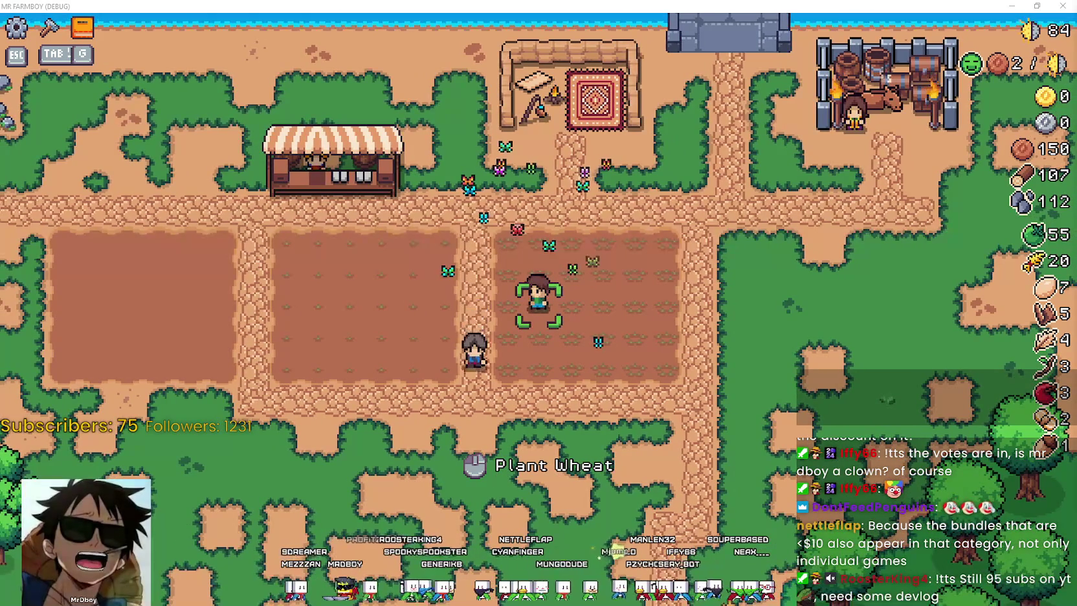
key("alt+Tab")
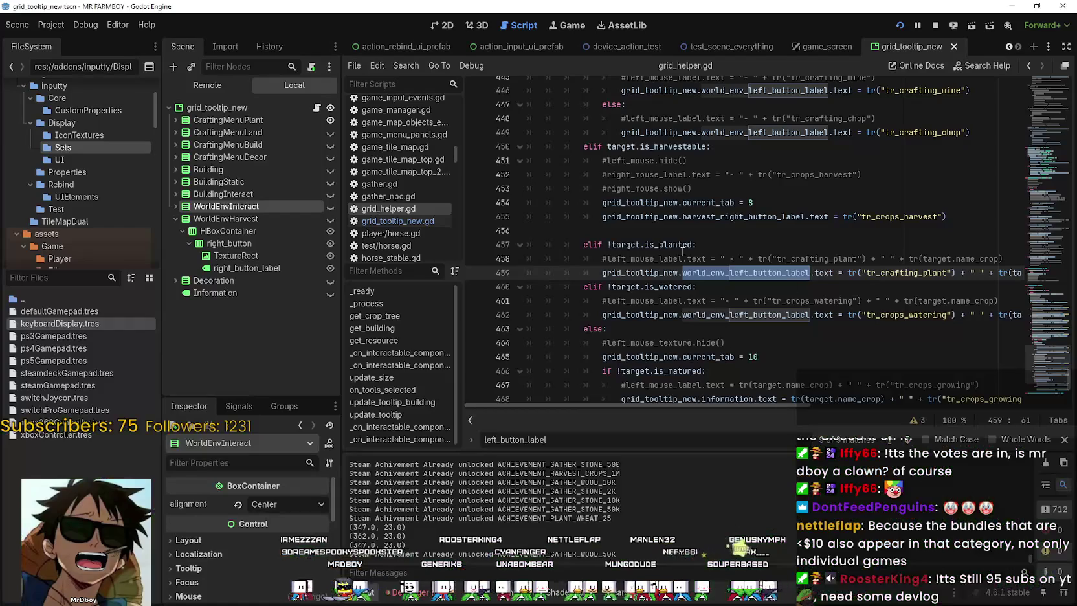
Review the planting and watering tooltip code in grid_helper.gd and close its find bar
scroll(617, 201, "up", 2)
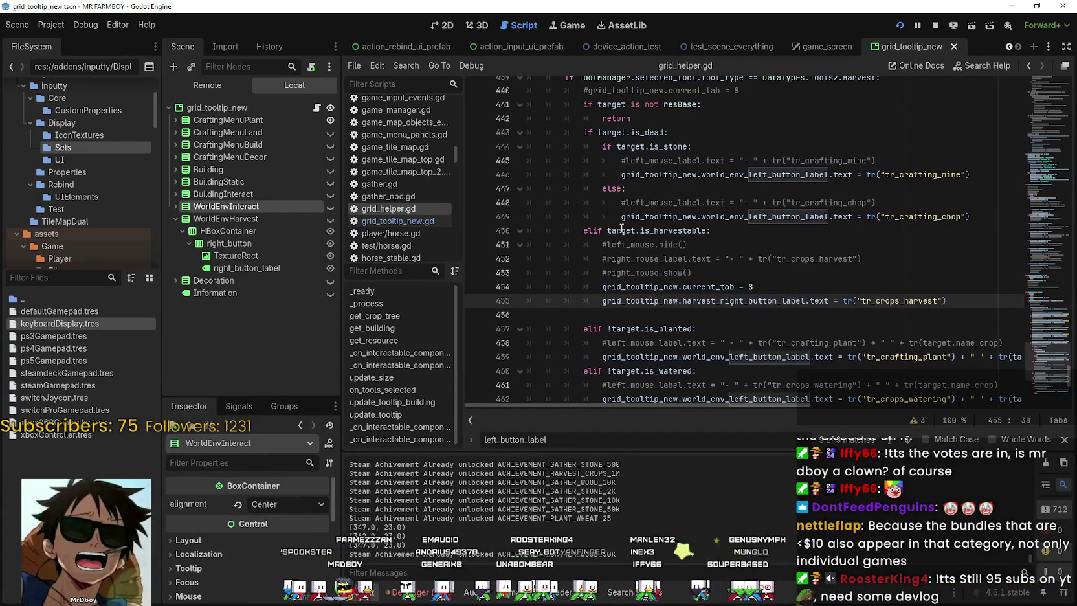
left_click(764, 286)
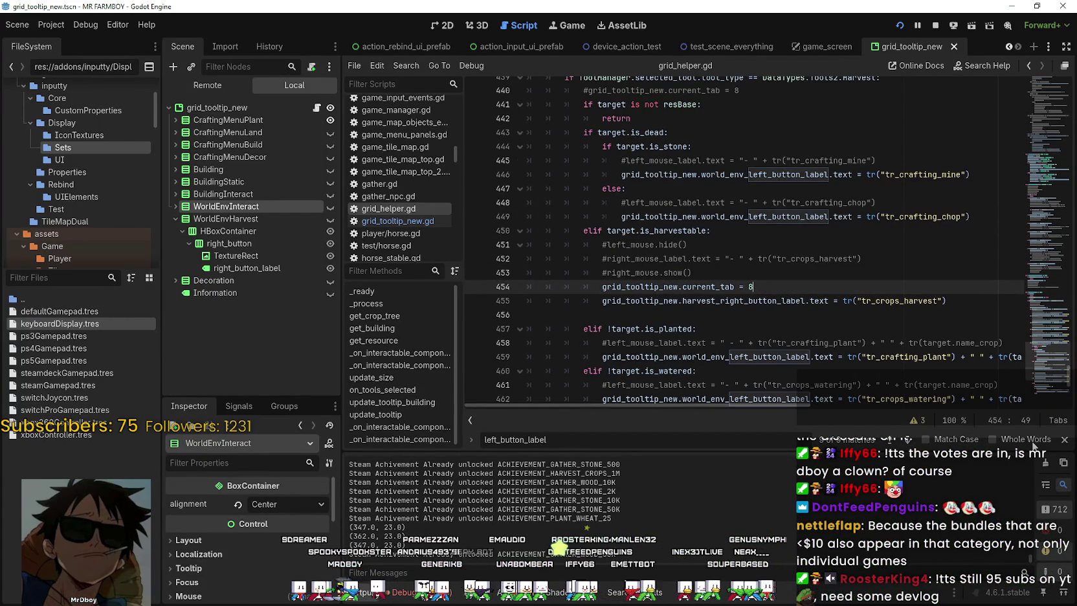
left_click(1062, 440)
left_click(770, 330)
scroll(763, 327, "down", 3)
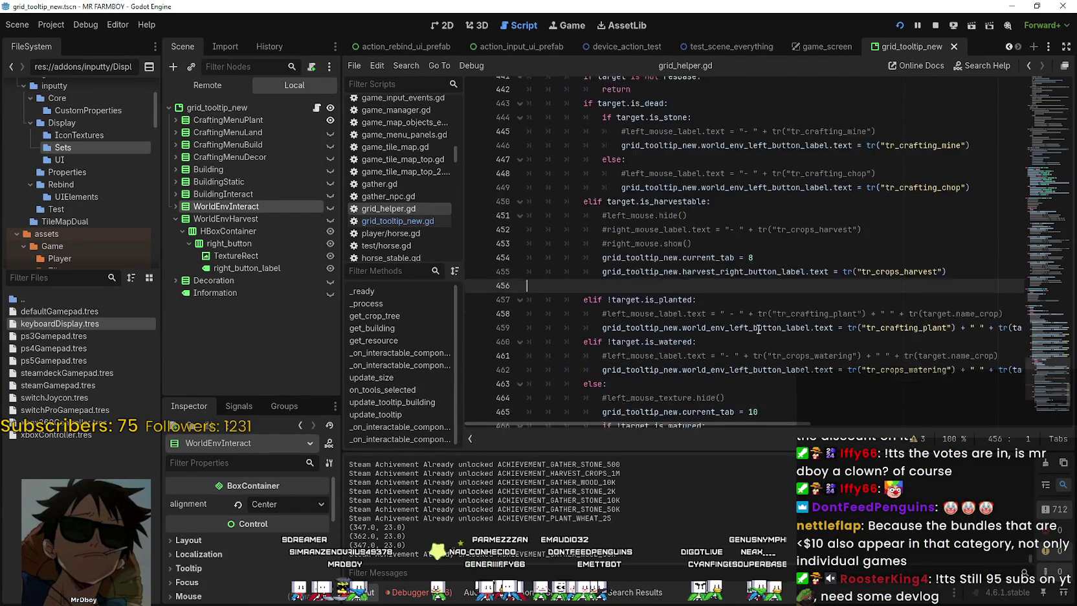
left_click(738, 303)
scroll(730, 307, "down", 2)
left_click(706, 339)
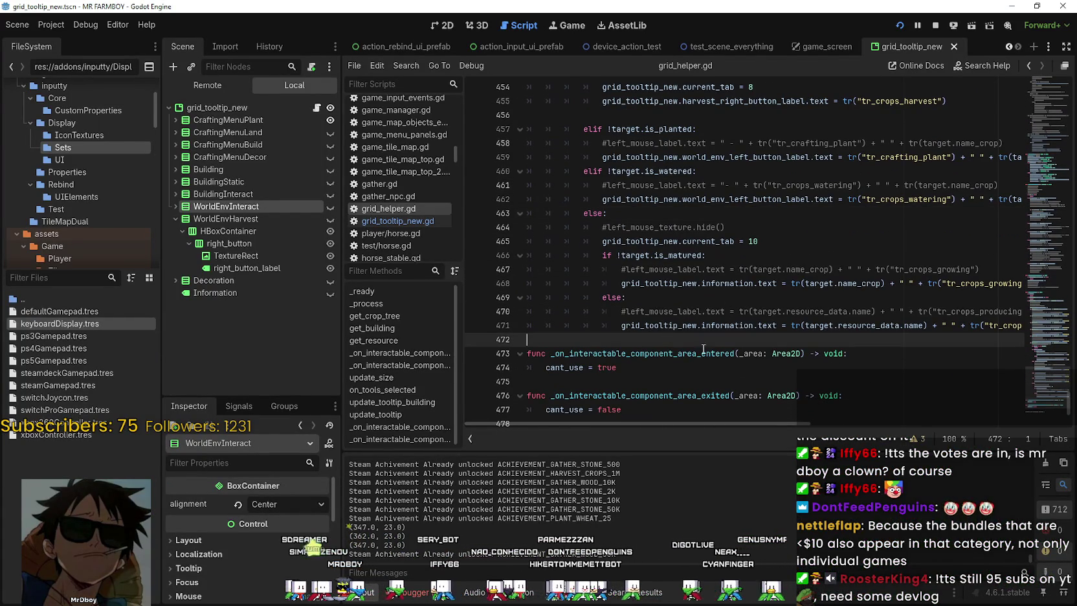
left_click(650, 213)
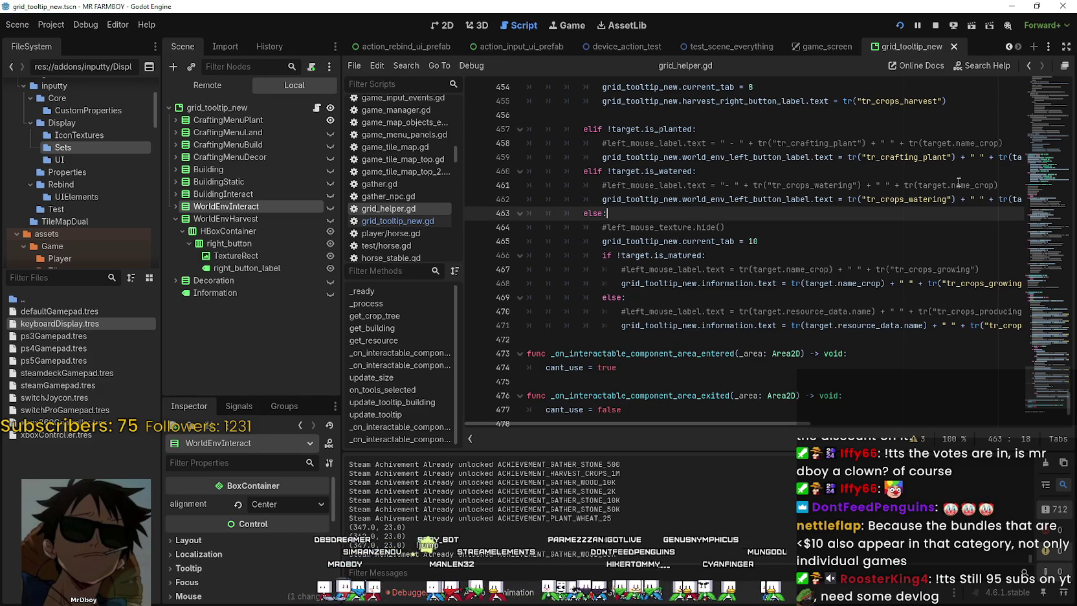
Open the game_screen scene, expand GameContainer, and open game_menu_panels.gd at change_glyphs
left_click(814, 46)
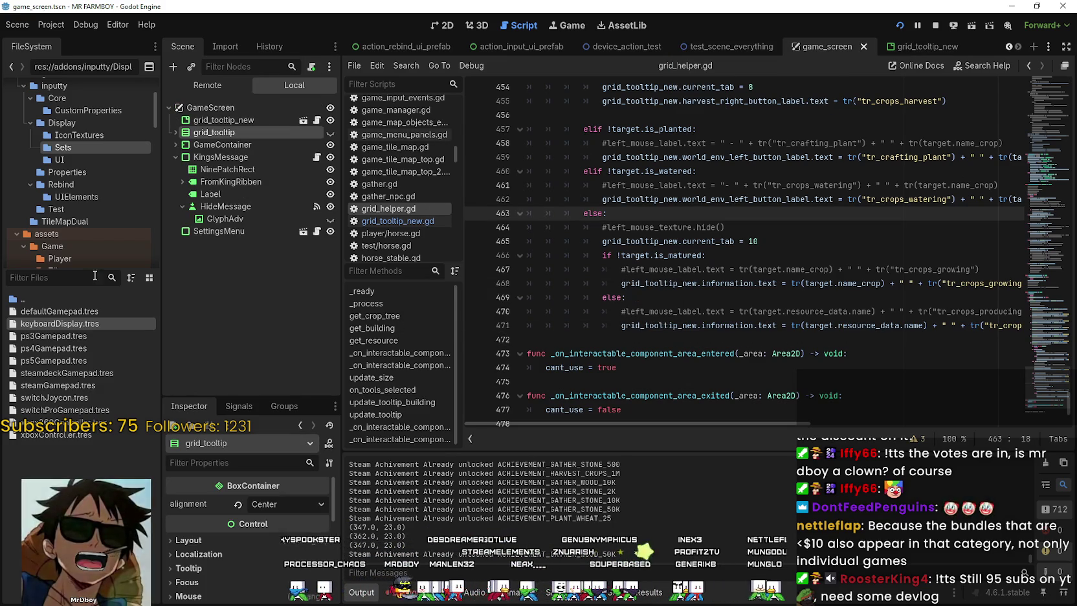
left_click(172, 156)
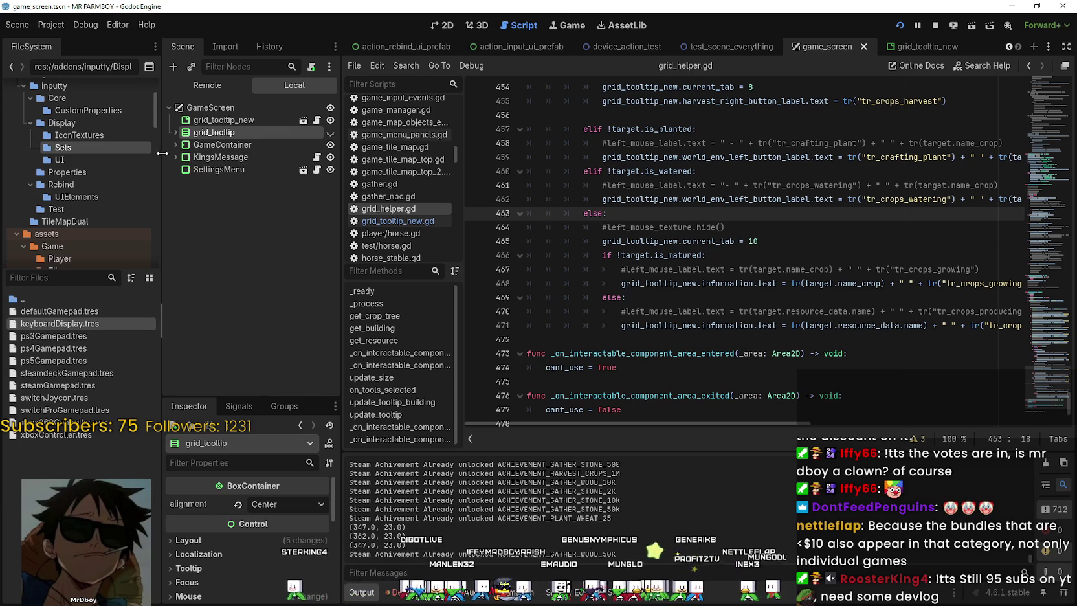
left_click(175, 144)
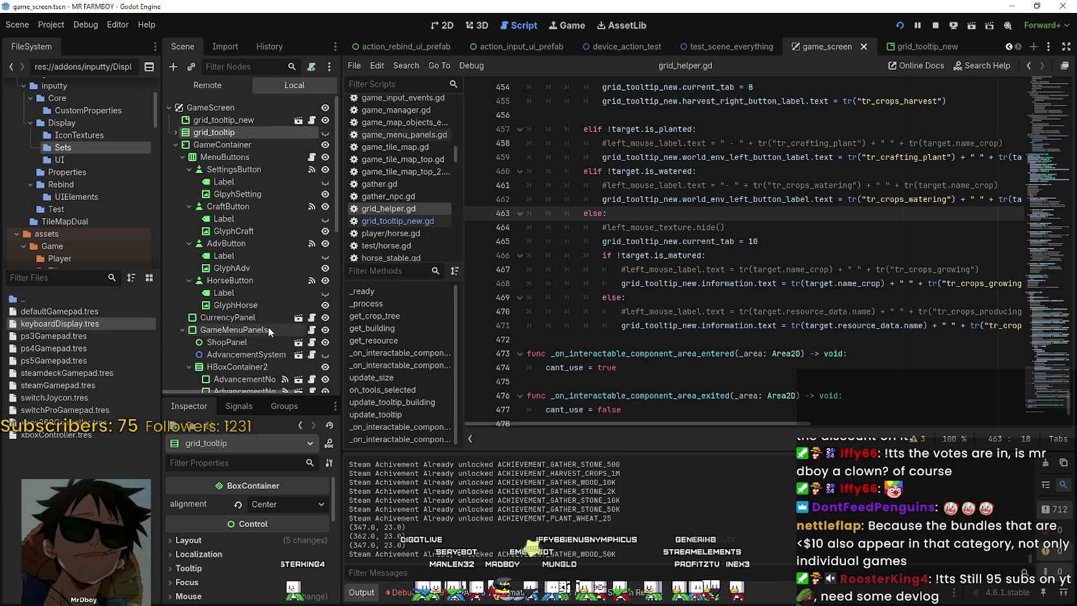
scroll(279, 330, "down", 3)
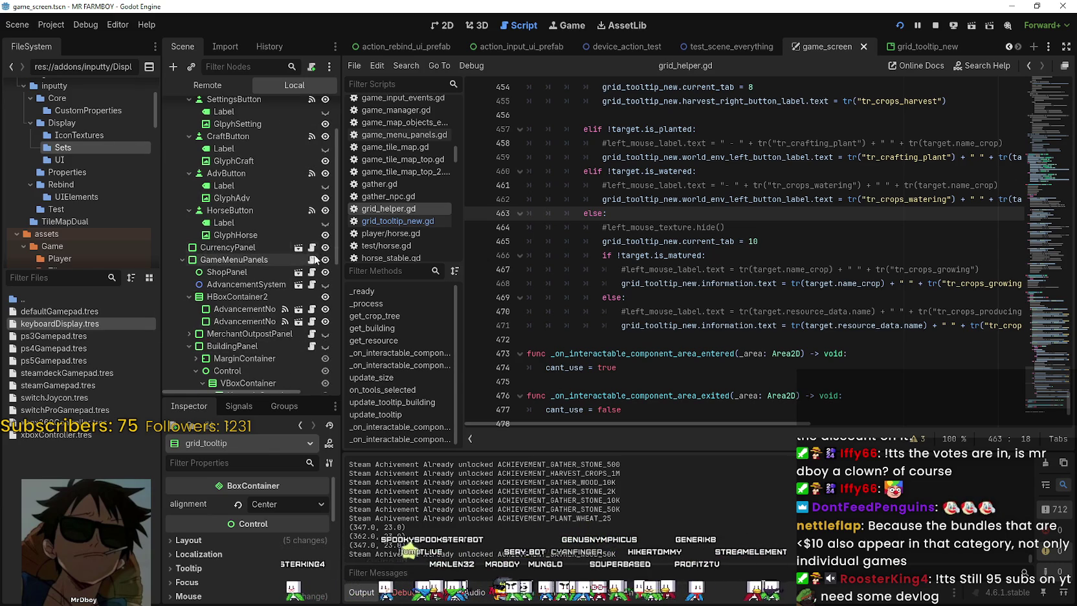
left_click(313, 259)
scroll(858, 296, "down", 8)
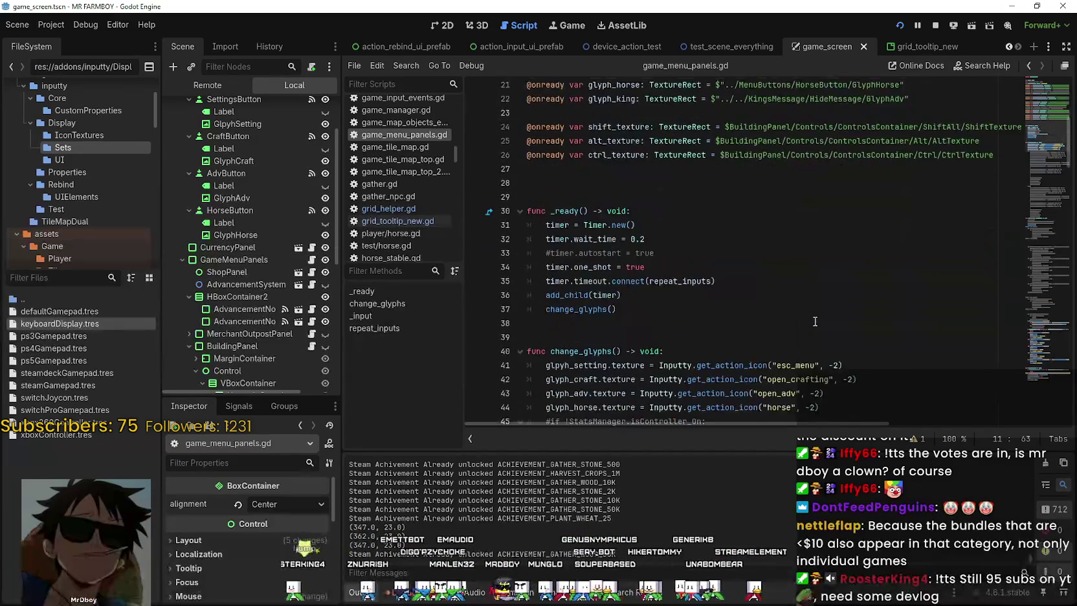
Copy the esc_menu glyph line 41 from change_glyphs, then switch to the grid_tooltip_new scene
left_click_drag(822, 295, 854, 236)
left_click(889, 281)
mouse_move(889, 280)
left_mouse_down()
mouse_move(712, 256)
mouse_move(659, 236)
left_mouse_up()
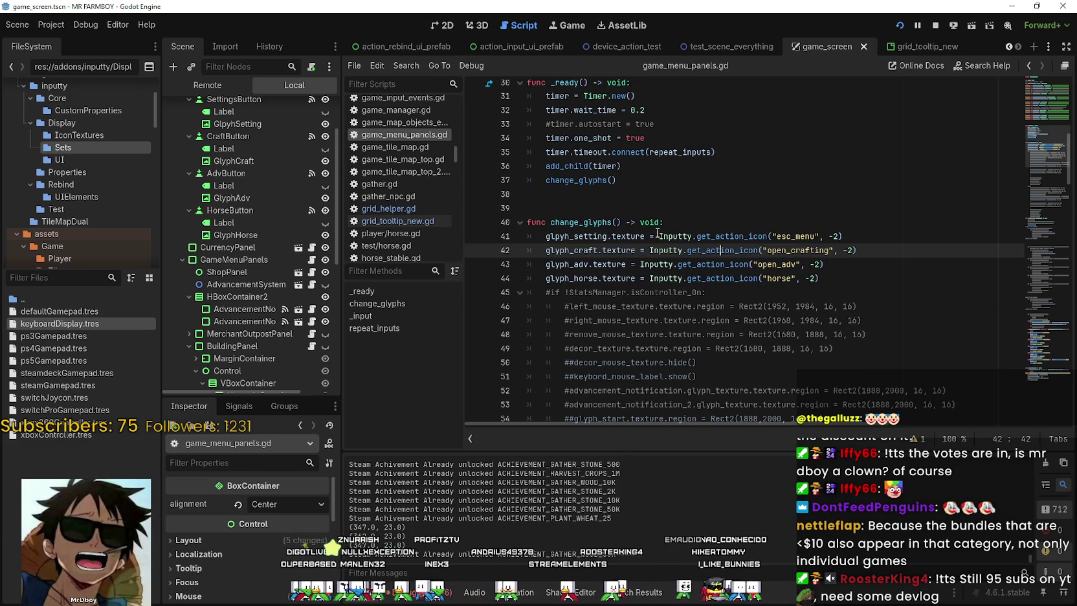
left_click(856, 275)
left_click_drag(855, 275, 623, 239)
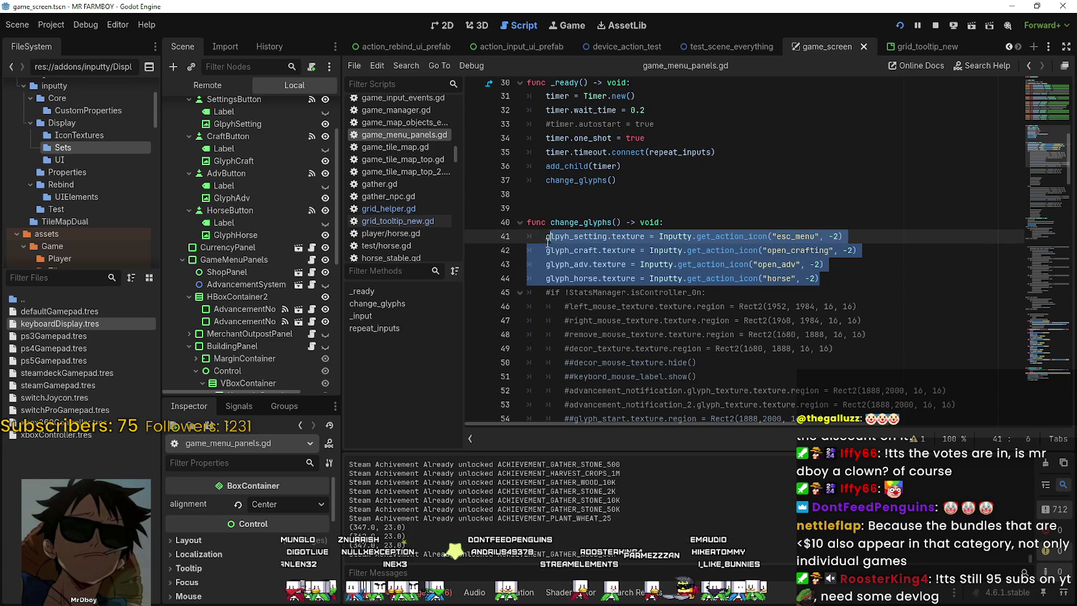
left_click(786, 237)
left_click(544, 236, "shift")
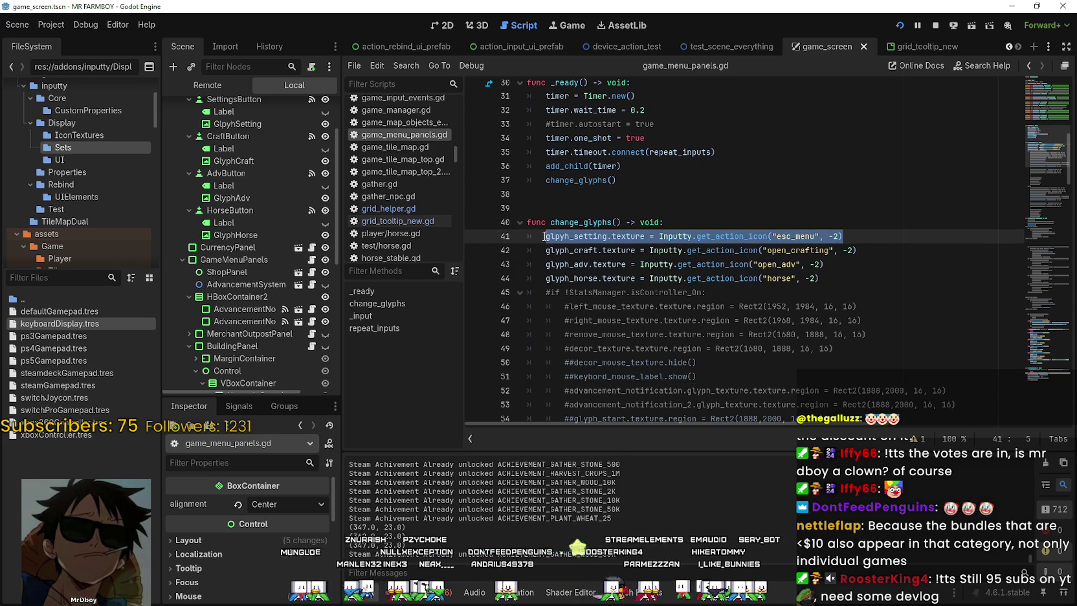
left_click(735, 206)
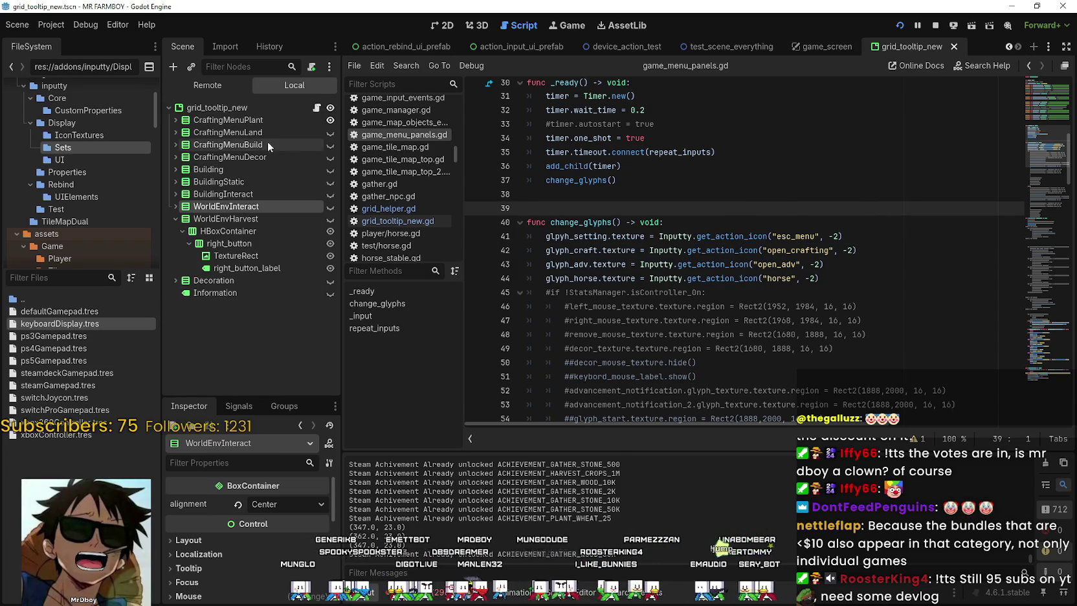
left_click(316, 108)
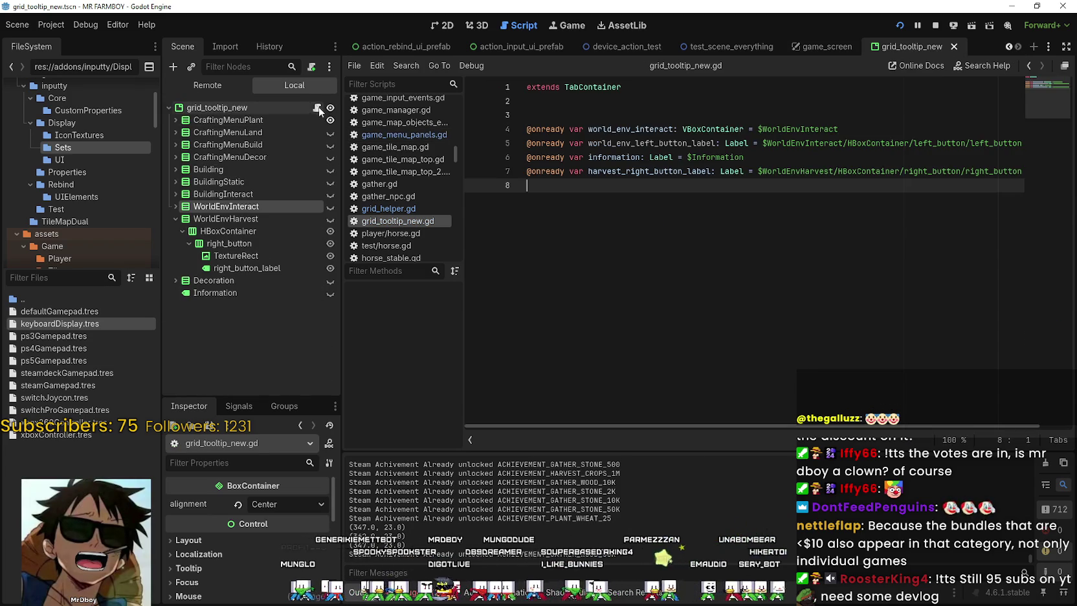
Add a _ready() function containing the pasted, indented esc_menu get_action_icon line
left_click(817, 237)
type("fu")
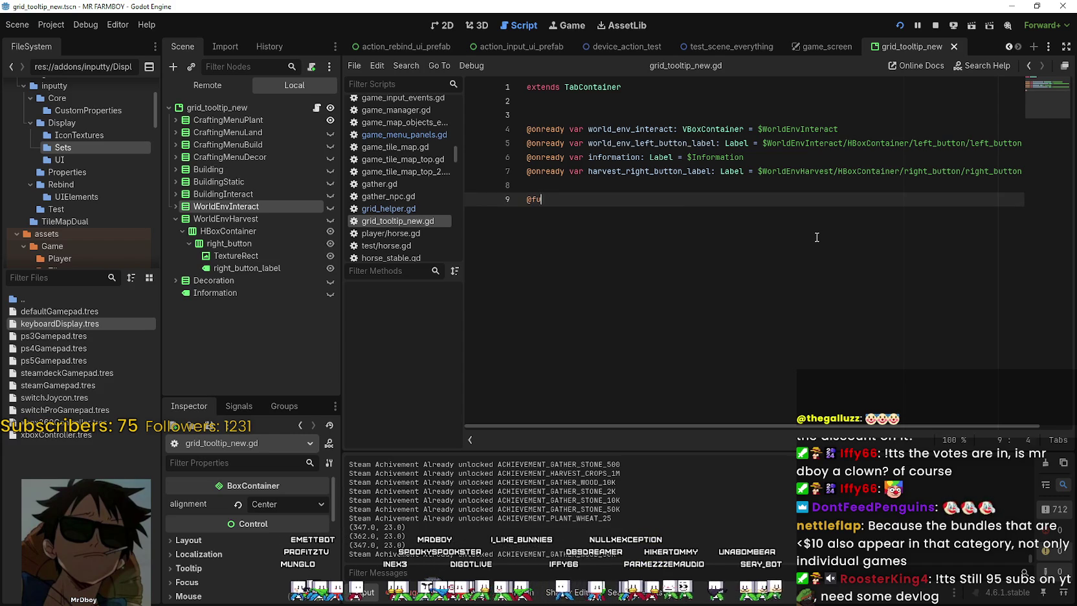
key("BackSpace")
key("BackSpace")
type("func")
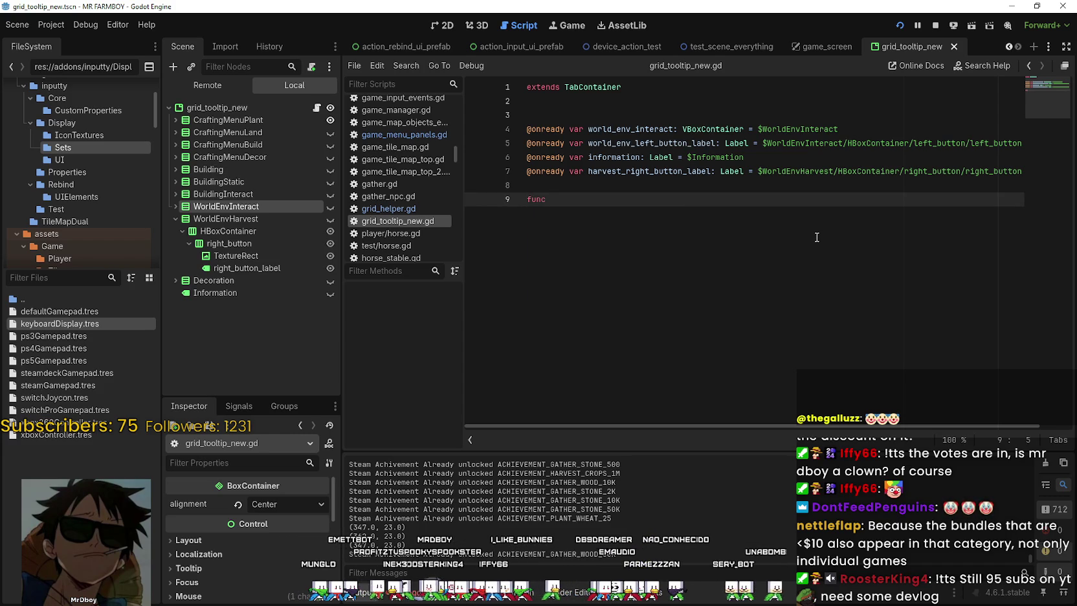
type(" rea")
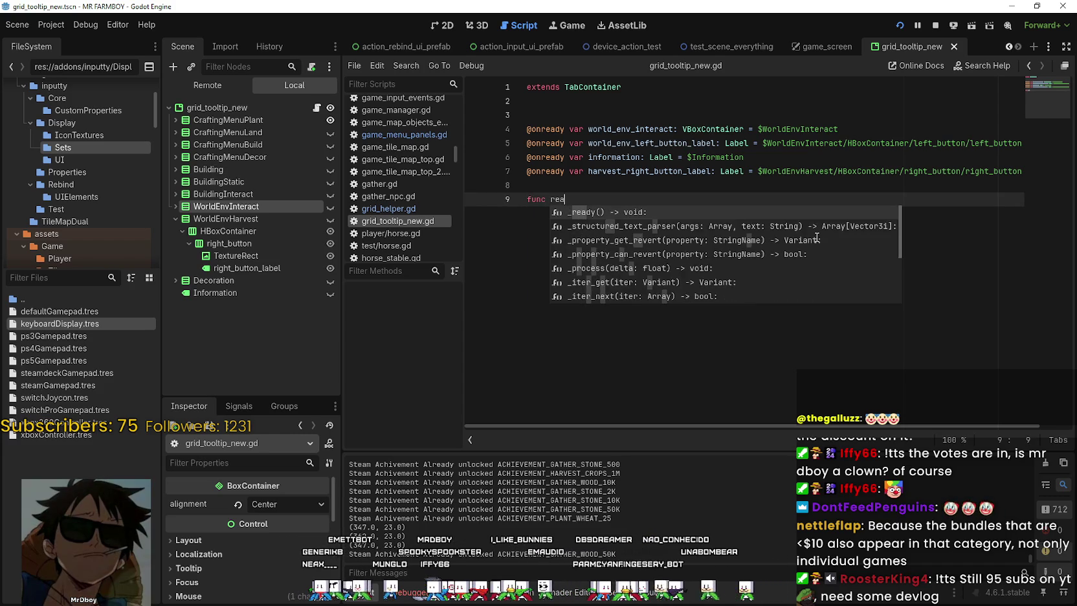
key("Return")
key("Return")
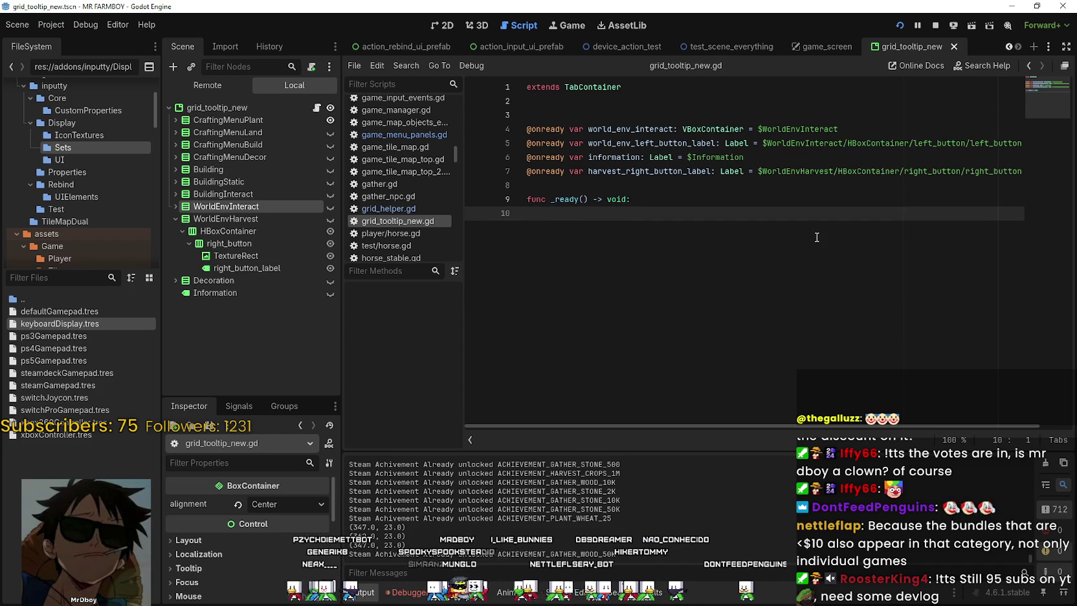
left_click(638, 184)
left_click(614, 210)
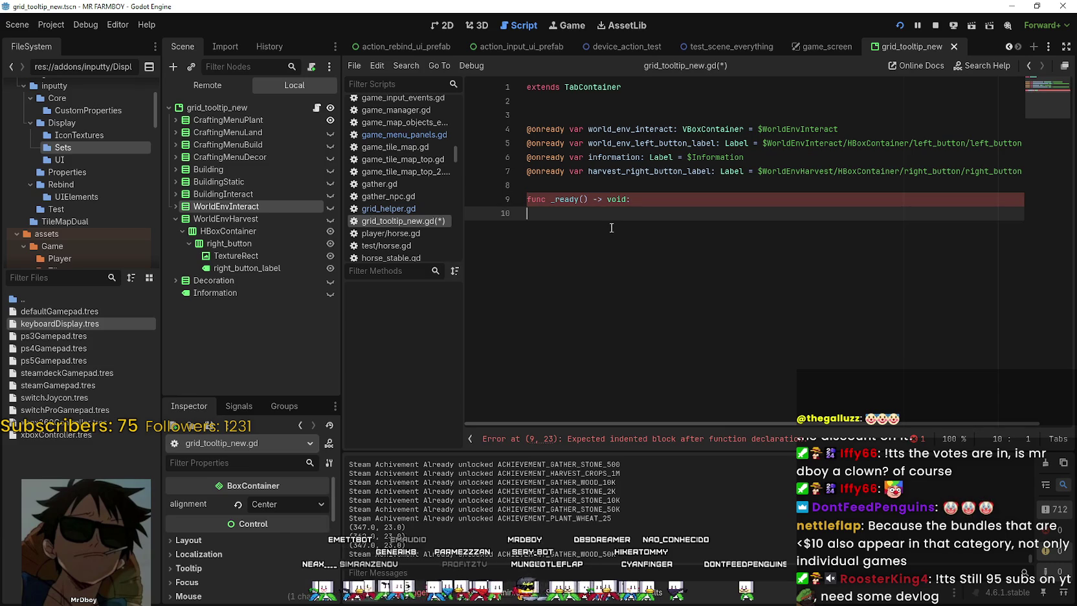
type("glpyh_setting.texture = Inputty.get_action_icon(\"esc_menu\", -2)")
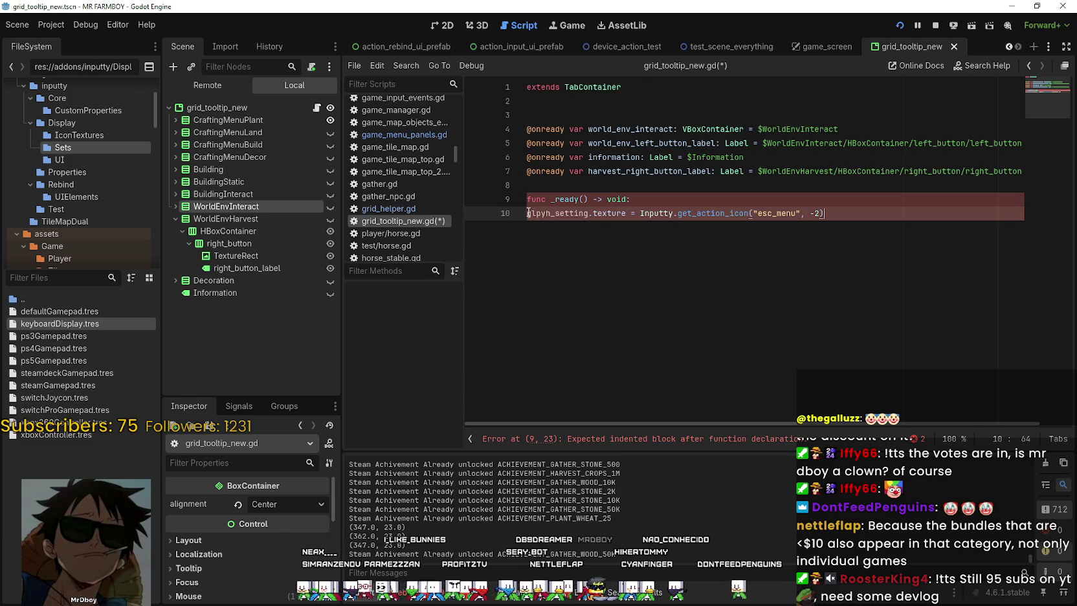
key("Tab")
key("Up")
key("Home")
key("Return")
key("Return")
key("Return")
left_click(626, 196)
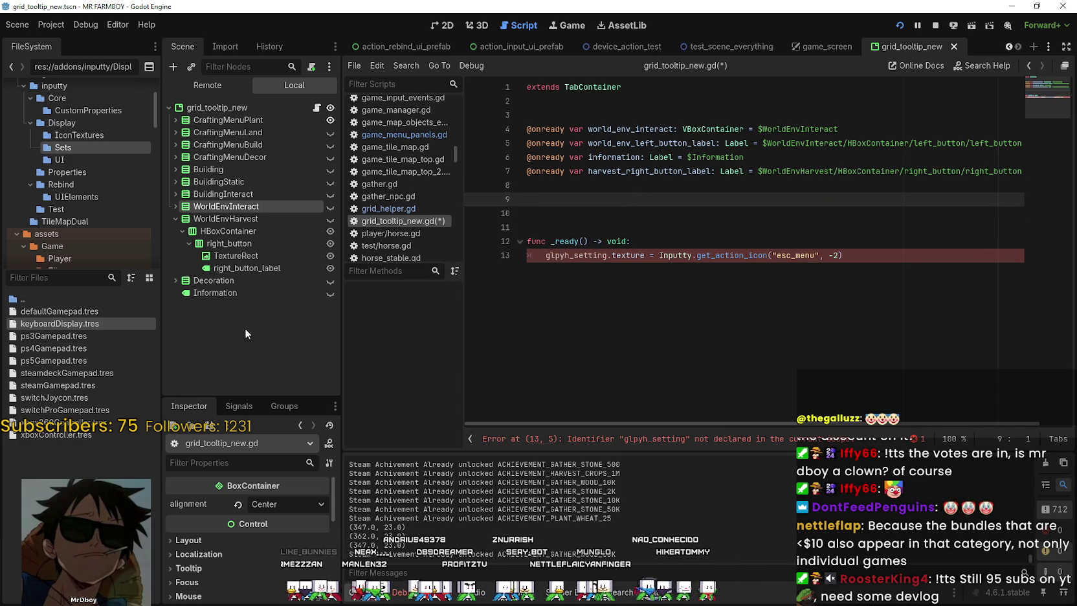
Drag CraftingMenuBuild's left_button TextureRect into the script as an onready variable above _ready
left_click(209, 180)
left_click(207, 171)
left_click(176, 169)
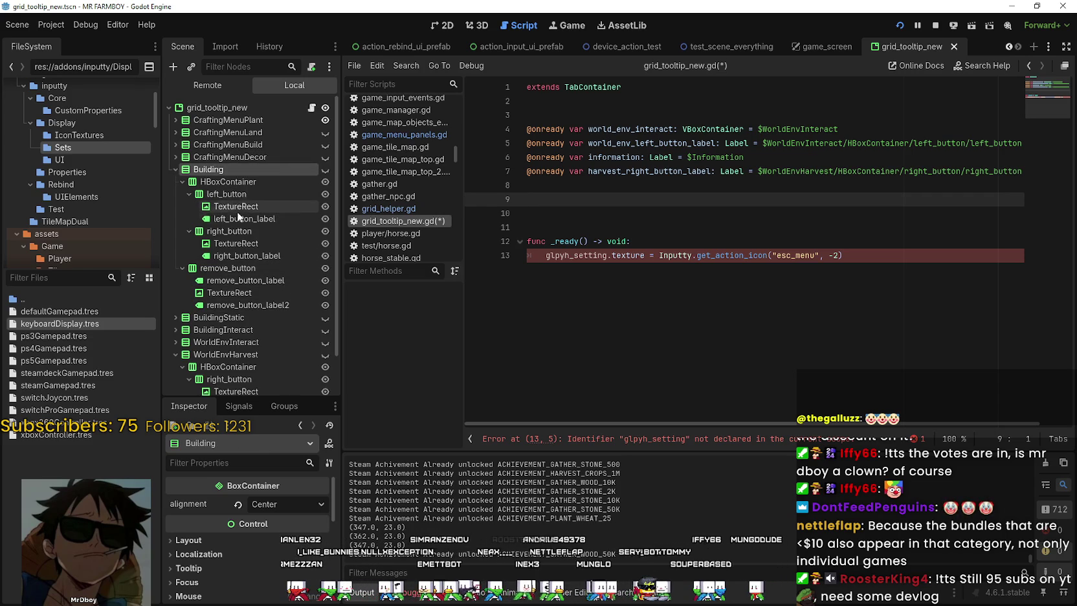
left_click(175, 169)
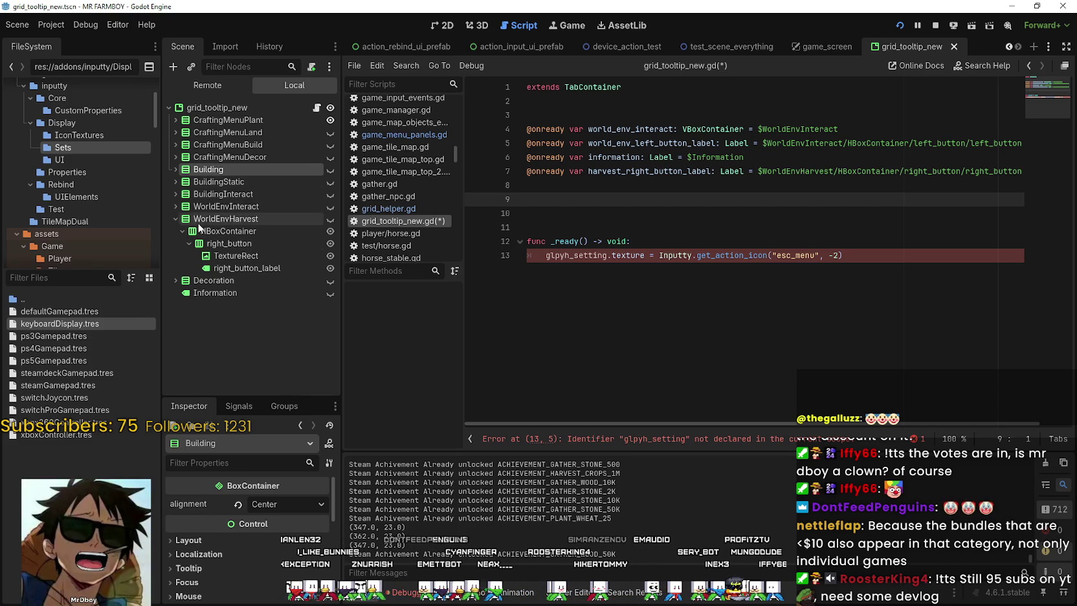
left_click(220, 145)
left_click(181, 146)
left_click(227, 181)
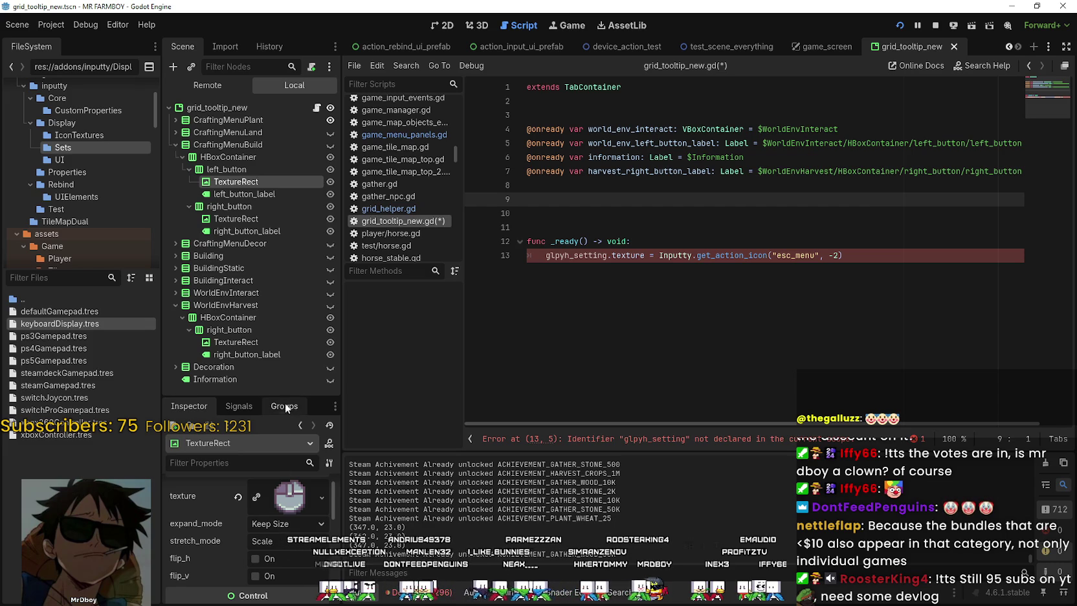
left_click_drag(278, 396, 288, 363)
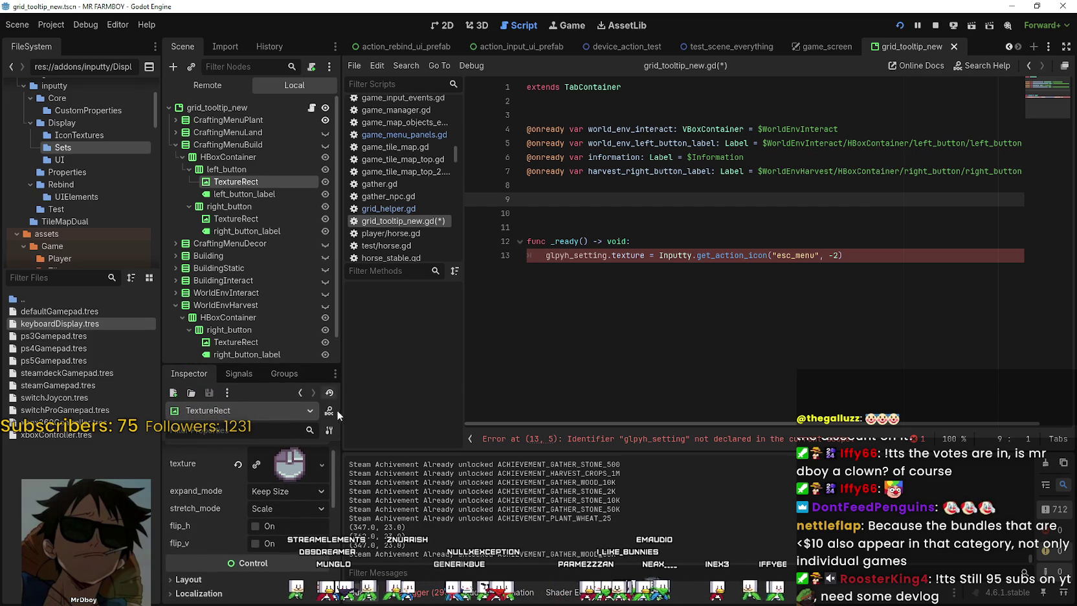
left_click_drag(342, 412, 352, 412)
left_click_drag(251, 188, 603, 200)
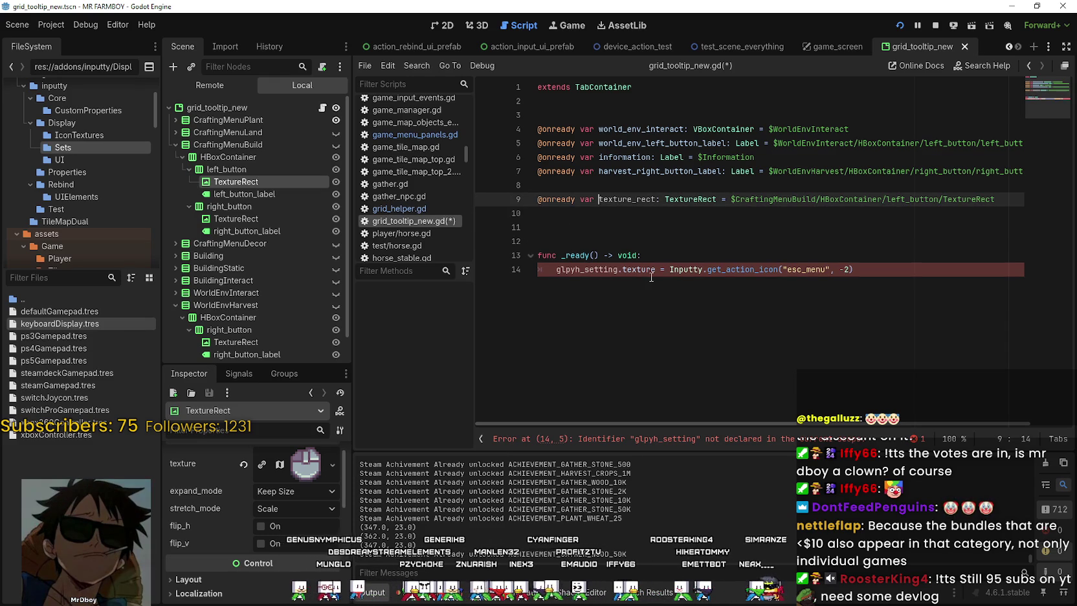
Name the variable build_texture_rect and inspect the right_button TextureRect's texture
type("build_")
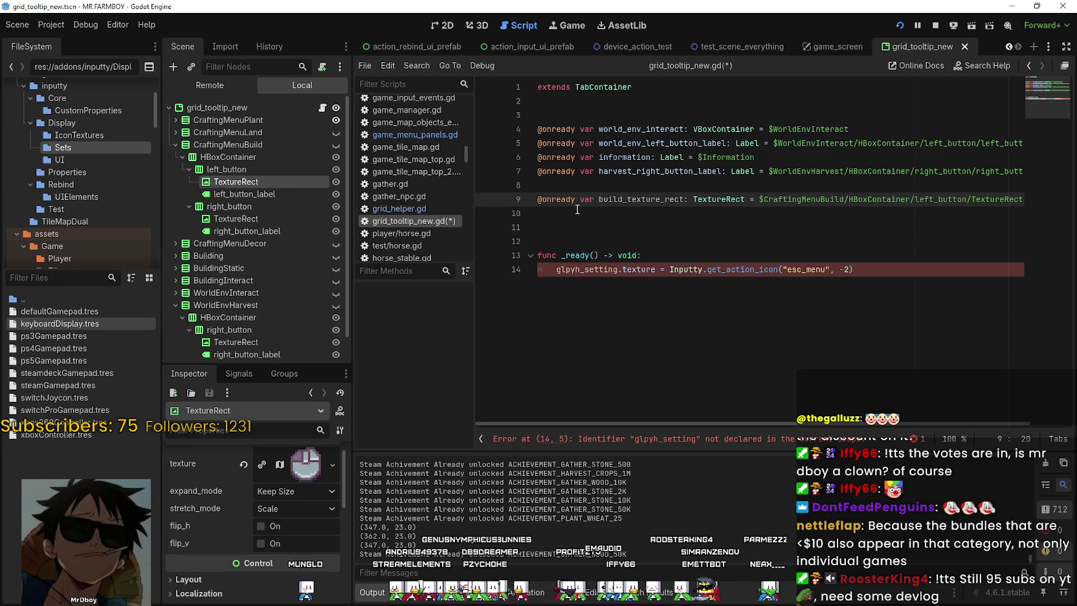
key("Down")
left_click(252, 218)
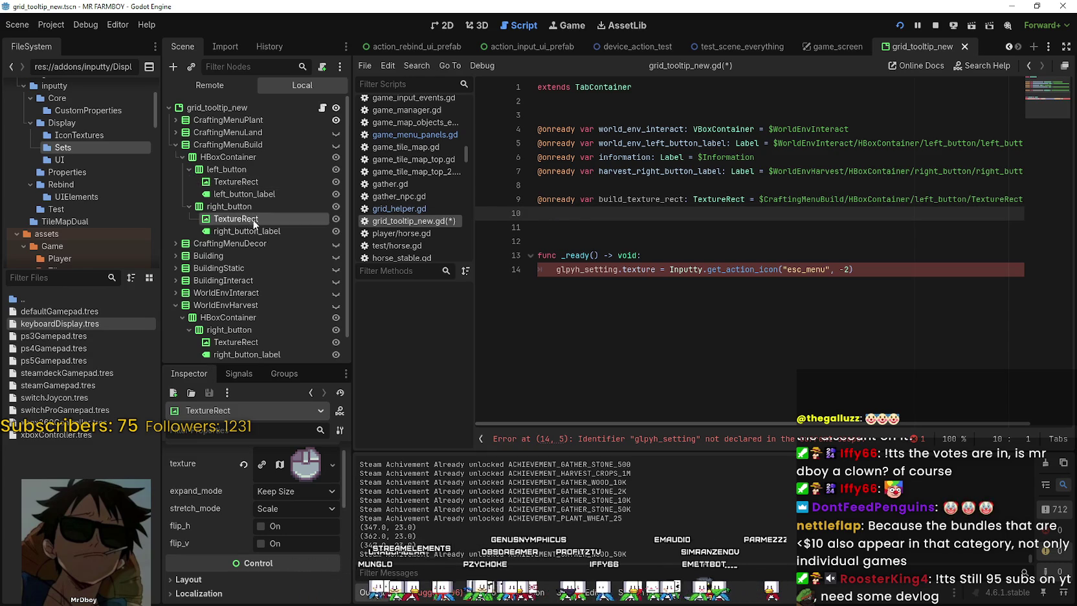
left_click(305, 464)
scroll(314, 512, "down", 2)
scroll(317, 508, "up", 3)
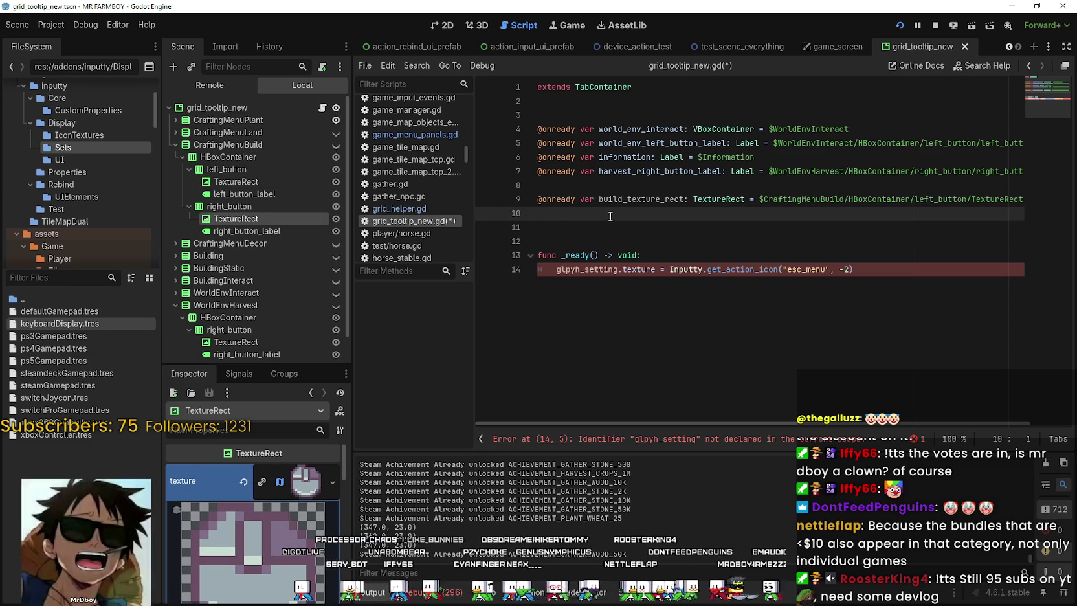
Replace it with plant_texture_rect for CraftingMenuPlant's left_button TextureRect and view the Input Map
left_click(175, 119)
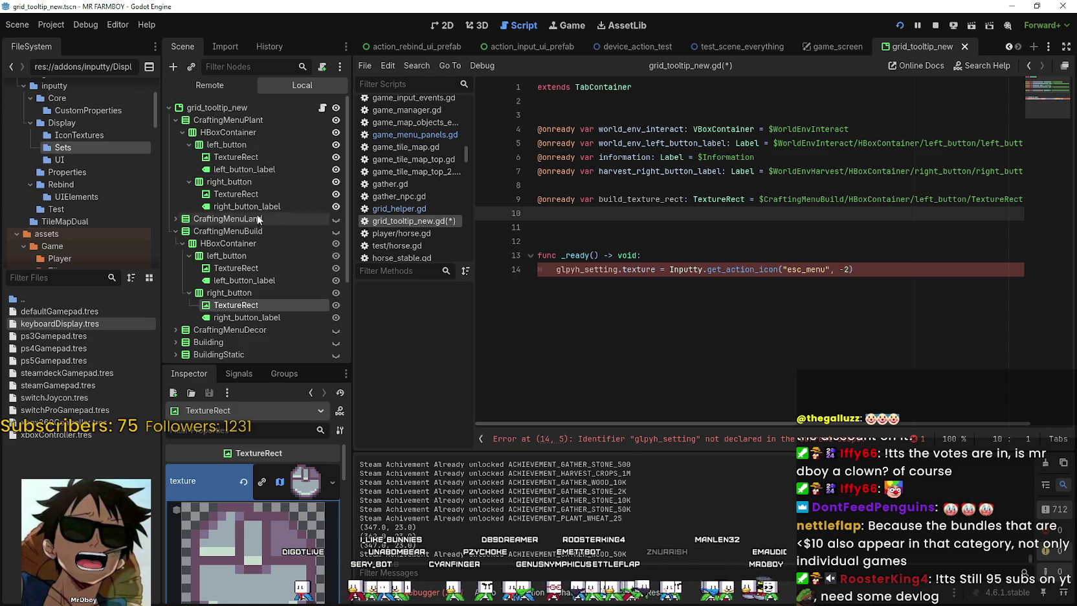
left_click(235, 157)
left_click_drag(539, 199, 540, 219)
key("BackSpace")
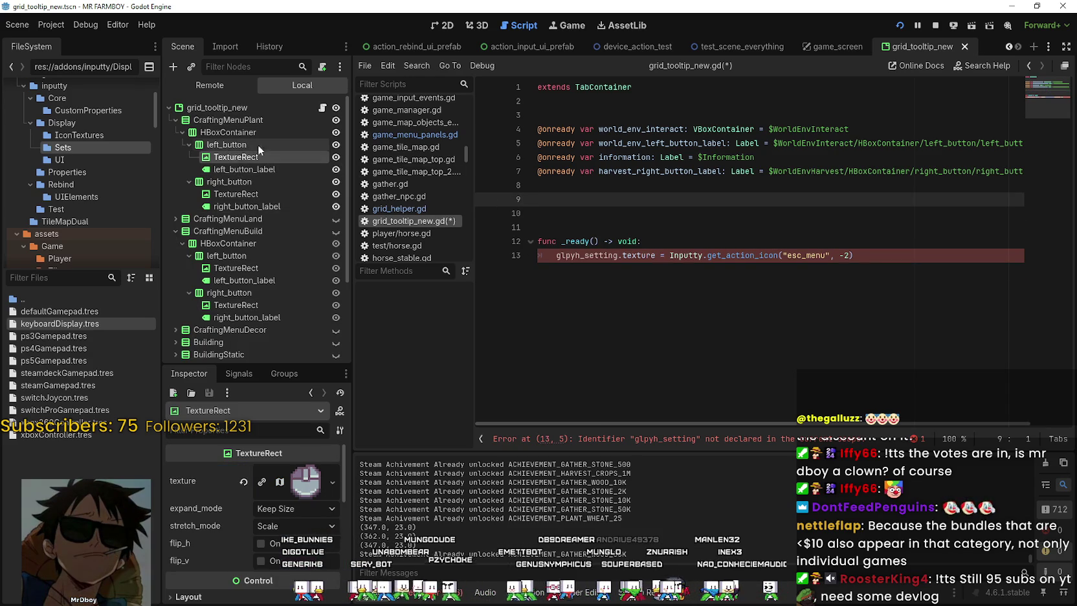
mouse_move(285, 156)
left_mouse_down()
mouse_move(612, 191)
mouse_move(606, 199)
left_mouse_up()
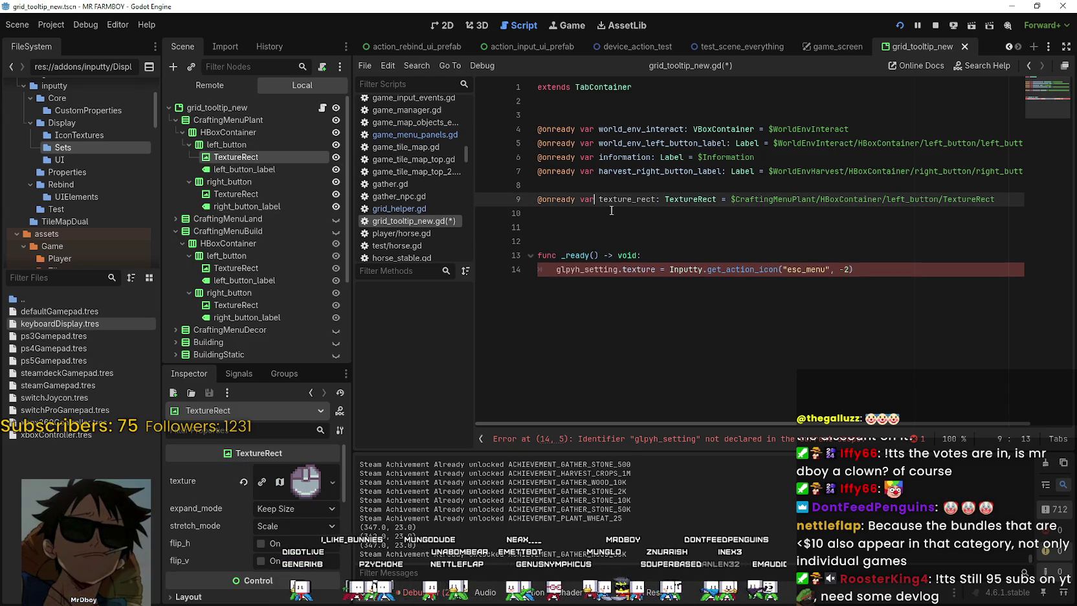
type("plant_")
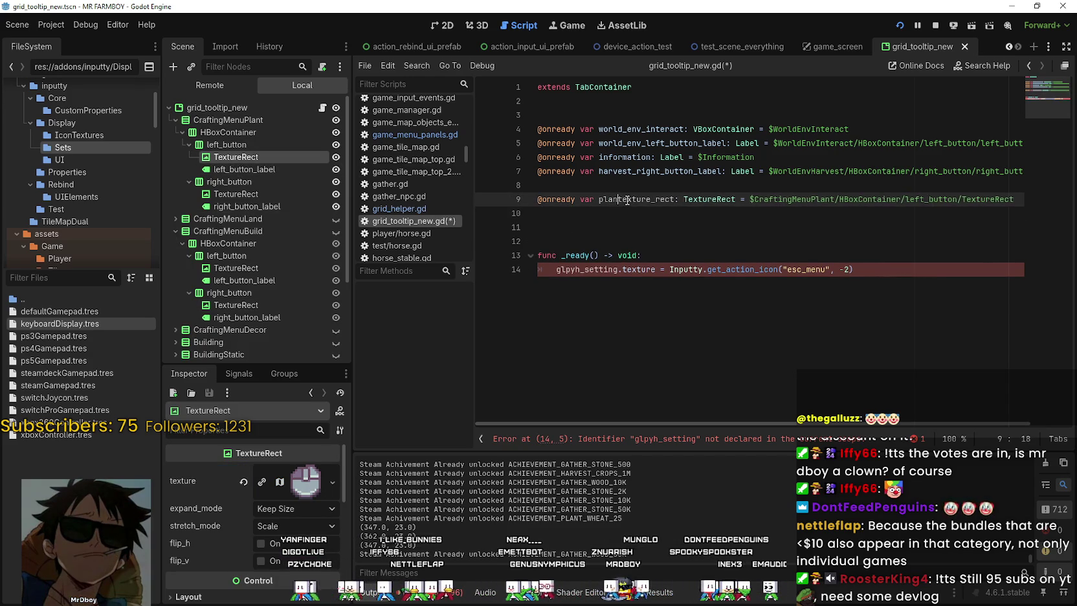
double_click(633, 196)
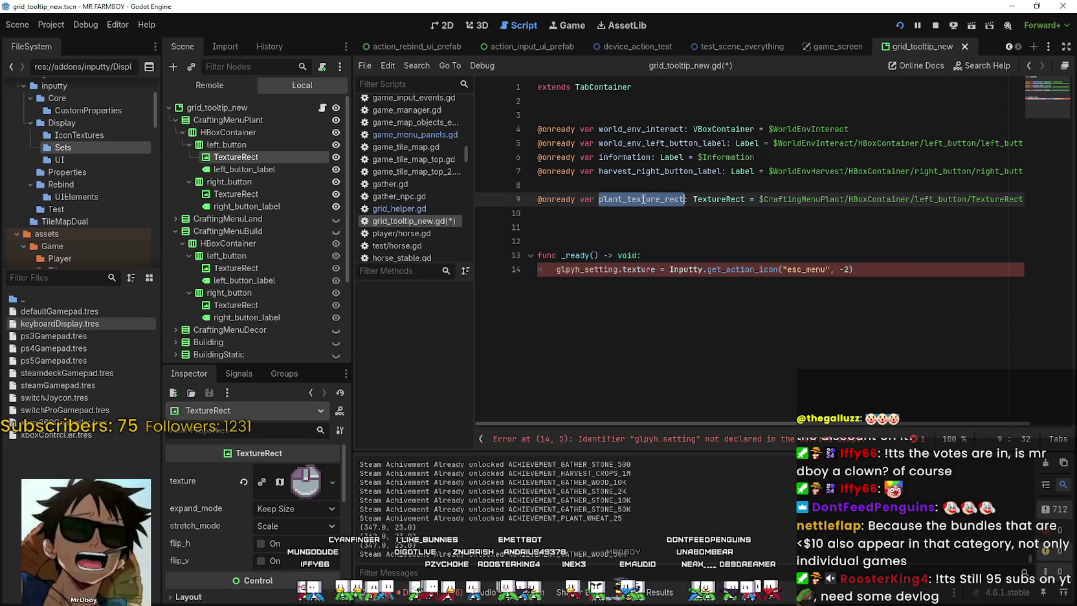
key("alt+p")
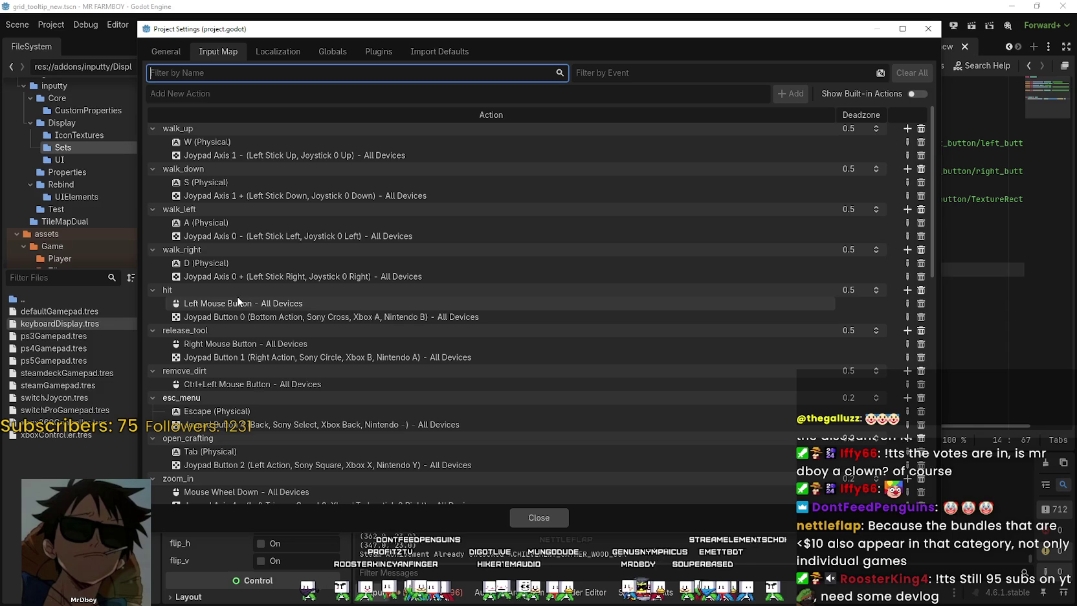
Change the get_action_icon action from "esc_menu" to "hi" and save the script
left_click(546, 516)
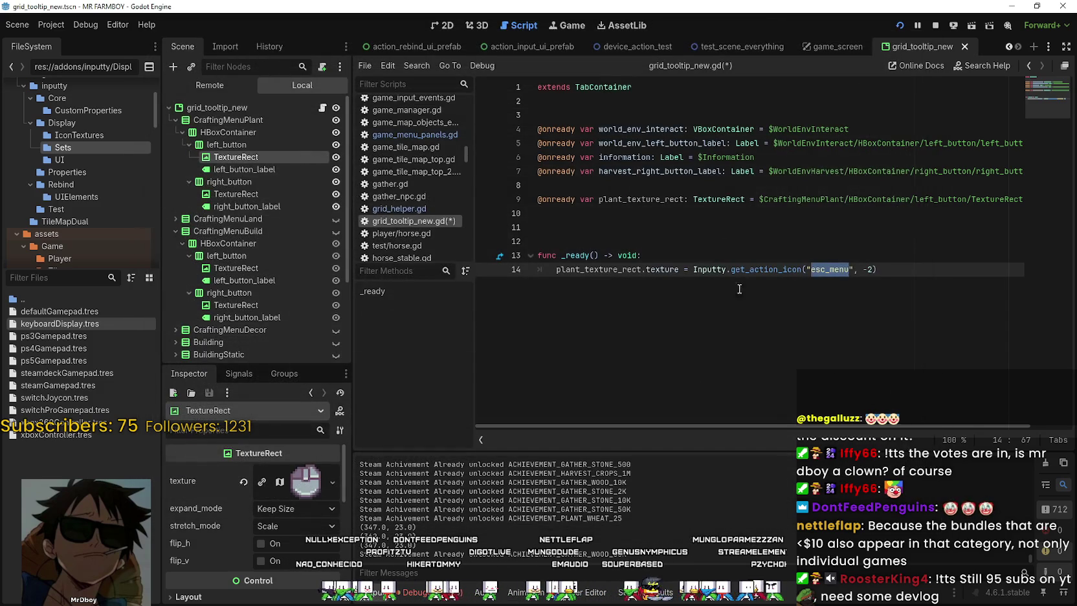
type("hi")
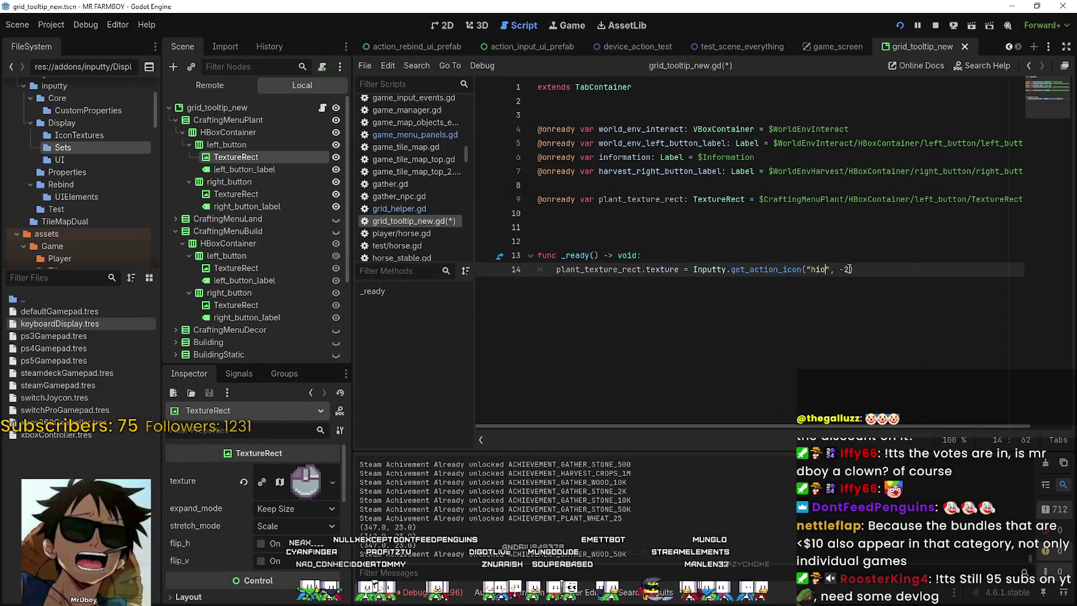
left_click(641, 242)
key("ctrl+s")
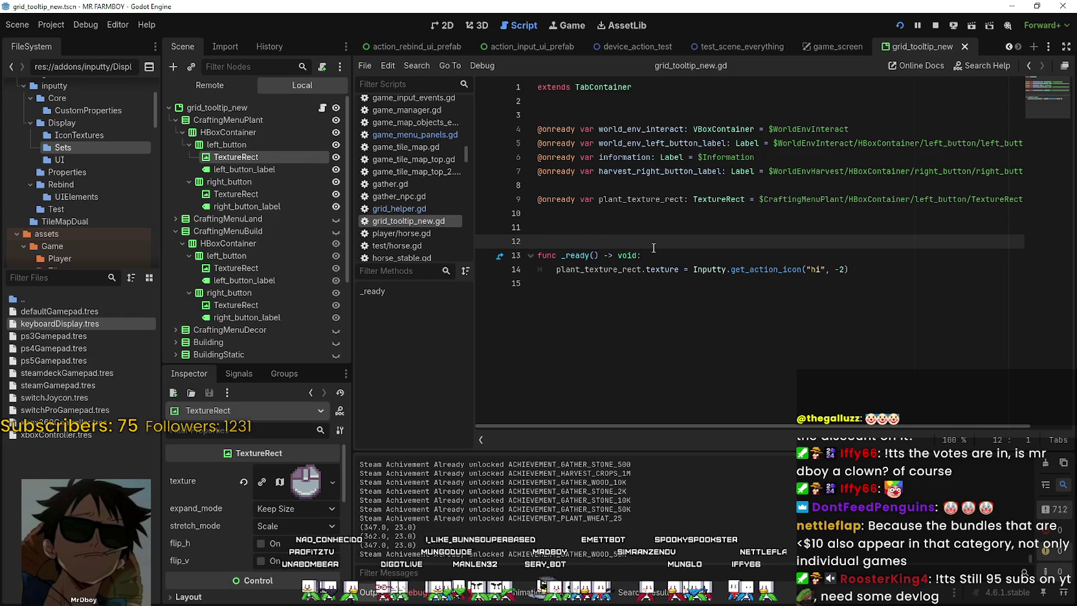
Review the line 14 texture assignment, then stop the running game
left_click(650, 227)
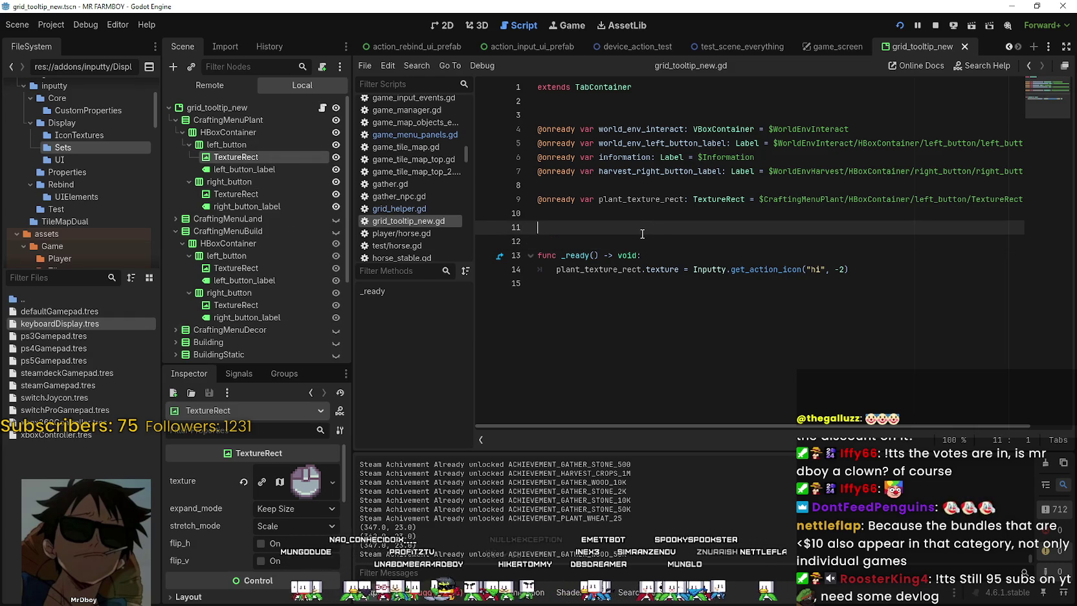
left_click_drag(882, 263, 547, 269)
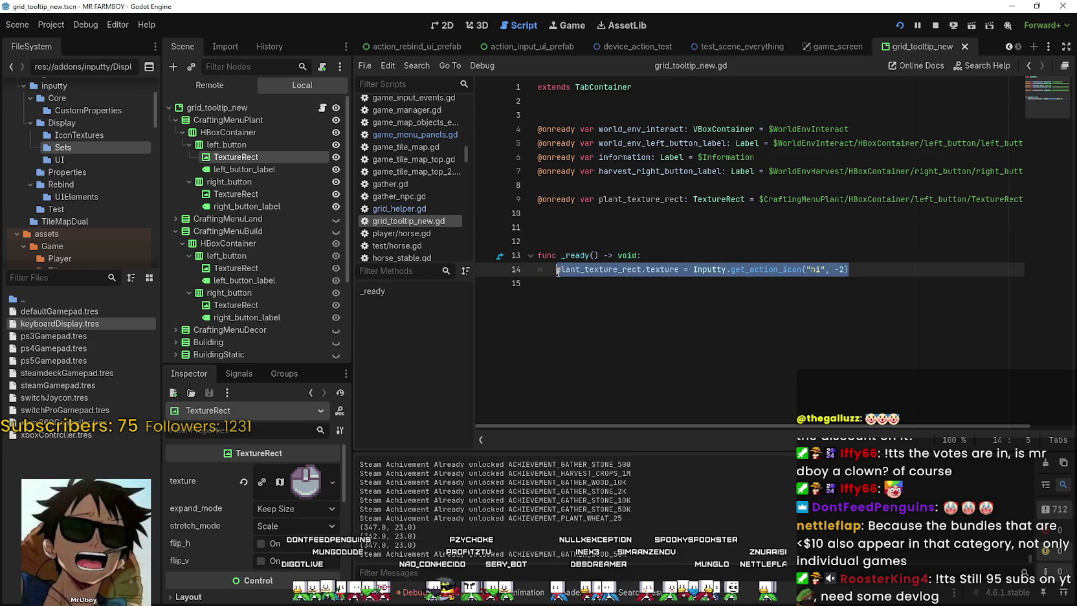
left_click(595, 226)
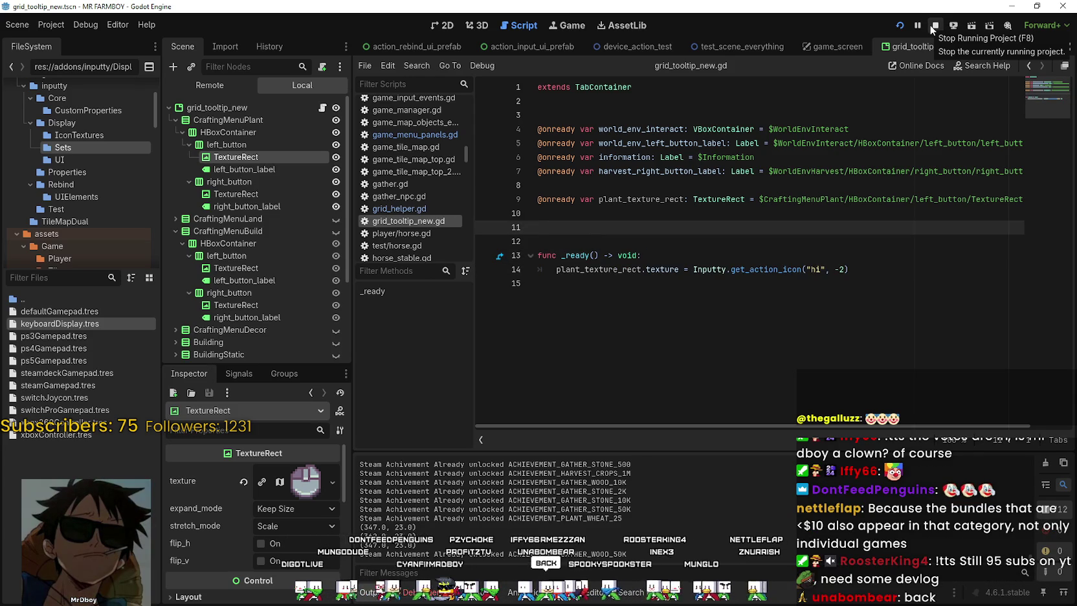
double_click(785, 268)
key("Up")
key("Up")
key("Up")
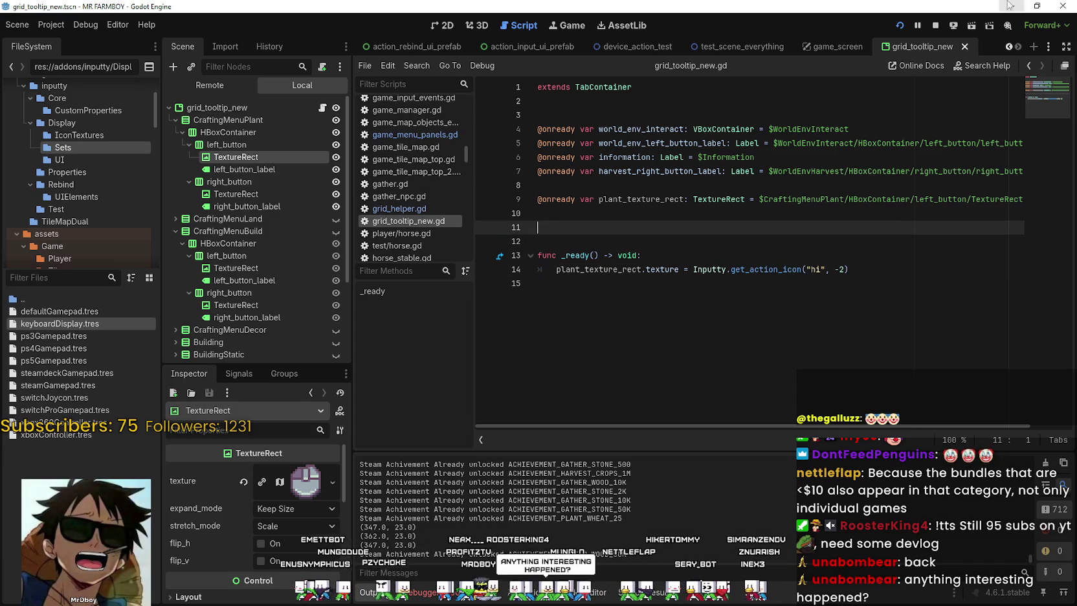
left_click(936, 25)
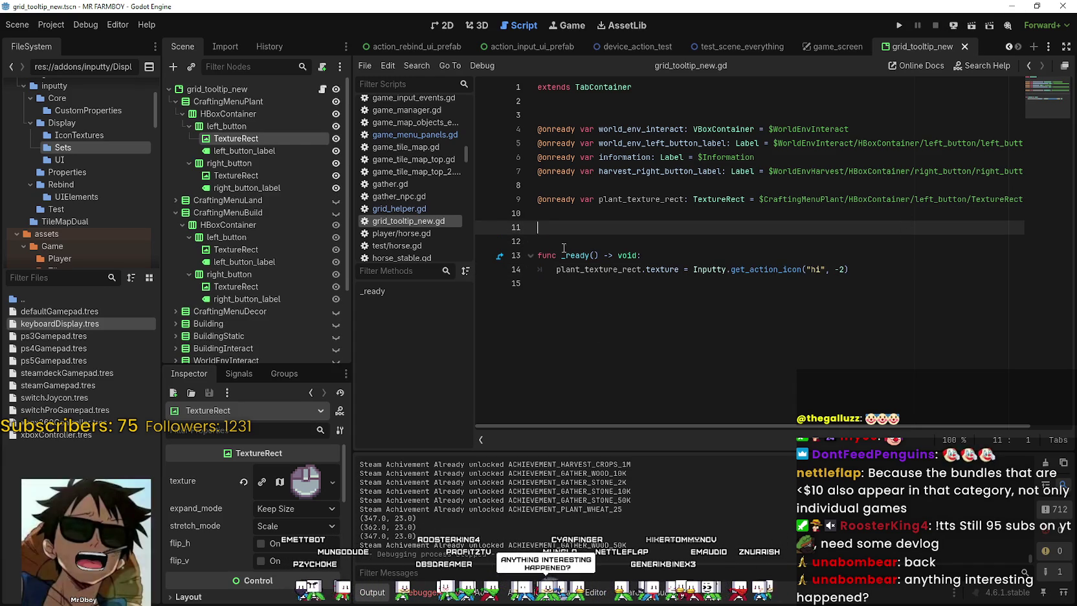
Run the project, continue to the save list, and load Save 4
left_click(901, 24)
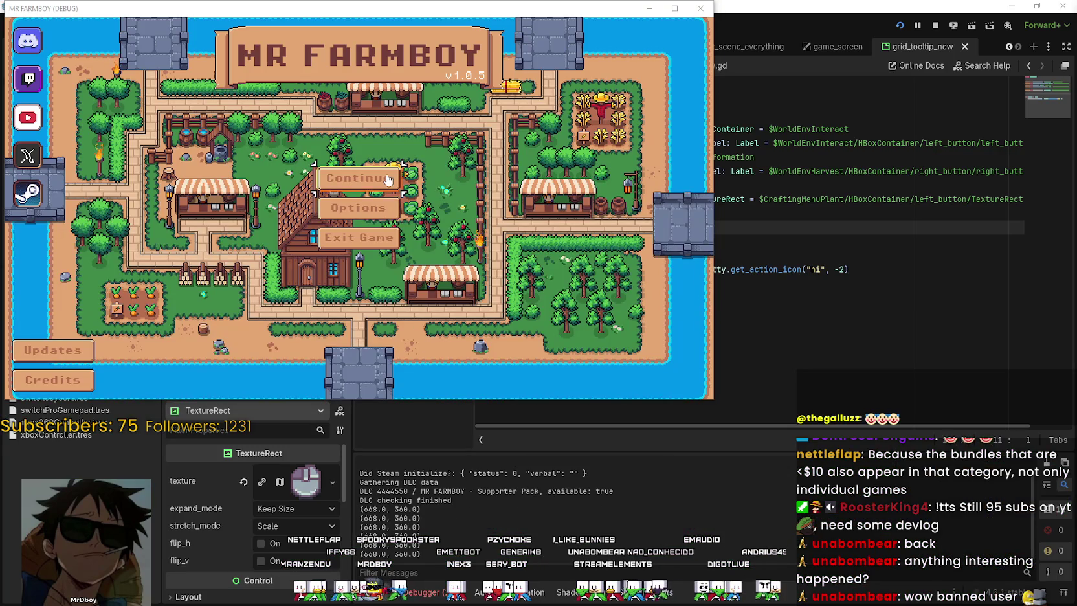
left_click(359, 178)
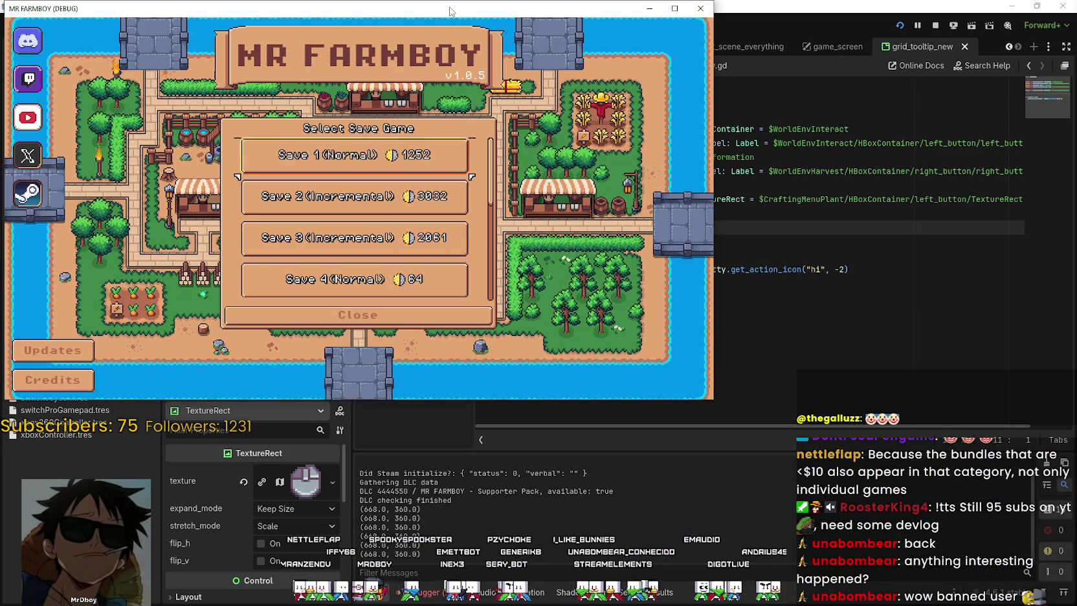
scroll(749, 323, "down", 2)
left_click(706, 258)
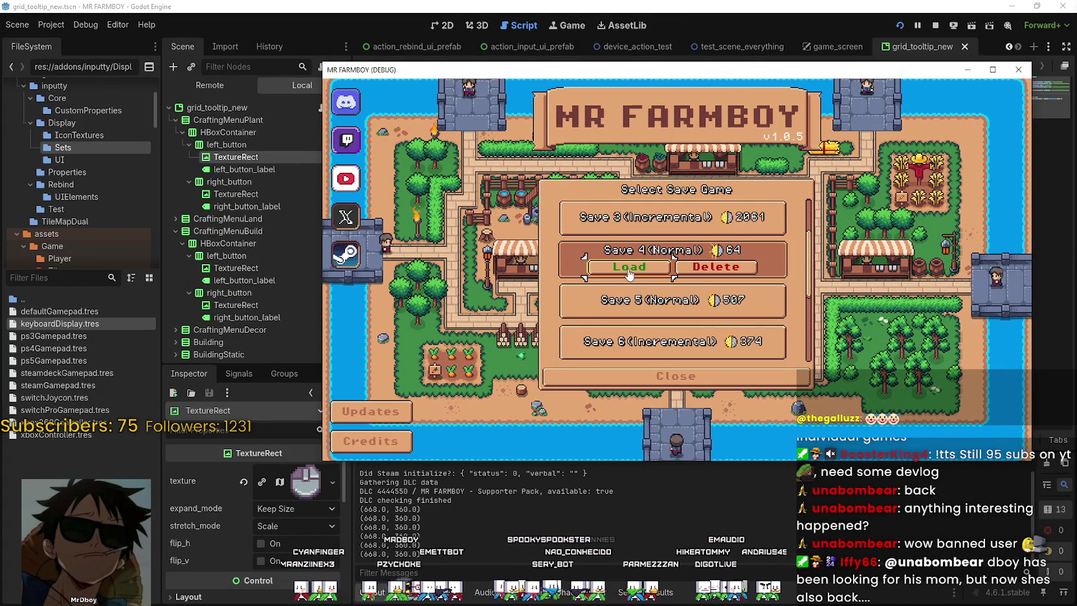
left_click(627, 273)
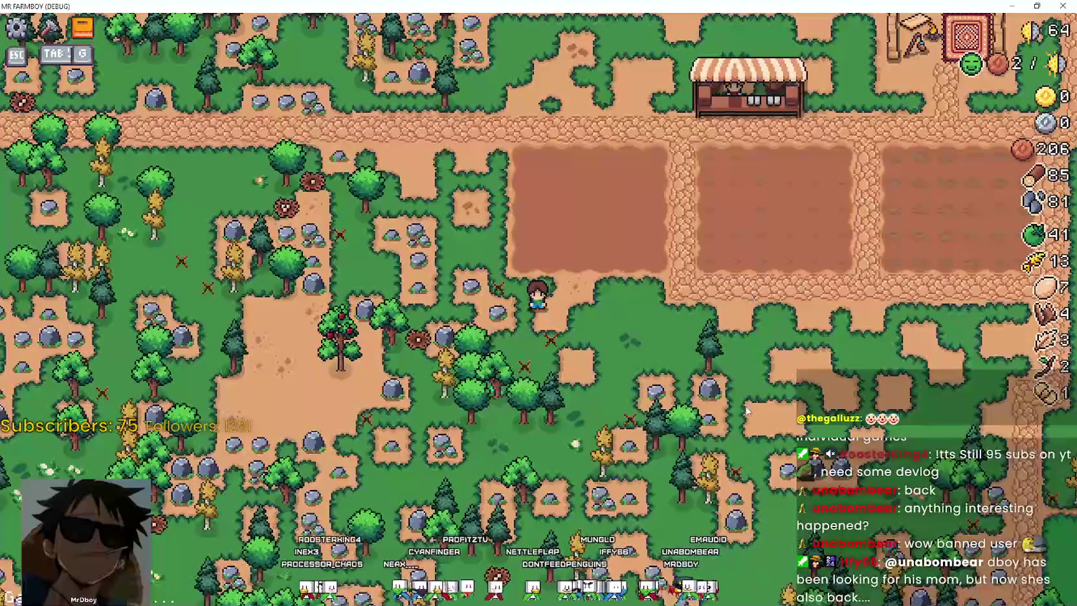
Walk into the middle field and plant a green tomato sprout
key("w")
key("d")
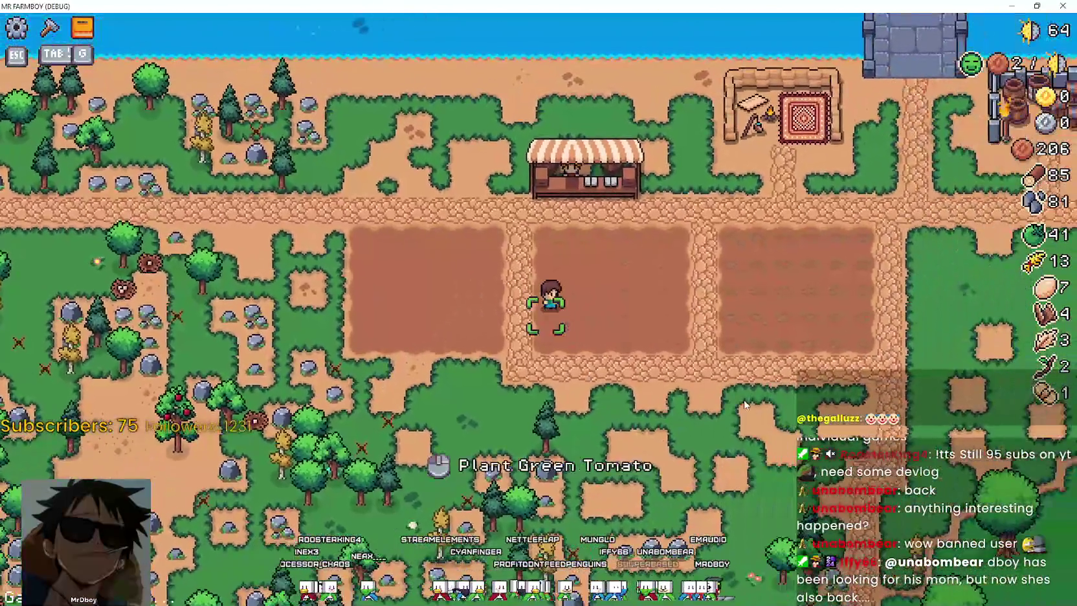
left_click(744, 405)
key("d")
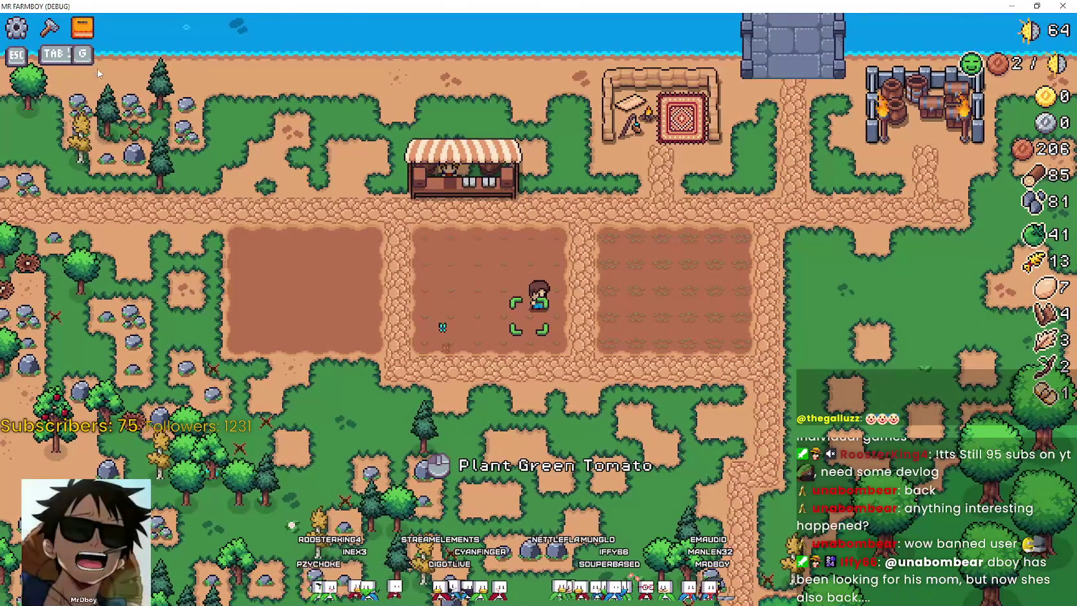
key("s")
In the pause menu's Options > Input, keep D as Move Right's keyboard binding
key("Escape")
left_click(503, 255)
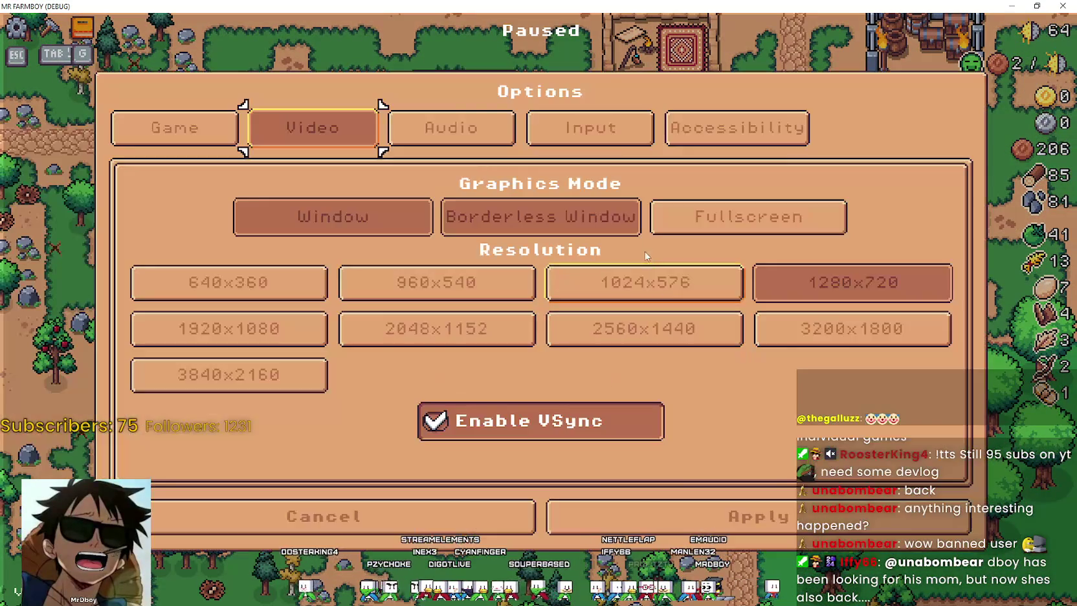
left_click(620, 127)
scroll(652, 355, "down", 2)
scroll(654, 351, "down", 4)
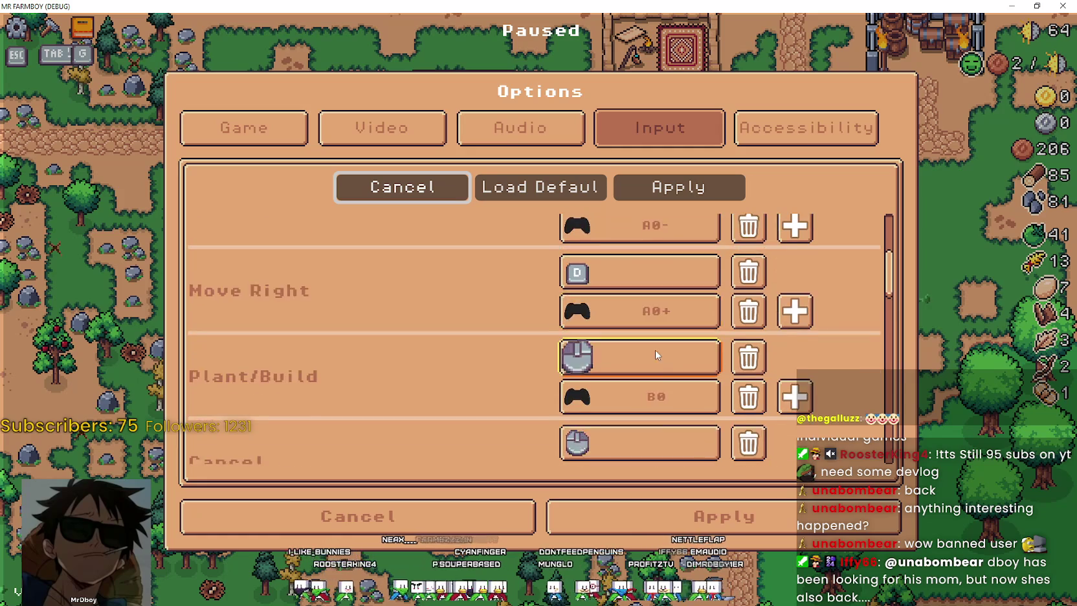
left_click(655, 246)
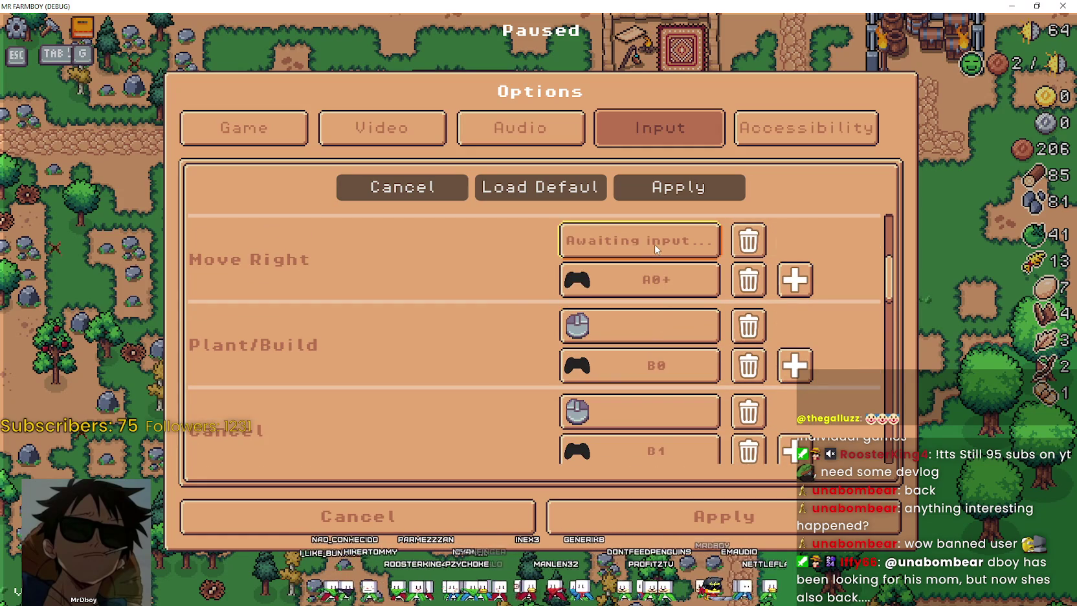
left_click(629, 241)
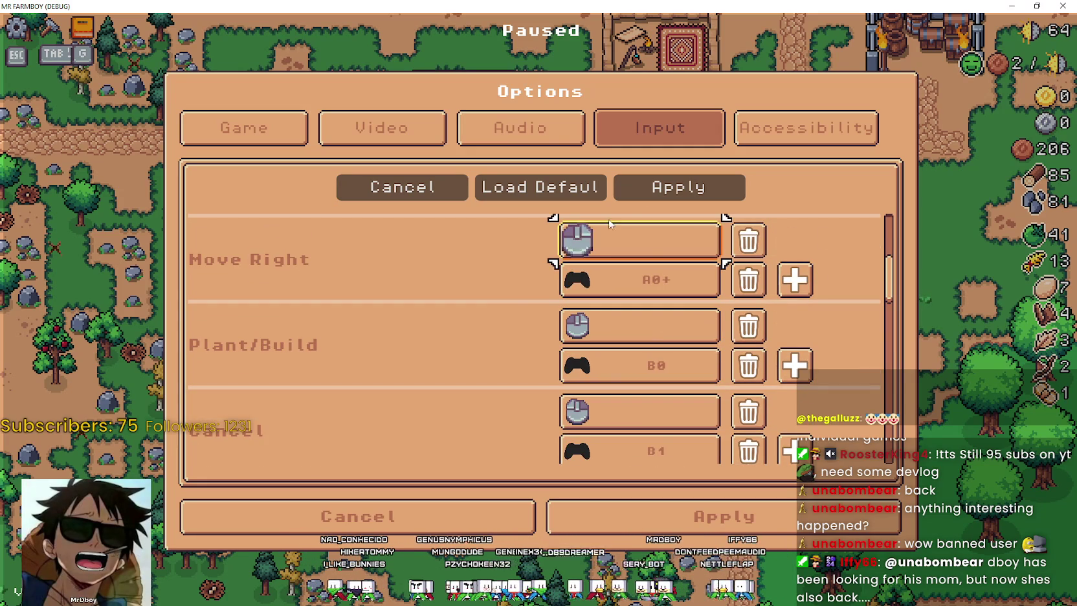
key("d")
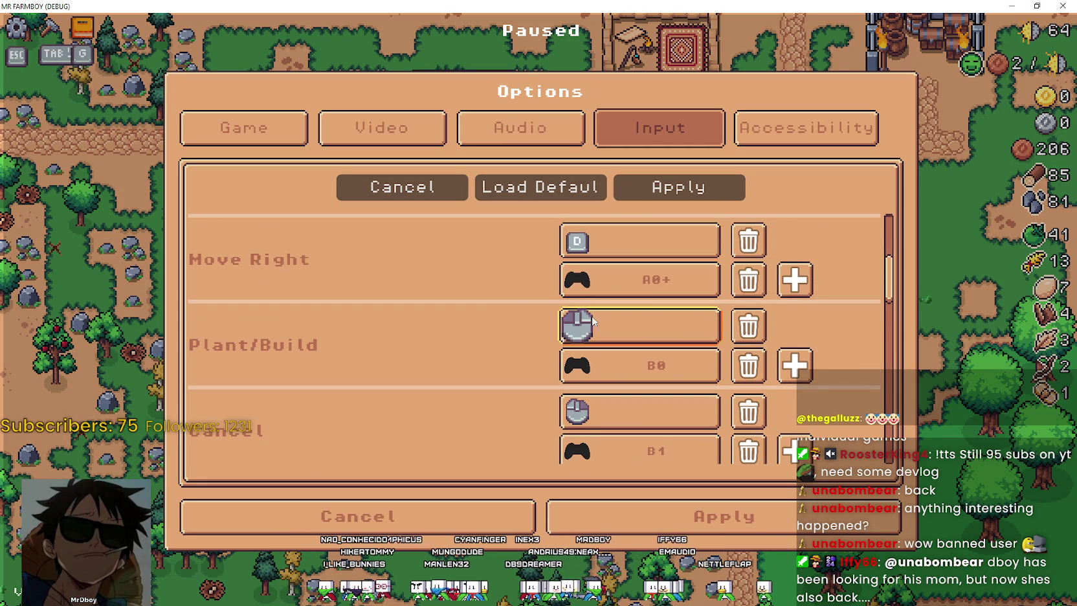
Rebind Plant/Build to K, apply the bindings, and resume play
scroll(591, 314, "down", 1)
left_click(636, 297)
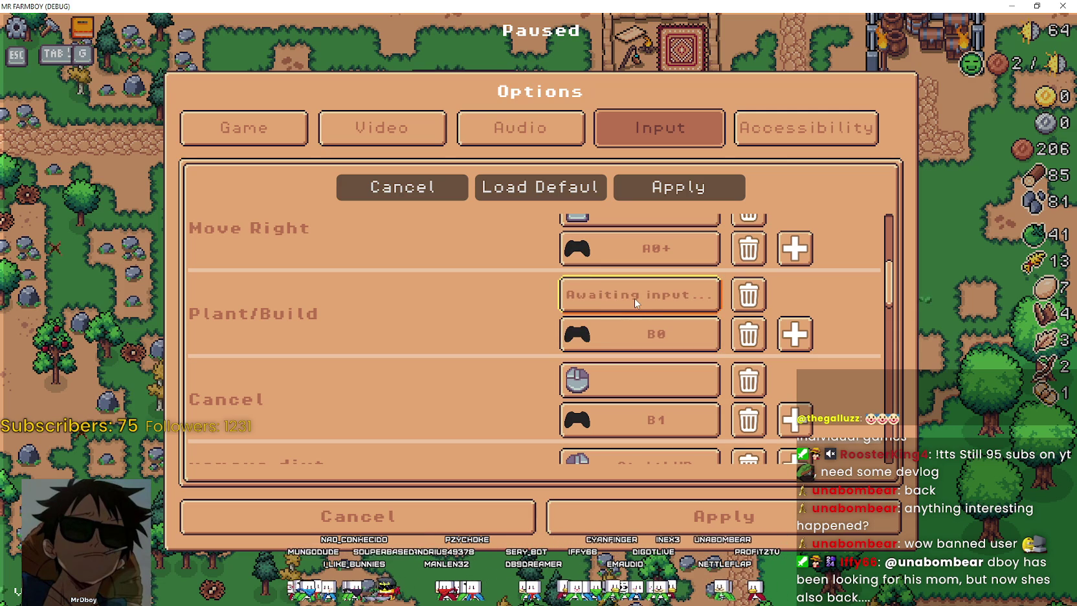
key("k")
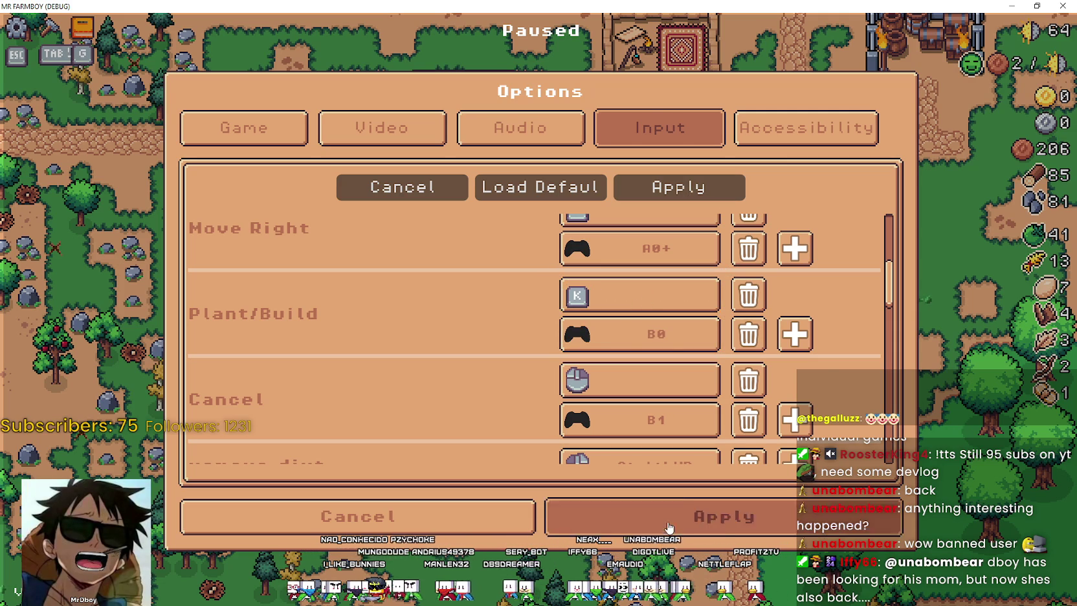
left_click(669, 527)
key("Escape")
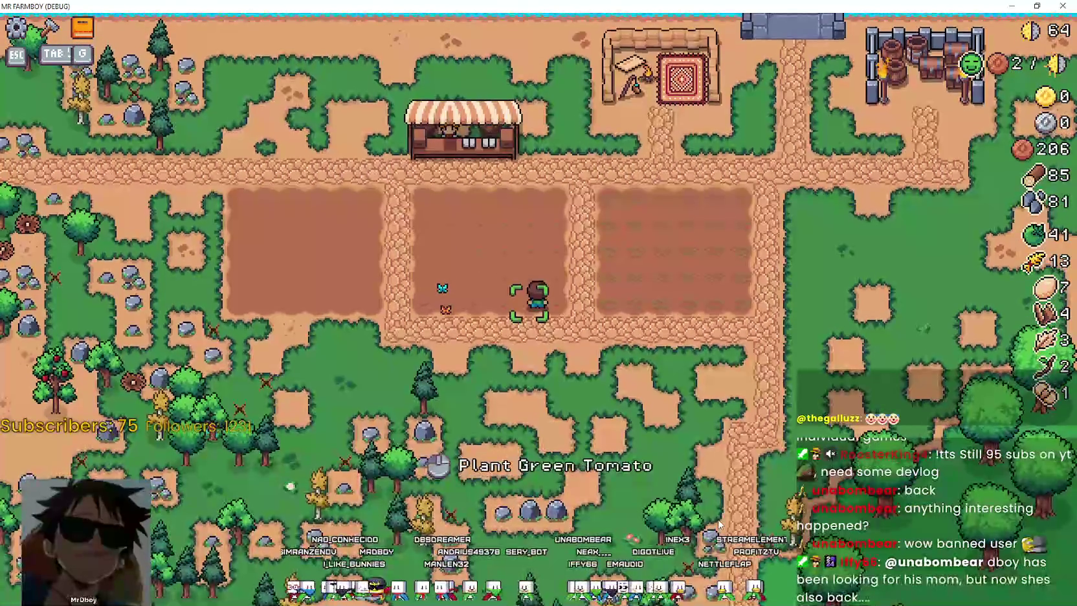
Walk the farmer around the middle plot, then close the debug game window
key("a")
key("w")
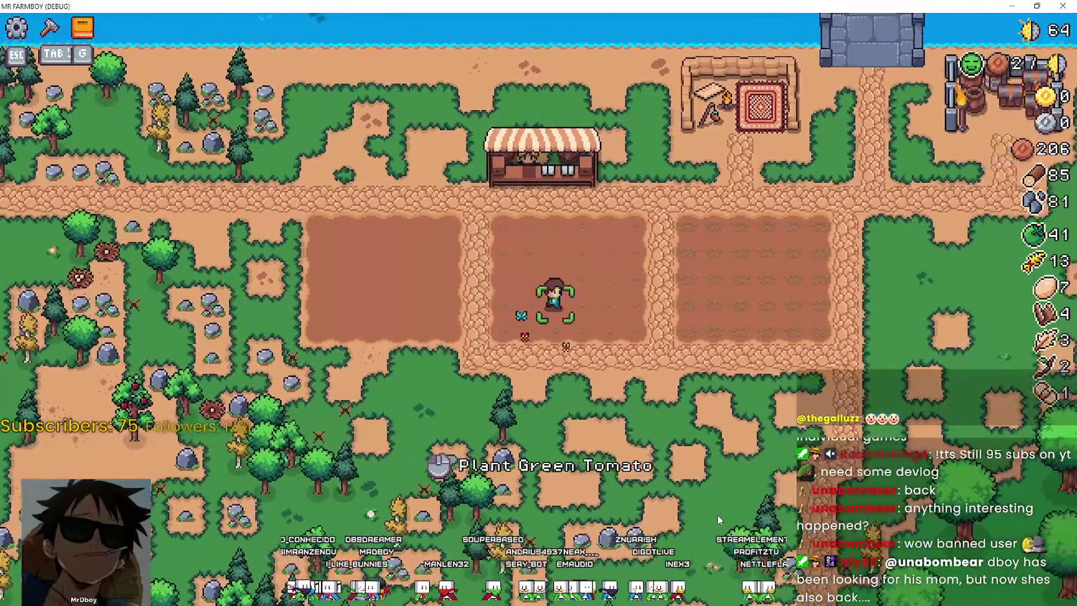
key("d")
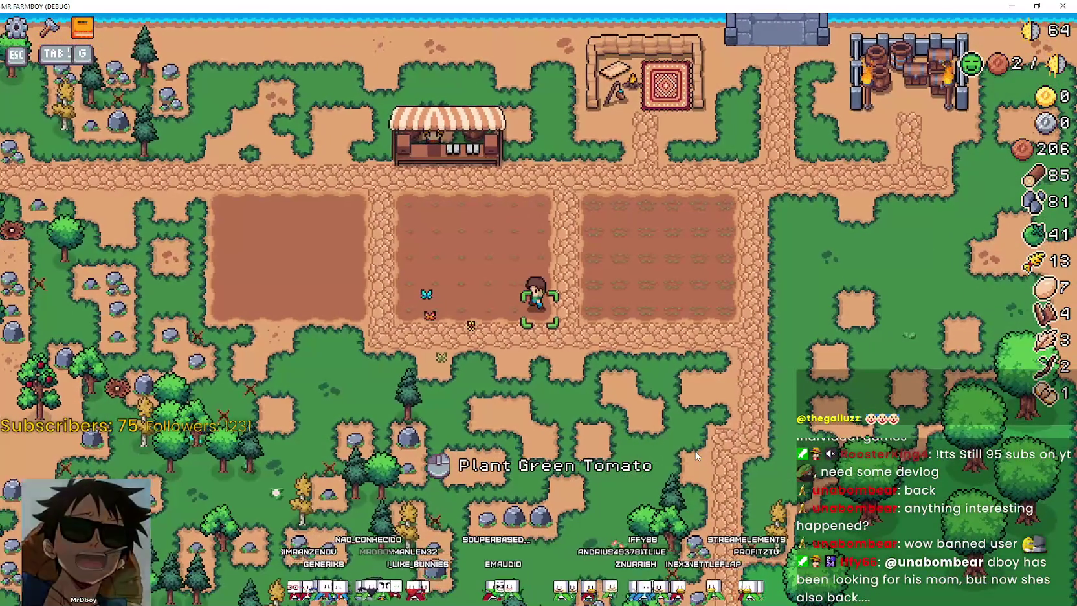
key("a")
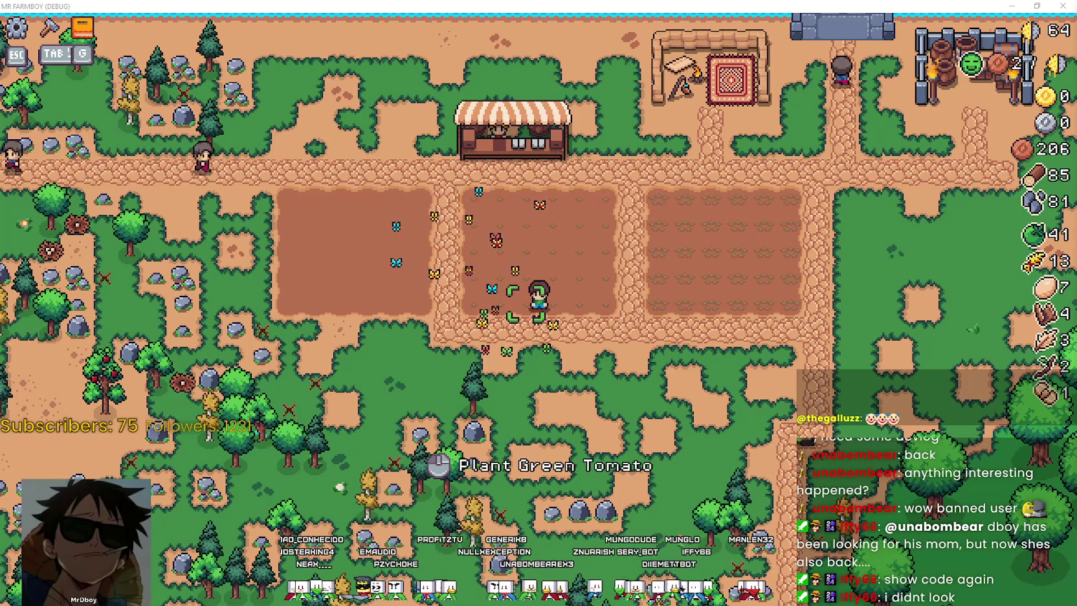
double_click(669, 15)
left_click(937, 29)
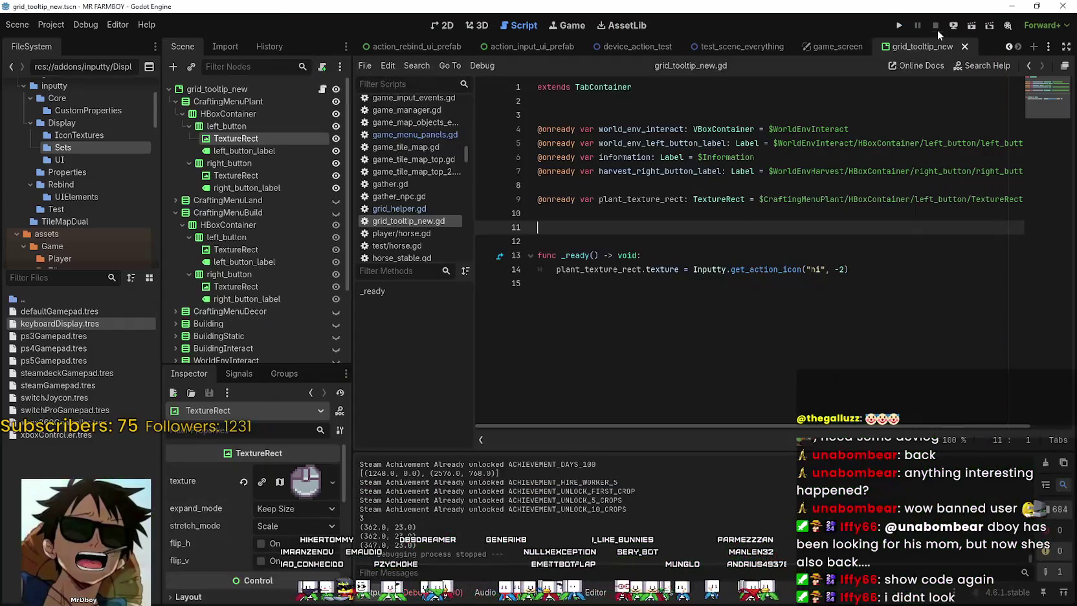
Change the line 14 action name from "hi" to "hit" and save the script
left_click(883, 268)
left_click_drag(588, 269, 560, 274)
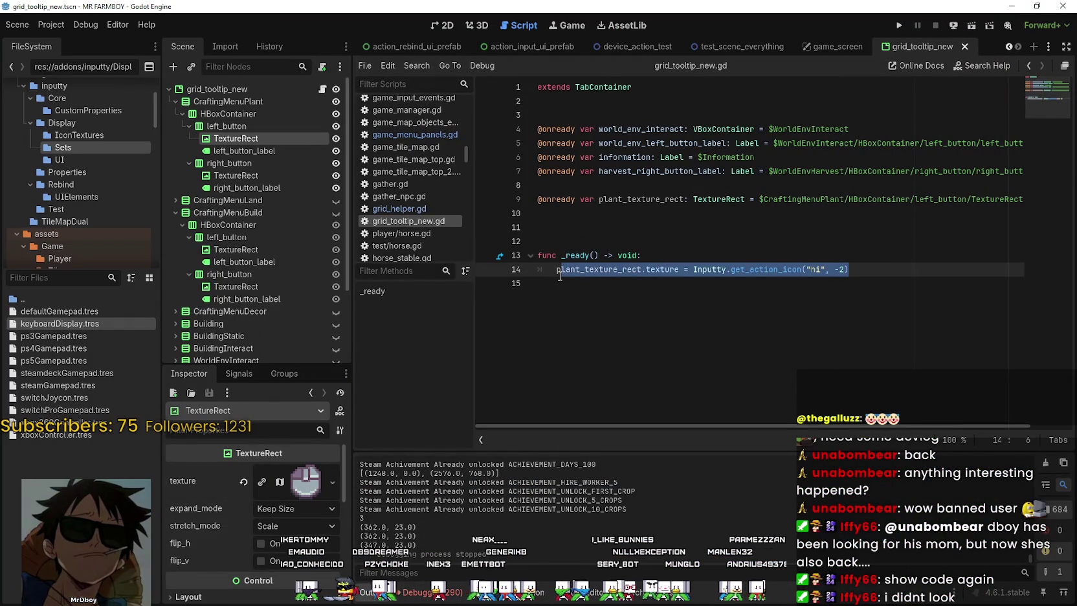
left_click(820, 269)
key("End")
key("ctrl+s")
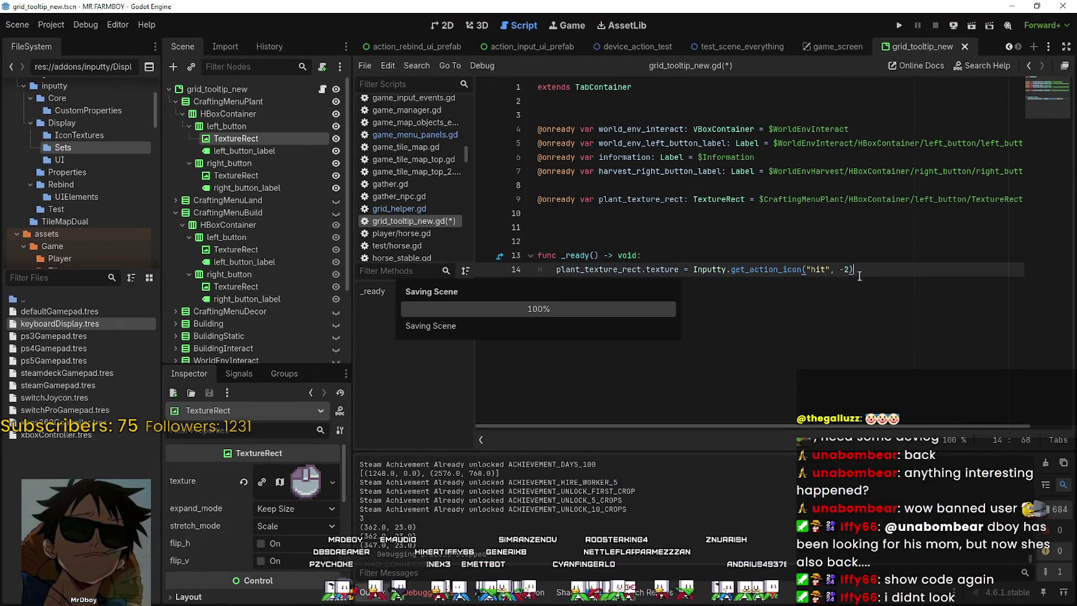
Run the game with F5 and continue to the save-slot list
left_click(822, 268)
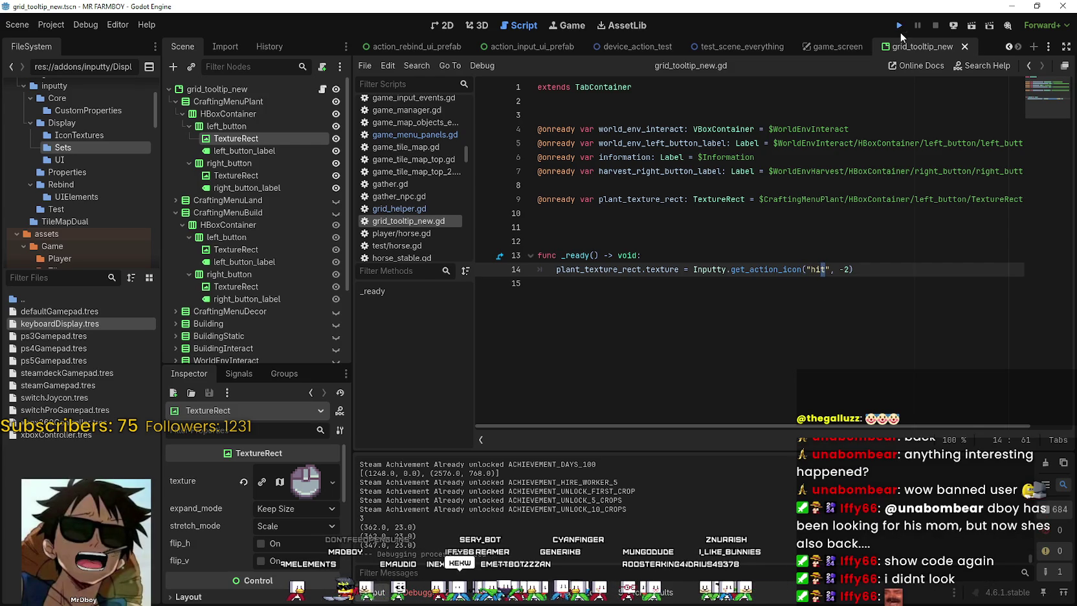
key("F5")
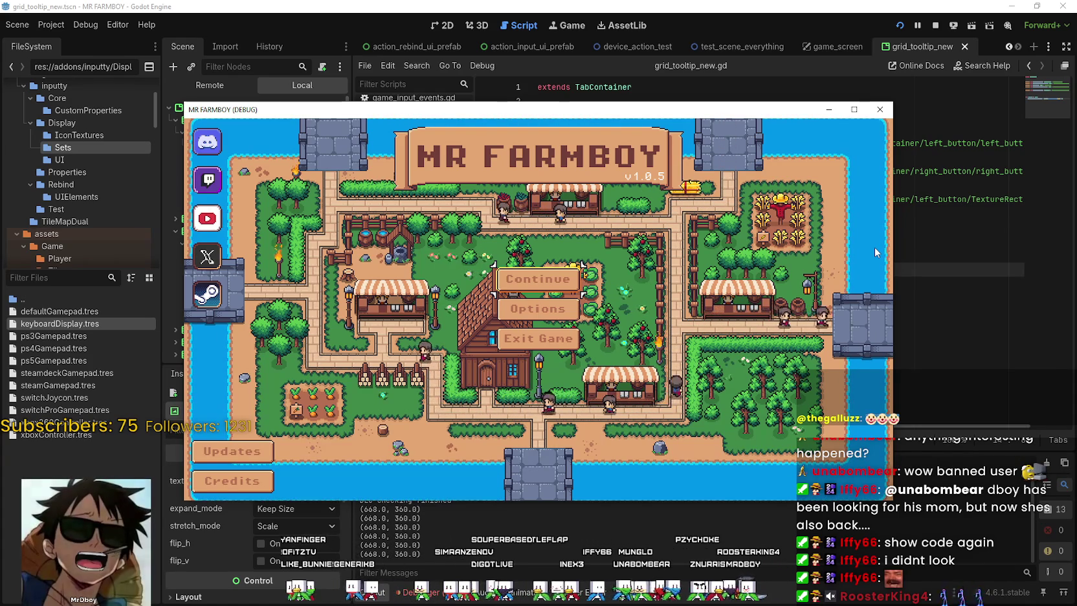
left_click(578, 275)
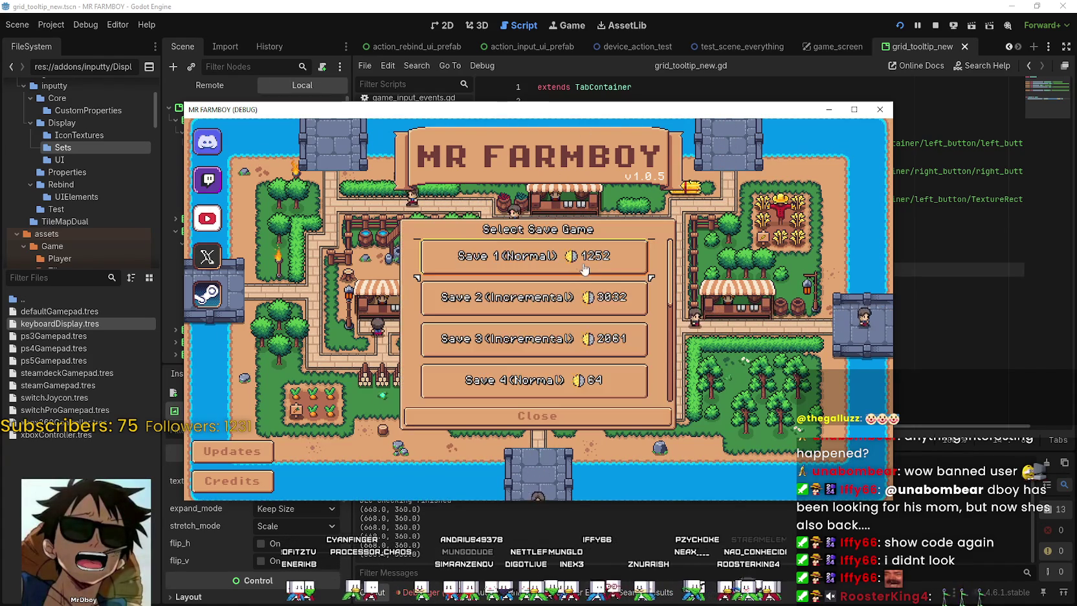
Maximize the MR FARMBOY window and load the Save 4 slot
key("super+Up")
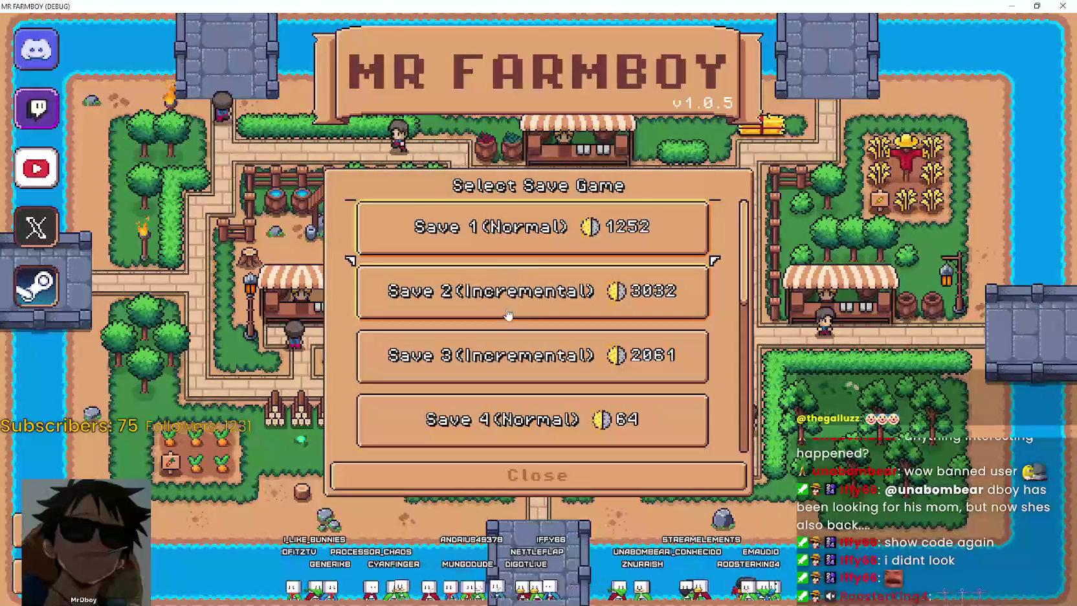
scroll(518, 337, "down", 1)
left_click(467, 371)
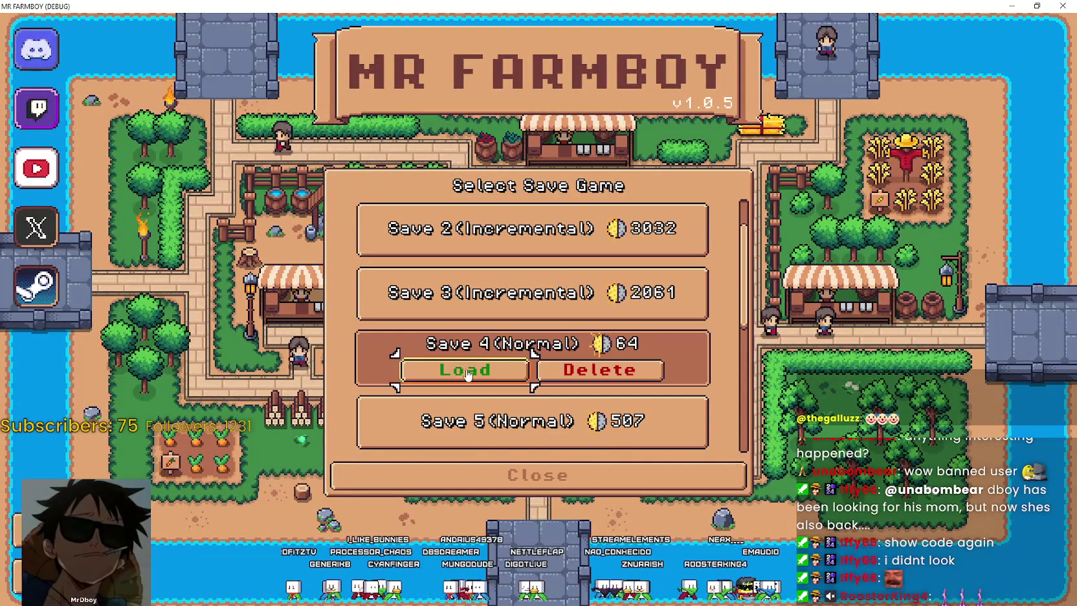
left_click(468, 371)
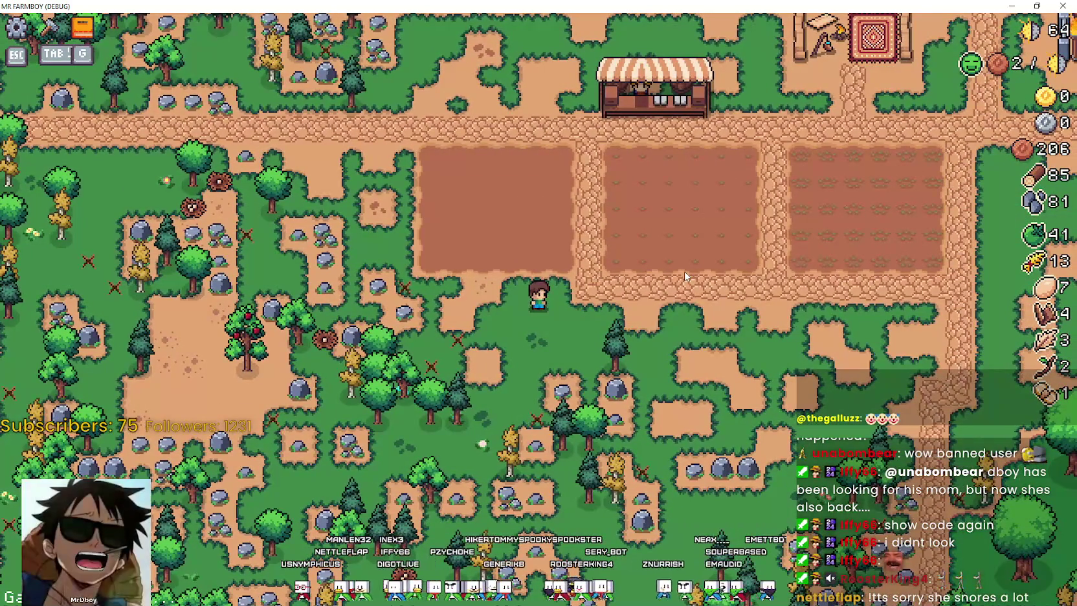
Walk the farmer between the plots, then pause the game and open Options
key("d")
key("w")
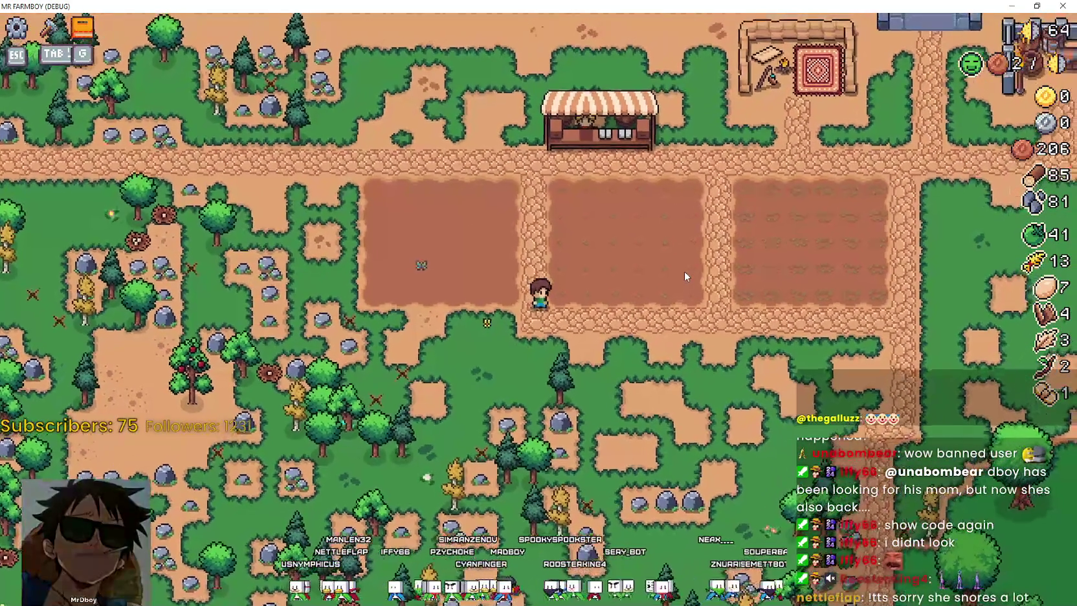
key("d")
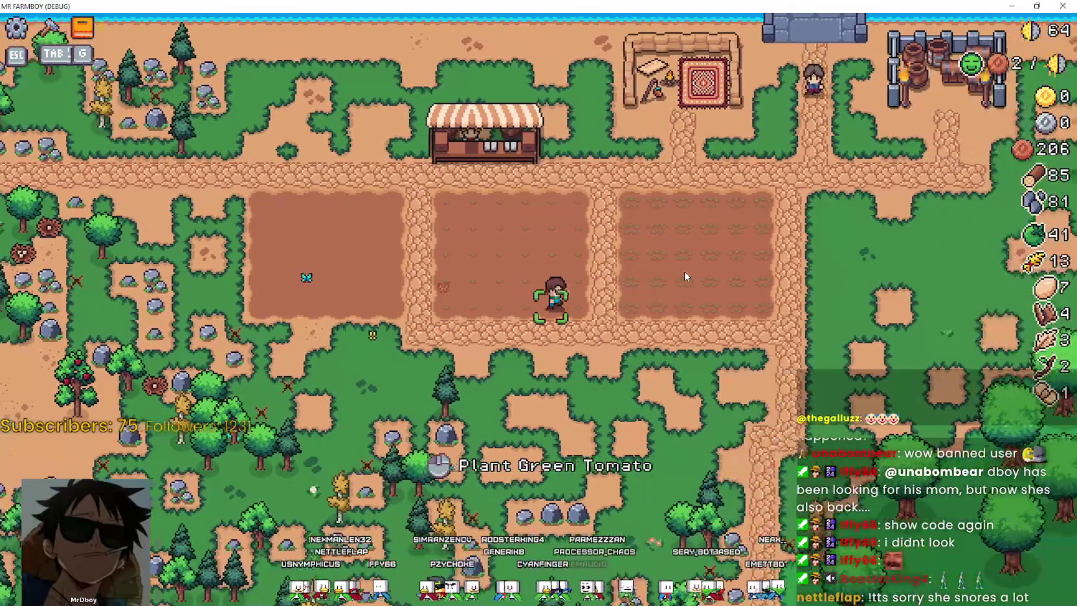
key("Escape")
key("Escape")
key("a")
key("w")
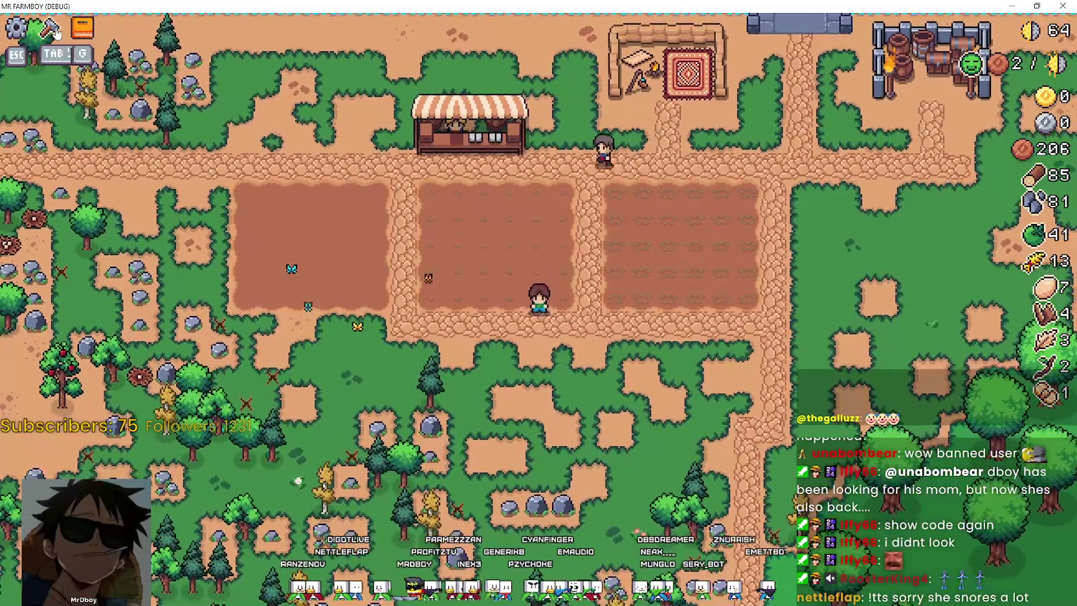
key("Escape")
left_click(473, 263)
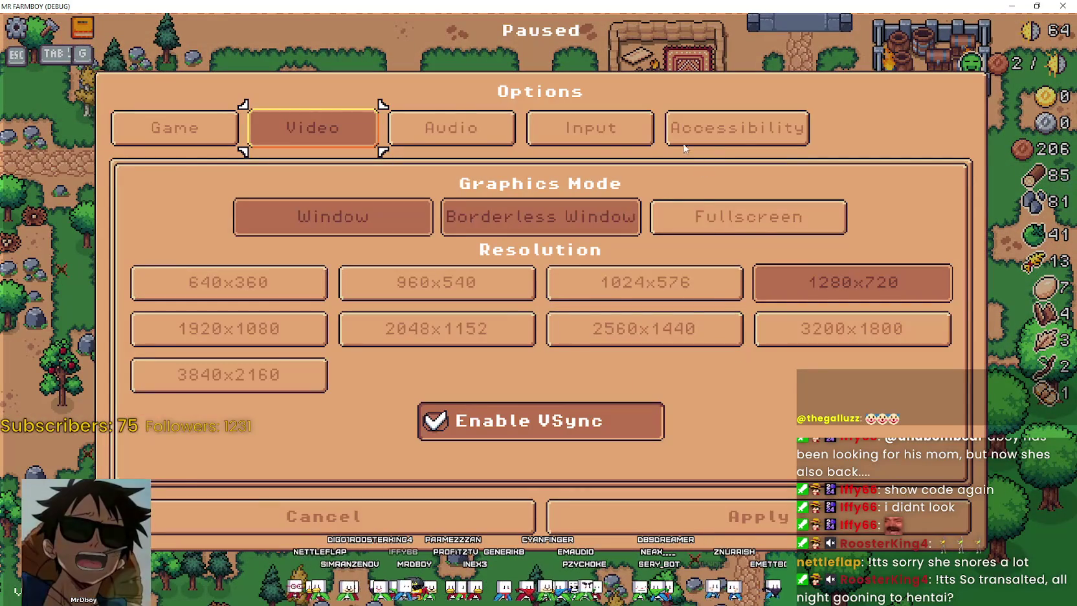
Browse the Input binding settings, then cancel out of Options and resume the game
left_click(591, 130)
scroll(686, 299, "down", 10)
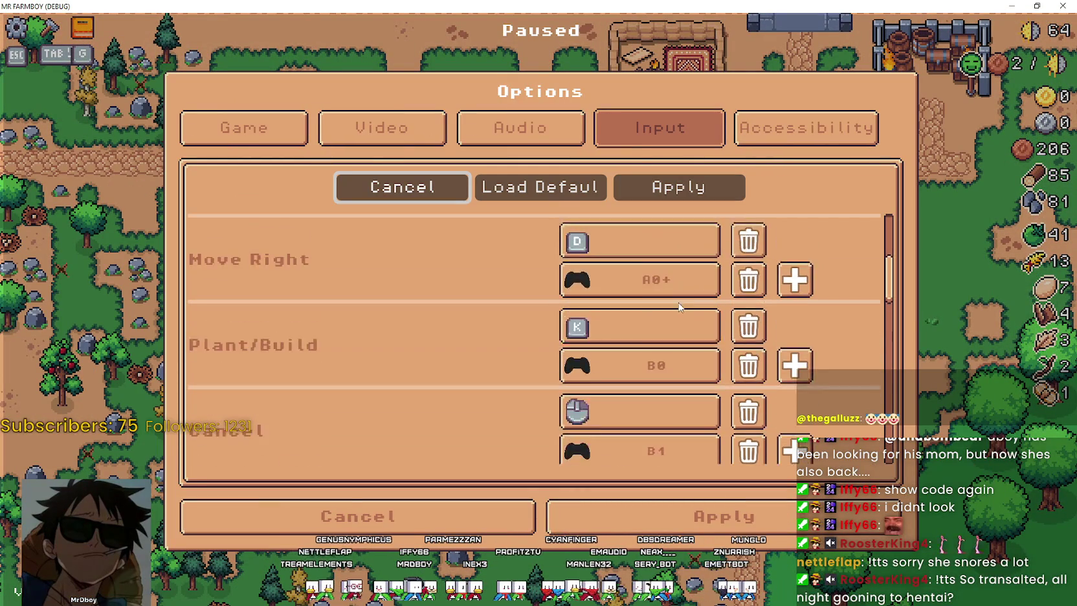
scroll(645, 381, "down", 3)
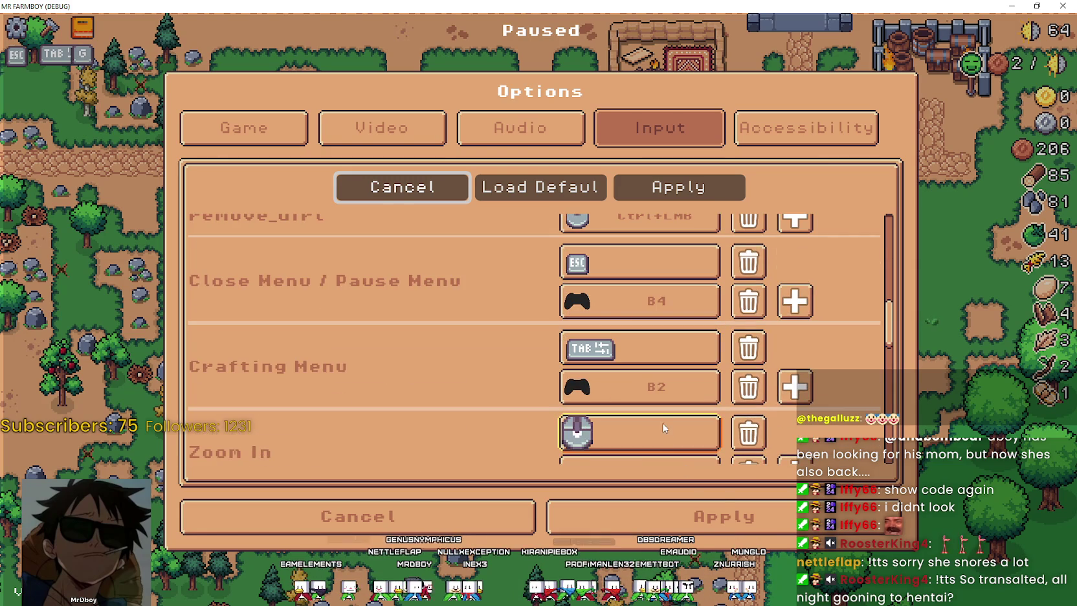
scroll(667, 430, "down", 4)
scroll(665, 424, "up", 10)
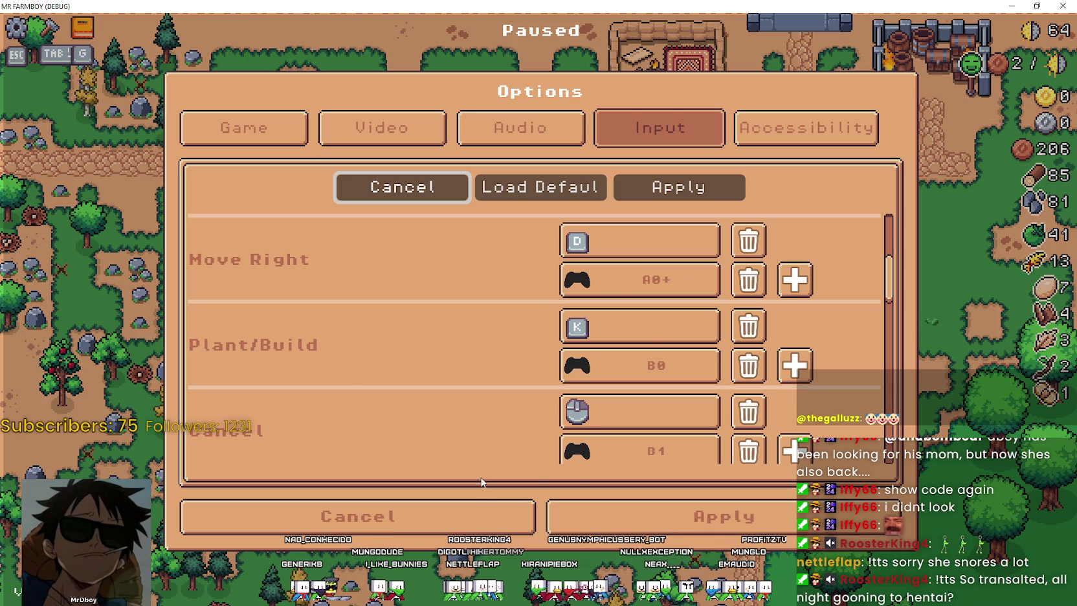
left_click(477, 512)
left_click(541, 194)
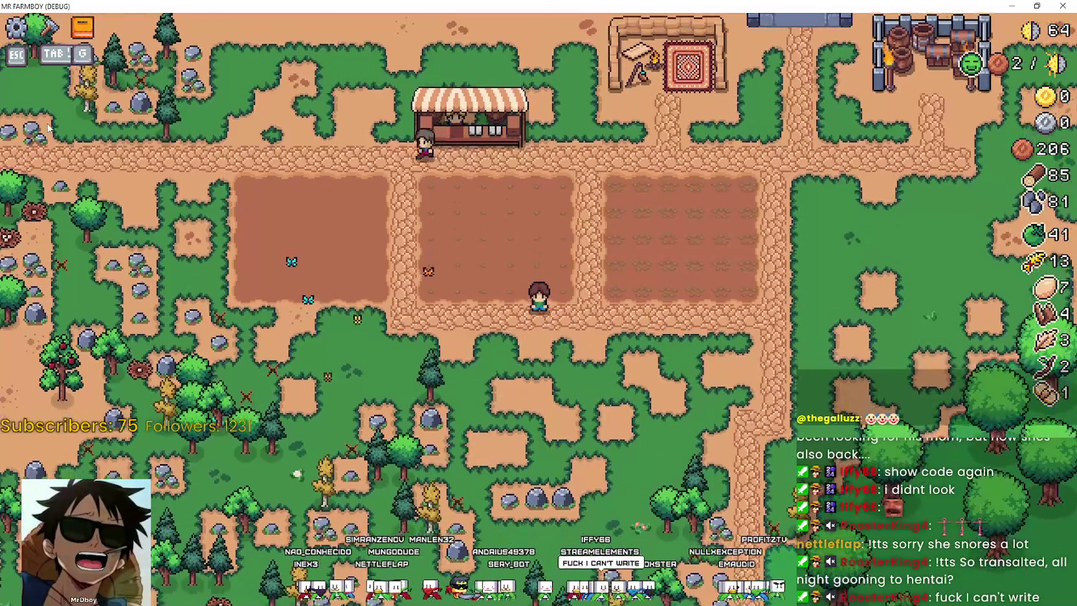
Open crafting, pick a seed, walk into the middle plot, then pause again
key("Tab")
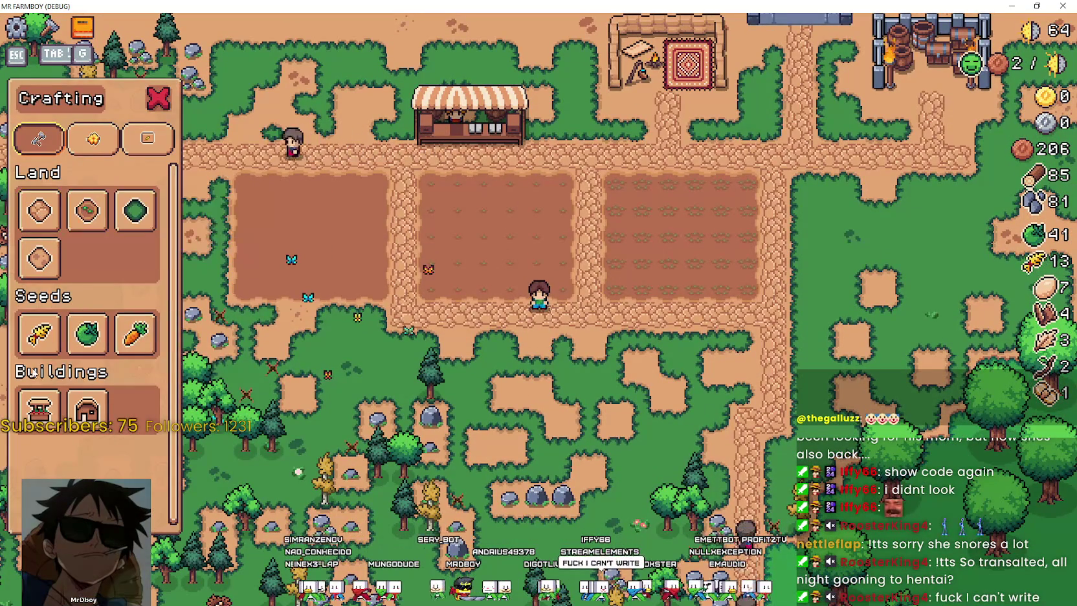
left_click(38, 334)
key("w")
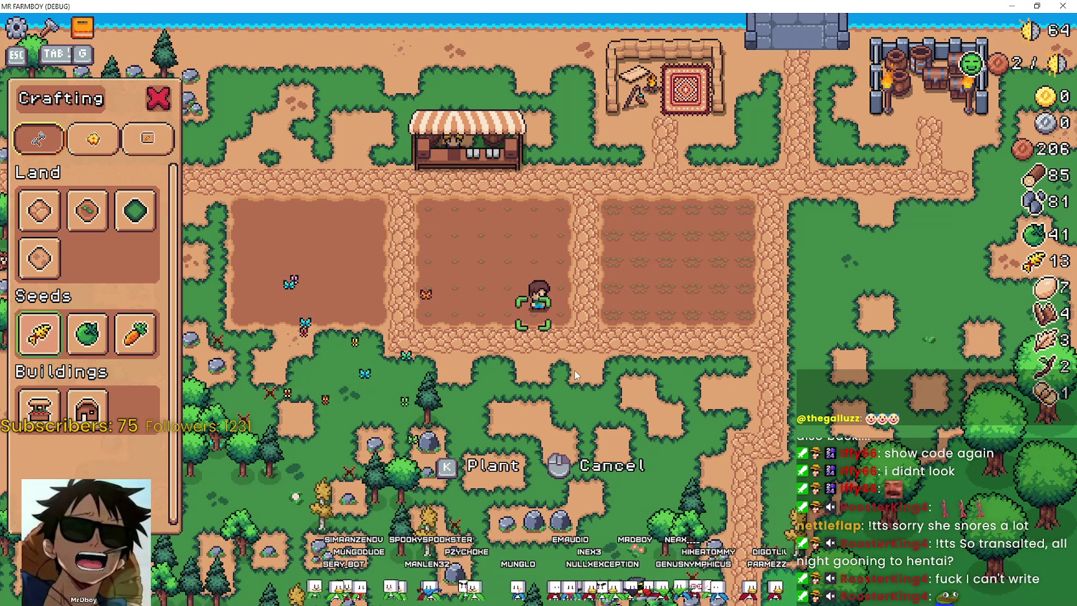
key("Escape")
key("Escape")
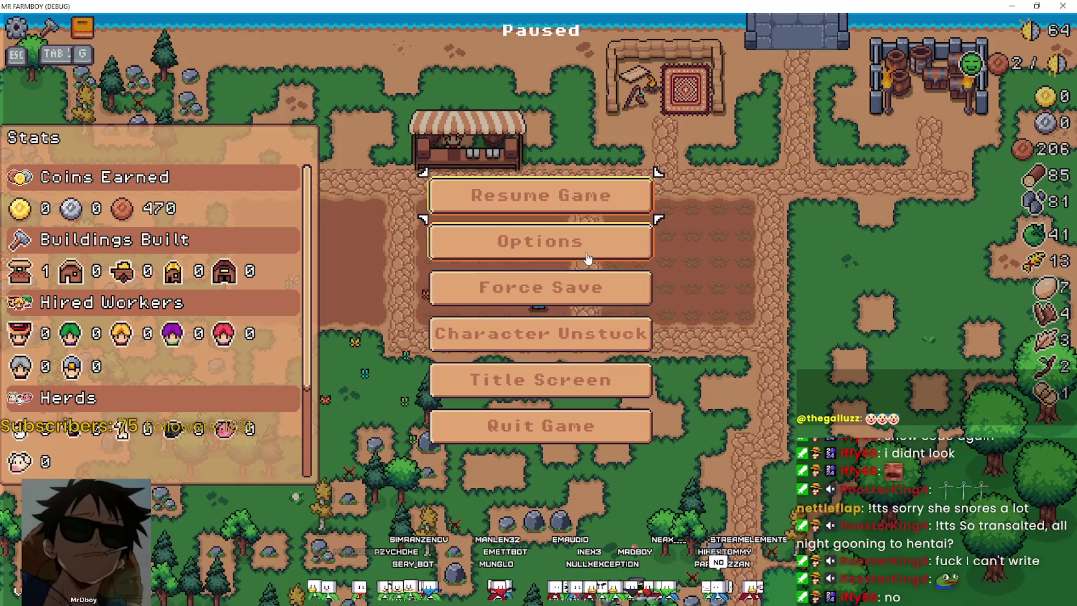
Rebind Plant/Build to the L key, apply it and resume the game
left_click(587, 259)
scroll(602, 276, "down", 10)
scroll(701, 391, "down", 8)
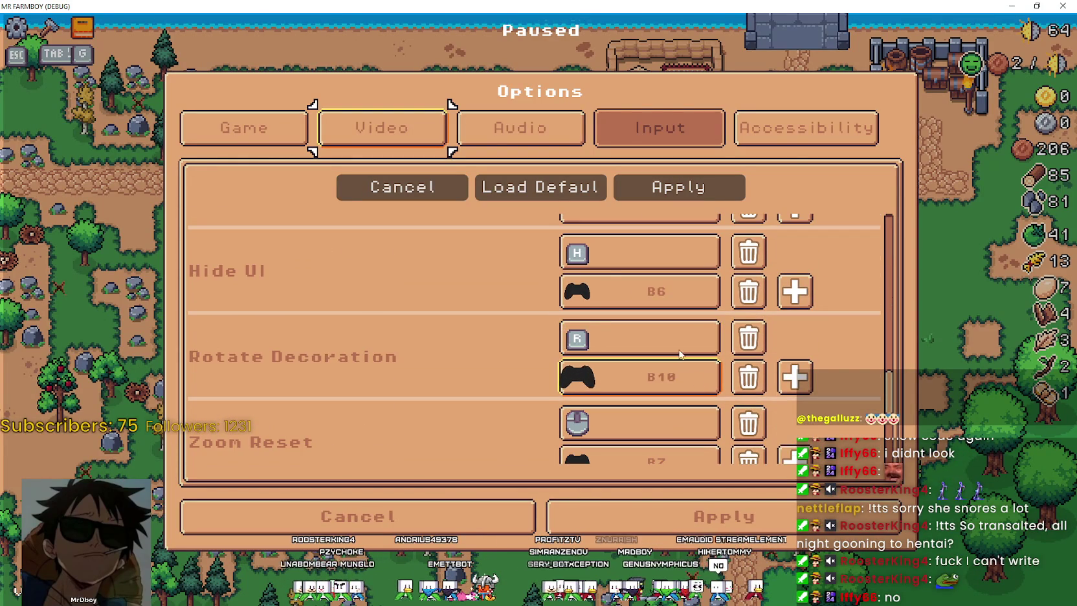
scroll(667, 349, "up", 10)
scroll(651, 321, "up", 2)
left_click(647, 238)
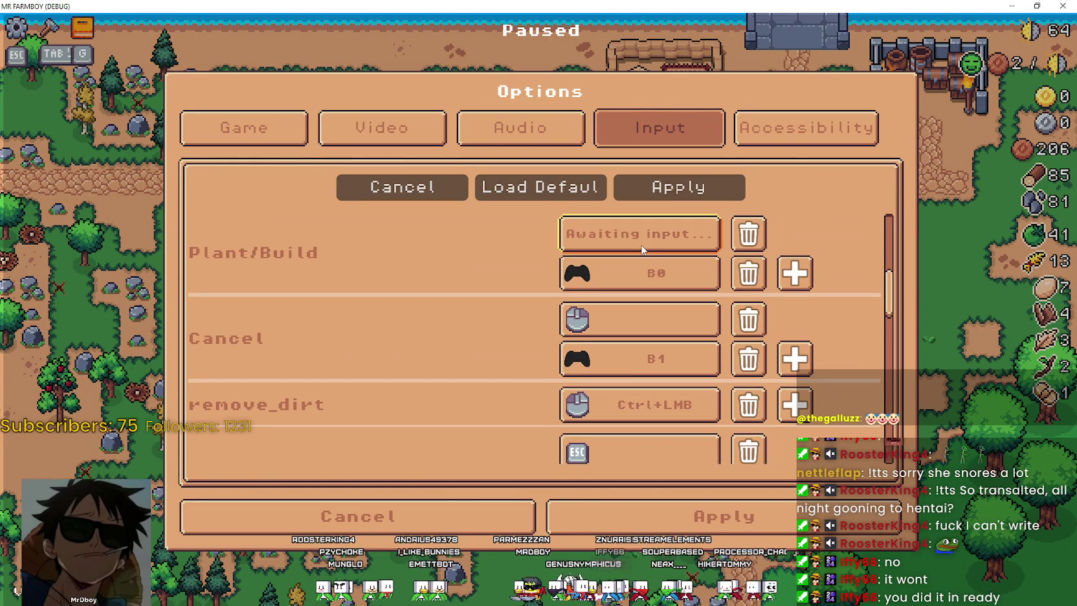
key("l")
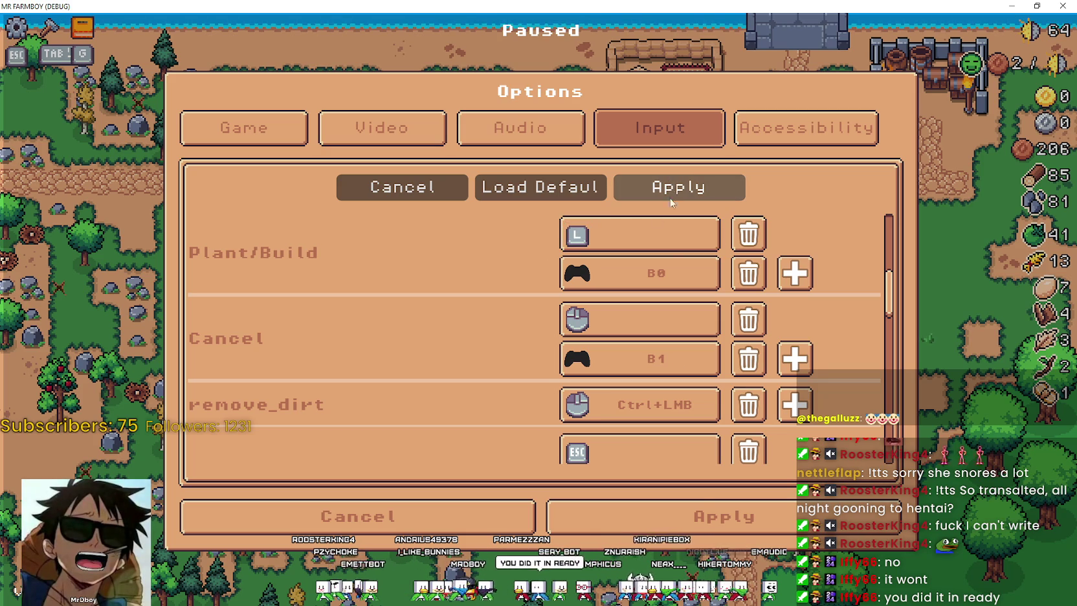
left_click(705, 526)
left_click(601, 206)
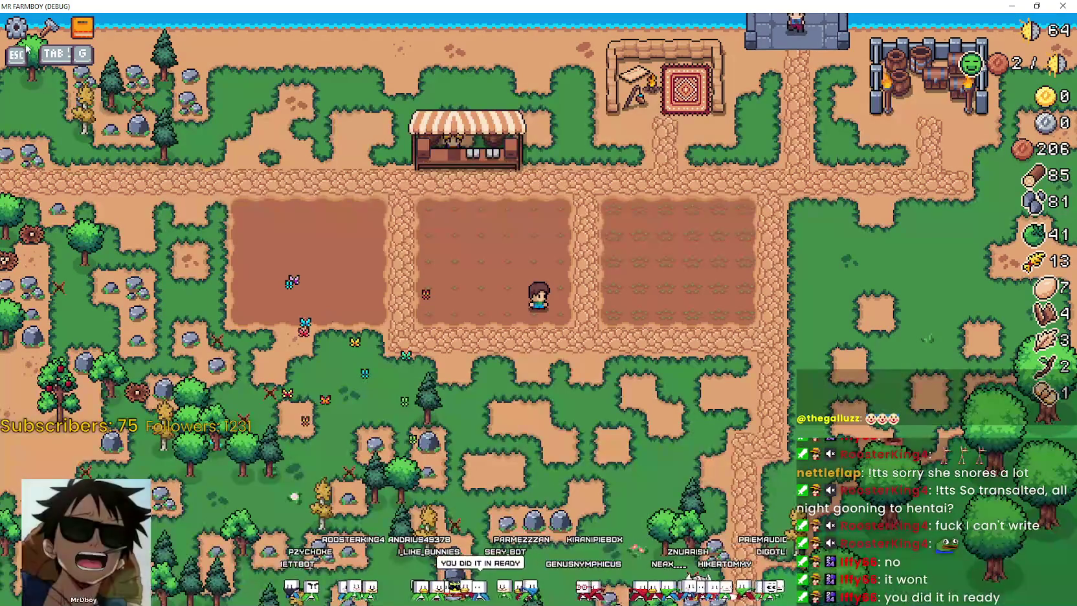
Open crafting, move down to the seeds, and return to grid_tooltip_new.gd at line 15
key("l")
key("Down")
key("Down")
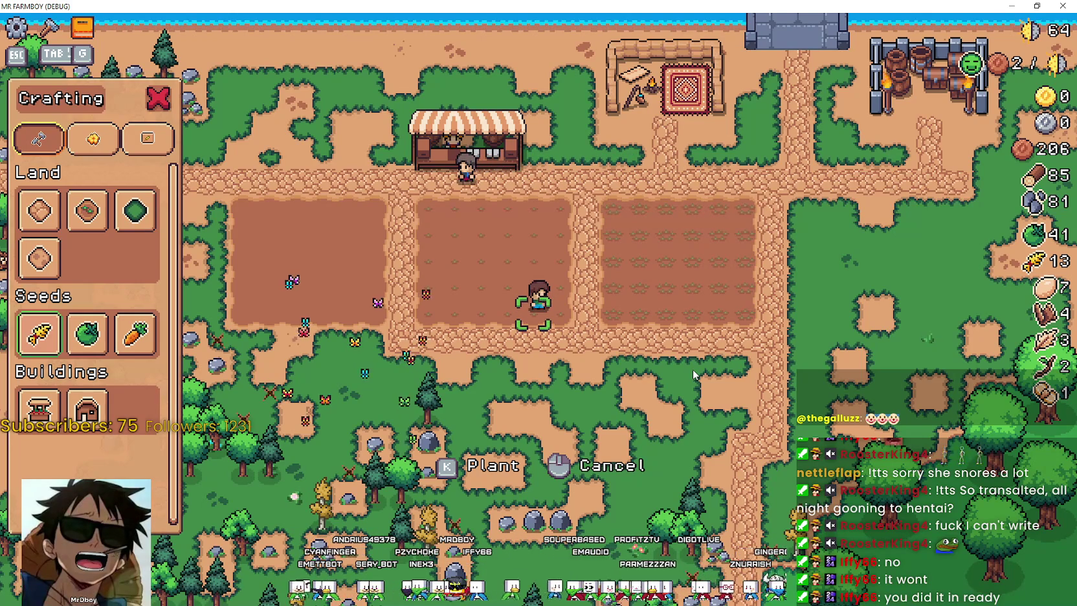
key("alt+Tab")
left_click(605, 364)
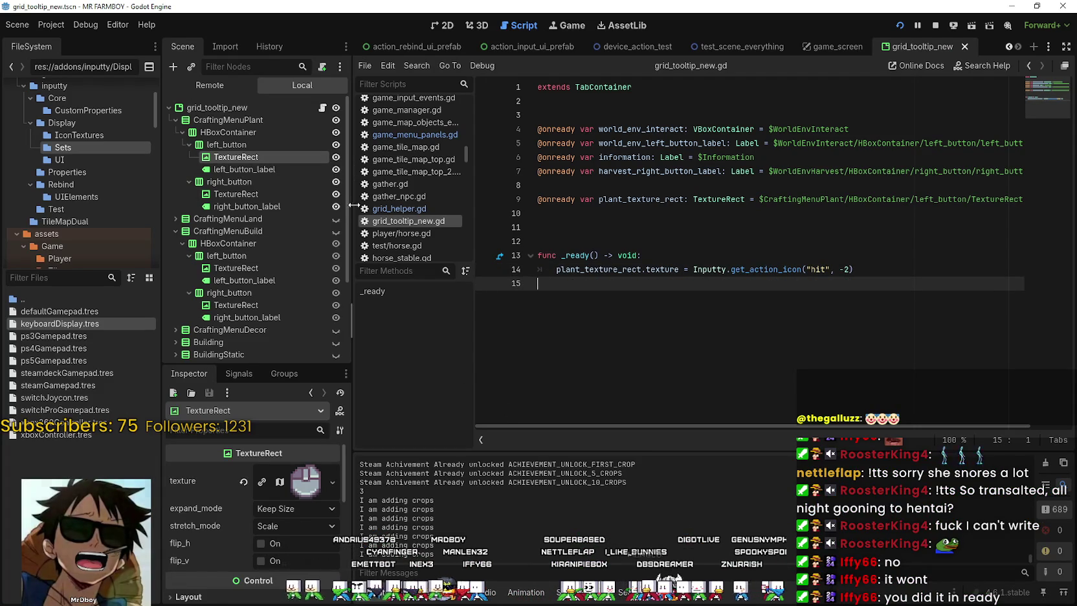
left_click_drag(350, 206, 455, 210)
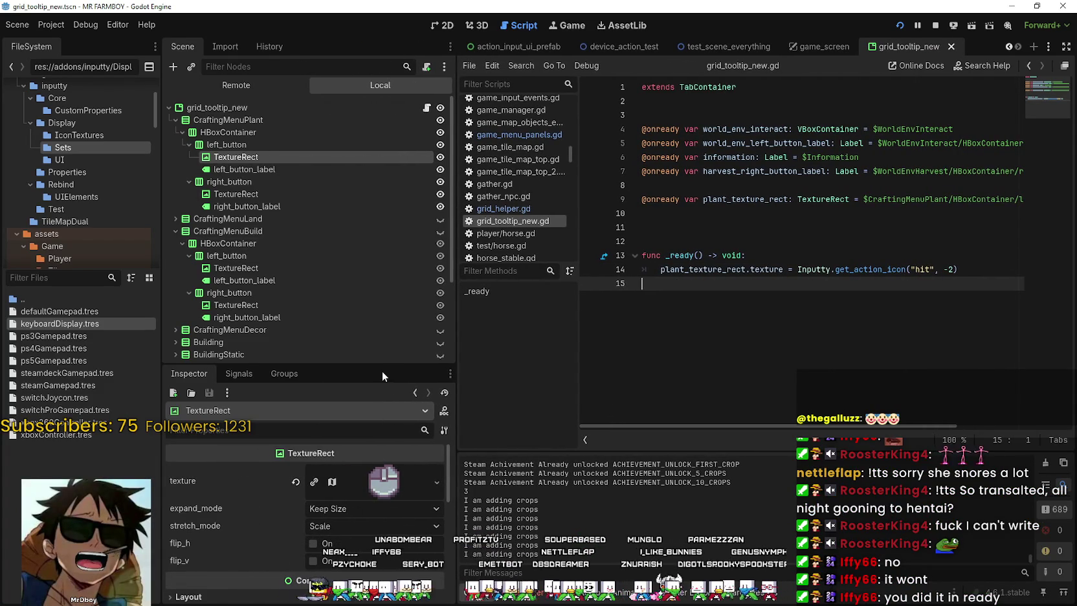
left_click_drag(381, 365, 378, 295)
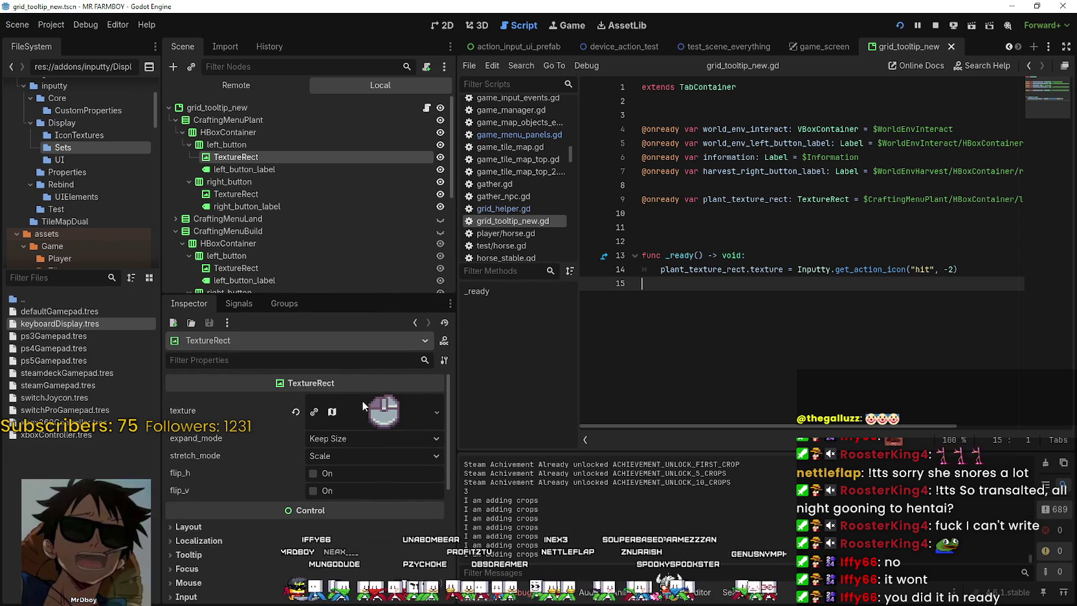
left_click(360, 406)
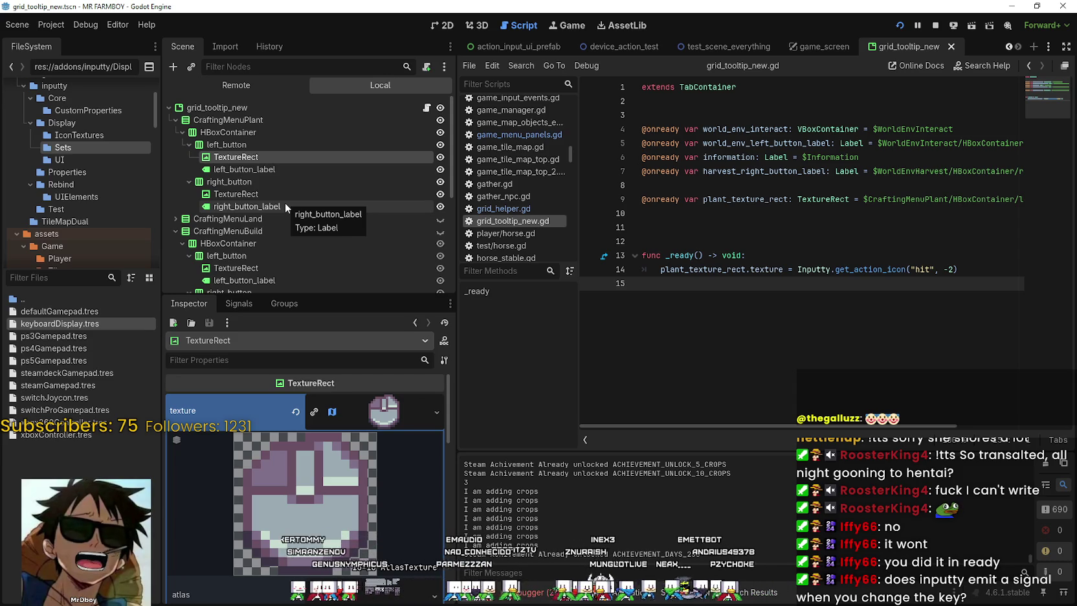
left_click(285, 205)
left_click(281, 196)
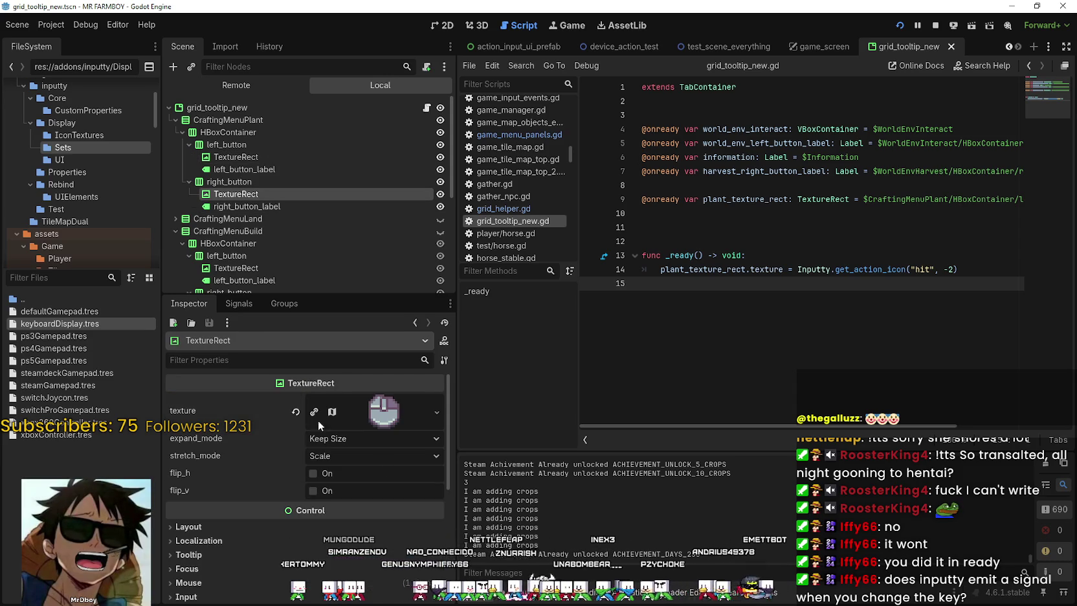
left_click(271, 157)
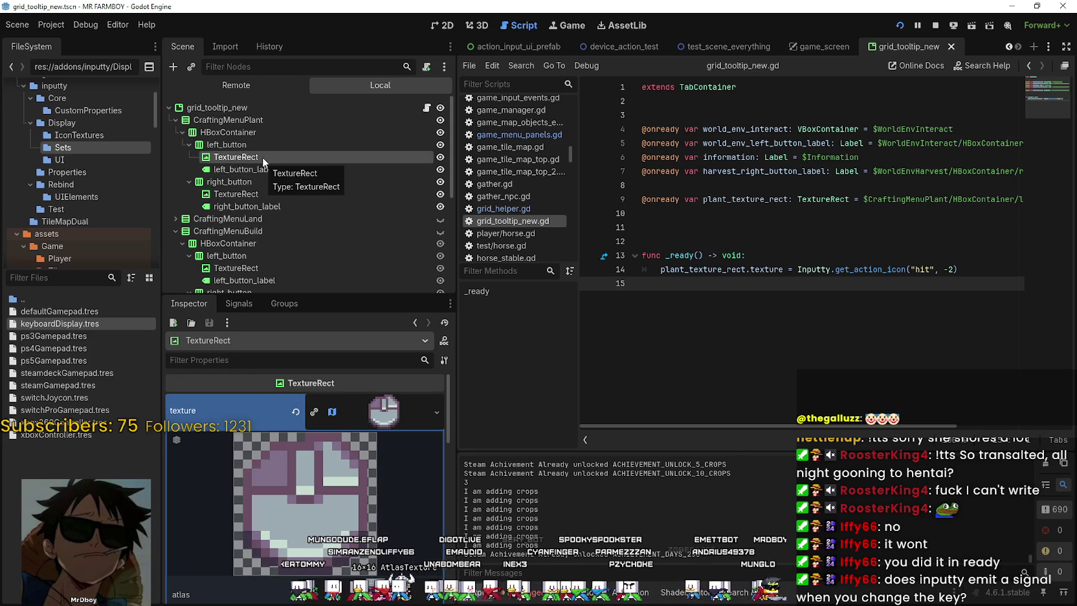
left_click(371, 418)
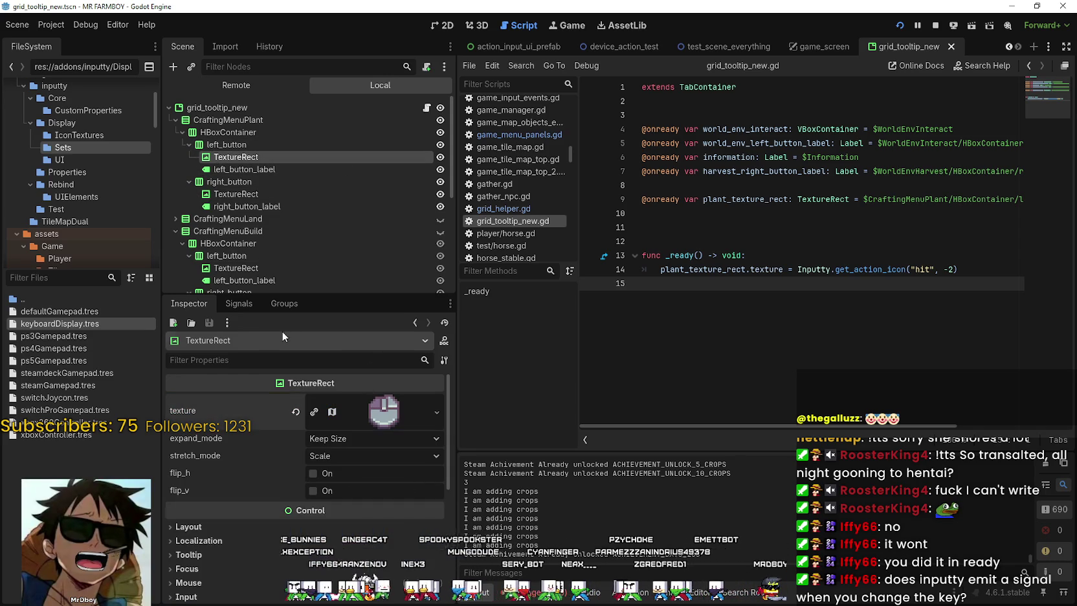
left_click(382, 415)
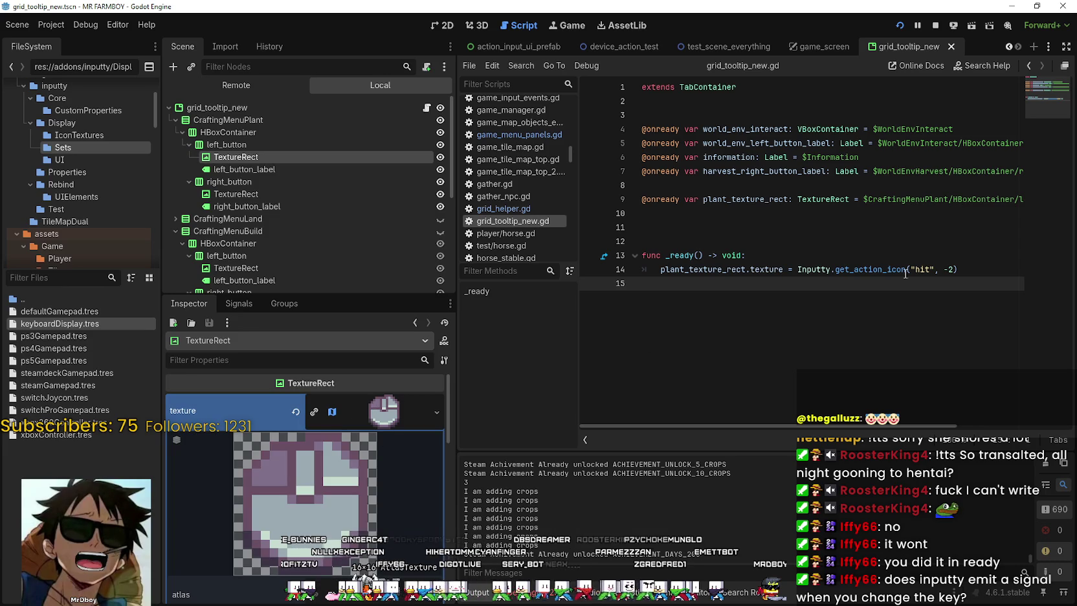
left_click(965, 270)
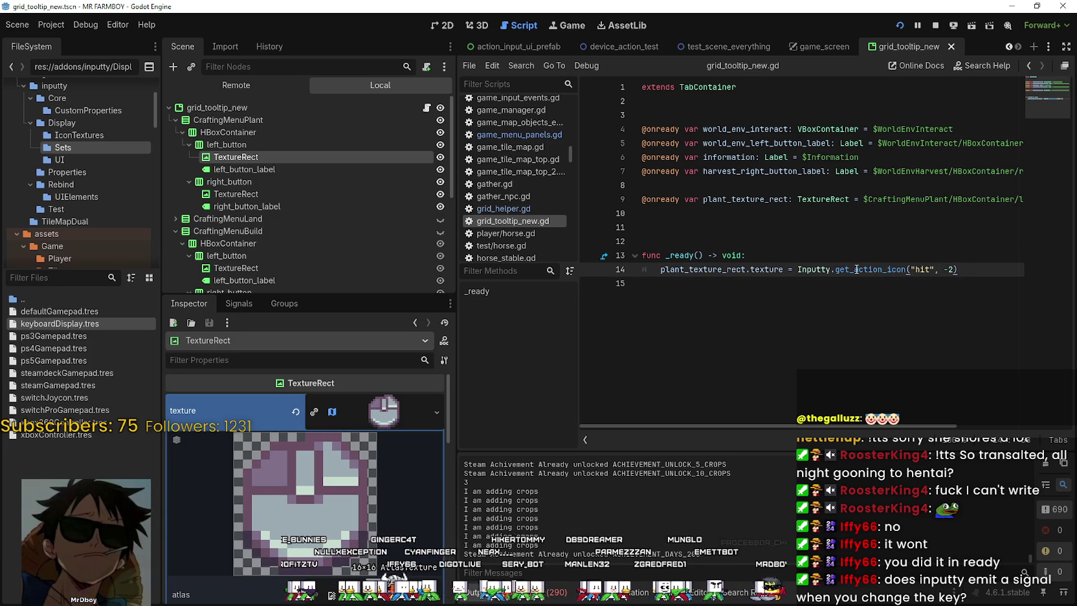
left_click_drag(958, 270, 859, 269)
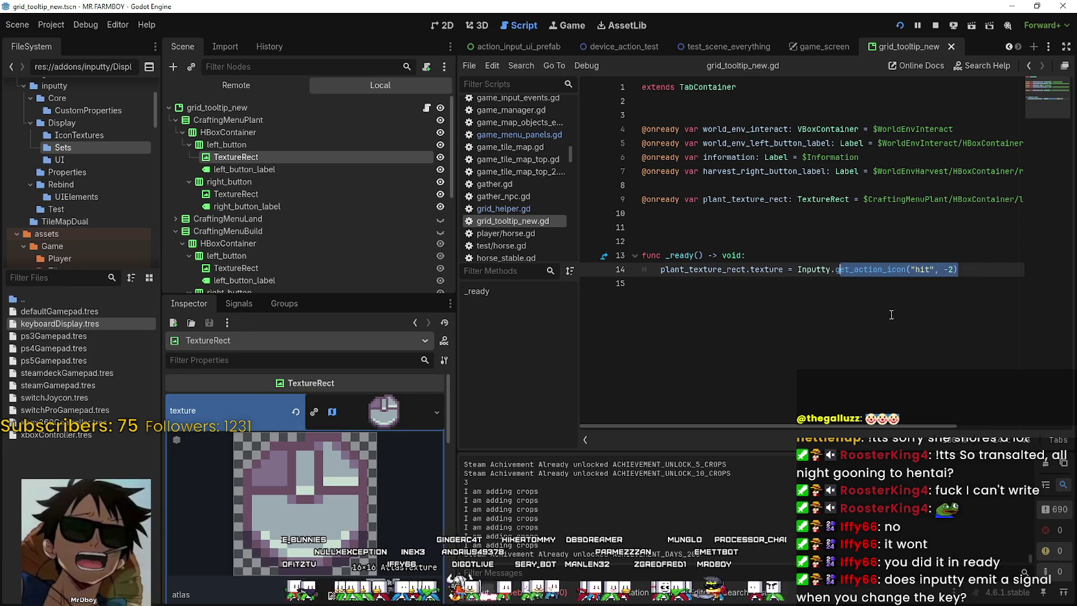
left_click(863, 274)
left_click_drag(958, 269, 802, 269)
left_click(763, 310)
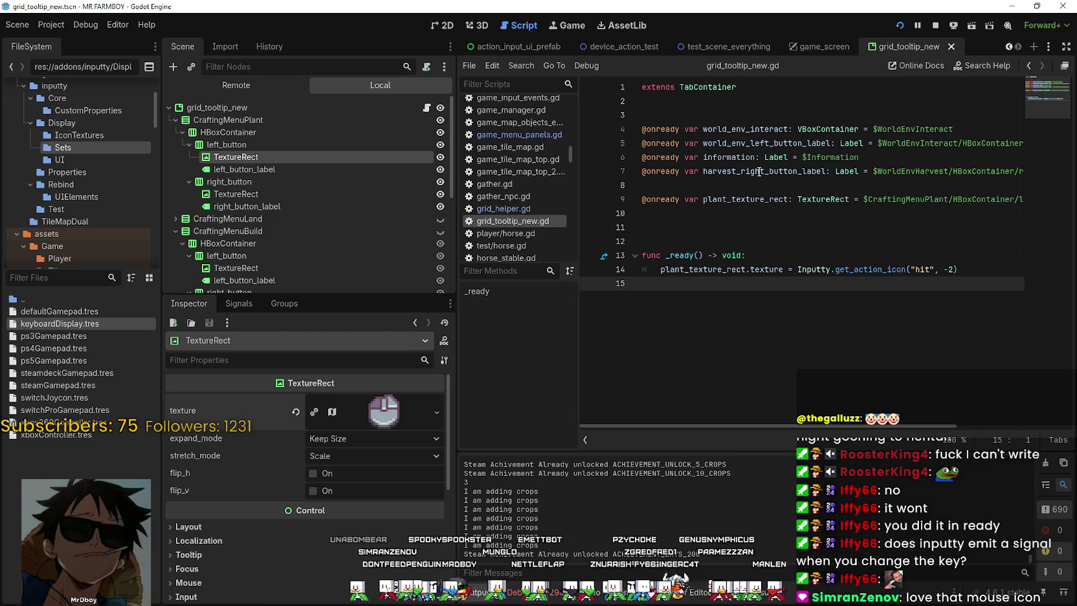
left_click(744, 241)
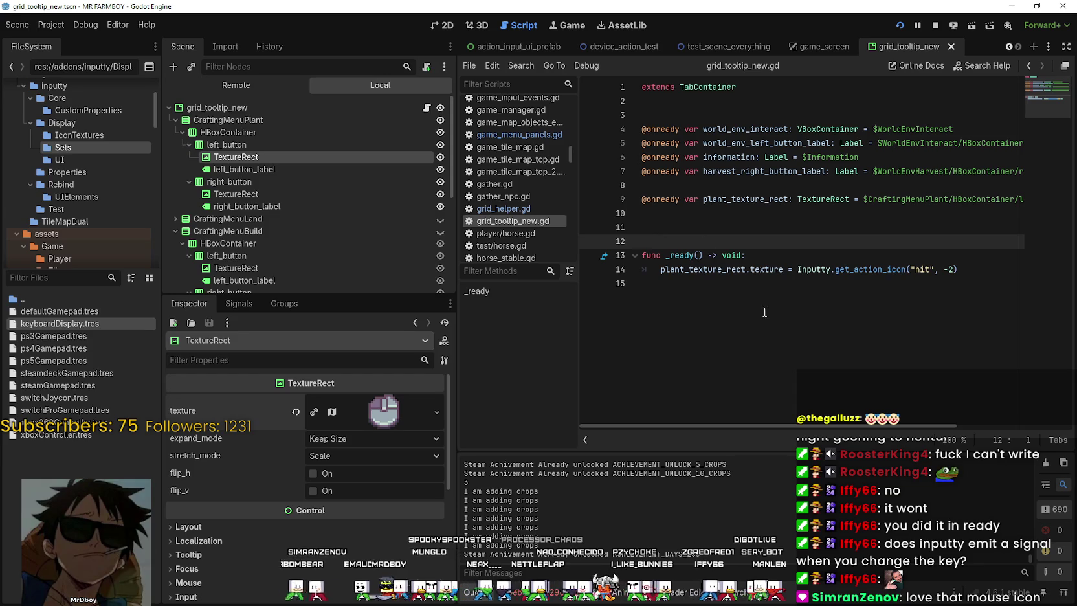
left_click(785, 306)
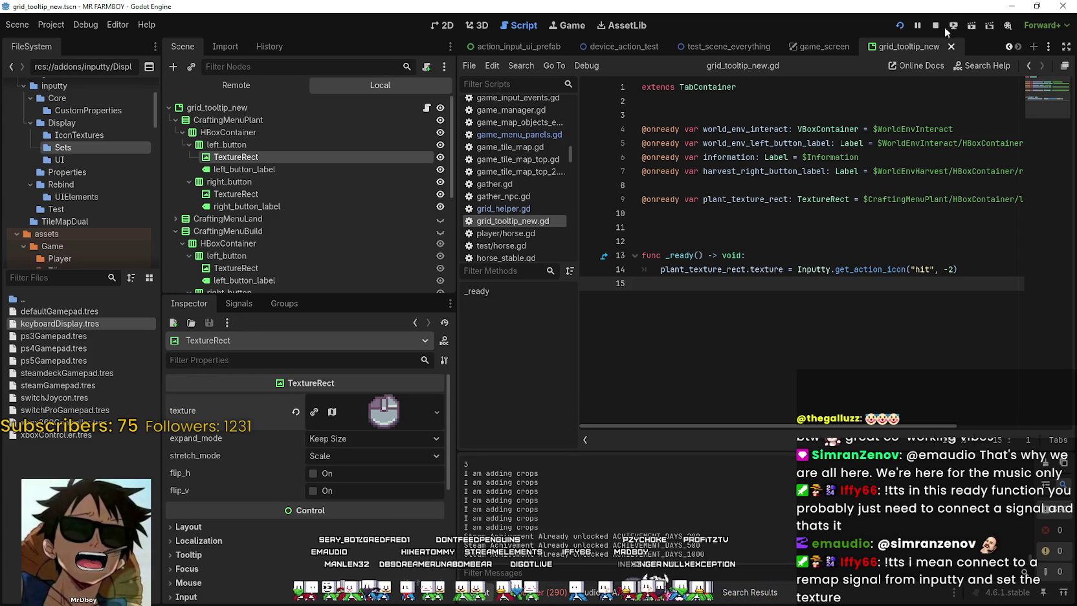
key("Return")
key("Return")
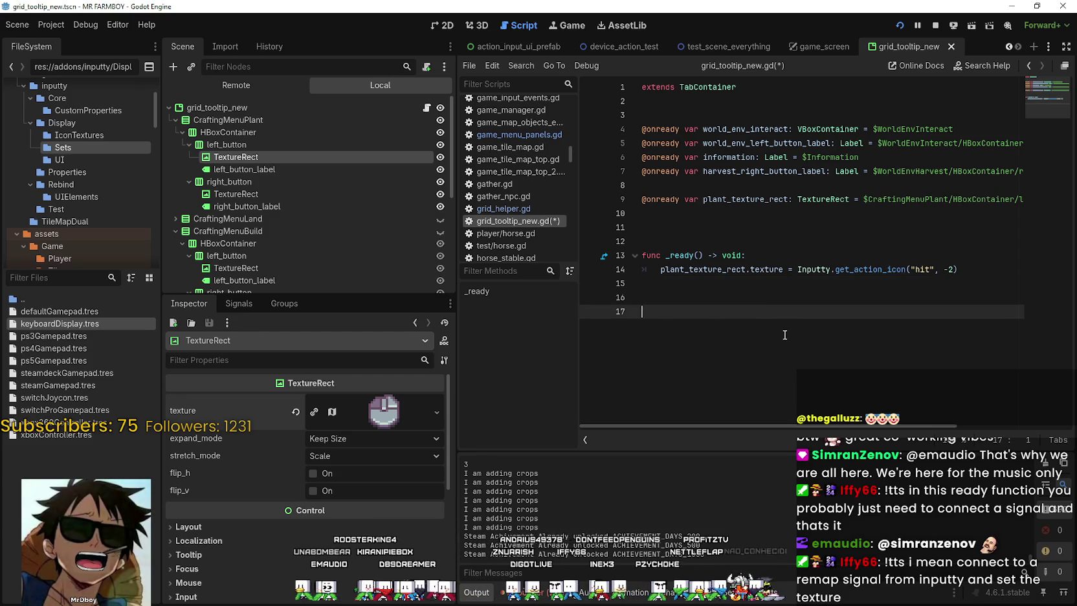
Add func apply_texture_changes() -> void and paste the texture assignment line into its body
type("func s")
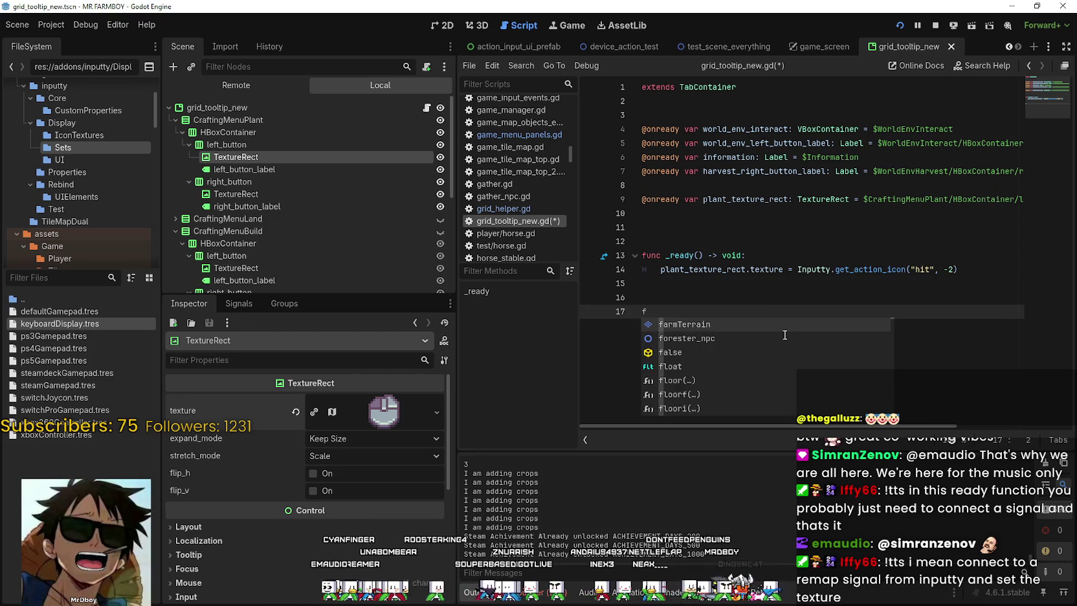
key("BackSpace")
type("apply_")
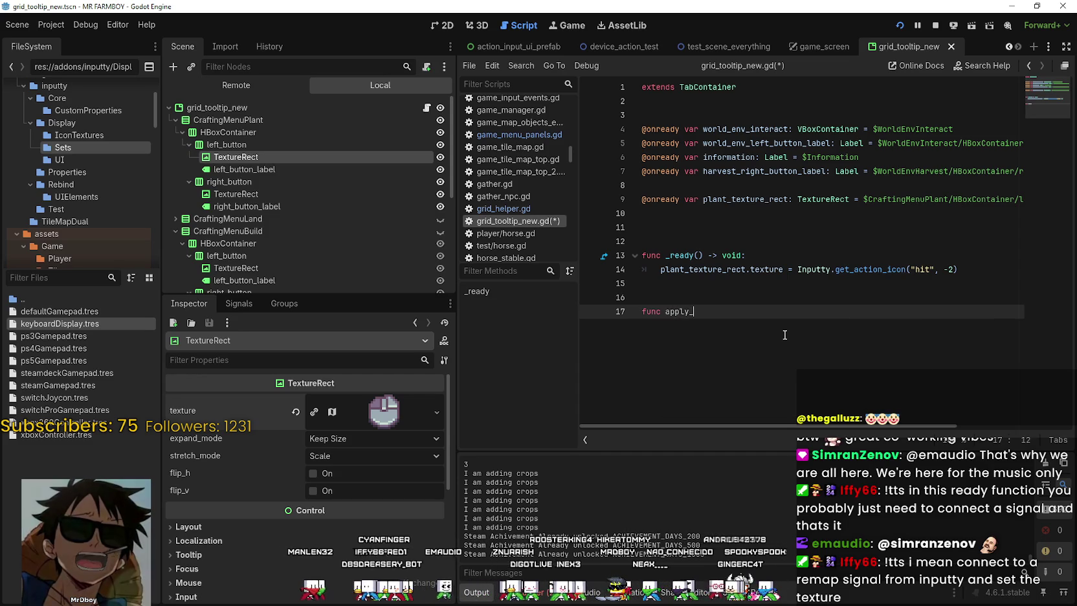
type("texture")
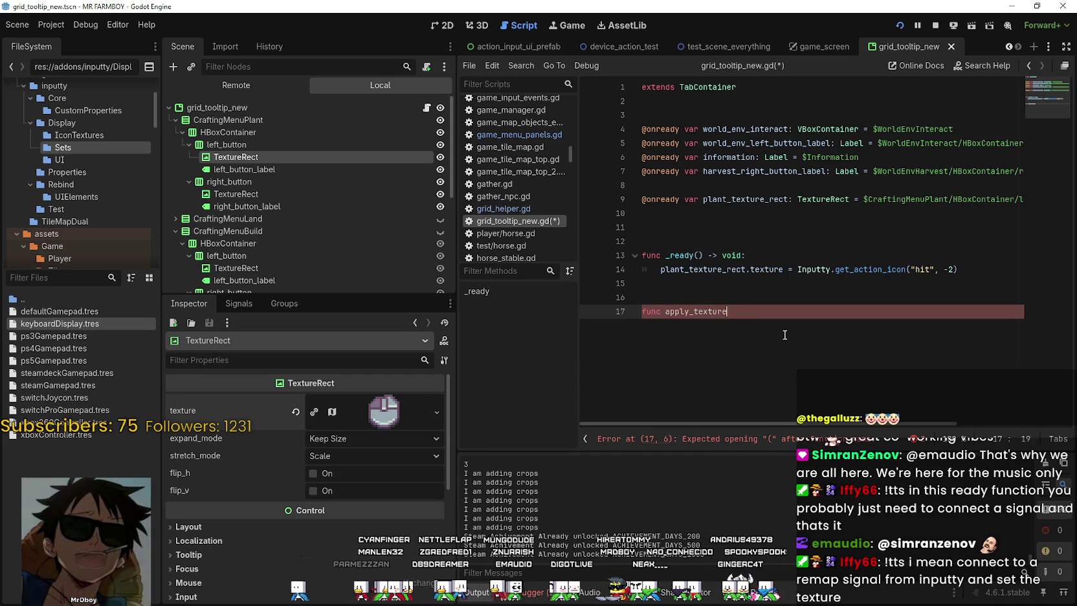
type("_changes() -")
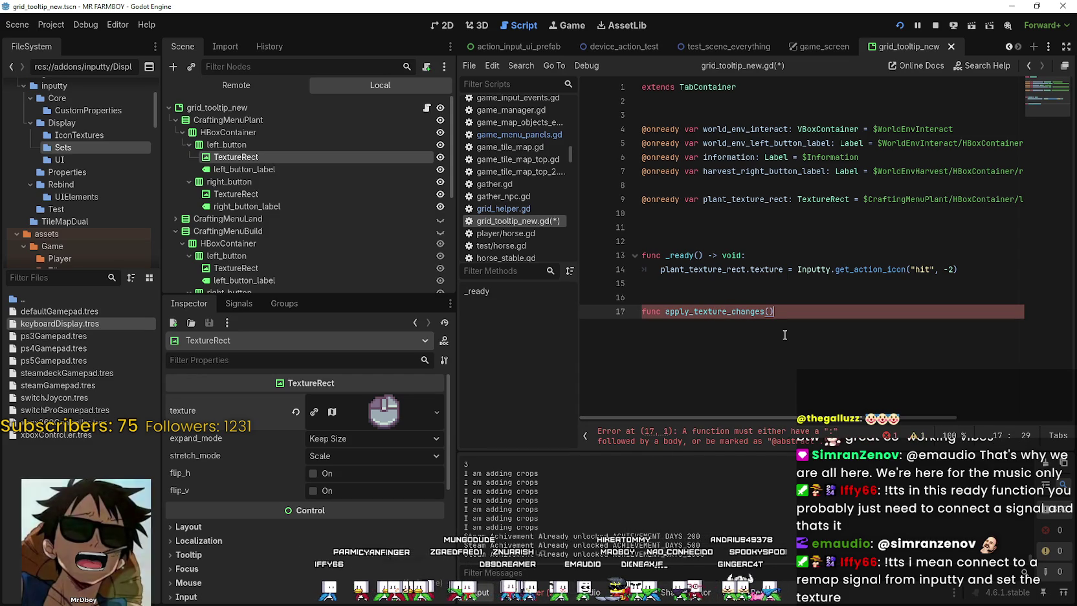
type("> void:")
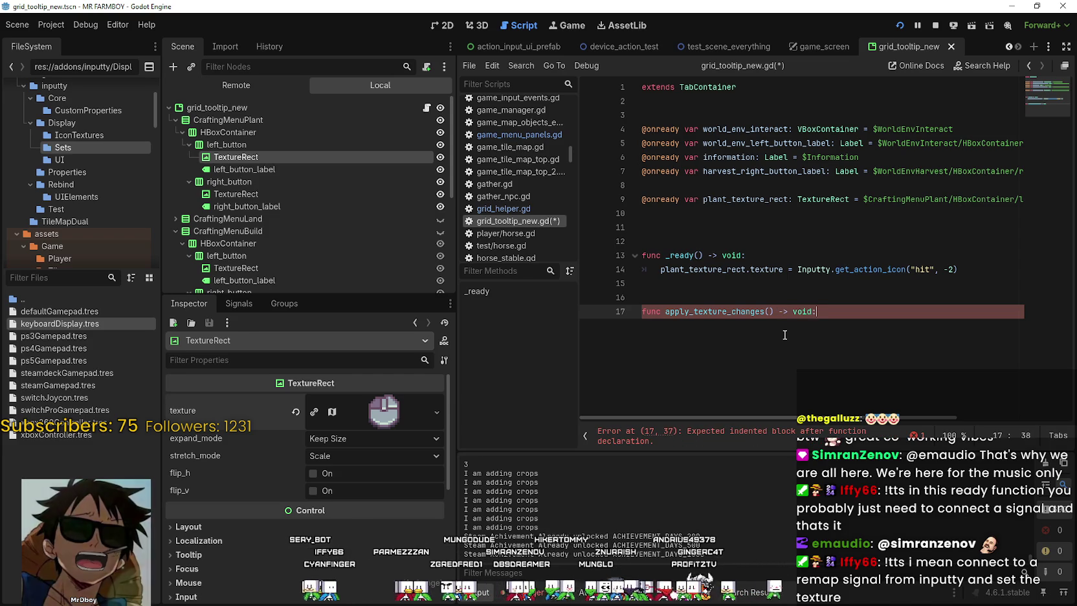
key("Return")
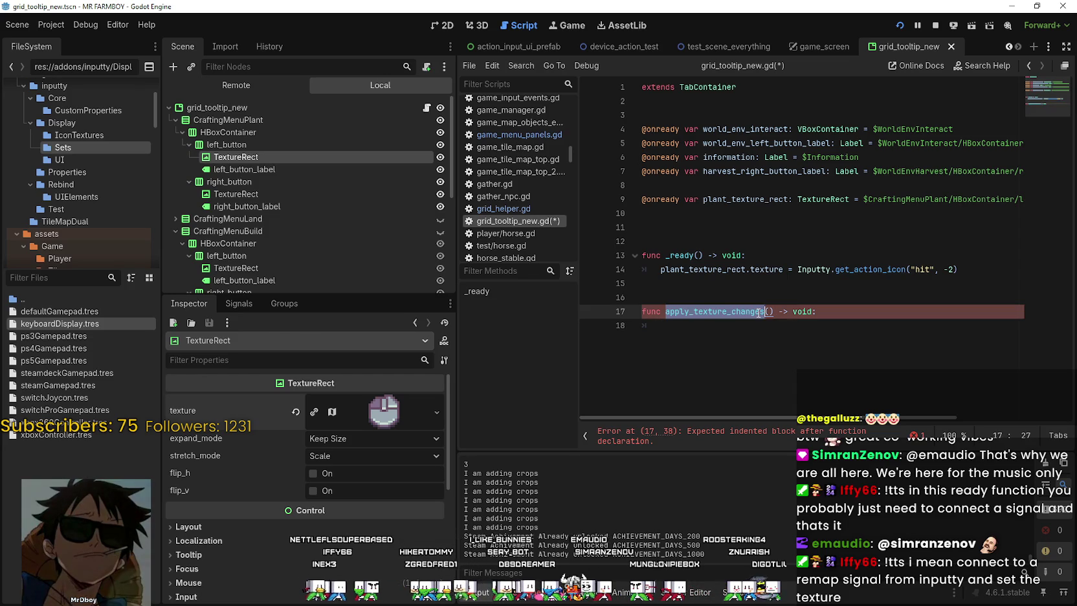
left_click_drag(675, 268, 645, 267)
triple_click(645, 266)
key("ctrl+c")
left_click(693, 341)
key("ctrl+v")
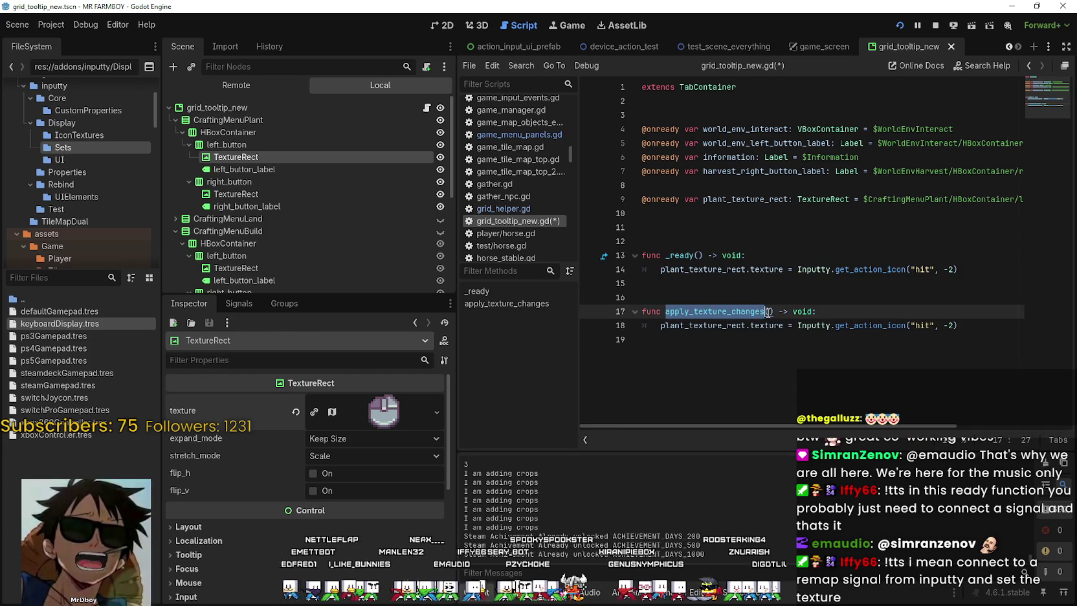
Call apply_texture_changes() from _ready and comment out the original texture line with #
left_click(768, 243)
left_click(767, 255)
key("Return")
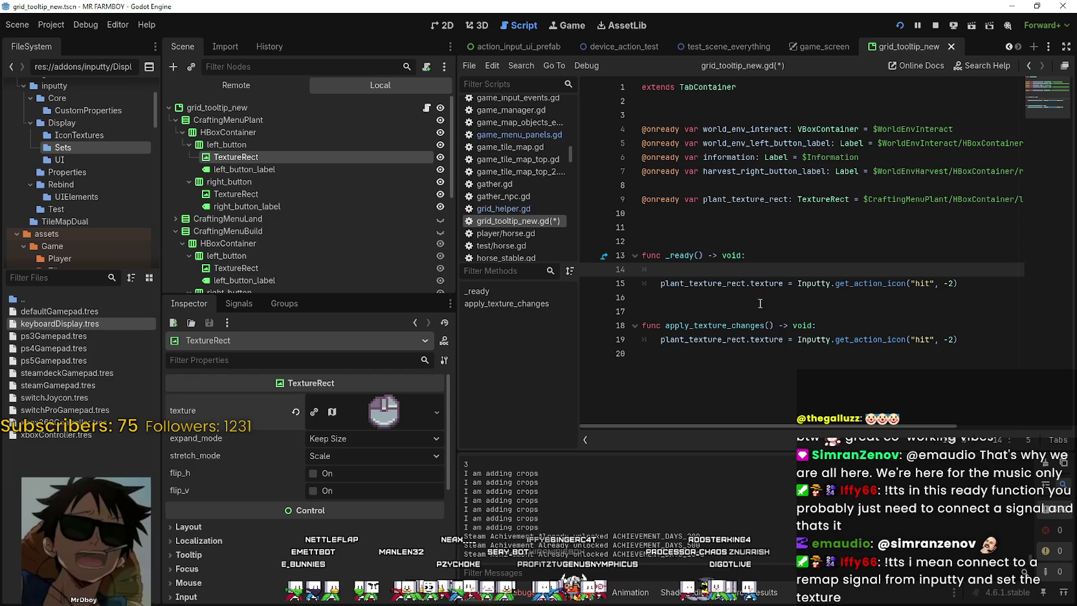
type("apply_texture_changes()")
left_click(661, 283)
type("#")
key("Return")
key("Up")
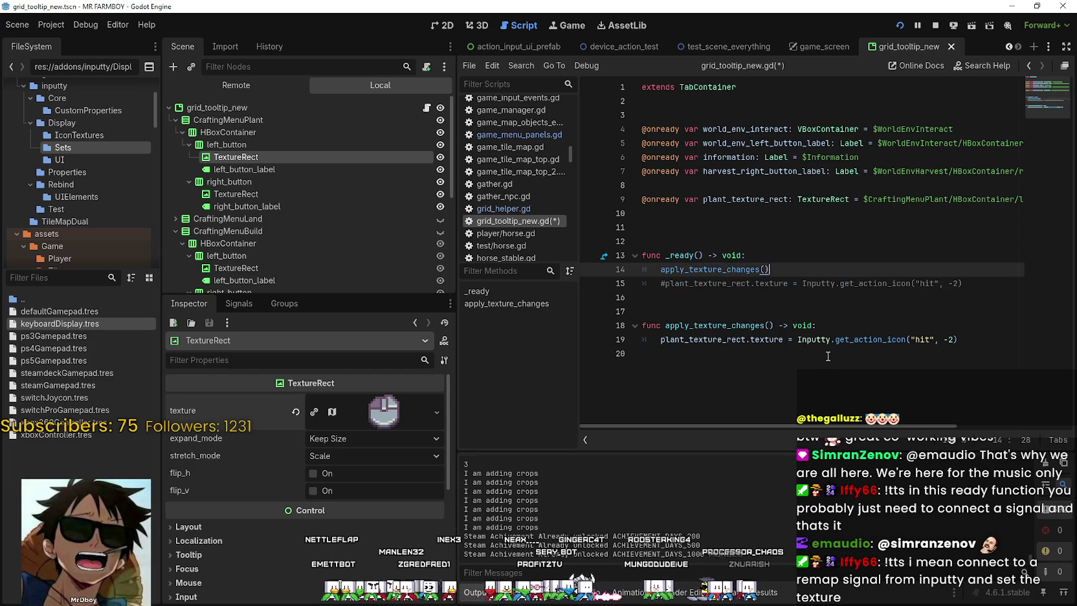
Write SignalManager.Inputty_Changes.connect( on line 15 of _ready
type("SignalMa")
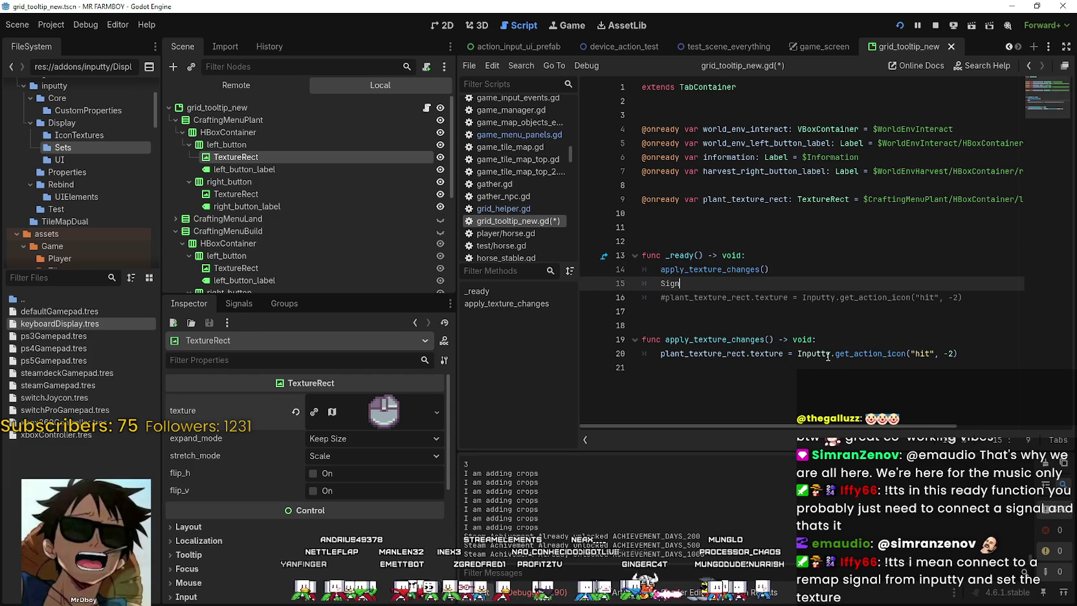
key("Return")
type(".")
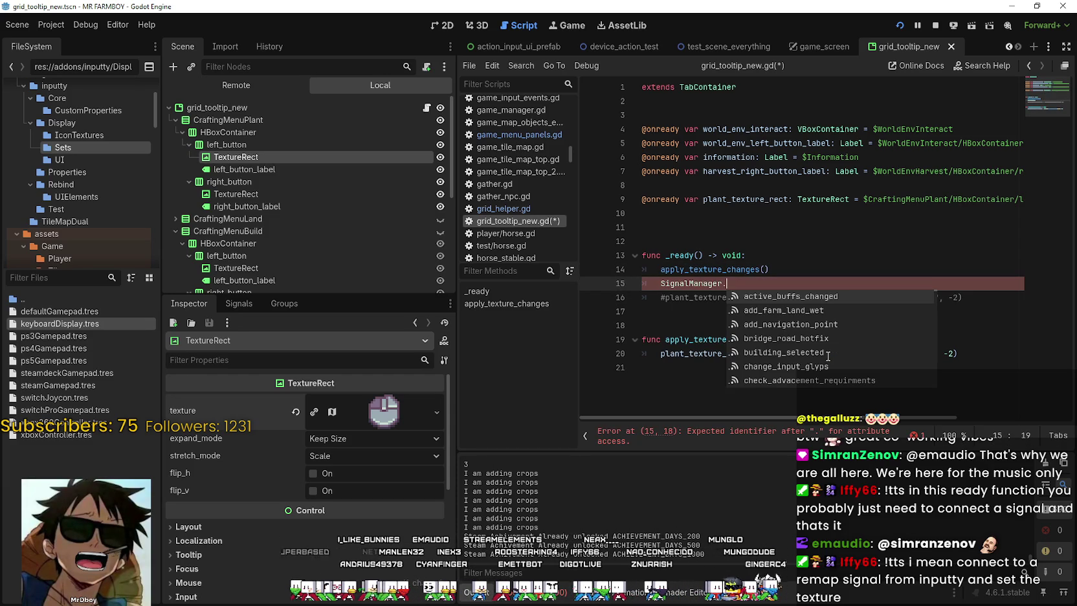
type("appl")
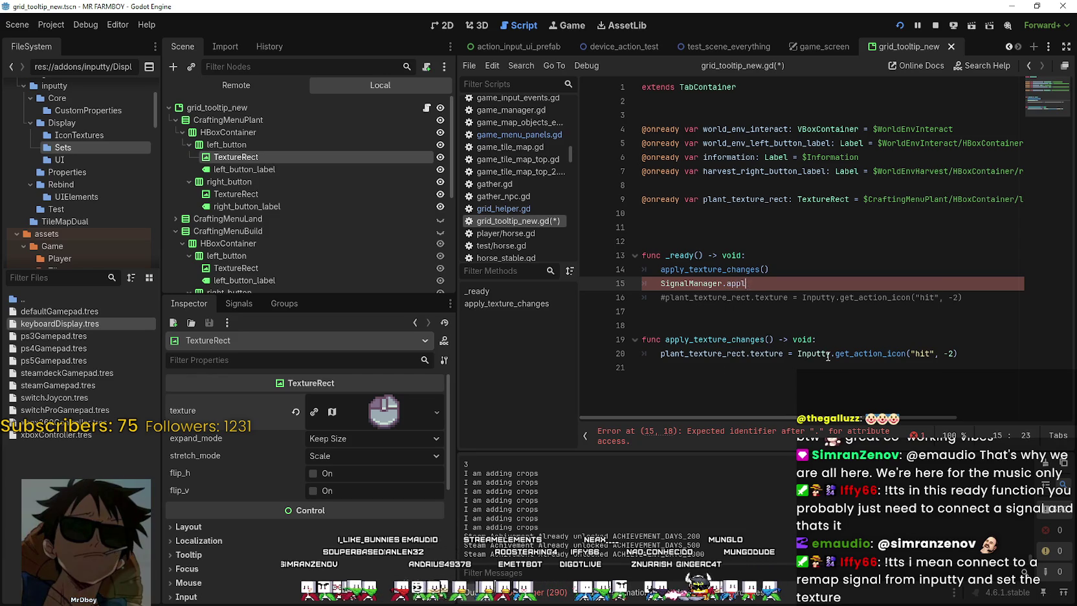
key("BackSpace")
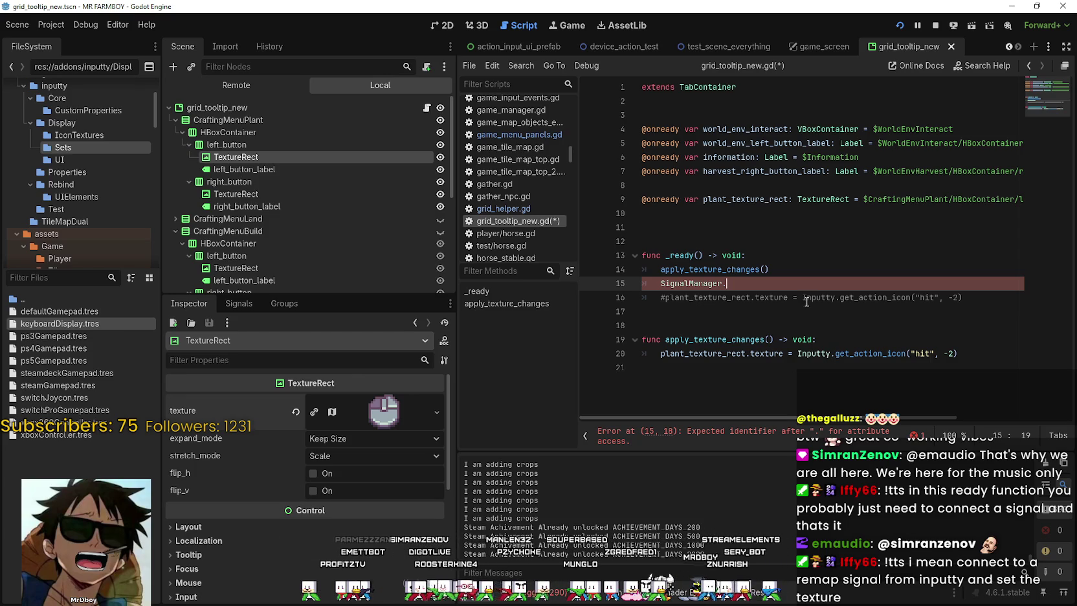
key("Down")
key("Down")
key("Down")
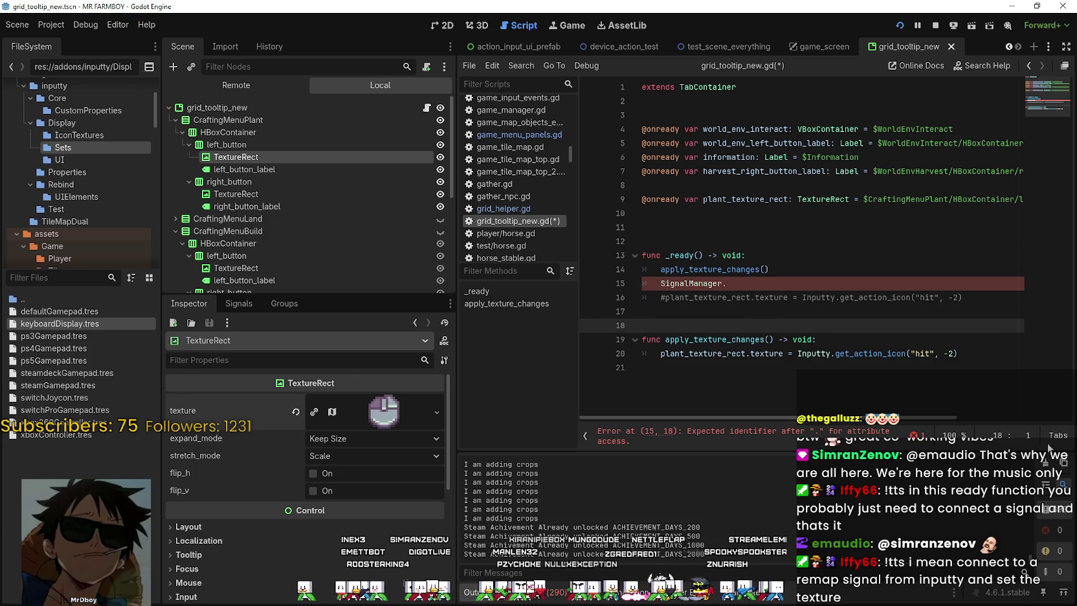
double_click(819, 297)
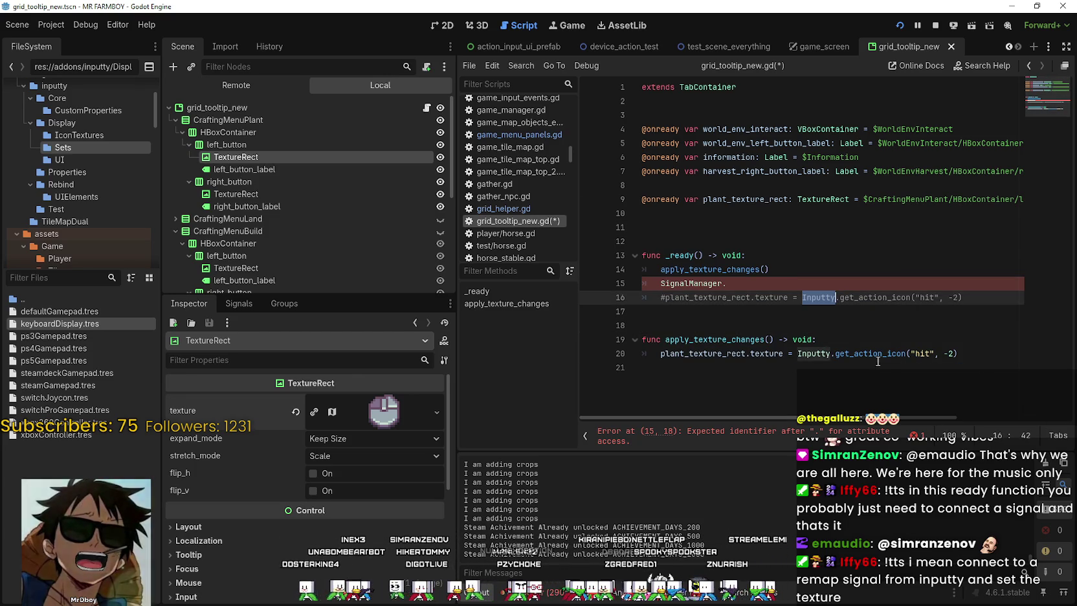
left_click_drag(964, 297, 802, 297)
left_click(801, 316)
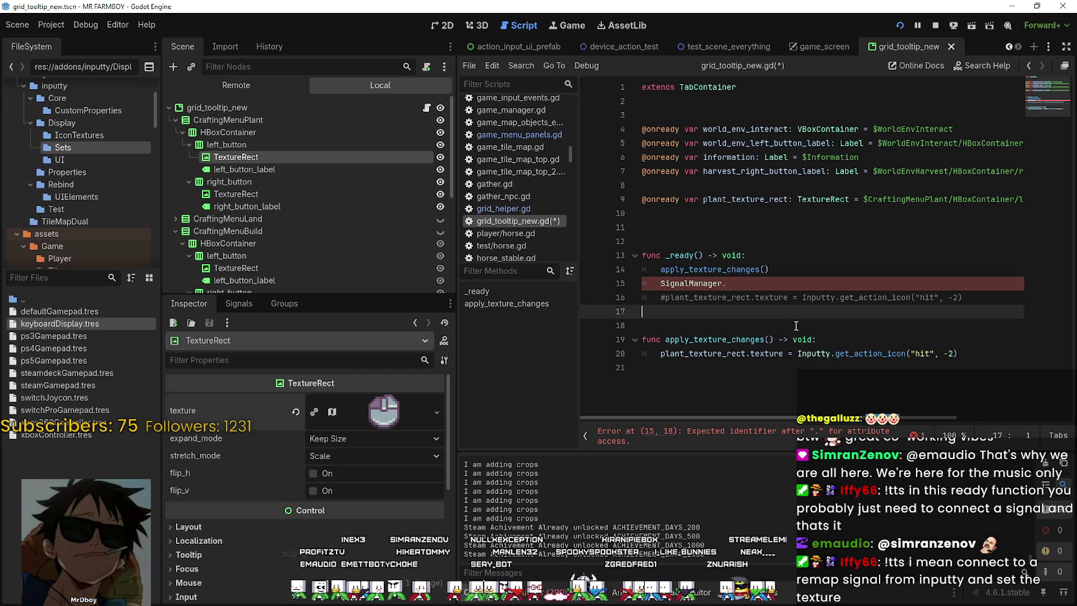
key("Up")
key("Up")
key("Up")
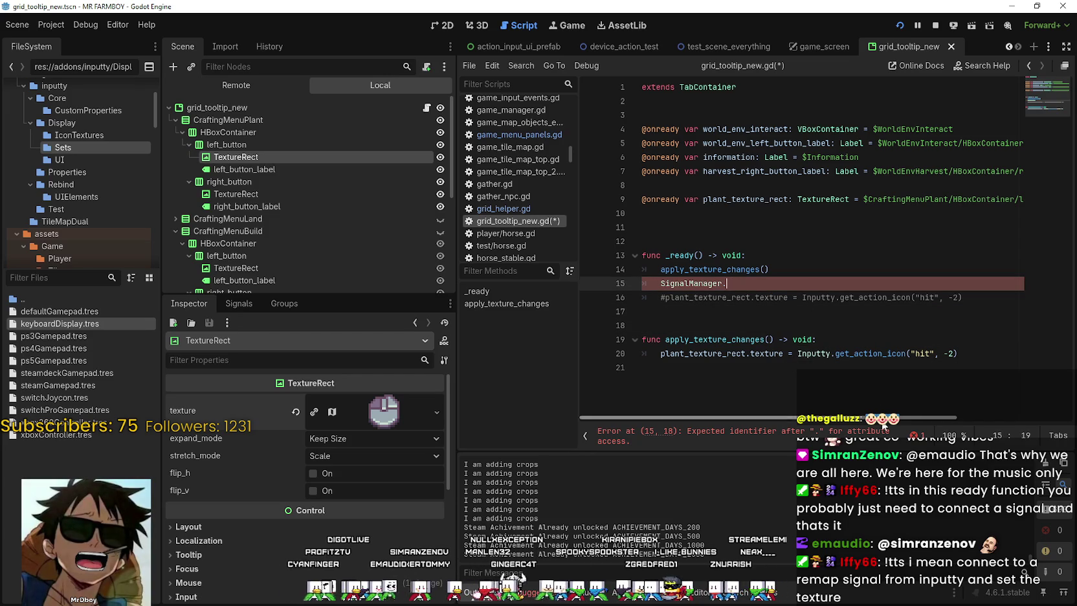
type("Inputty_")
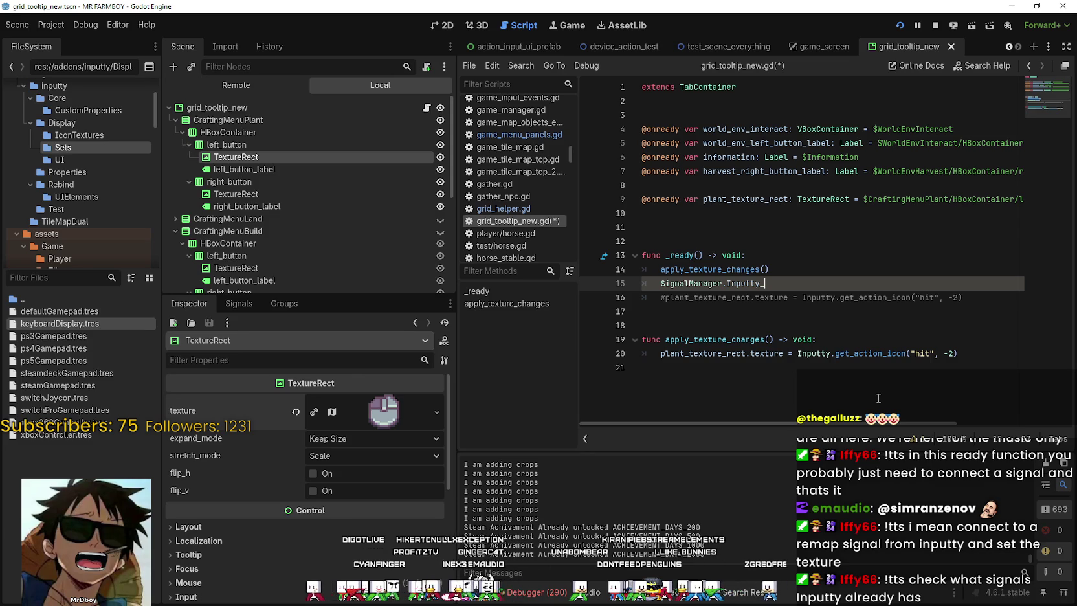
type("Changes")
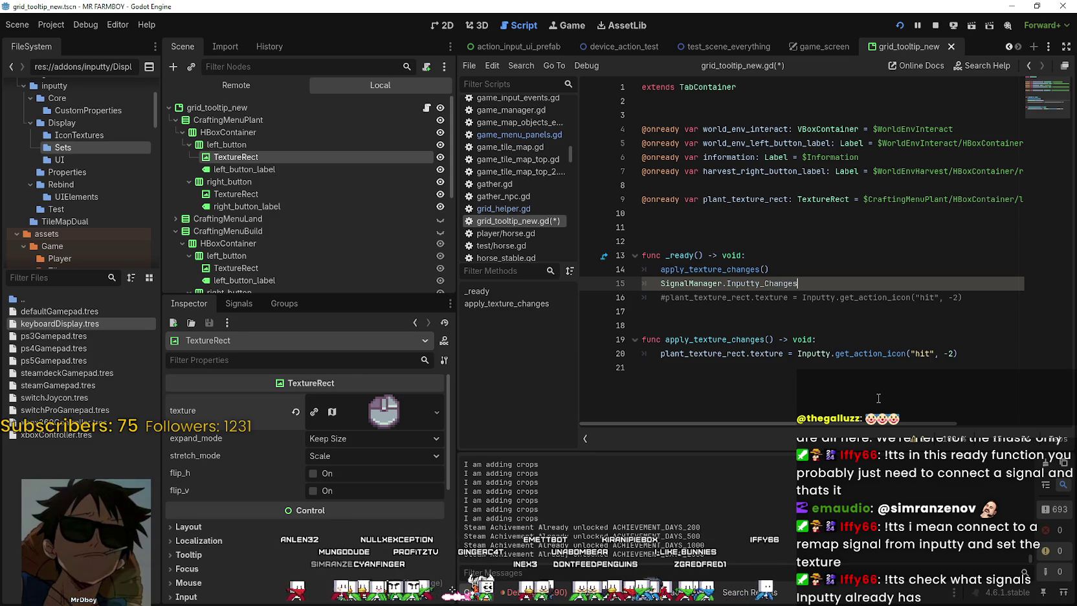
type(".connect(")
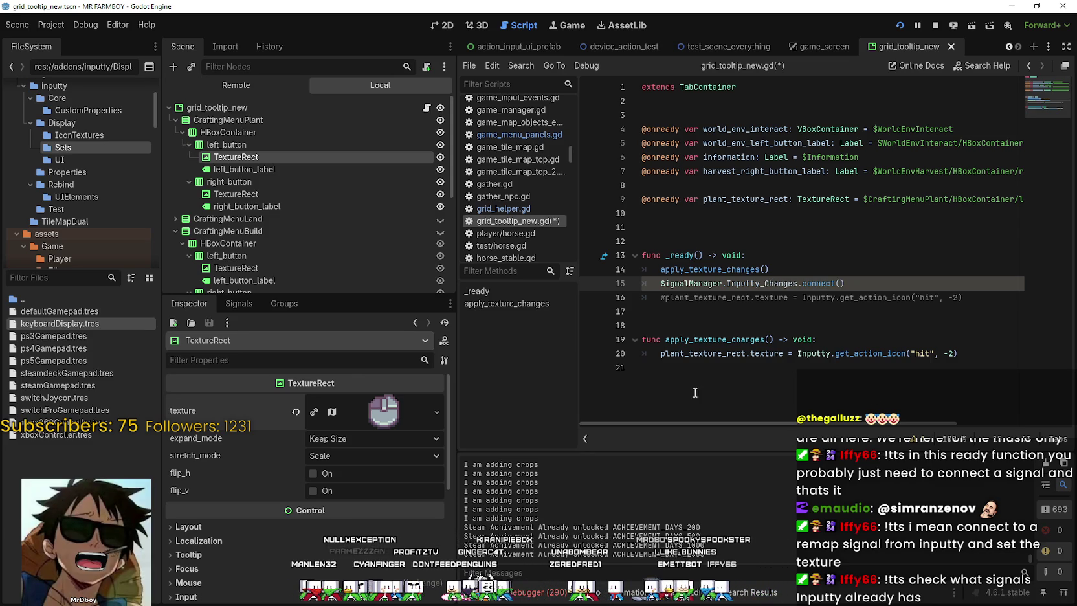
Paste apply_texture_changes into the connect parentheses as the callback
double_click(757, 340)
key("ctrl+c")
left_click(841, 284)
key("ctrl+v")
left_click(835, 322)
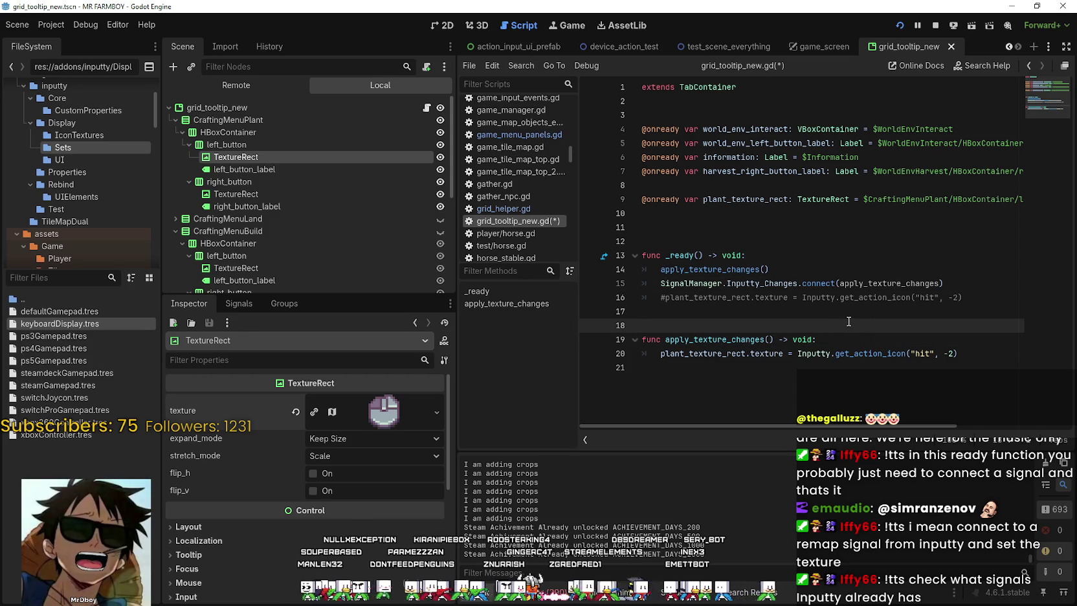
left_click(993, 306)
left_click(984, 296)
key("alt+Tab")
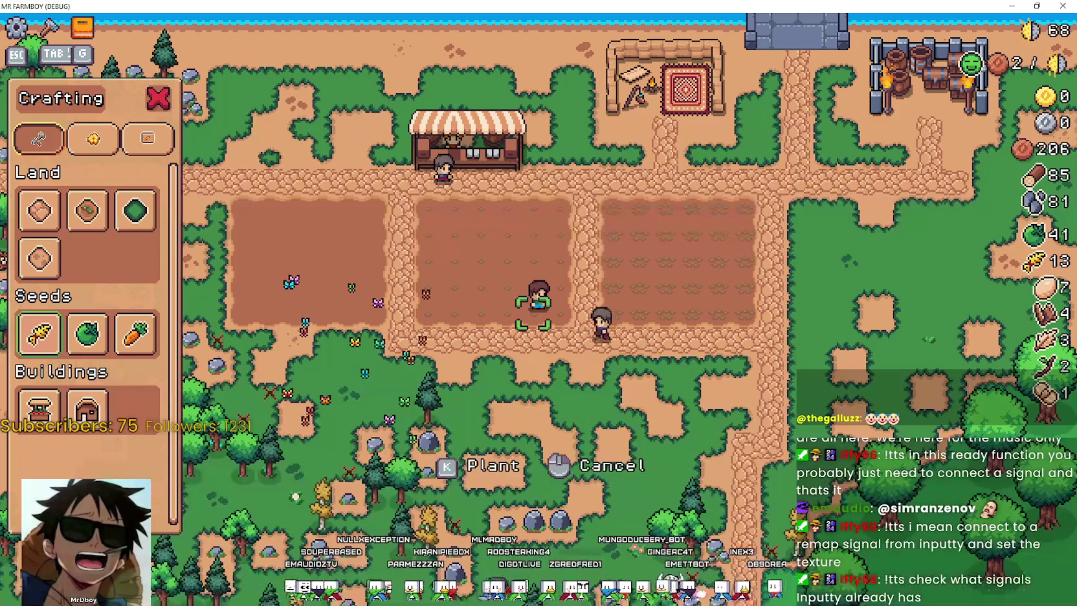
Pause the game and scroll through the Input binding options
key("Escape")
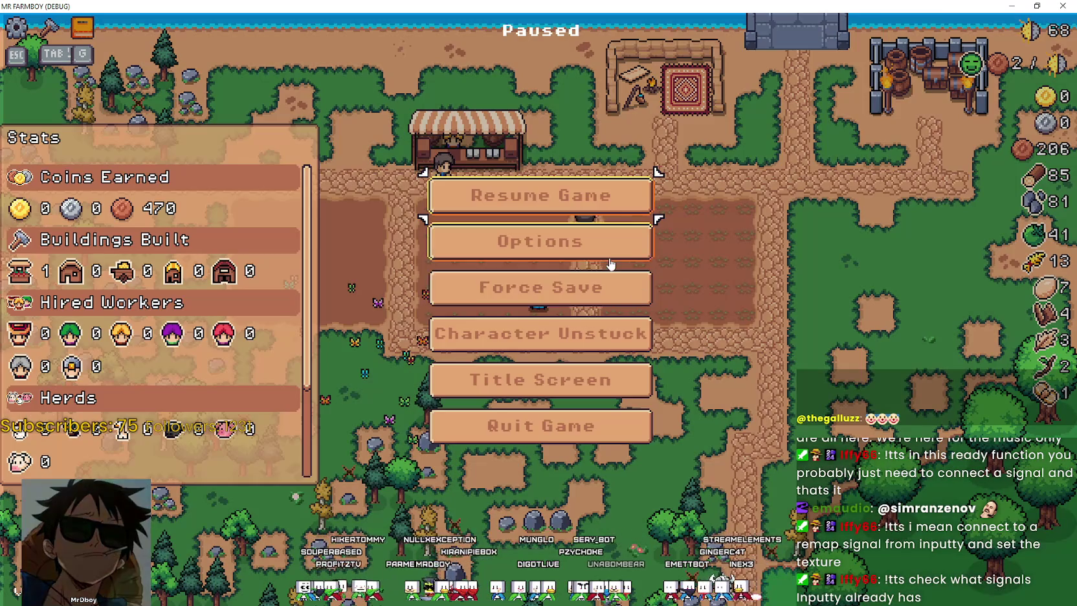
left_click(613, 241)
scroll(619, 317, "down", 1)
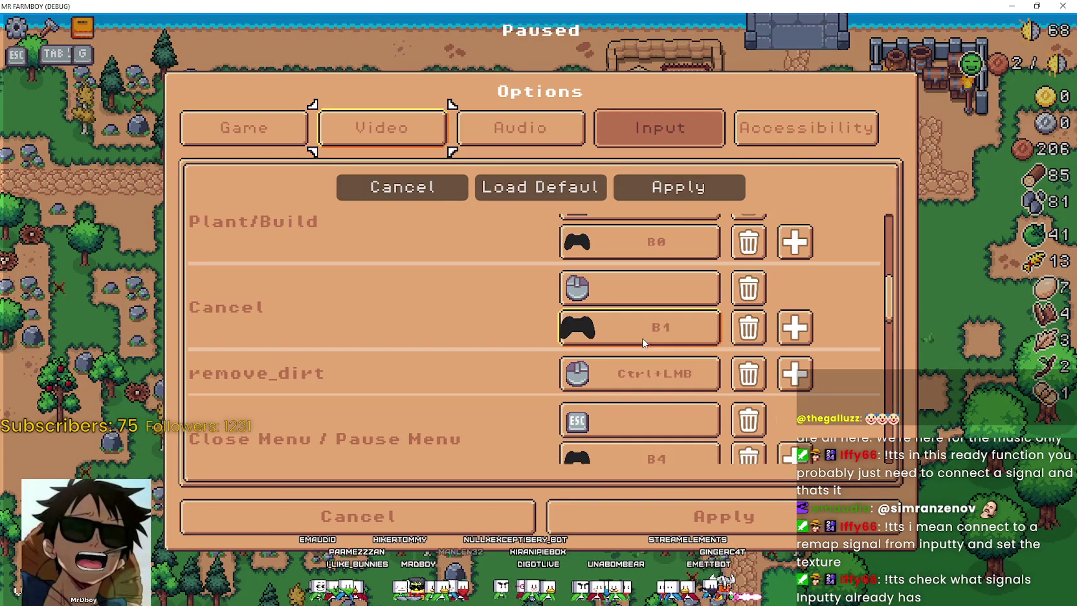
scroll(616, 316, "down", 8)
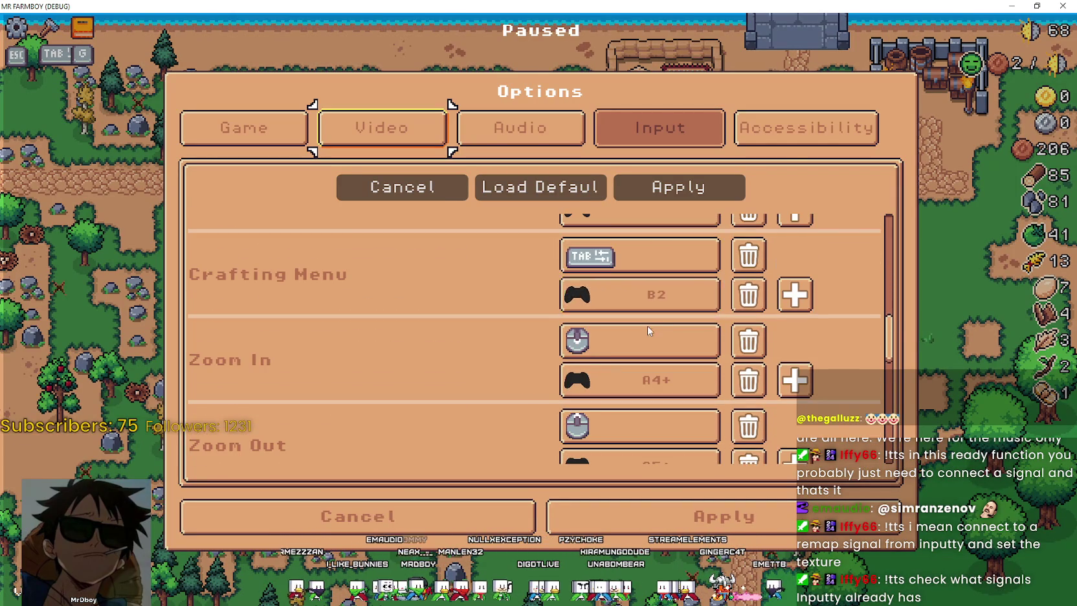
scroll(625, 320, "down", 3)
scroll(603, 359, "up", 2)
scroll(608, 366, "up", 4)
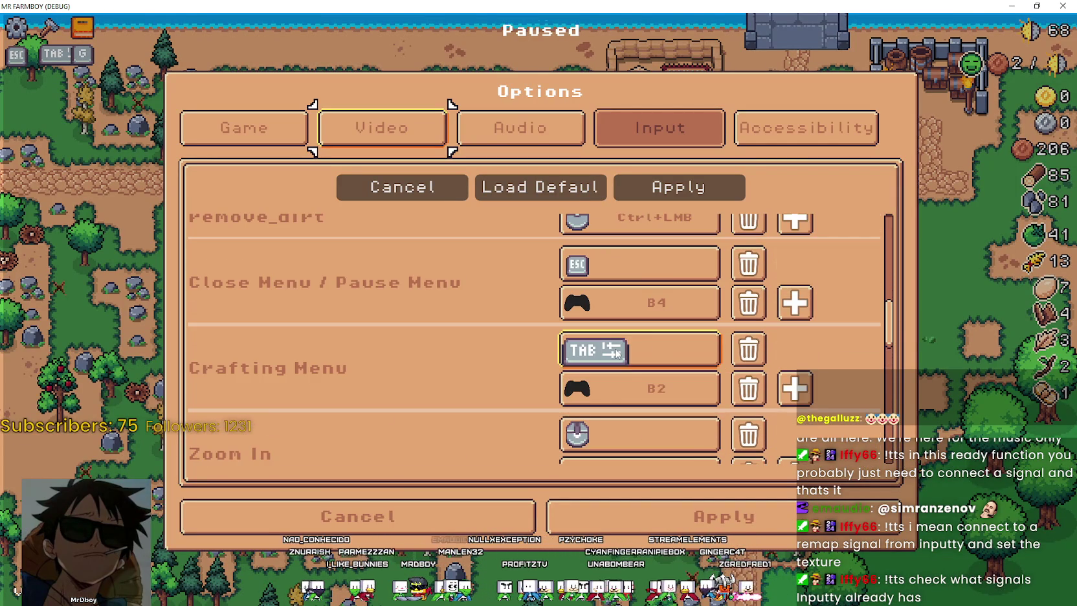
scroll(596, 330, "up", 2)
scroll(596, 323, "up", 2)
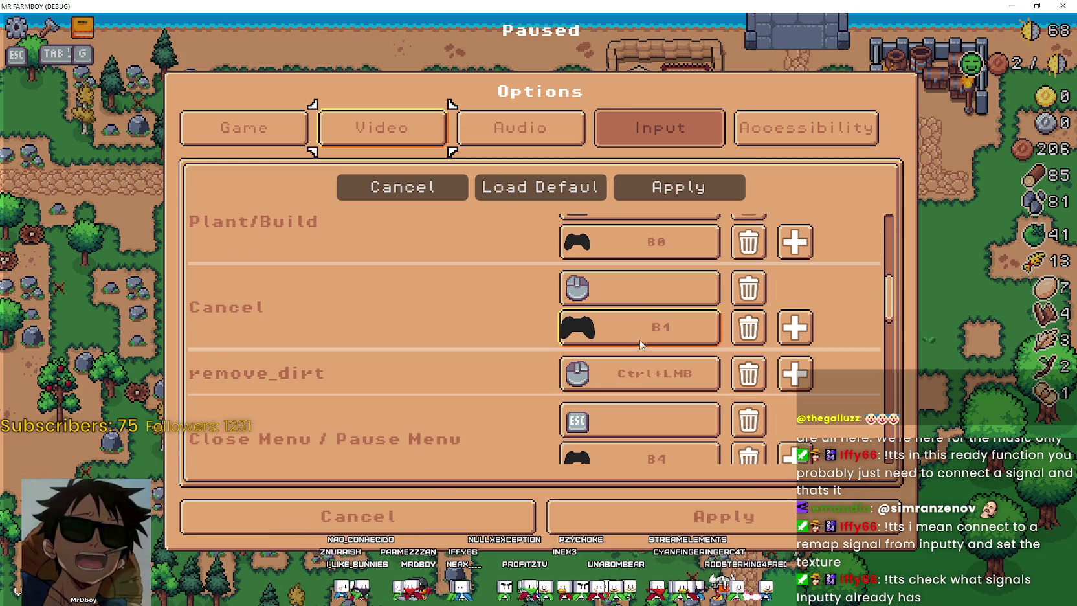
scroll(637, 324, "down", 3)
scroll(660, 387, "down", 5)
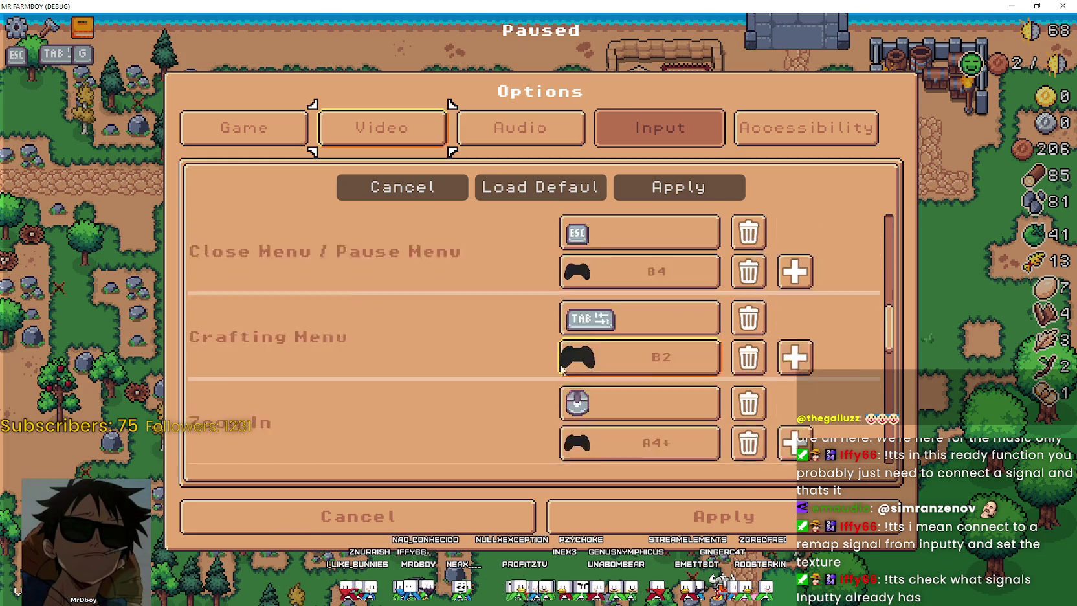
scroll(649, 364, "up", 5)
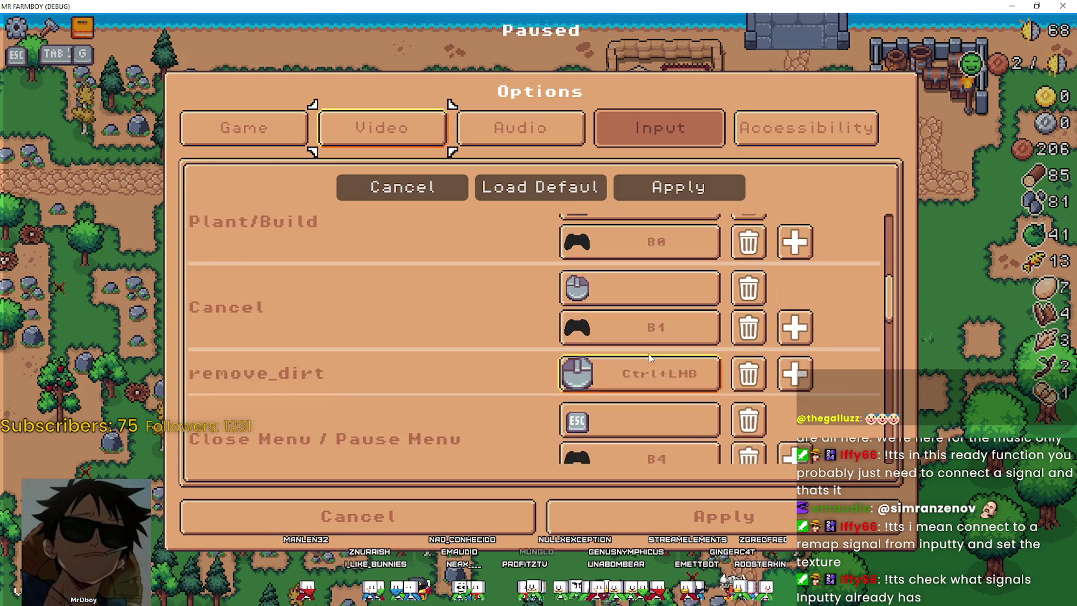
Bind Plant/Build's keyboard input to K and apply the changes
left_click(570, 326)
key("k")
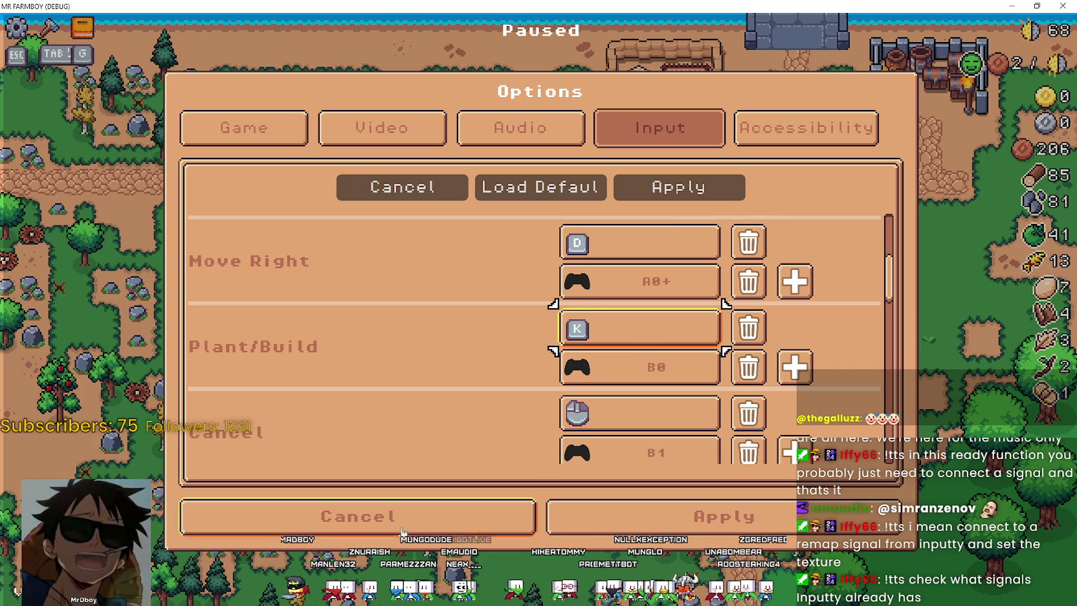
left_click(728, 190)
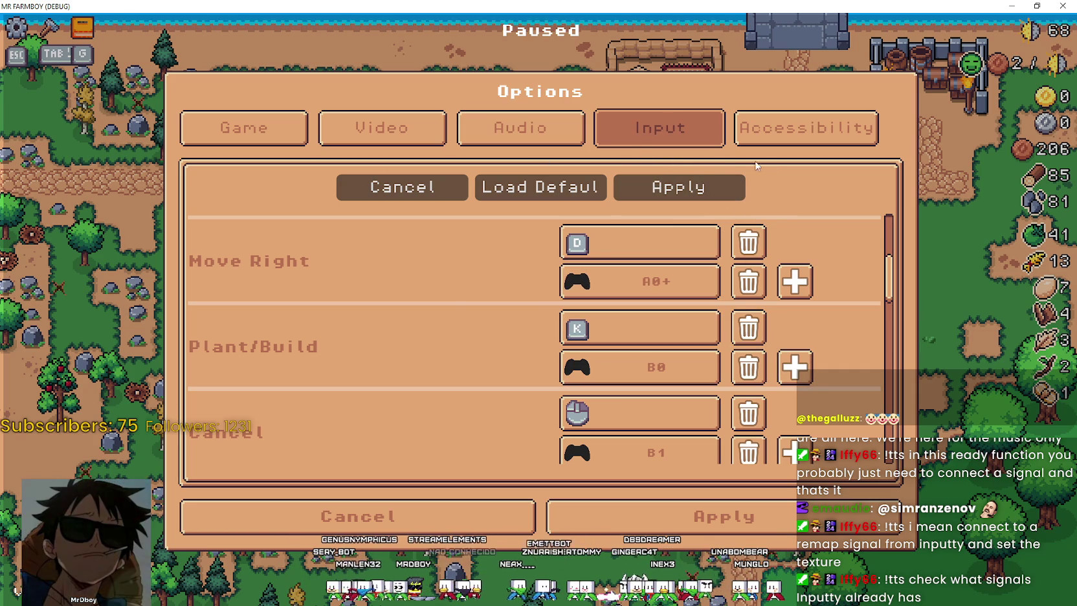
left_click(684, 193)
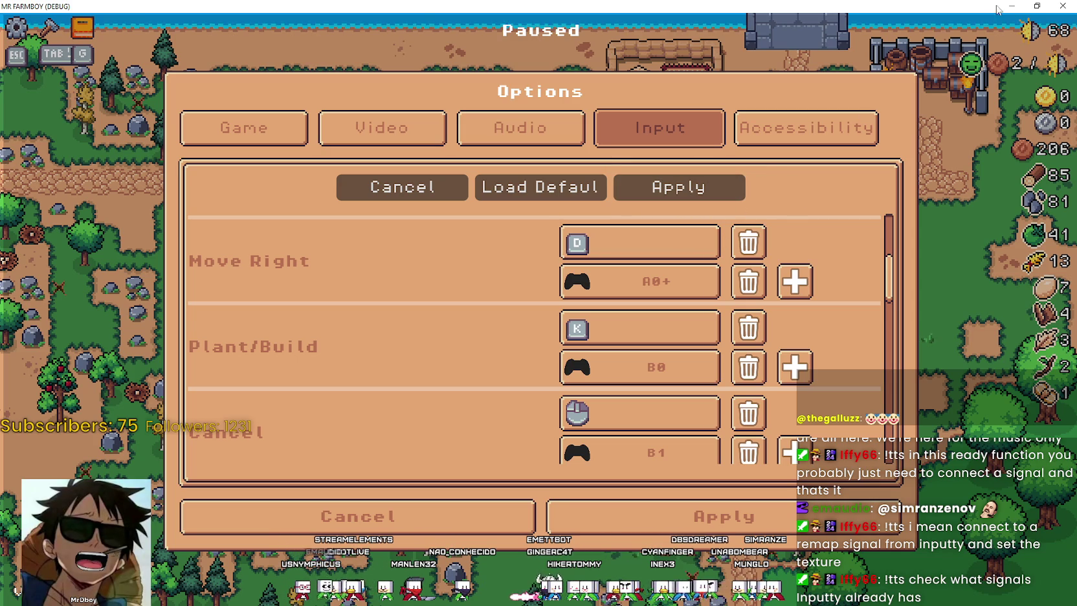
key("alt+Tab")
double_click(762, 282)
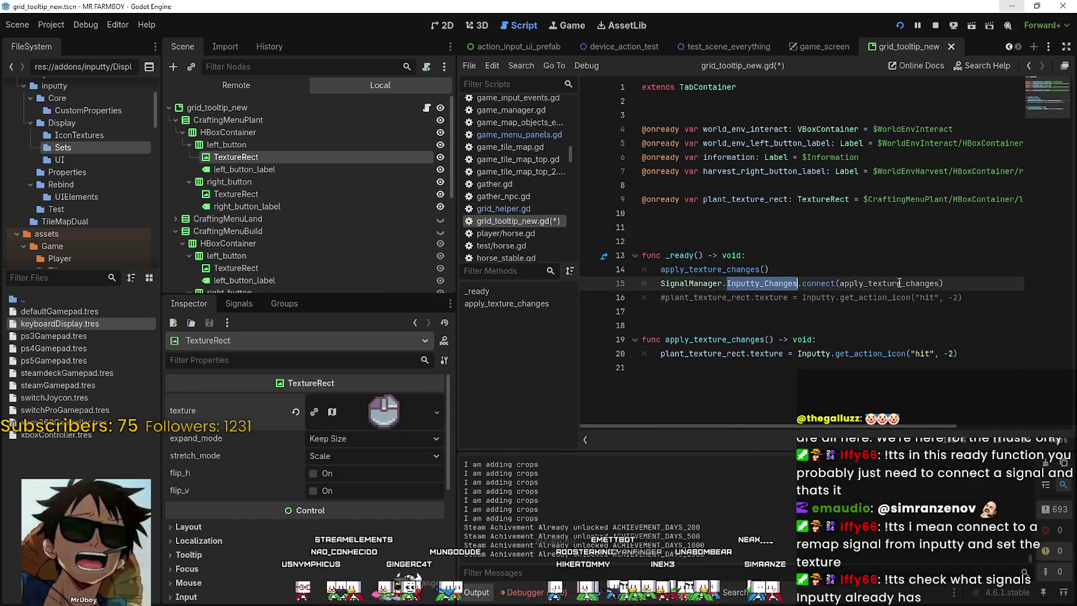
mouse_move(964, 353)
left_mouse_down()
mouse_move(841, 354)
mouse_move(644, 311)
left_mouse_up()
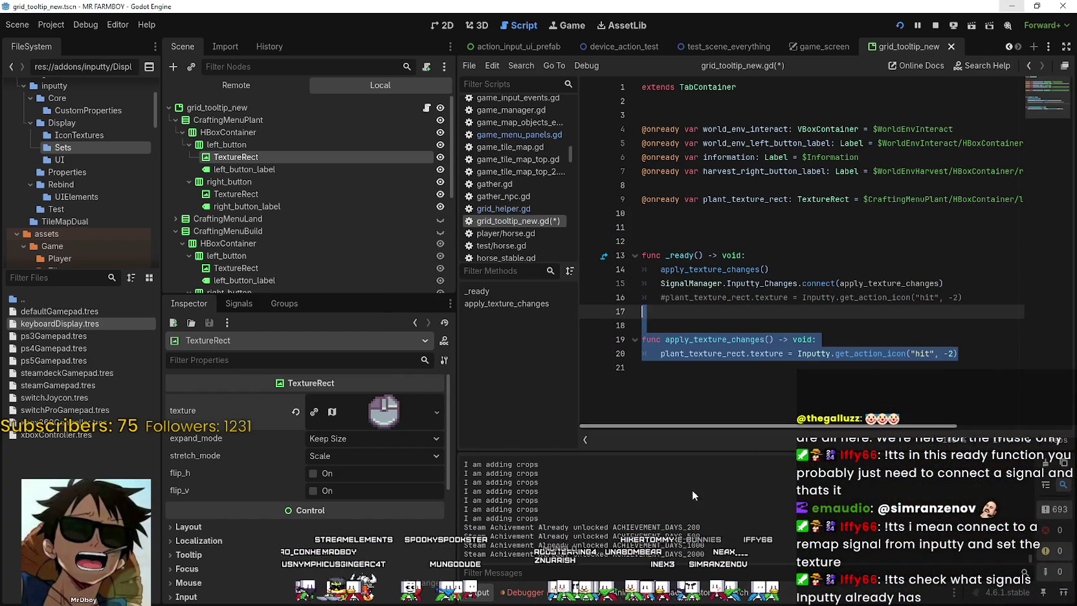
mouse_move(661, 354)
left_mouse_down()
mouse_move(989, 350)
mouse_move(661, 353)
left_mouse_up()
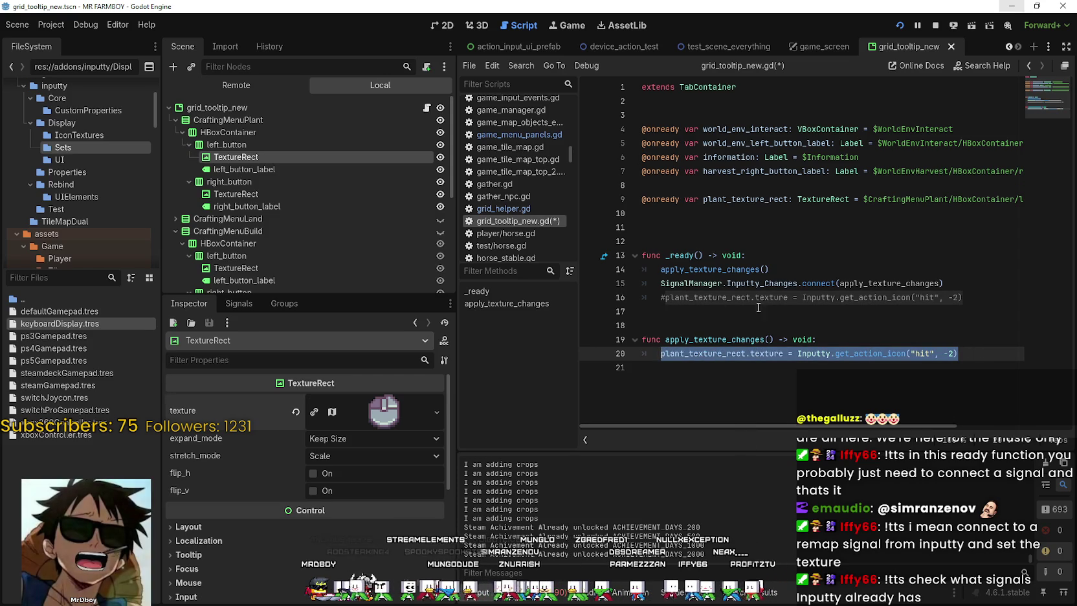
left_click(966, 352)
mouse_move(697, 369)
left_mouse_down()
mouse_move(819, 340)
mouse_move(698, 370)
left_mouse_up()
key("F5")
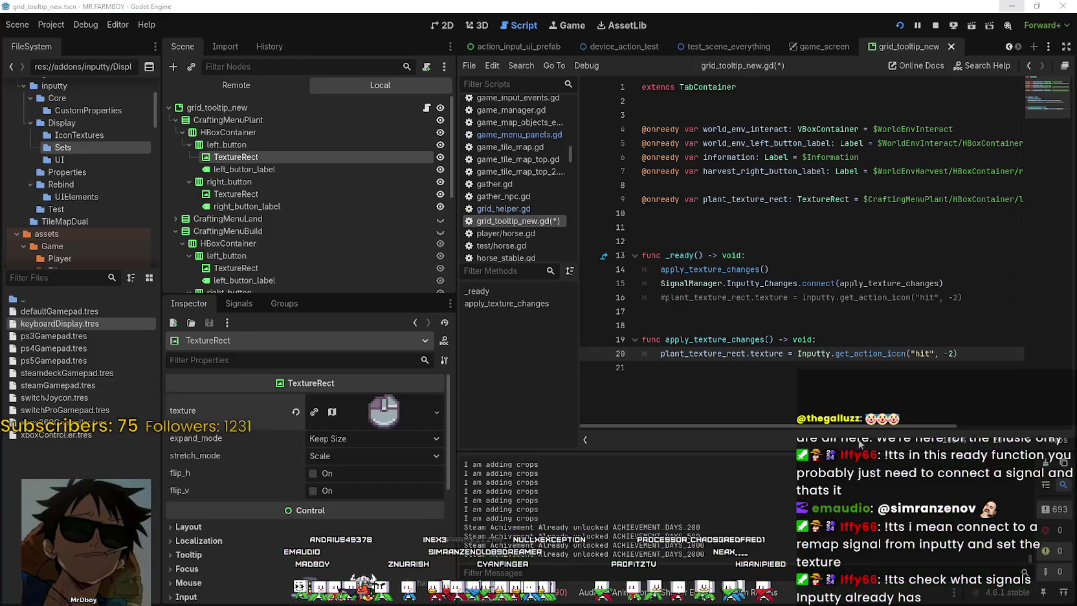
key("alt+F4")
left_click(808, 391)
left_click_drag(965, 353, 660, 354)
left_click(745, 365)
left_click(978, 354)
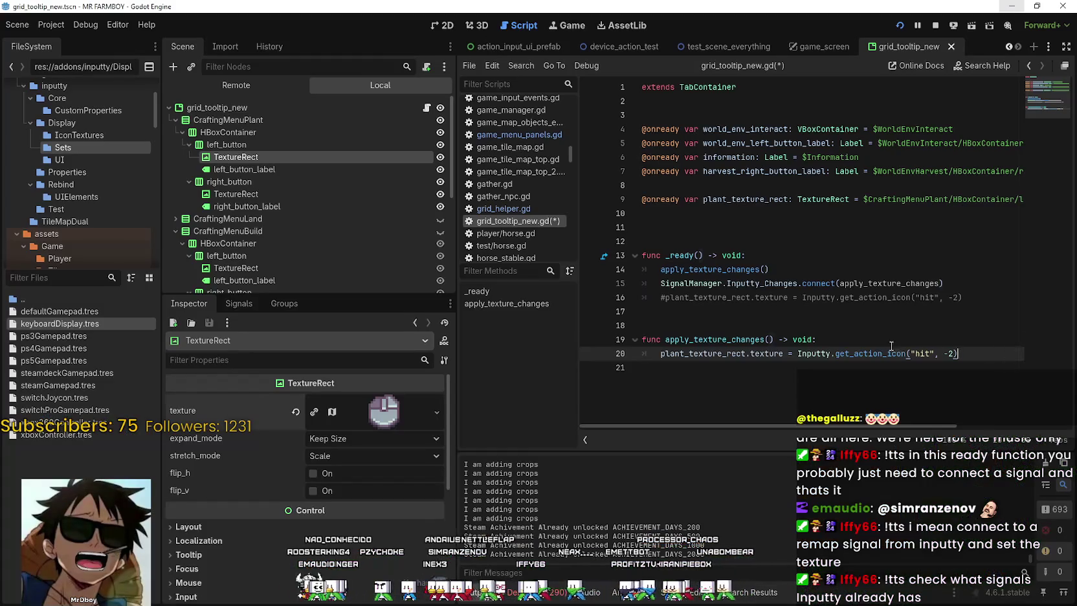
left_click_drag(961, 354, 648, 358)
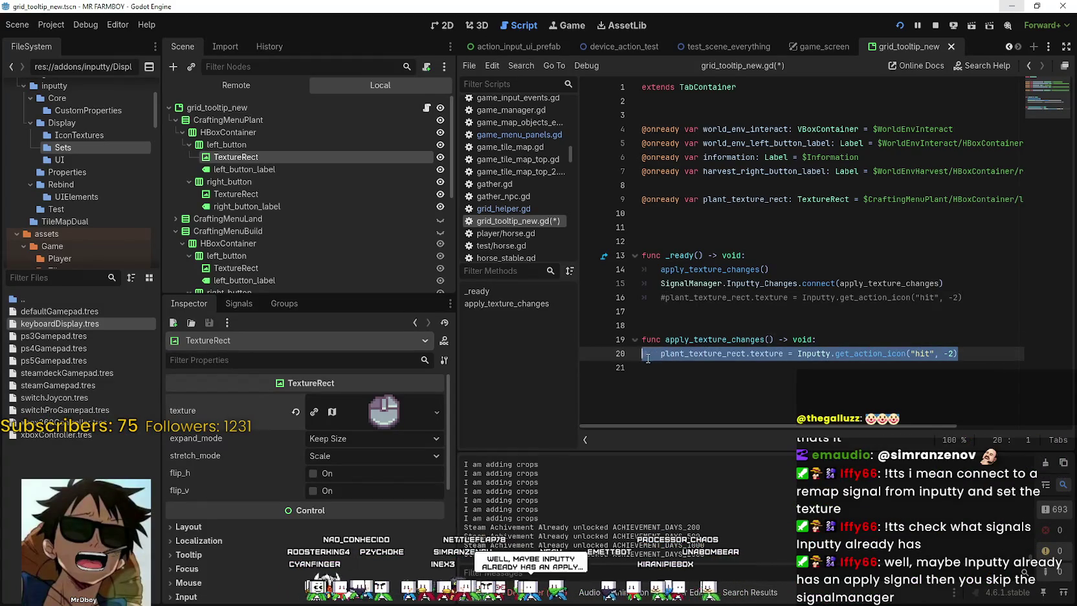
Replace SignalManager.Inputty_Changes on line 15 with Inputty
left_click(916, 353)
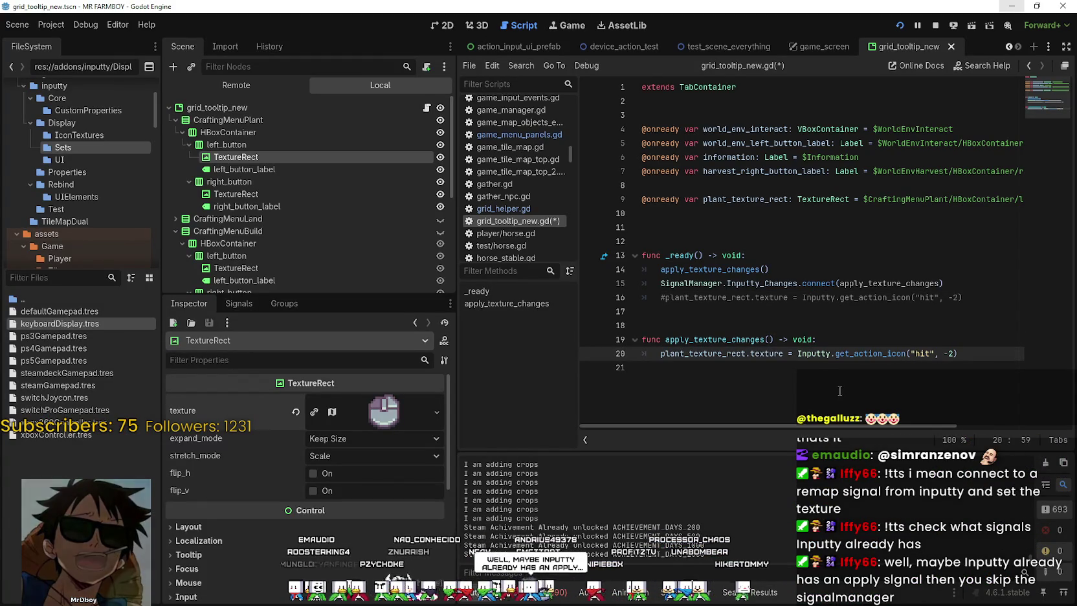
mouse_move(843, 355)
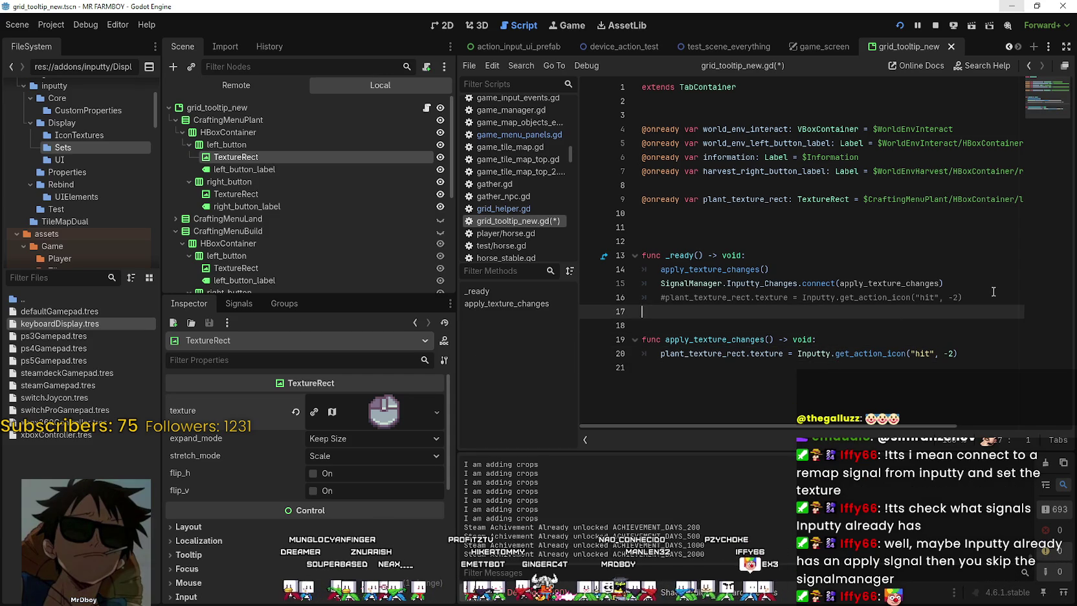
left_click(974, 288)
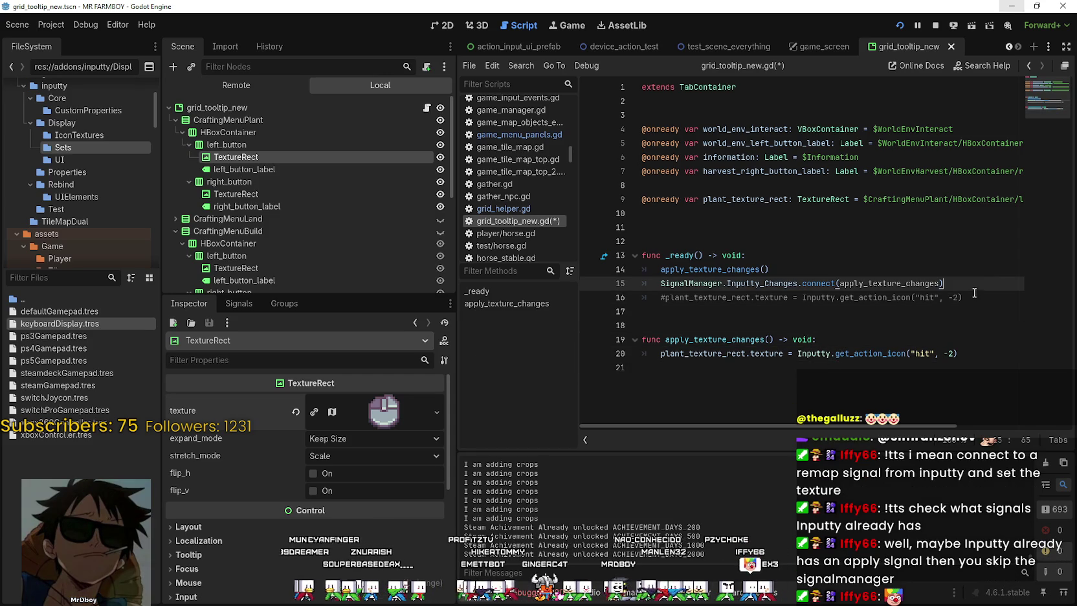
double_click(750, 289)
left_click_drag(750, 288, 664, 285)
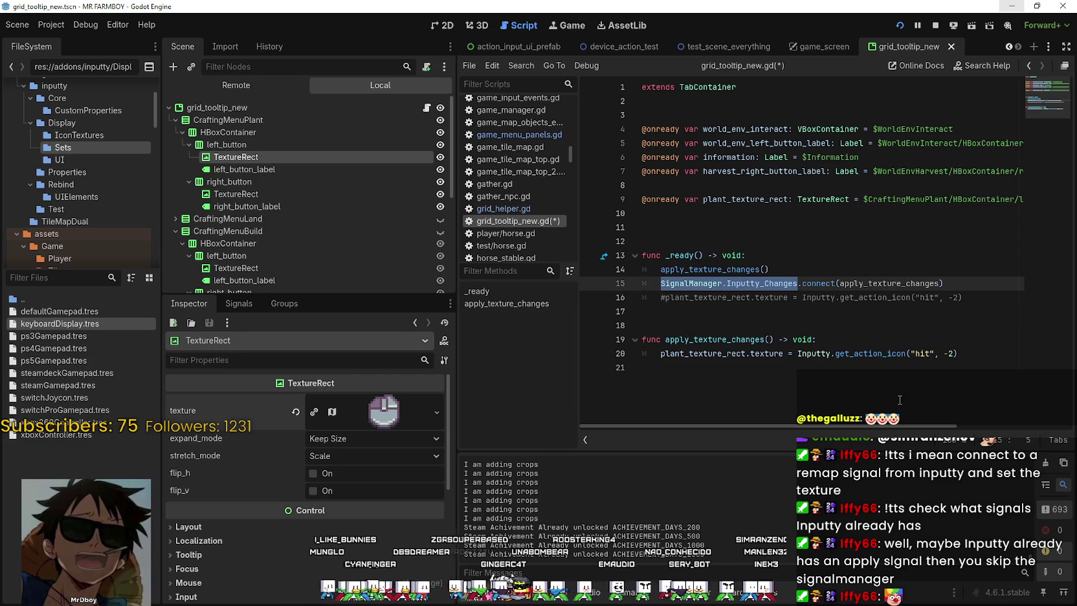
double_click(751, 284)
left_click_drag(751, 284, 691, 282)
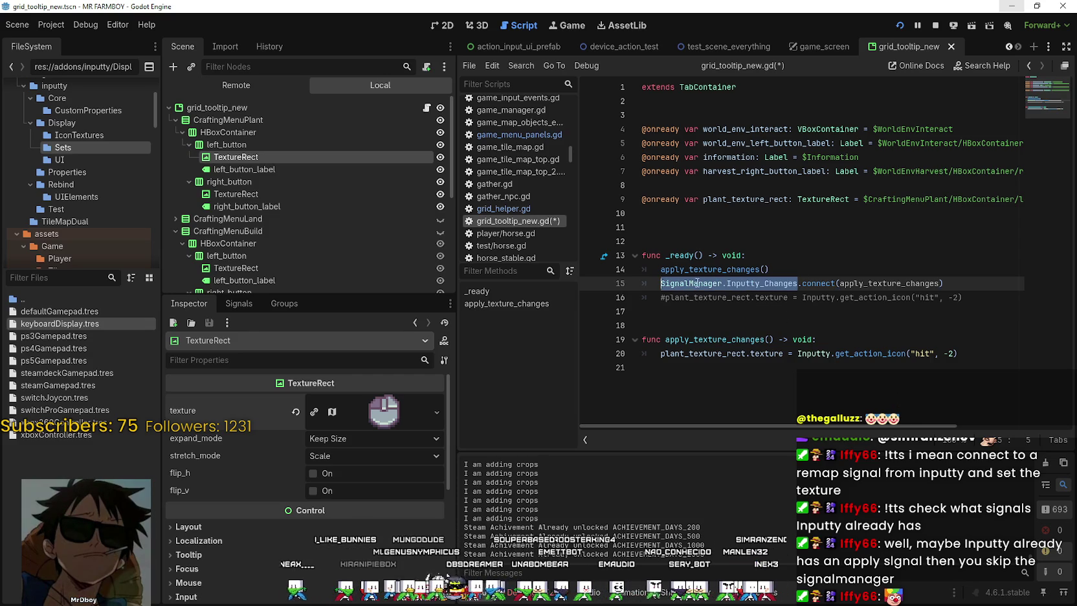
type("Inpu")
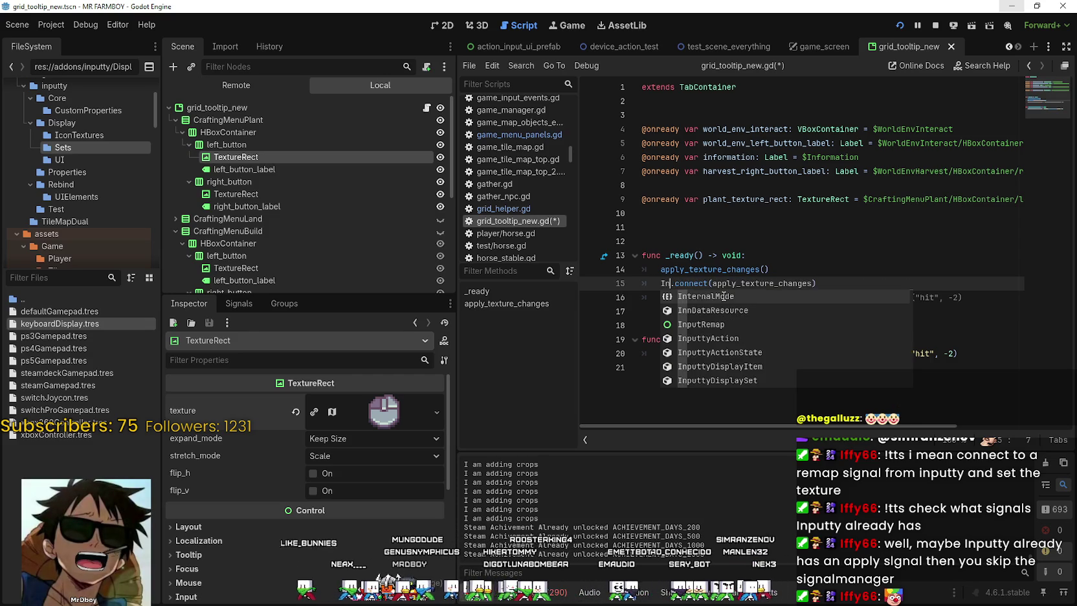
type("tty")
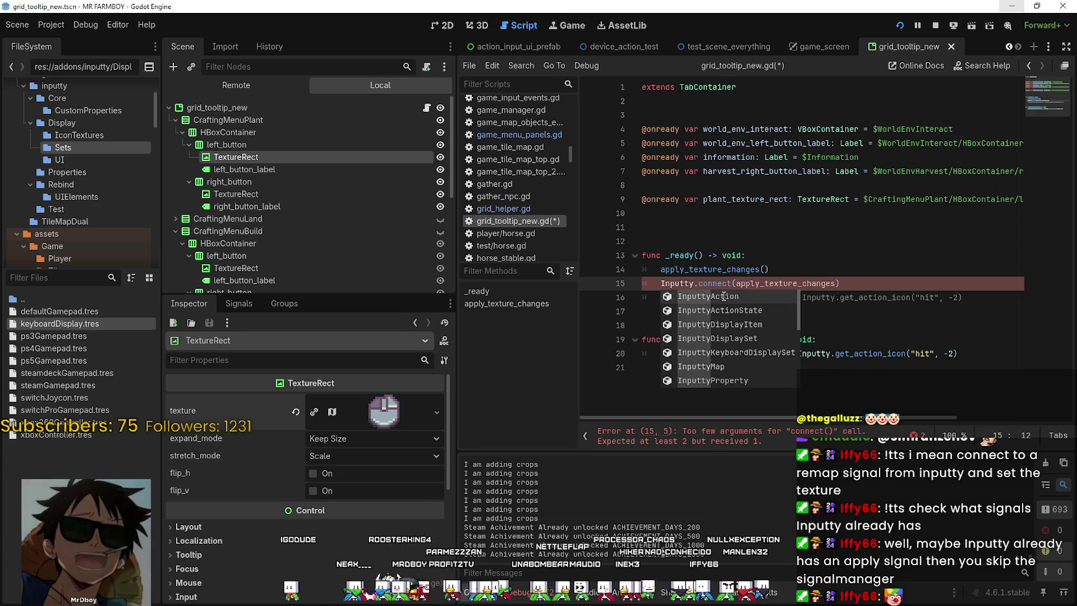
type(".")
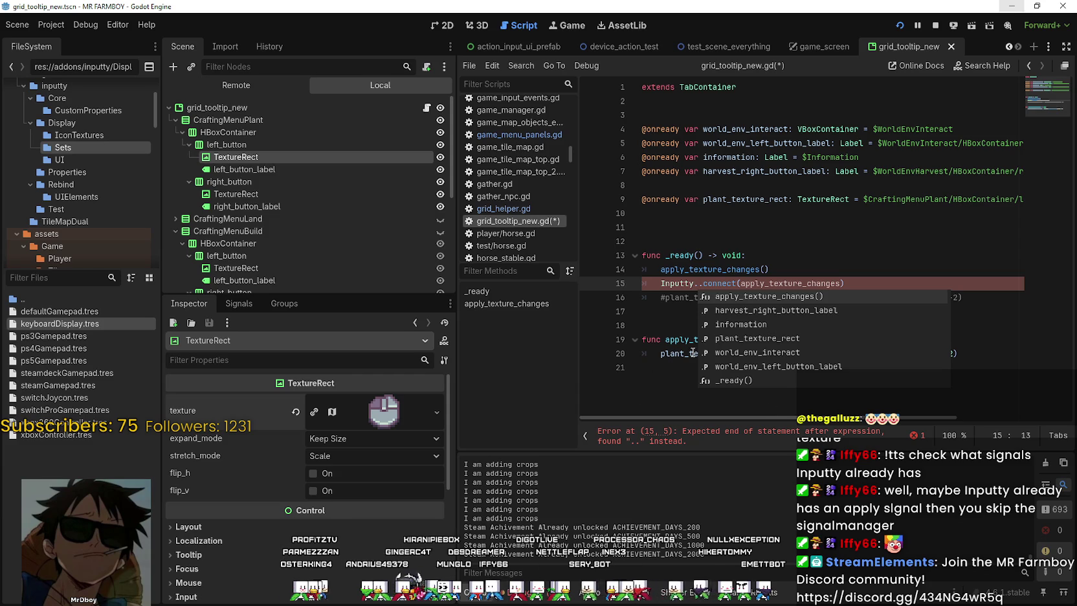
Delete the leftover connect call after Inputty. and clear the partial 'co'
scroll(800, 335, "down", 2)
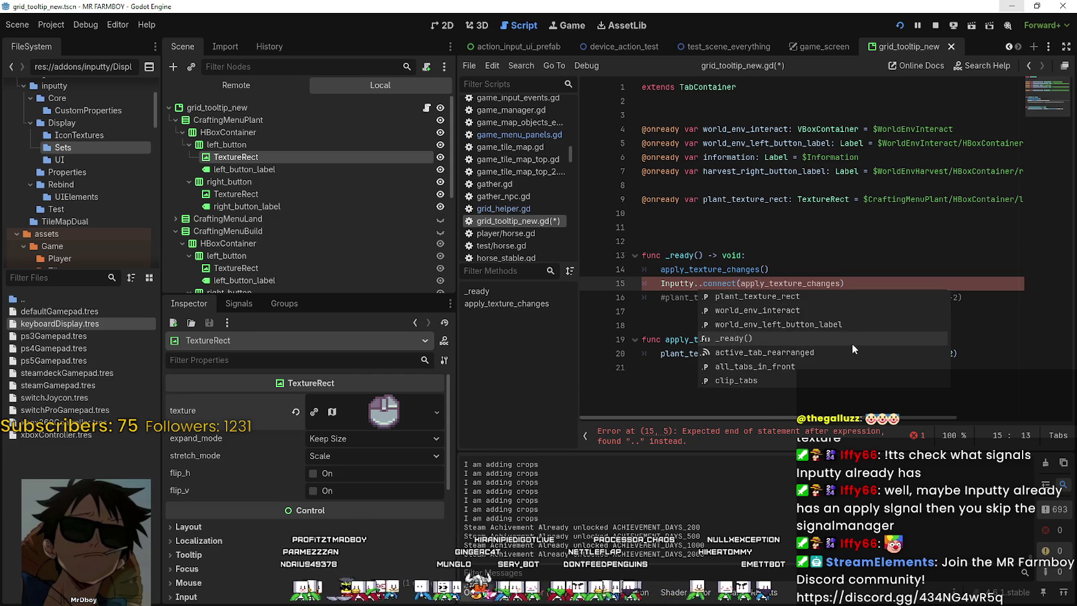
scroll(842, 346, "down", 1)
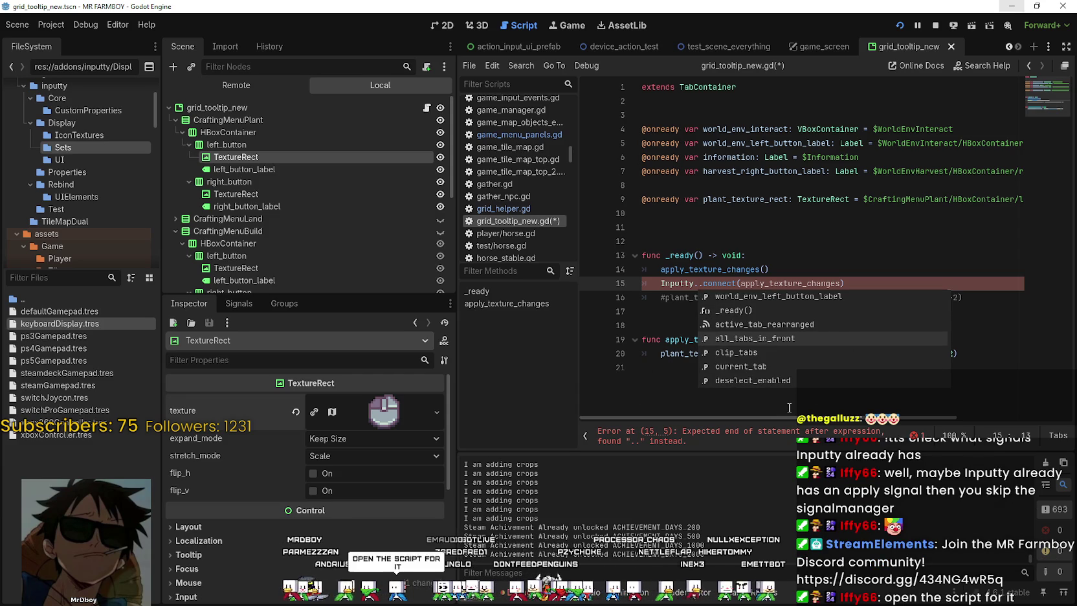
scroll(798, 369, "down", 3)
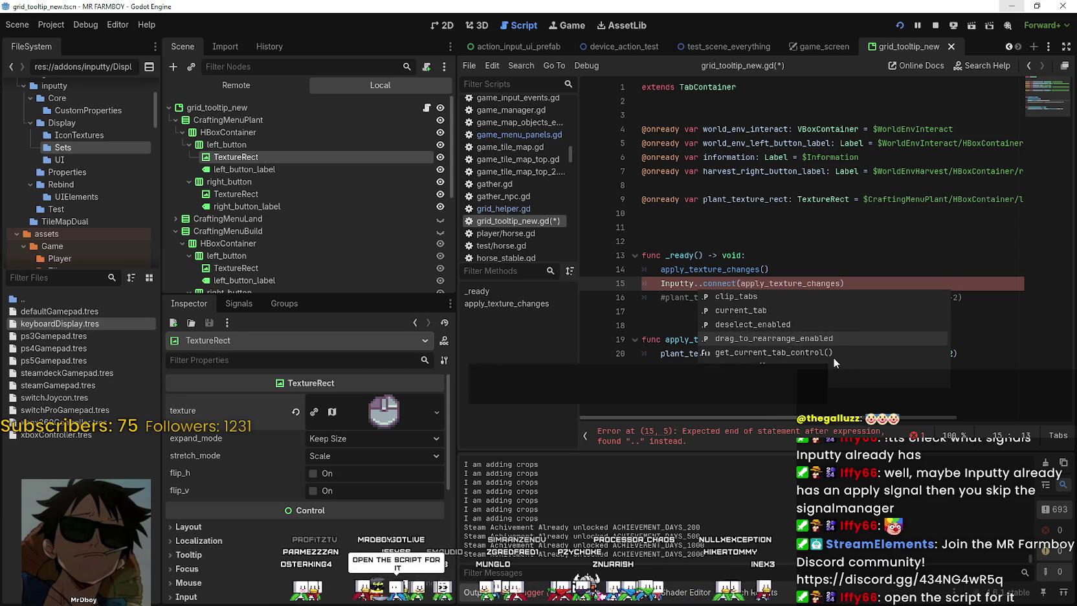
scroll(868, 357, "down", 3)
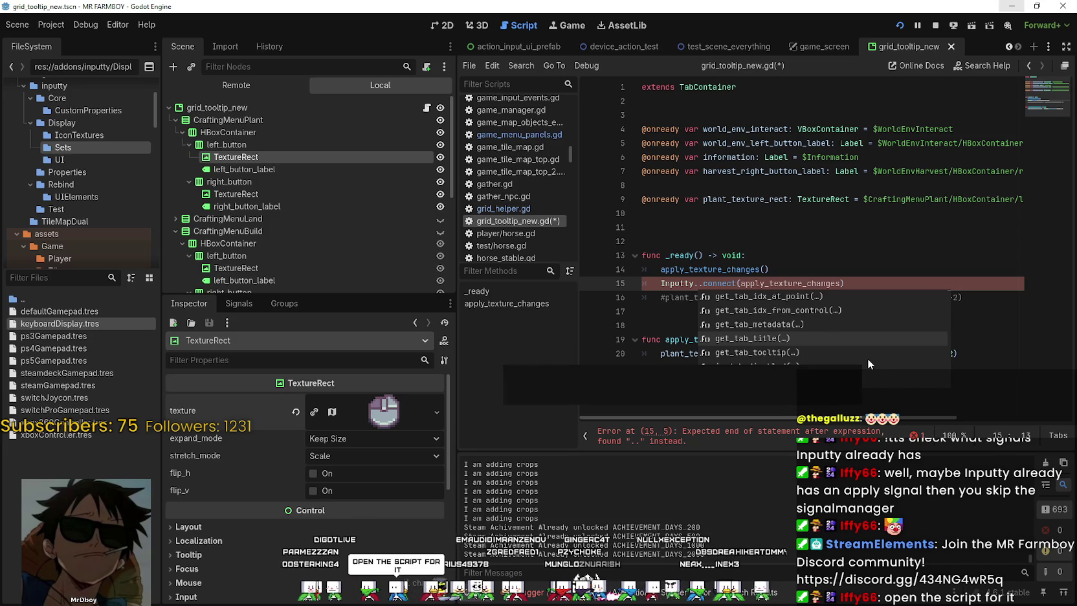
left_click(788, 262)
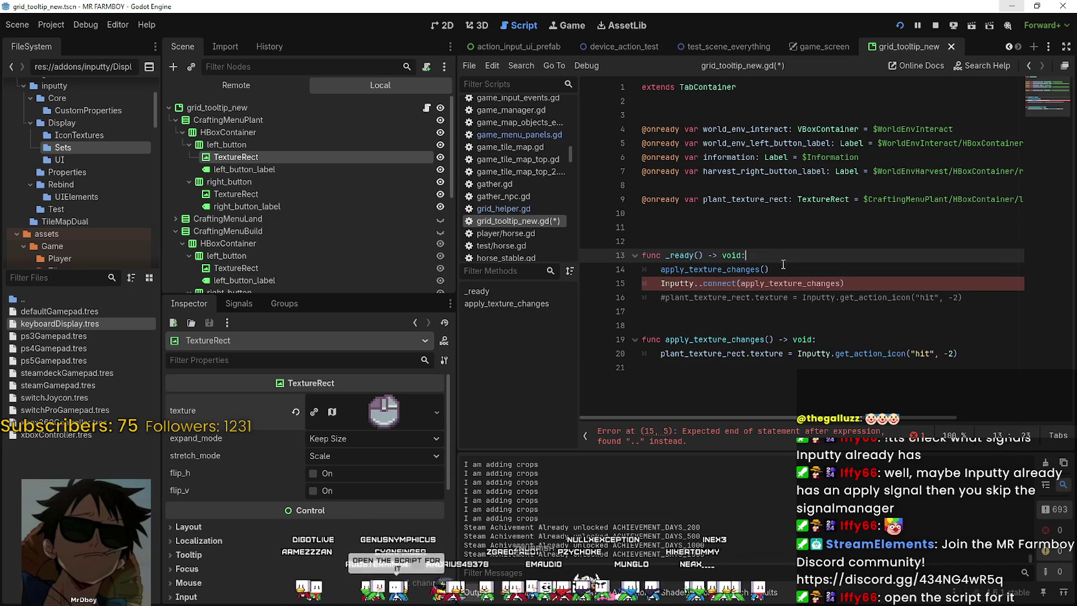
left_click_drag(701, 283, 845, 284)
key("BackSpace")
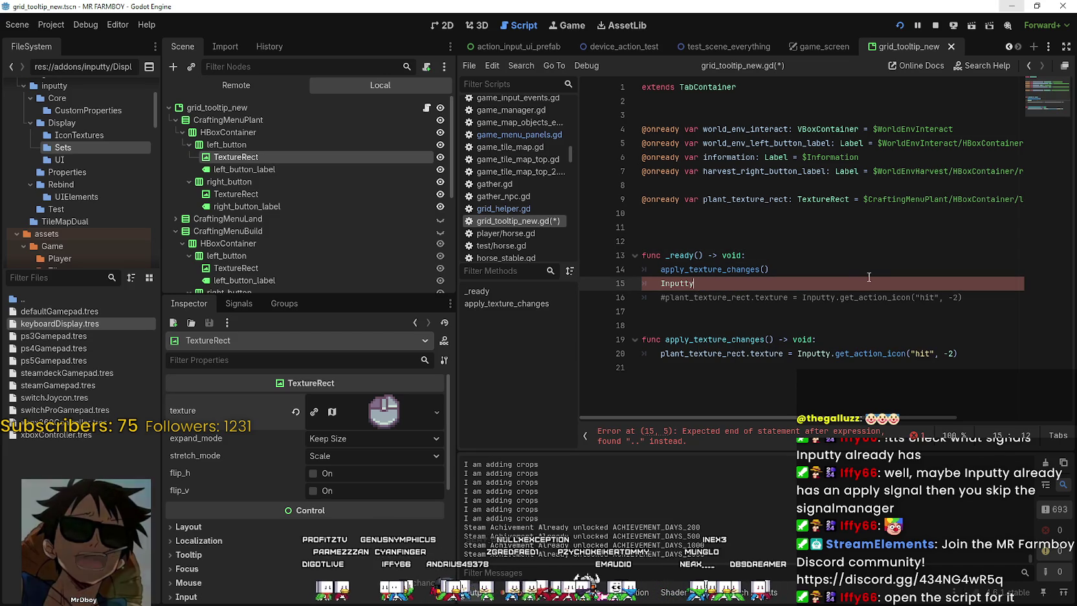
type(".con")
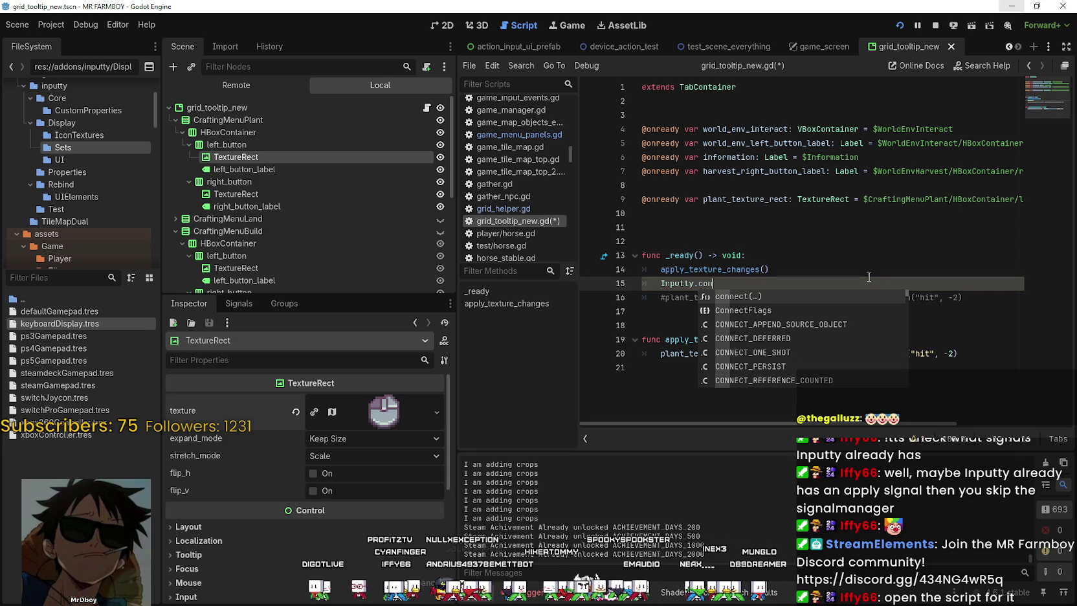
key("BackSpace")
key("BackSpace")
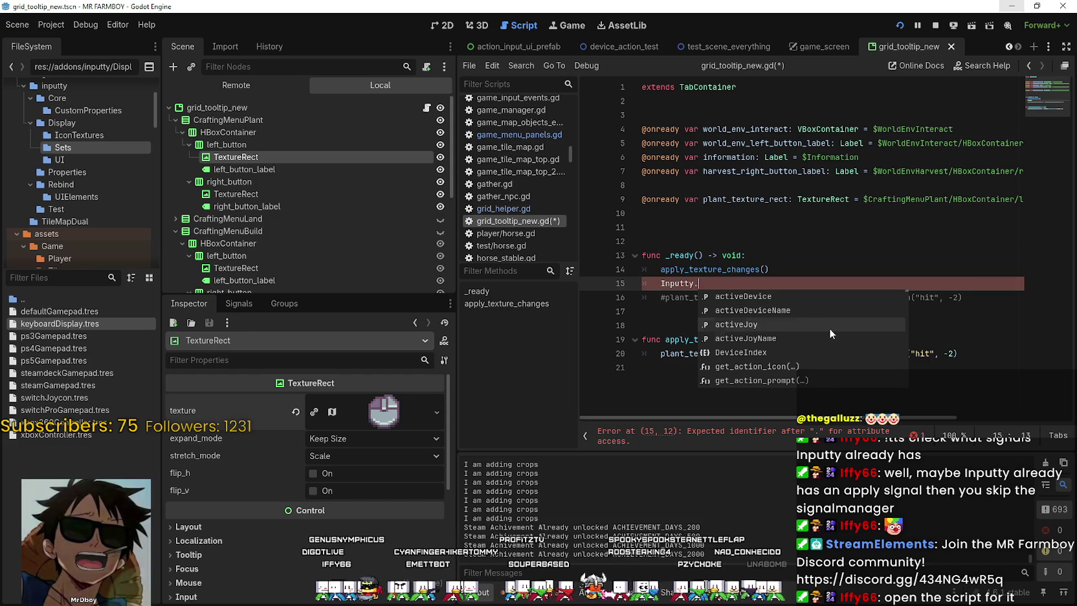
Scroll through the Inputty autocomplete members and type 'apply'
scroll(831, 330, "down", 2)
scroll(839, 339, "down", 5)
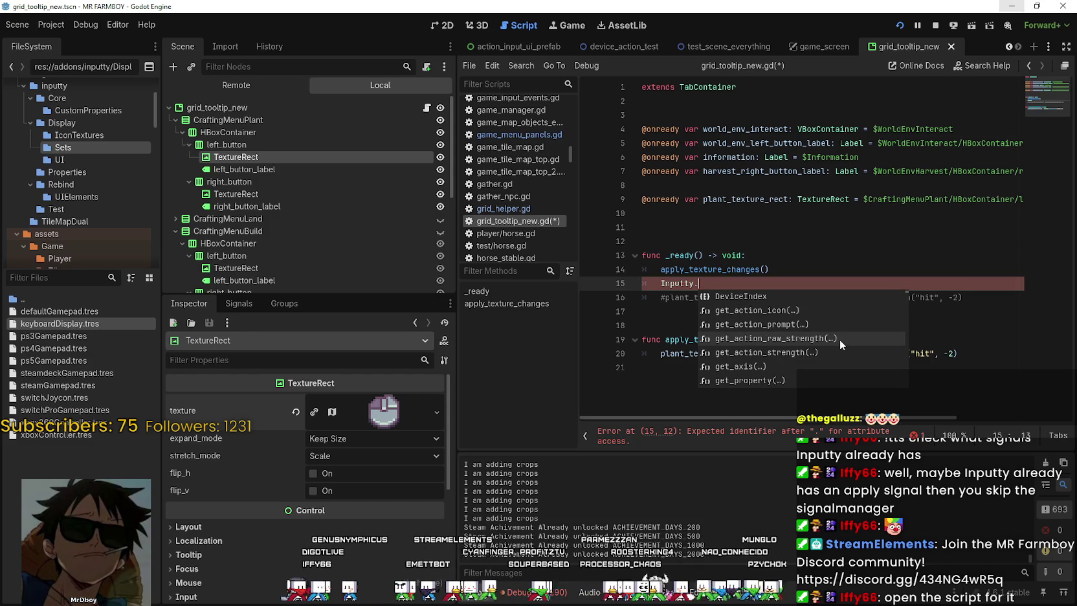
scroll(840, 350, "down", 1)
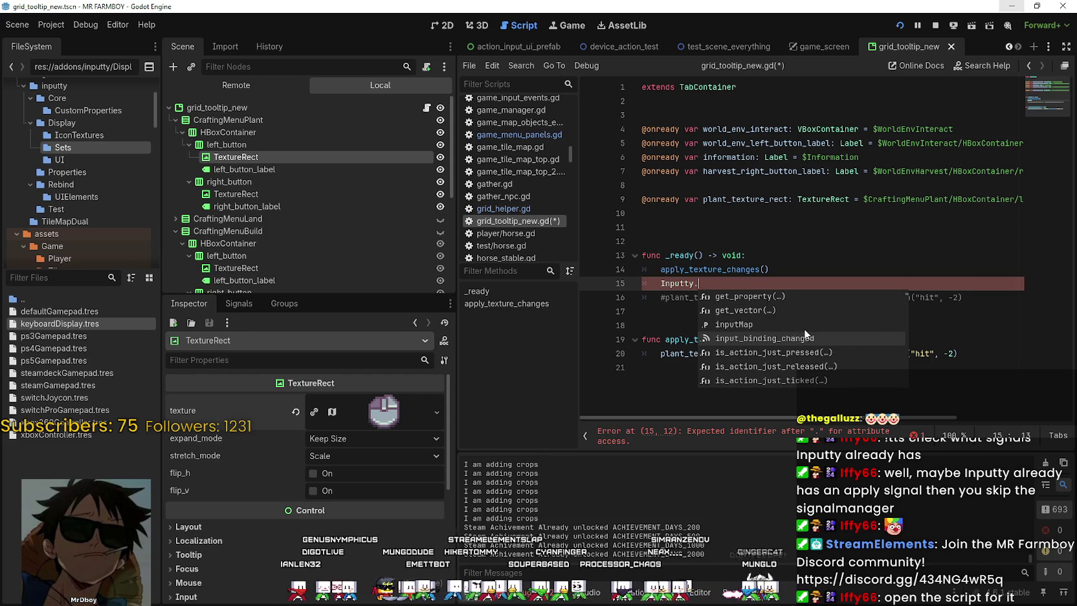
scroll(797, 345, "down", 2)
scroll(802, 323, "down", 4)
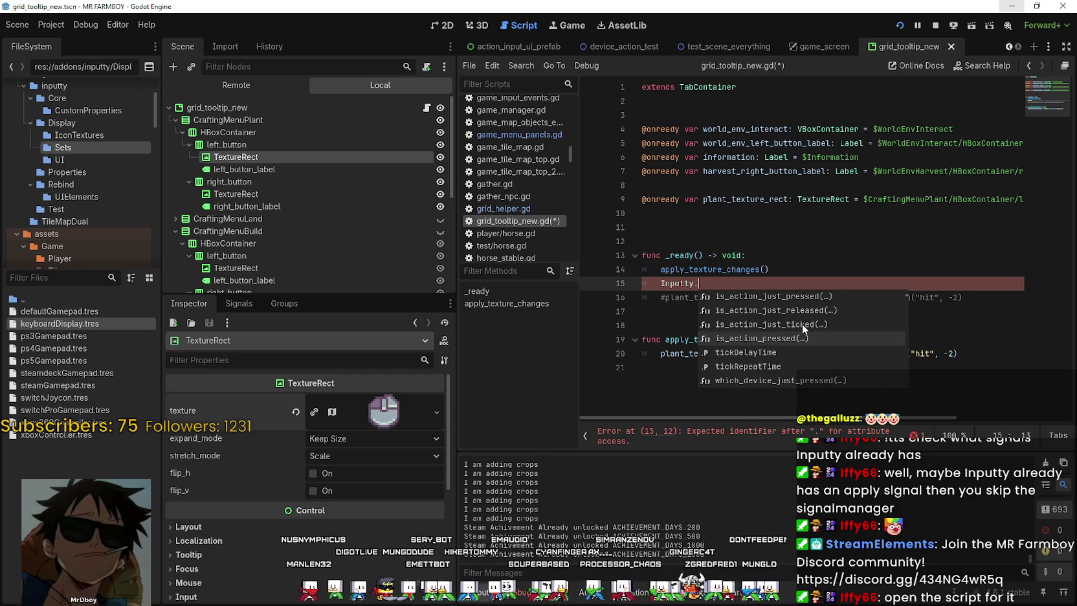
scroll(864, 360, "down", 5)
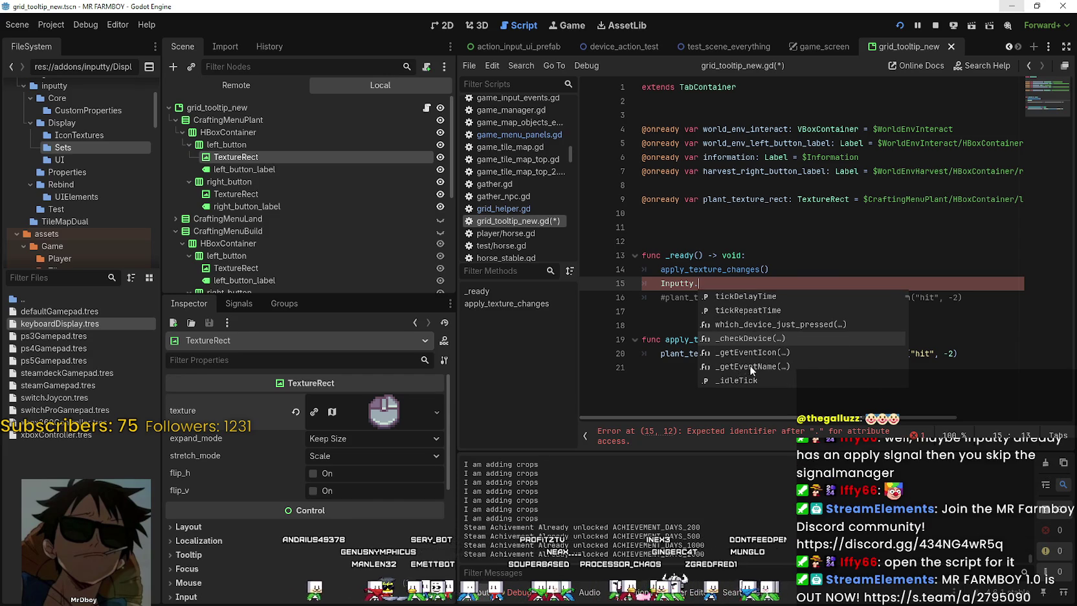
scroll(800, 357, "down", 4)
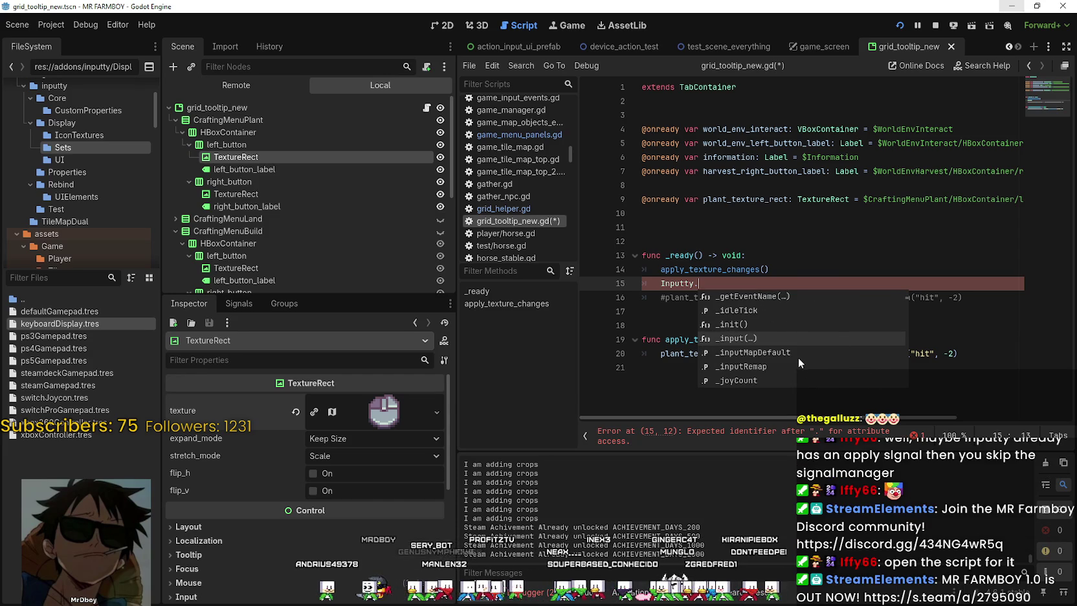
scroll(814, 338, "down", 5)
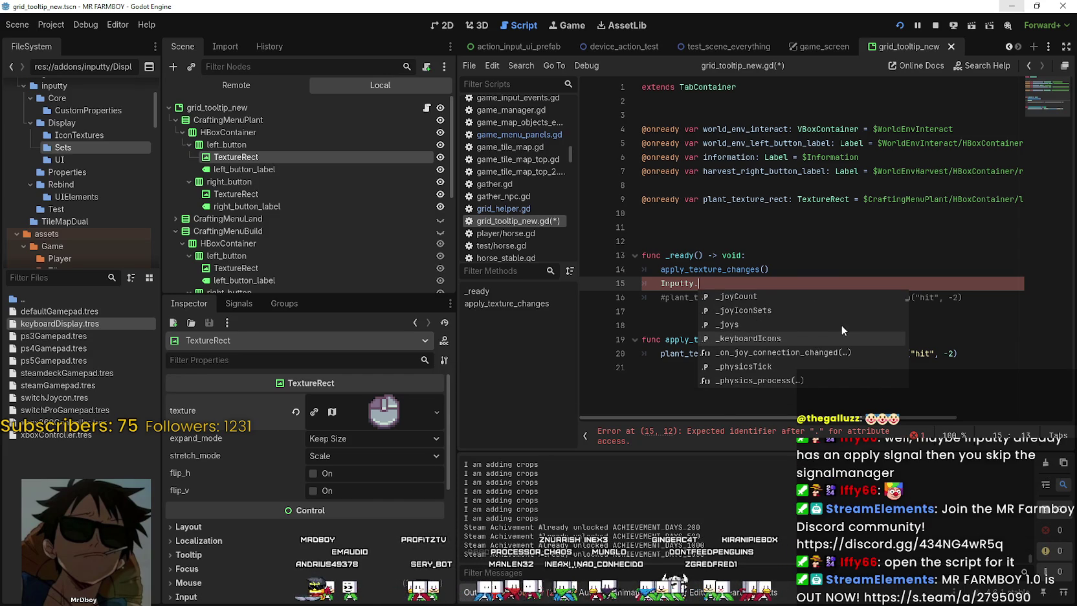
scroll(826, 351, "down", 5)
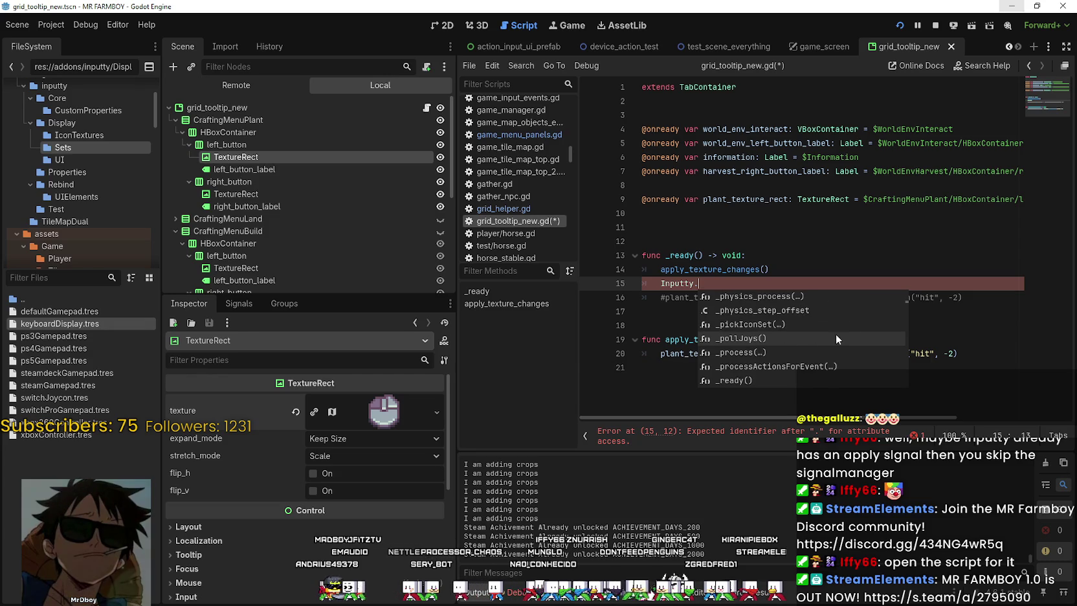
scroll(817, 348, "down", 5)
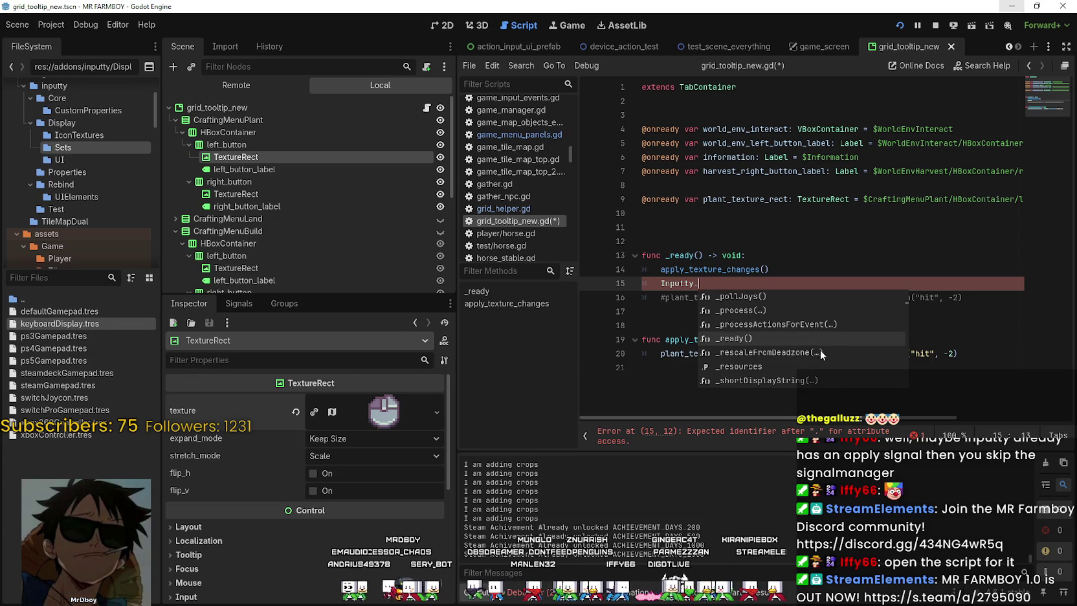
scroll(806, 346, "down", 10)
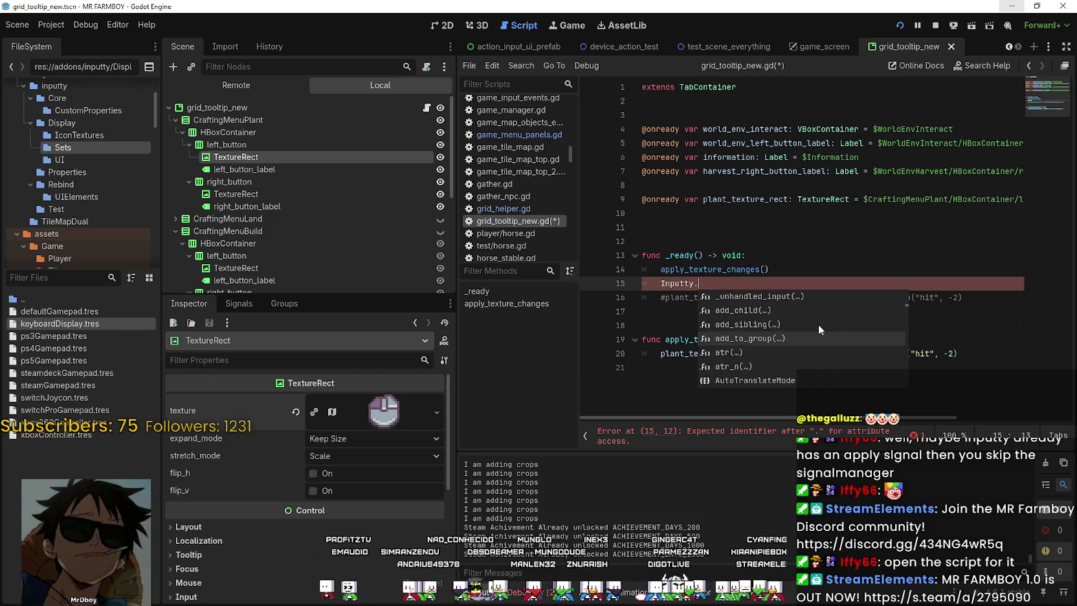
scroll(814, 327, "down", 5)
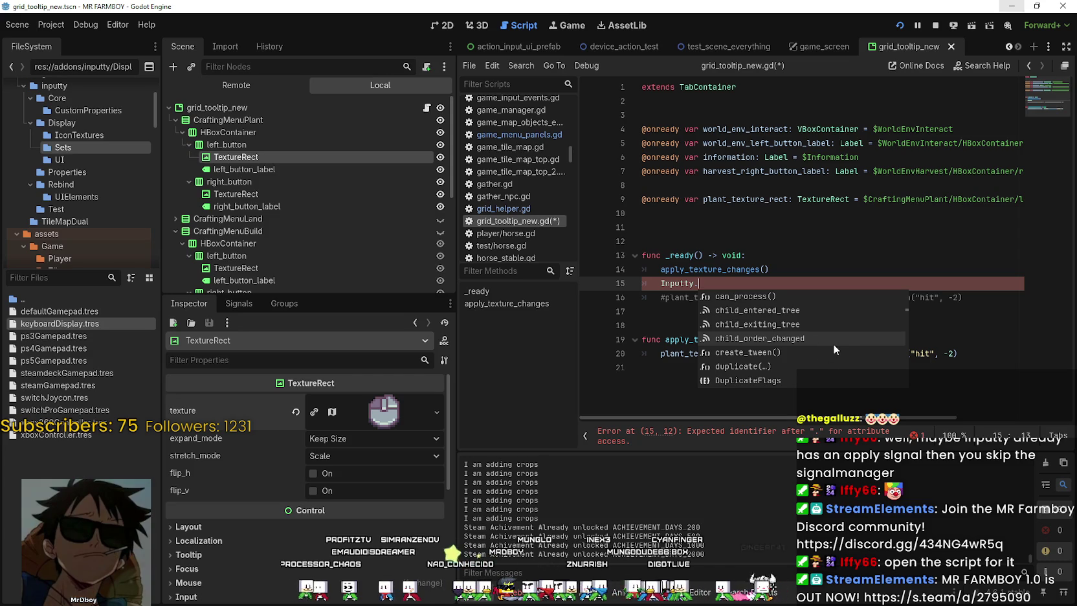
type("apply")
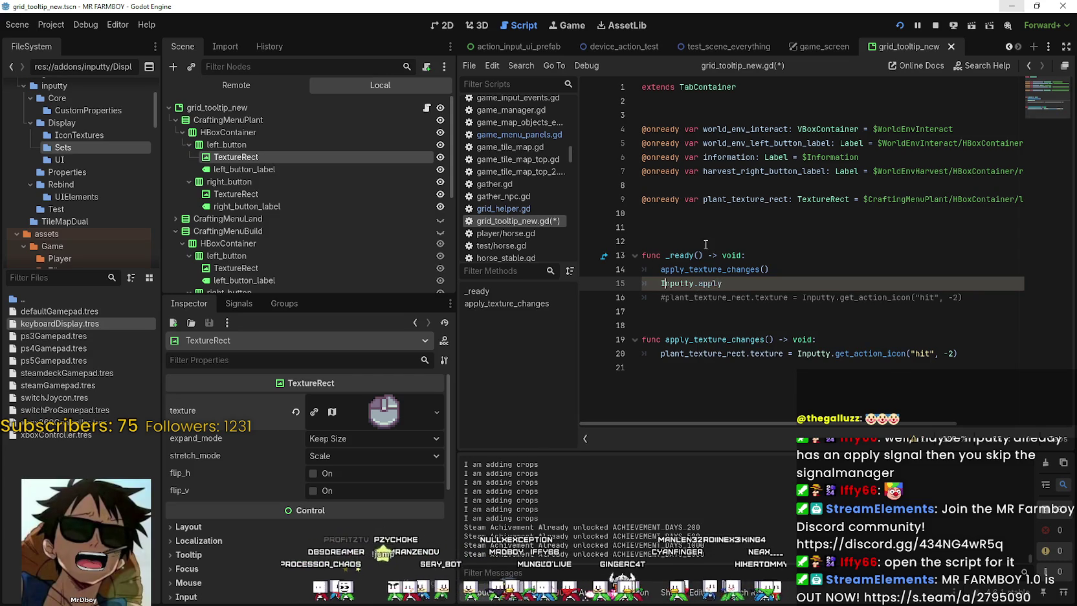
In InputtyRebindScene, follow the Apply button's signal connection to its applyMap() handler
left_click(1008, 46)
left_click(1008, 46)
left_click(1008, 46)
left_click(1008, 47)
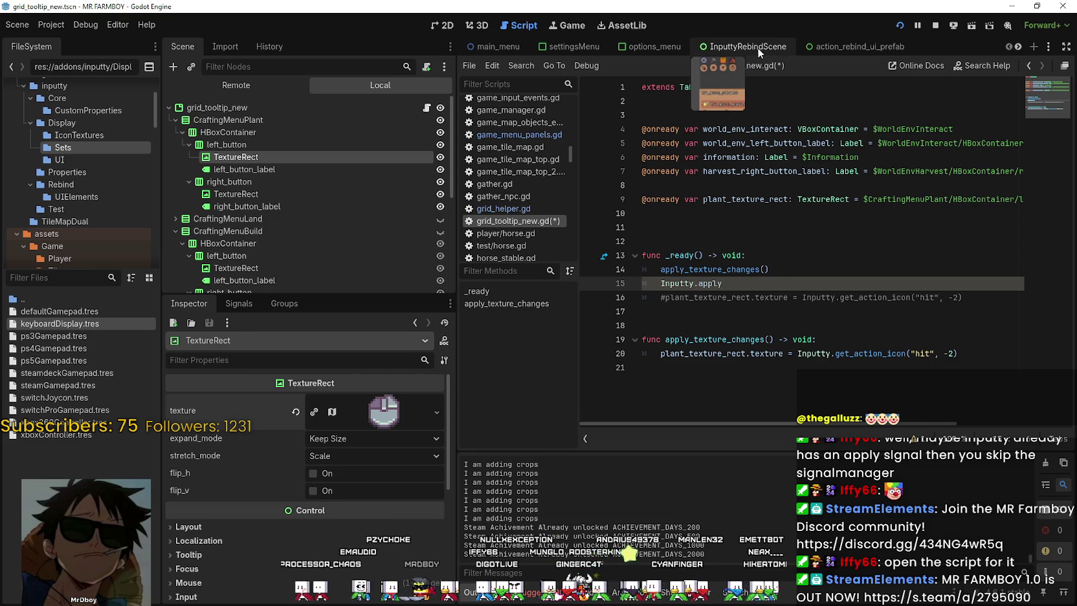
left_click(829, 48)
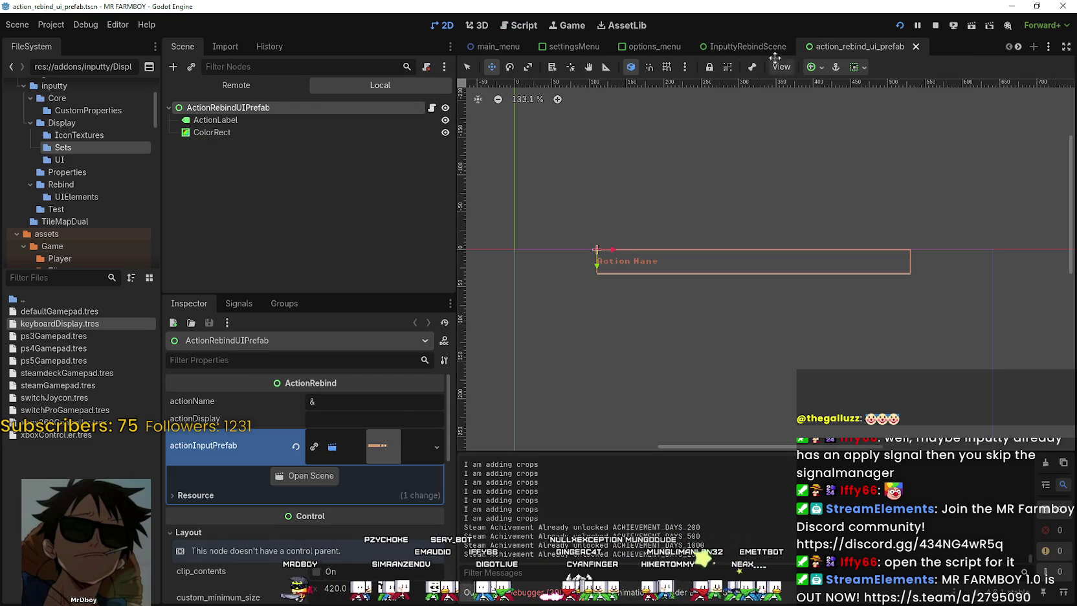
left_click(713, 47)
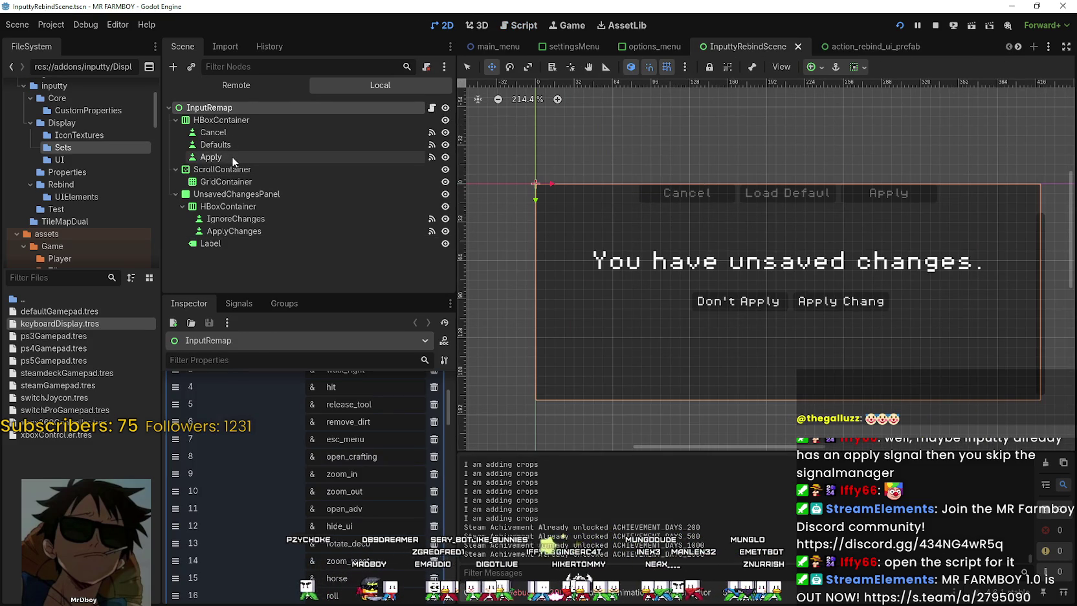
left_click(232, 156)
left_click(239, 303)
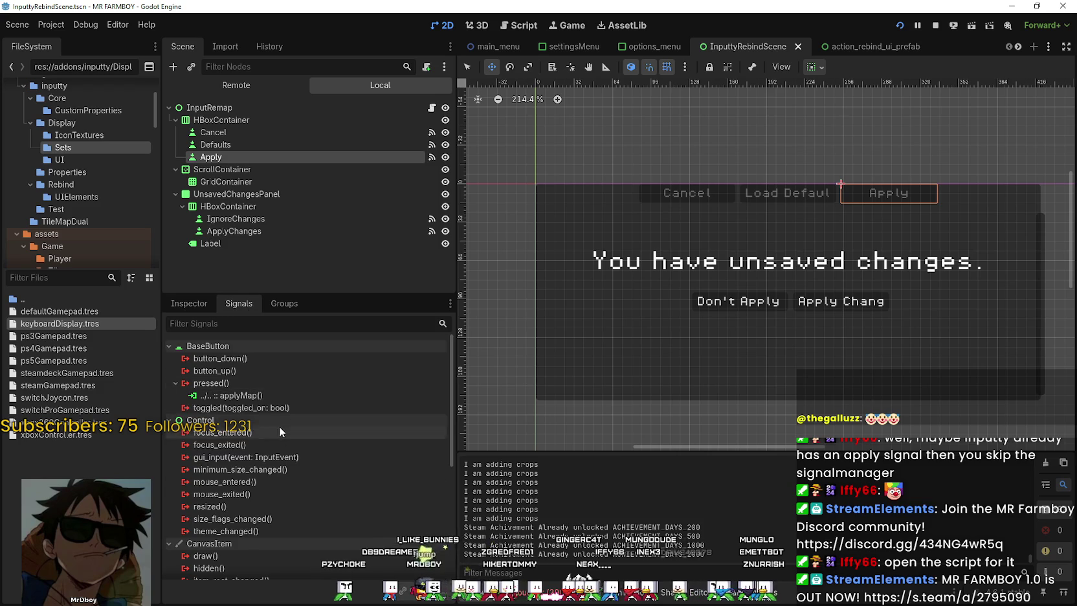
double_click(282, 396)
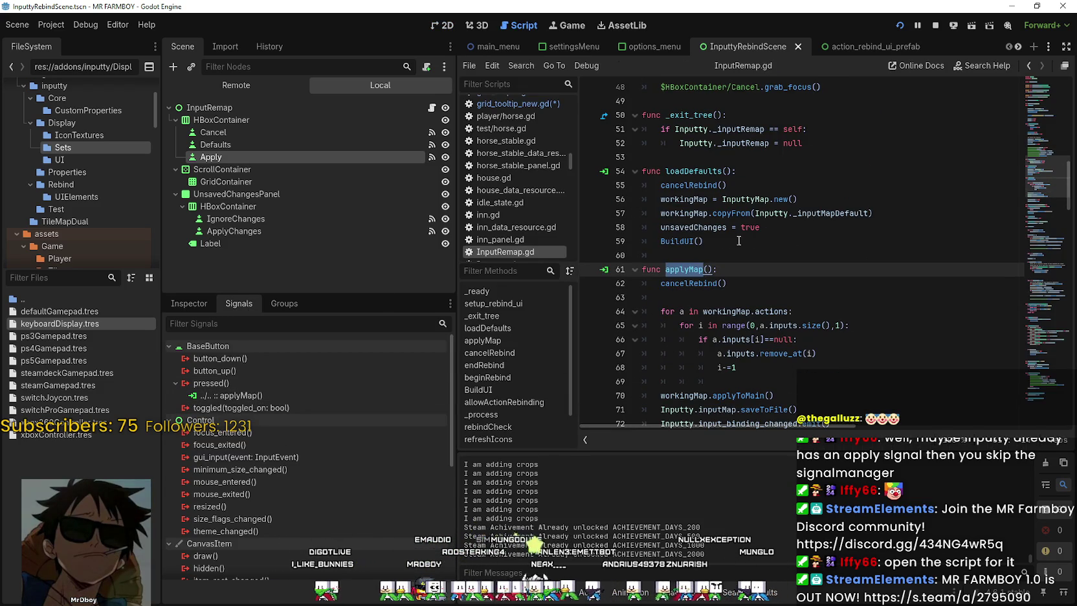
double_click(243, 393)
left_click(249, 144)
left_click(255, 397)
Review applyMap's saveToFile and Inputty.input_binding_changed lines, then return to grid_tooltip_new.gd
double_click(681, 283)
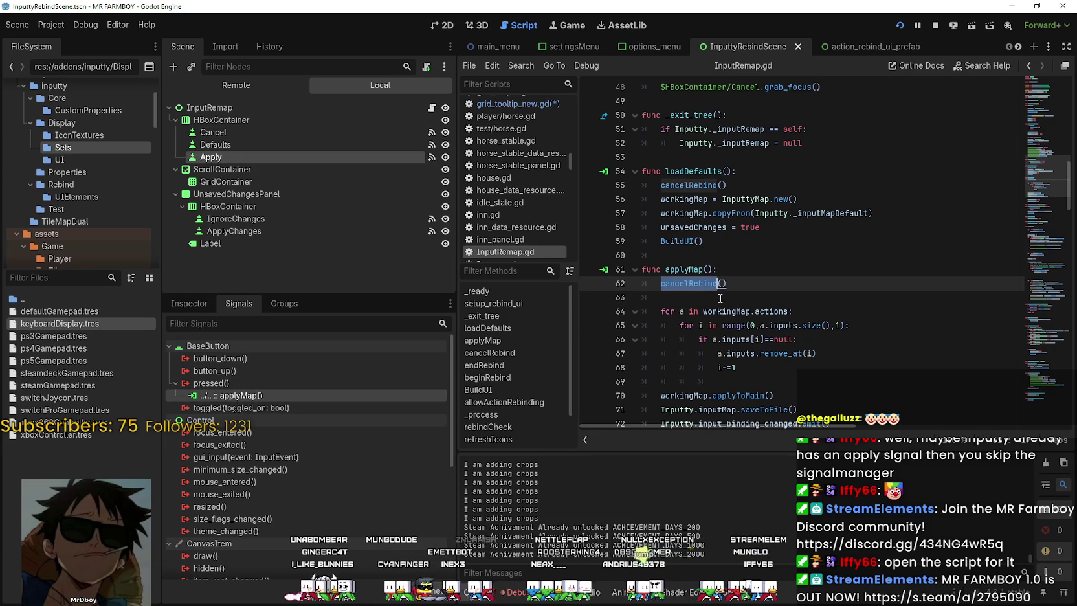
scroll(686, 272, "down", 4)
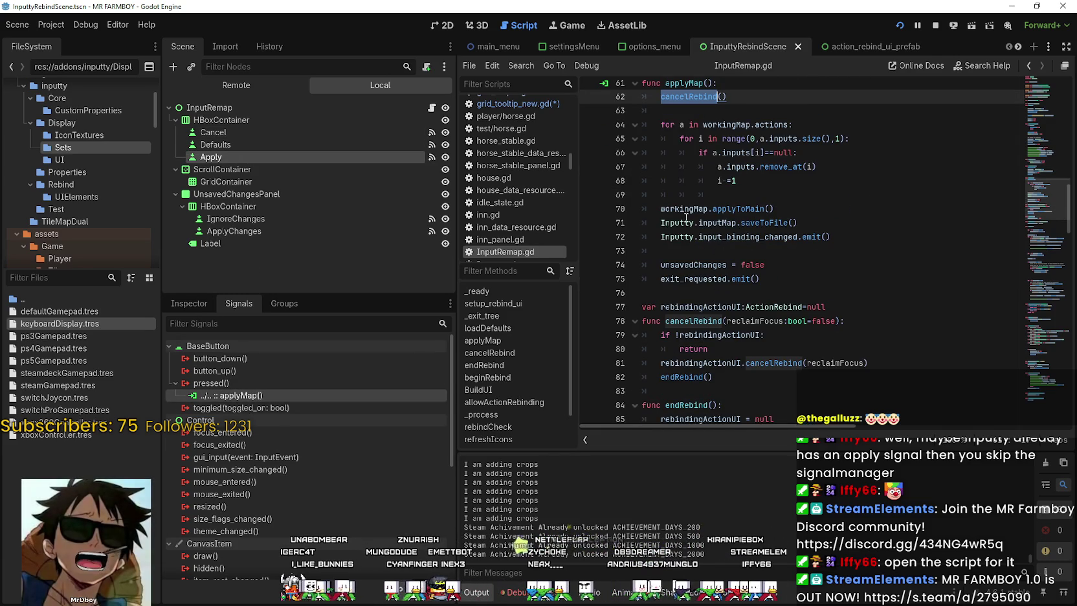
double_click(684, 209)
left_click_drag(699, 279, 750, 279)
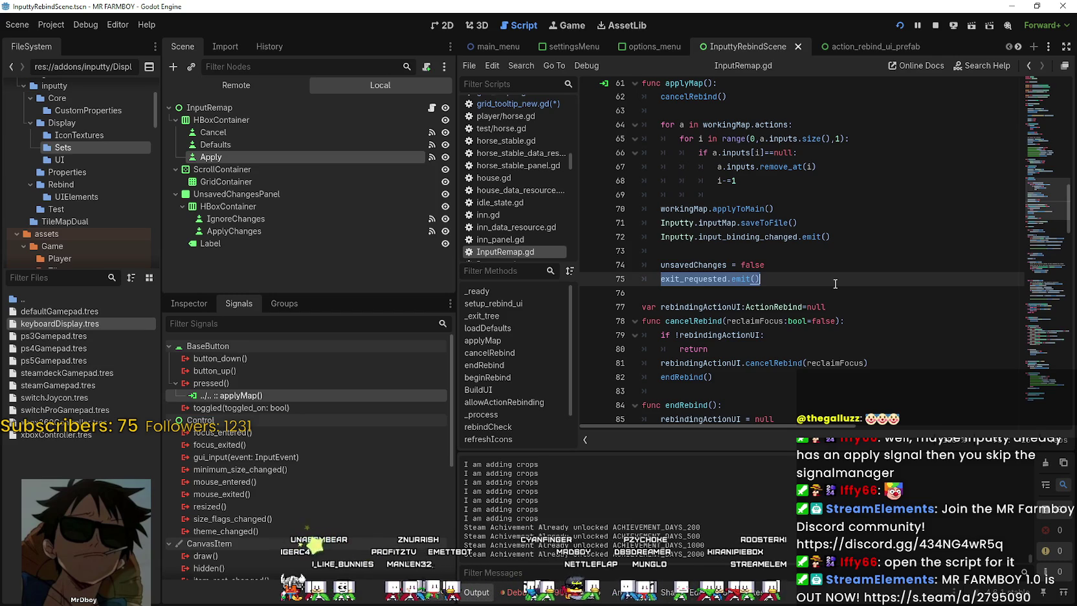
double_click(770, 226)
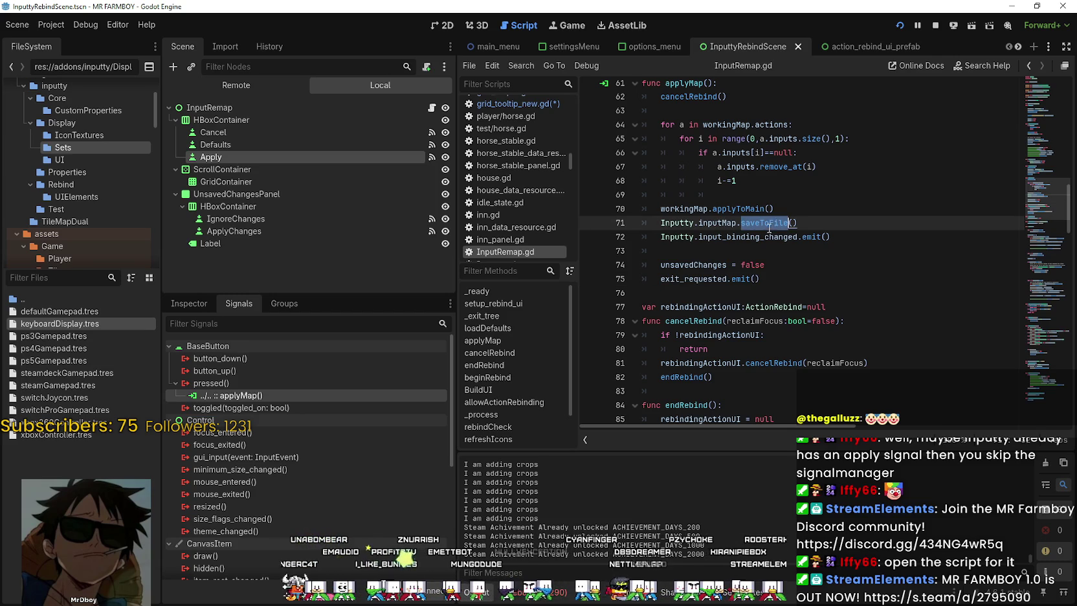
double_click(718, 237)
key("ctrl+c")
left_click(661, 237, "shift")
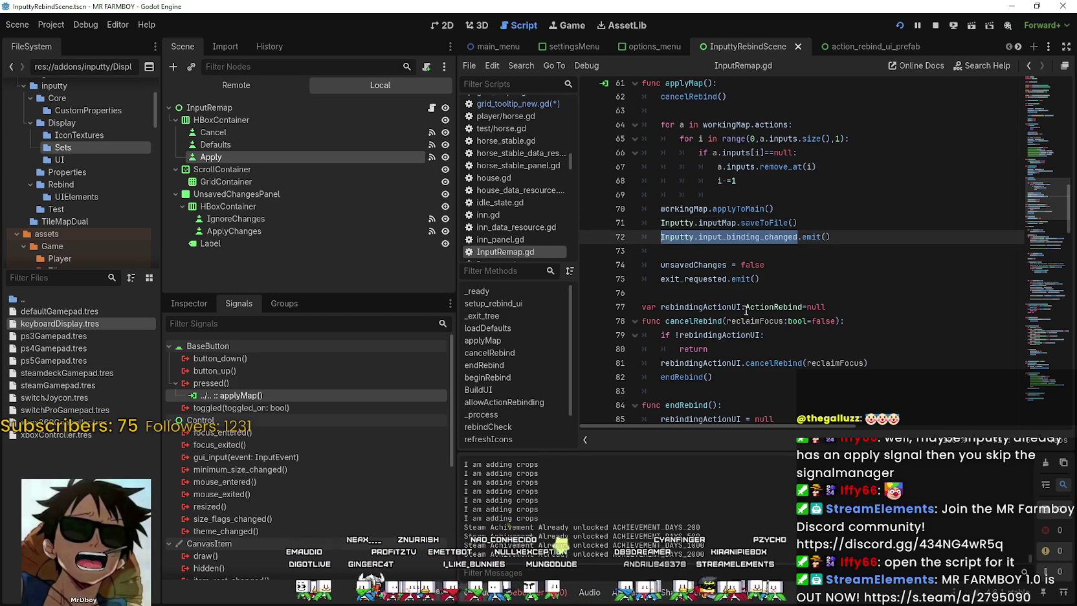
left_click(713, 255)
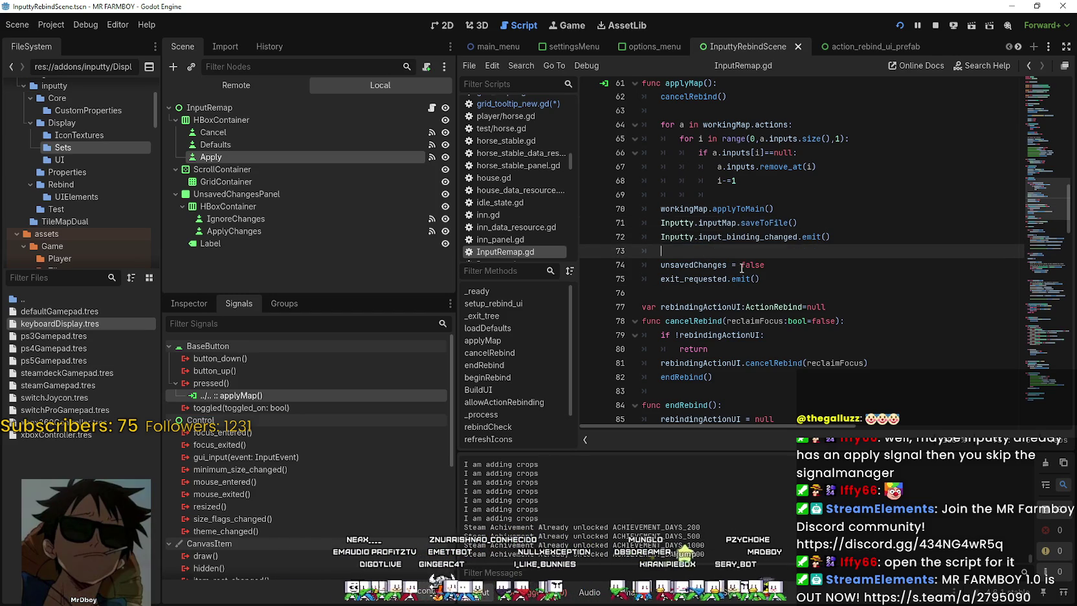
left_click(1017, 46)
left_click(1017, 47)
left_click(1016, 47)
left_click(1016, 47)
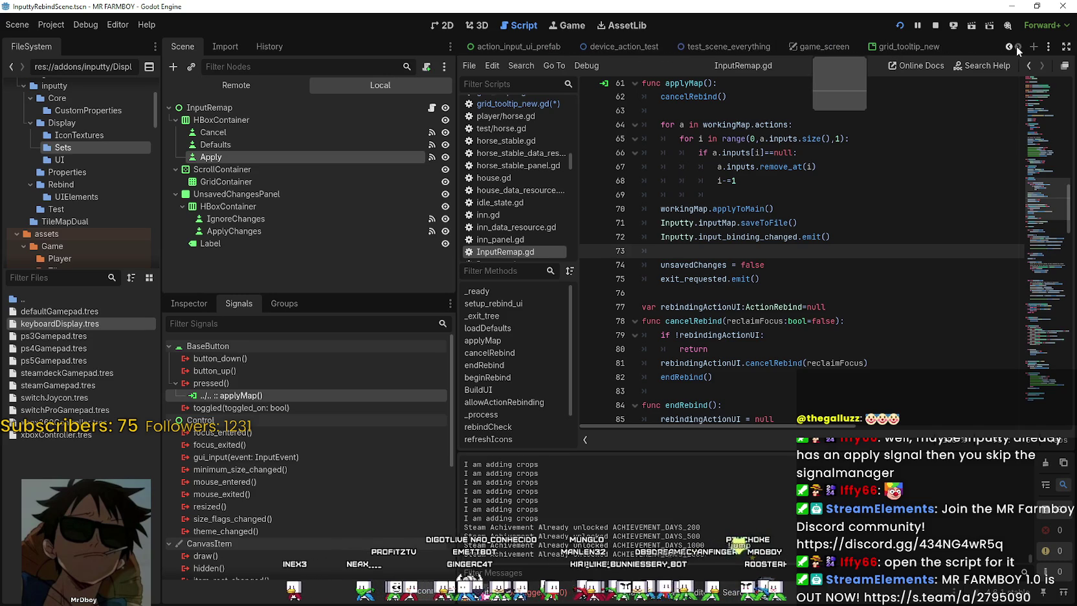
left_click(429, 107)
Rewrite line 15 in _ready as Inputty.input_binding_changed.connect(apply_texture_changes)
left_click_drag(753, 286, 646, 285)
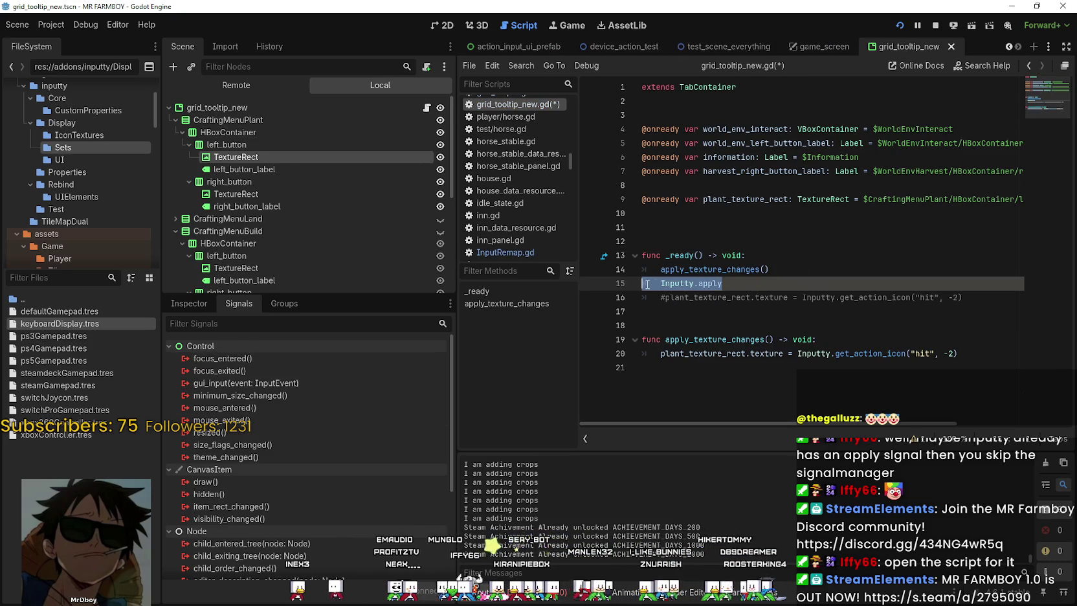
key("ctrl+v")
type(".co")
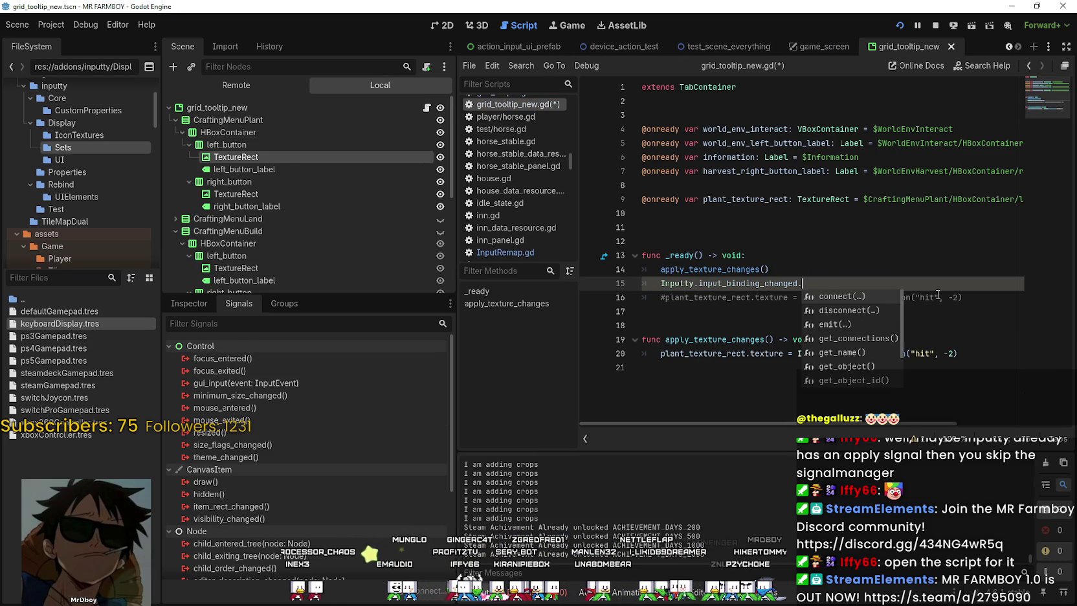
key("Return")
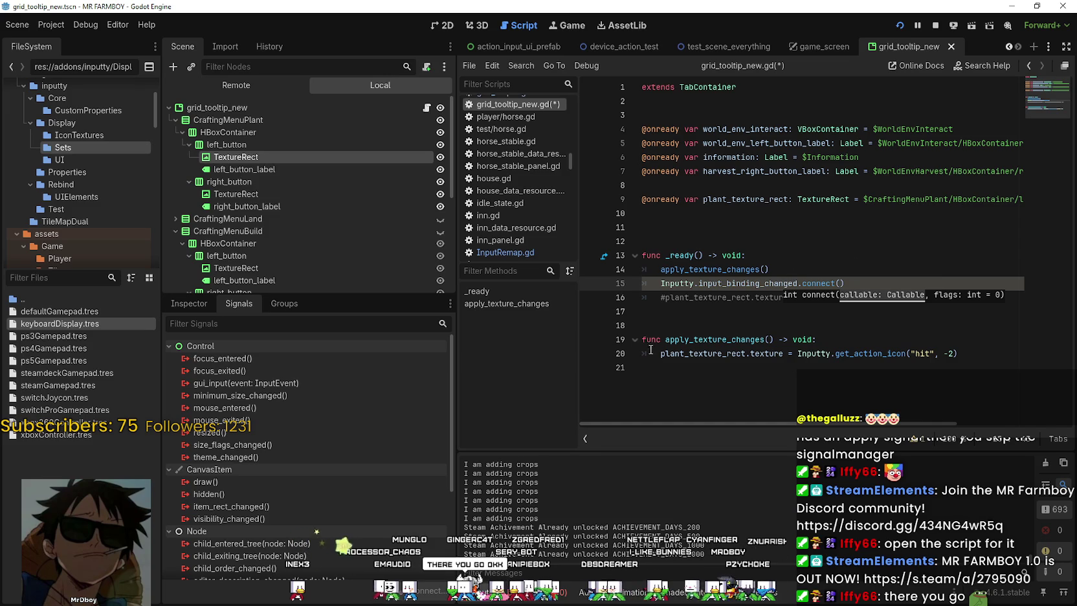
type("apply_texture_changes")
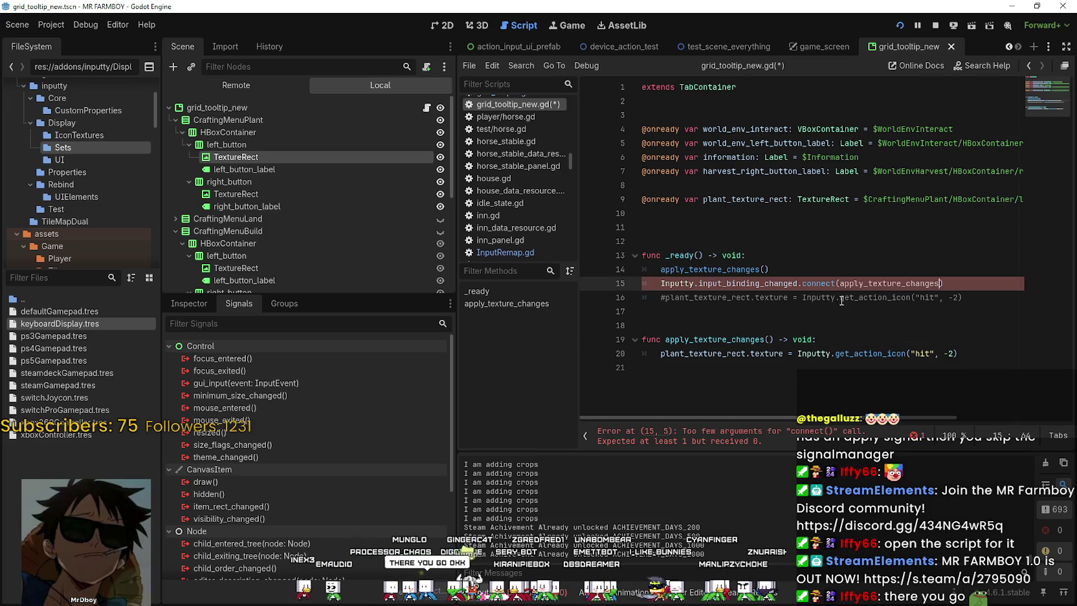
Save the scene and its grid_tooltip_new.gd script
left_click(841, 298)
key("ctrl+s")
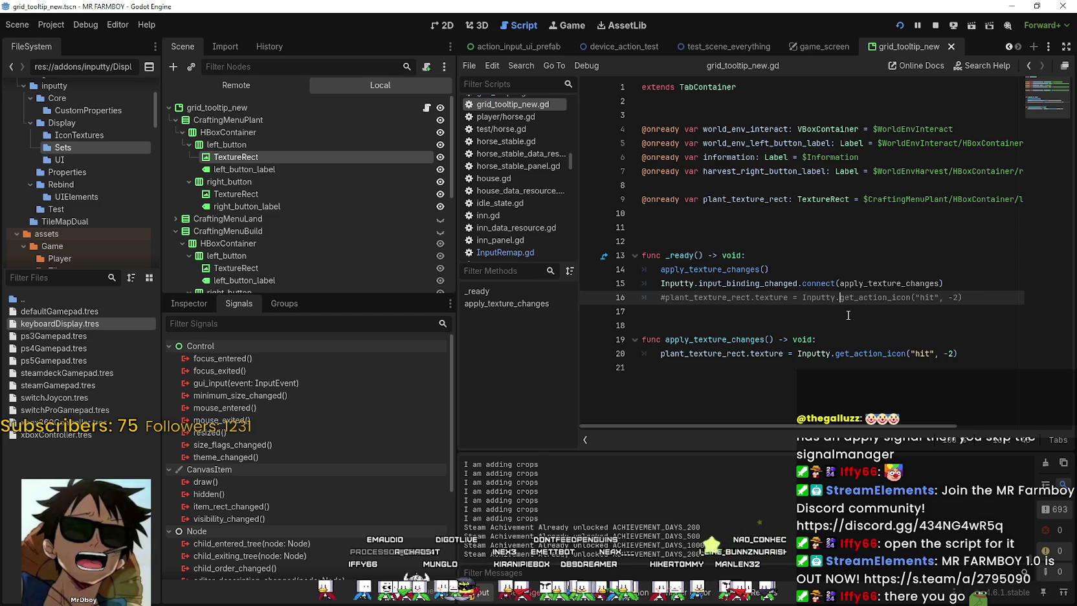
left_click(828, 327)
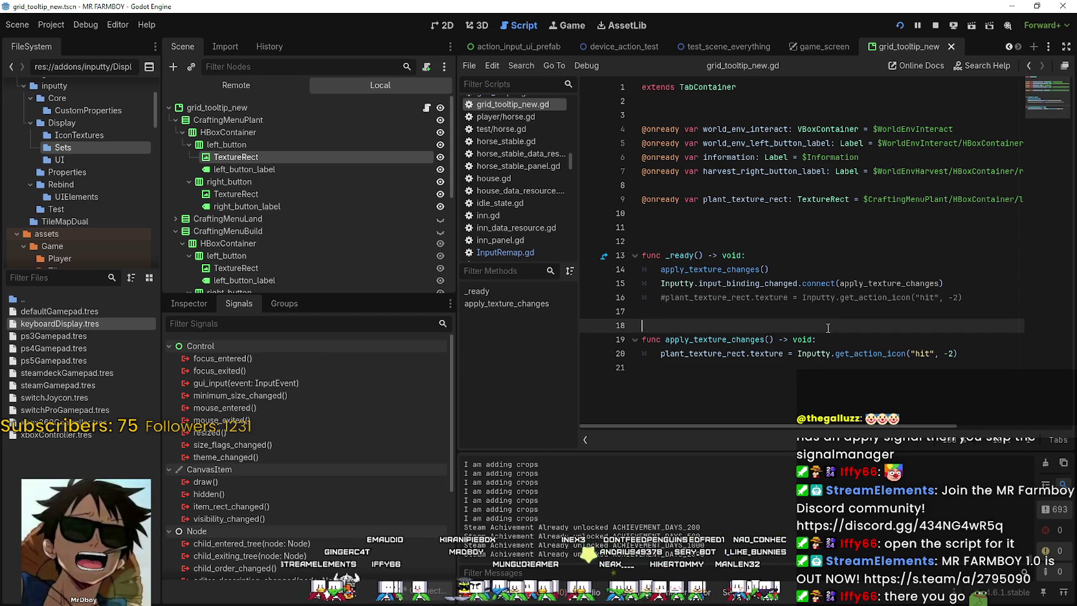
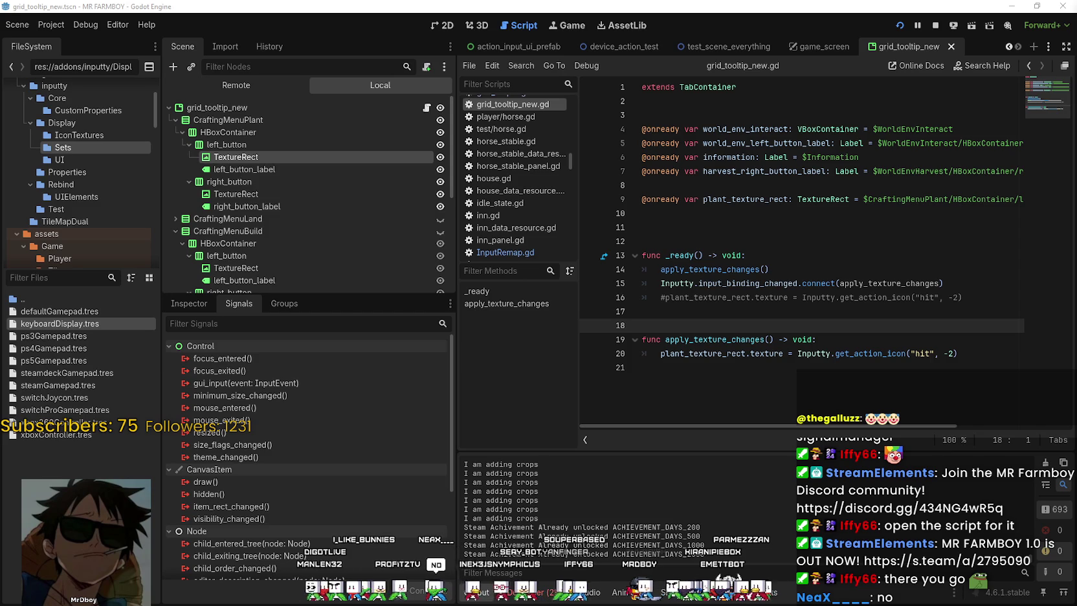
Add a new empty line after the hit icon assignment on line 20
left_click(705, 243)
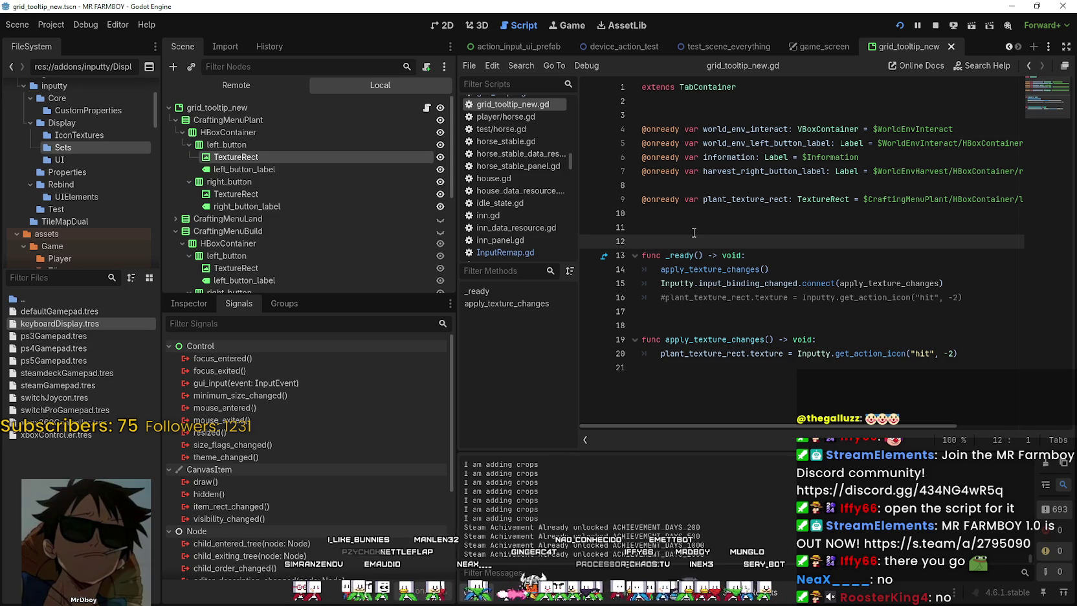
left_click(854, 340)
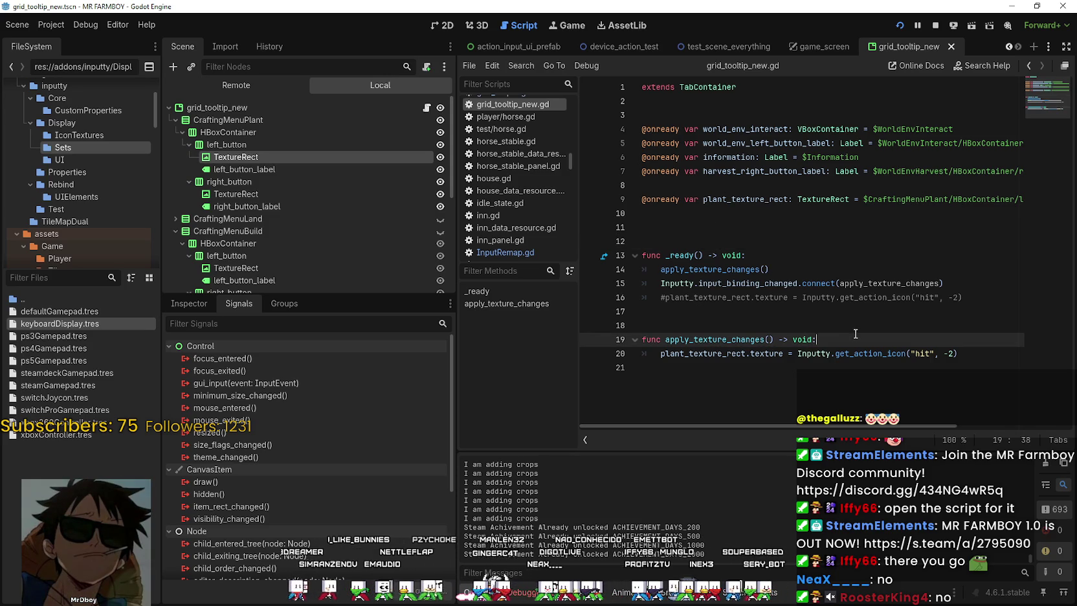
left_click(977, 353)
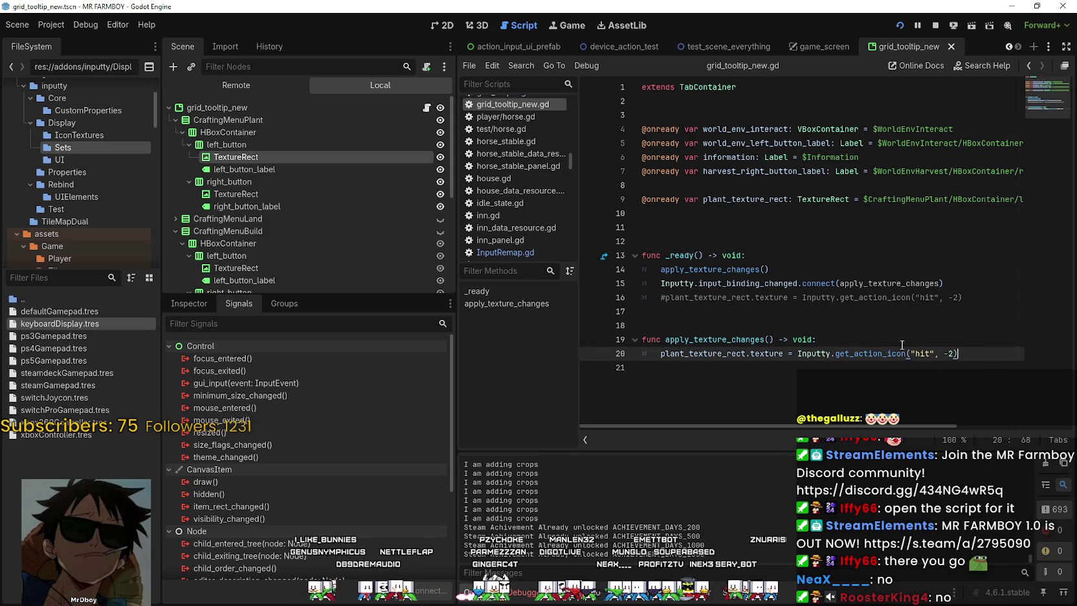
key("Return")
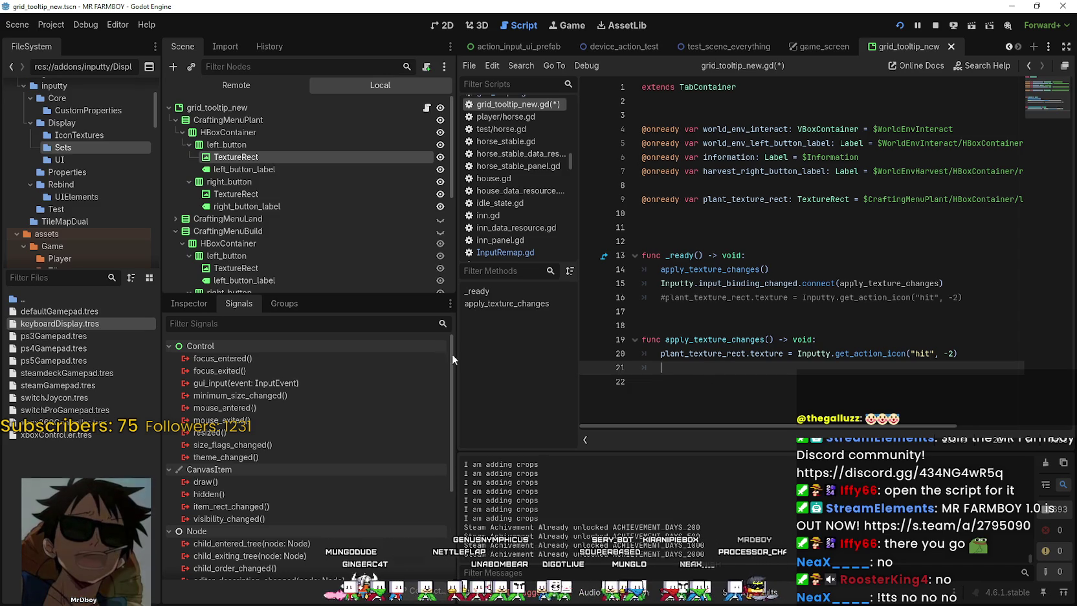
Enlarge the Scene dock, inspect the right_button node, and open Project Settings
left_click_drag(357, 296, 343, 378)
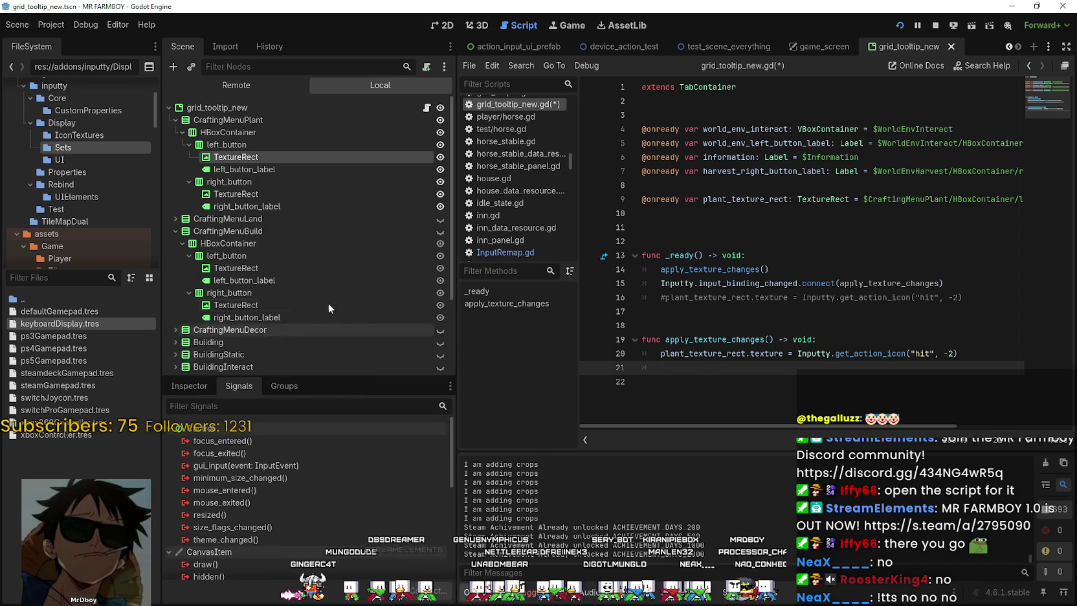
left_click(273, 185)
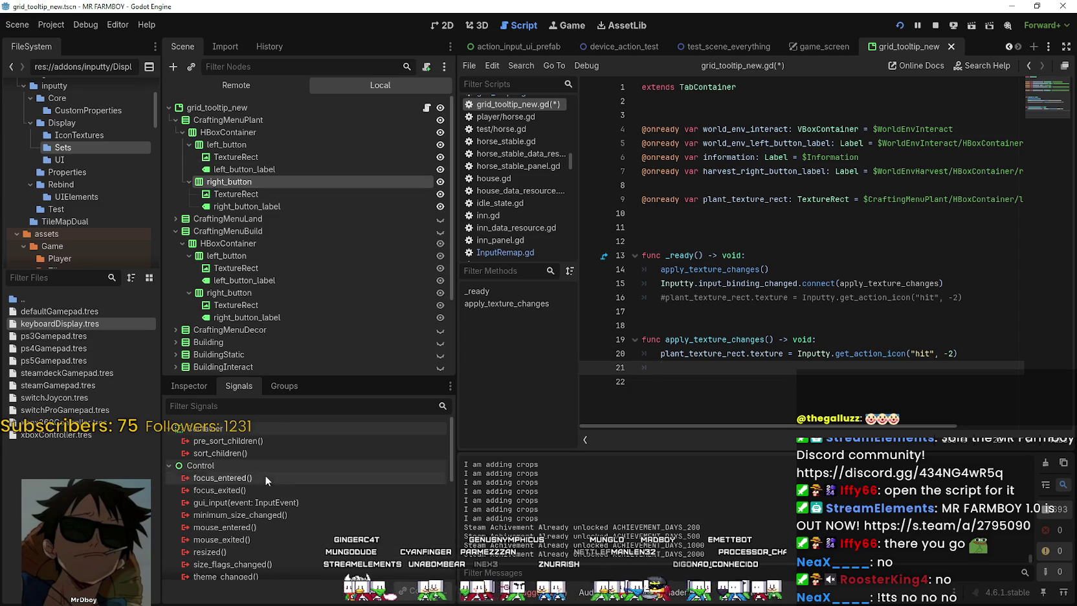
left_click(188, 386)
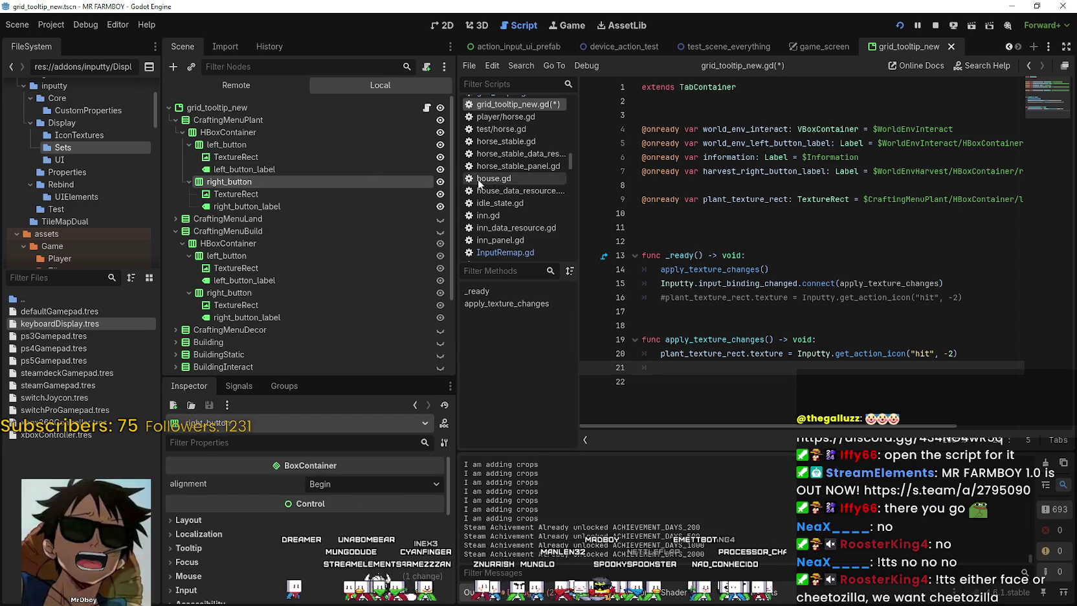
left_click(62, 24)
left_click(64, 36)
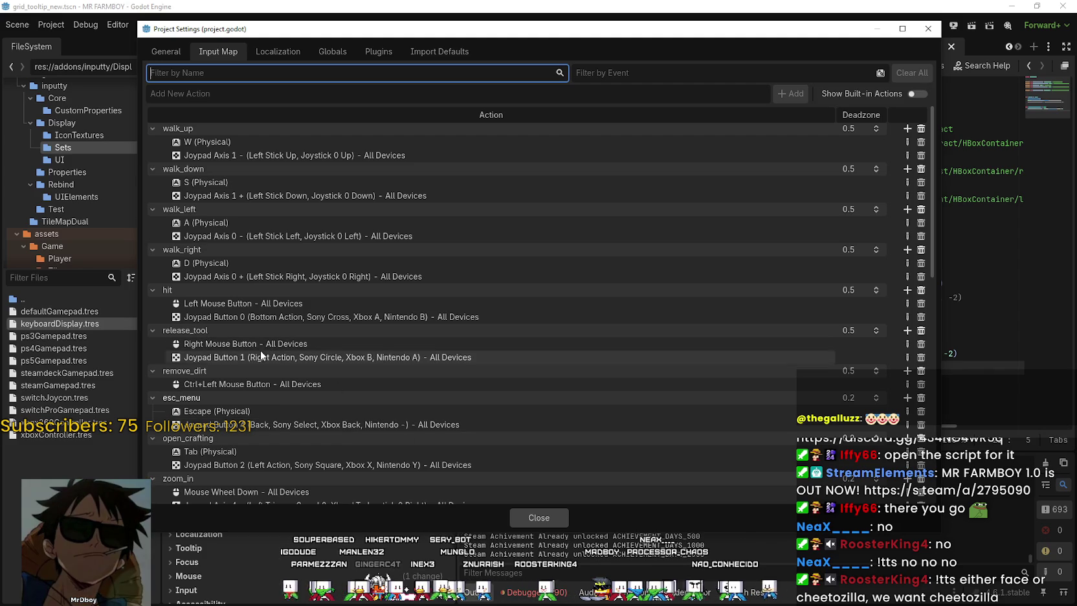
Close Project Settings and duplicate the hit icon assignment line onto line 21
left_click(555, 519)
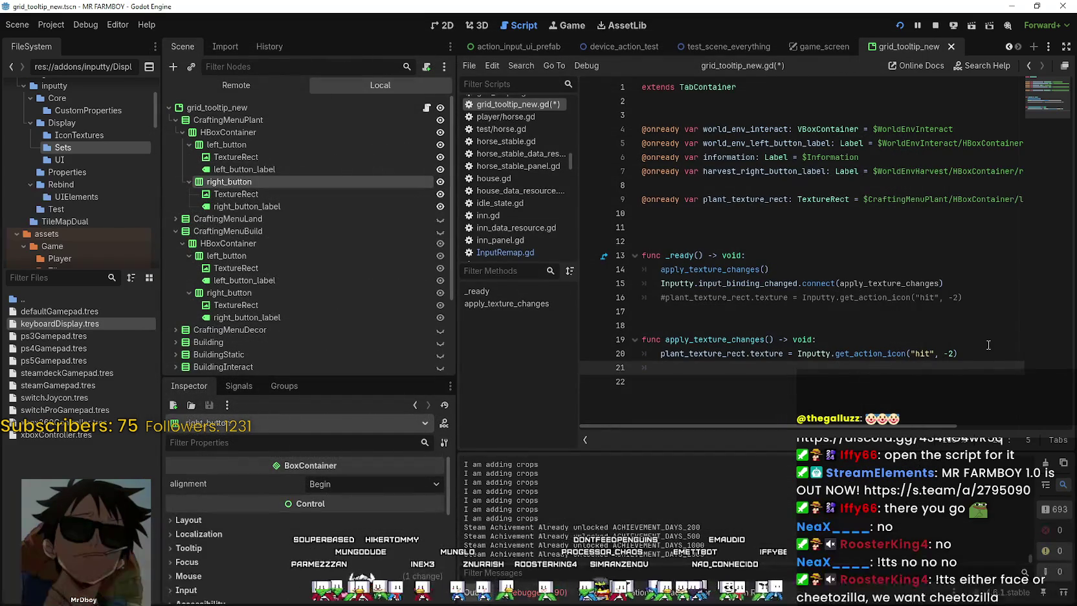
left_click_drag(958, 354, 659, 355)
key("ctrl+c")
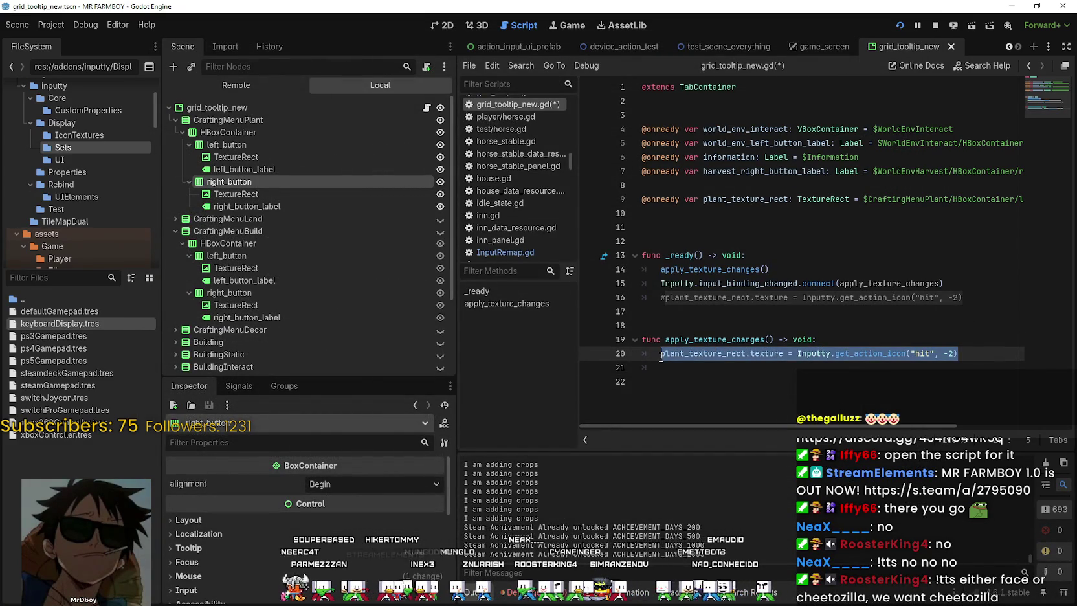
left_click(962, 347)
key("Return")
key("ctrl+v")
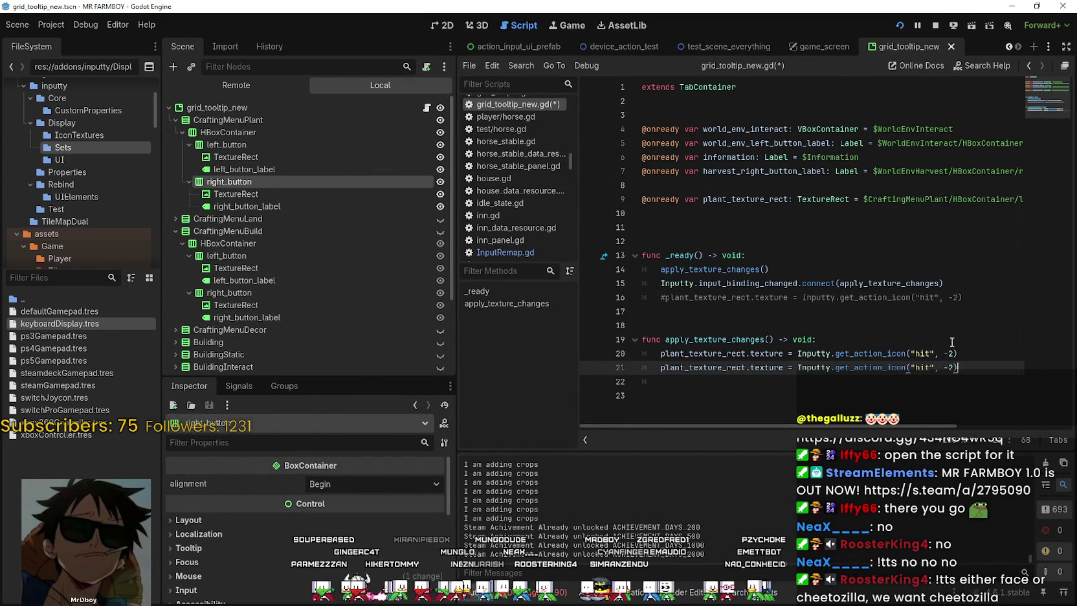
left_click(643, 213)
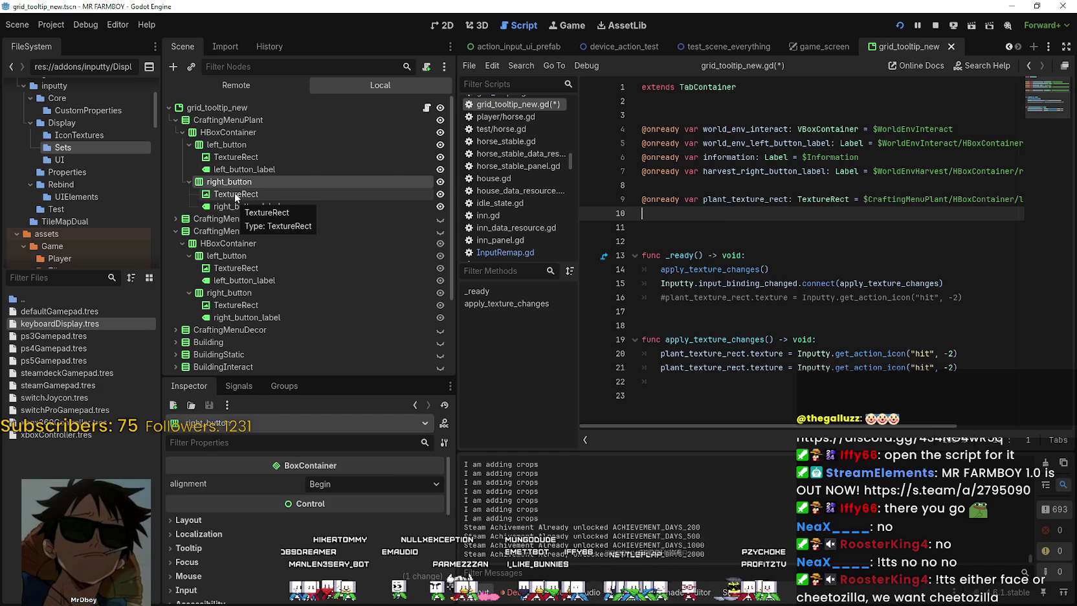
Declare cancel_texture_rect for the right-button TextureRect and use it on line 22
mouse_move(223, 192)
left_mouse_down()
mouse_move(350, 196)
mouse_move(440, 220)
mouse_move(681, 218)
left_mouse_up()
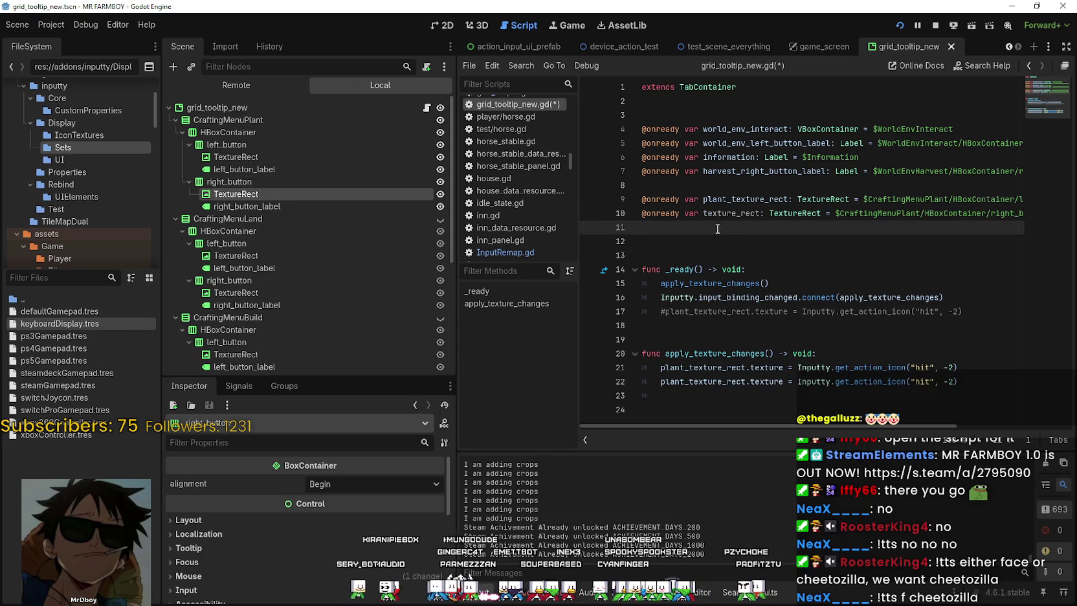
left_click(705, 215)
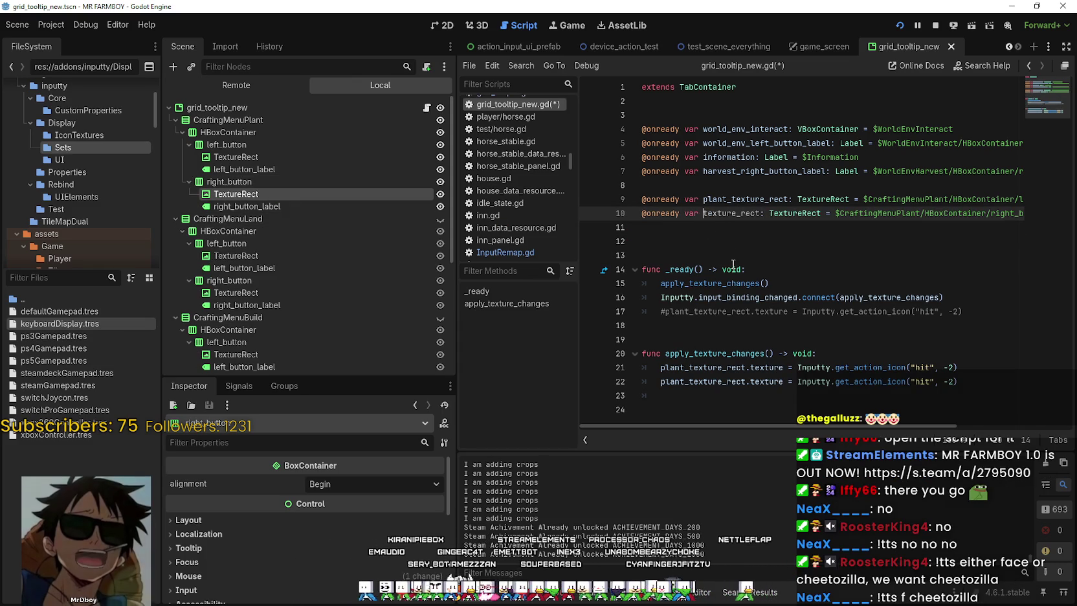
type("can")
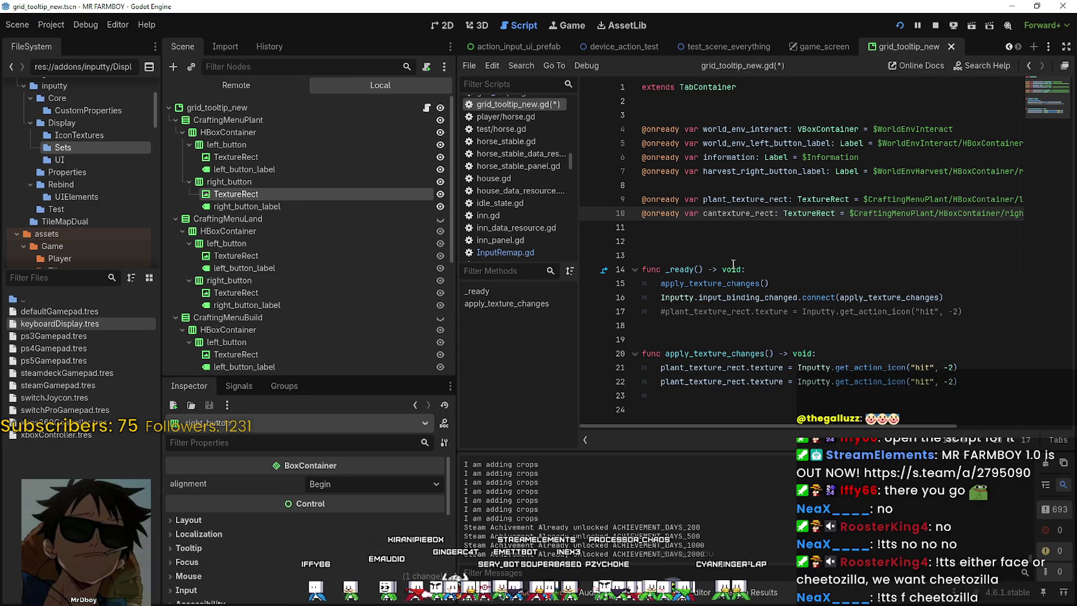
type("cel_")
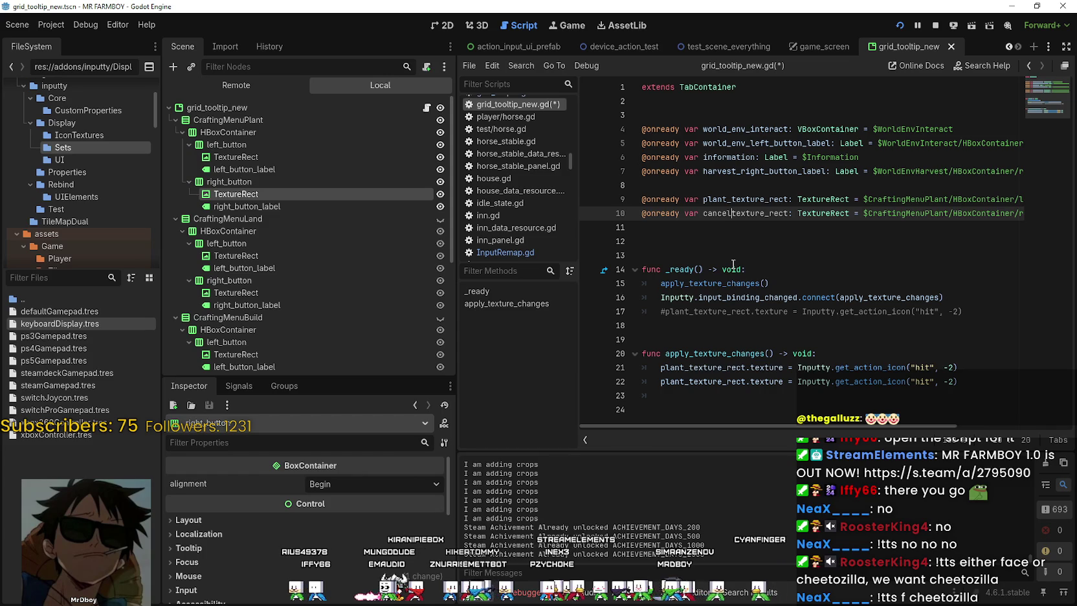
double_click(743, 220)
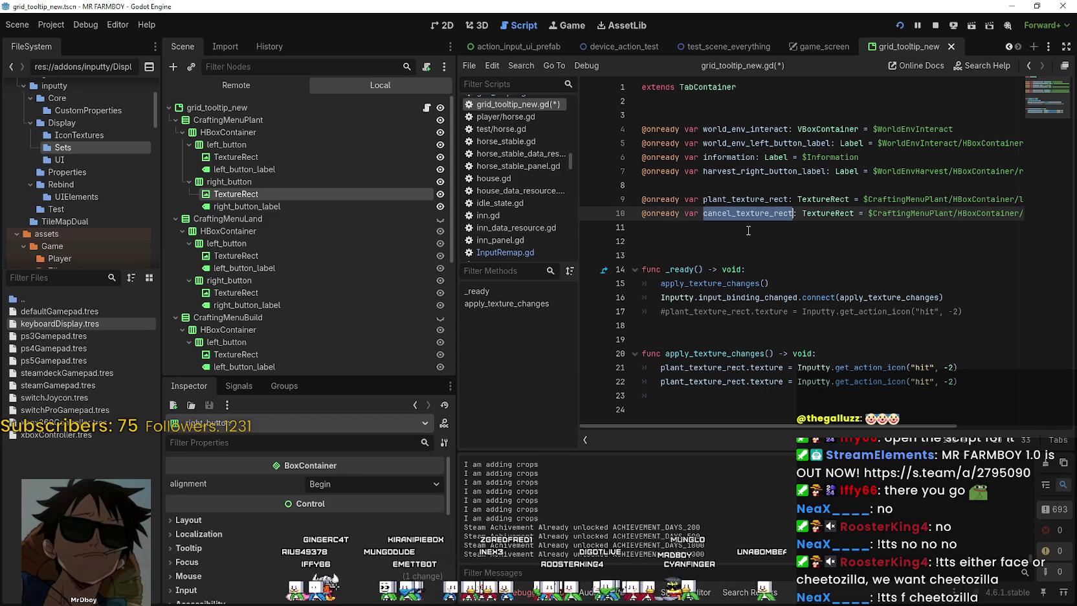
key("ctrl+c")
left_click(761, 381)
double_click(726, 382)
key("ctrl+v")
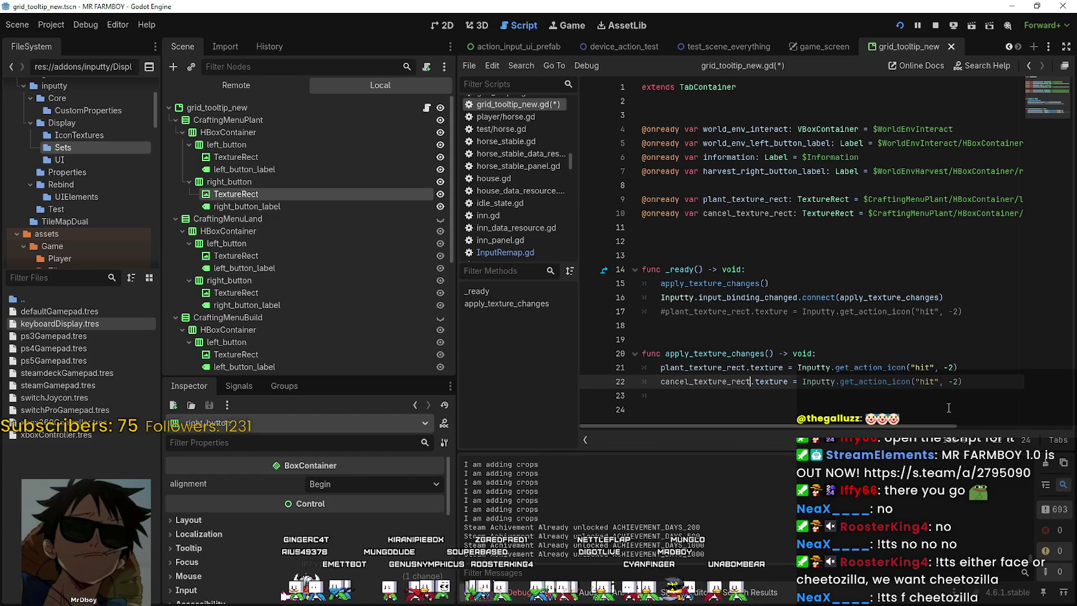
Change line 22's action from 'hit' to 'release_tool' and save the script
double_click(927, 381)
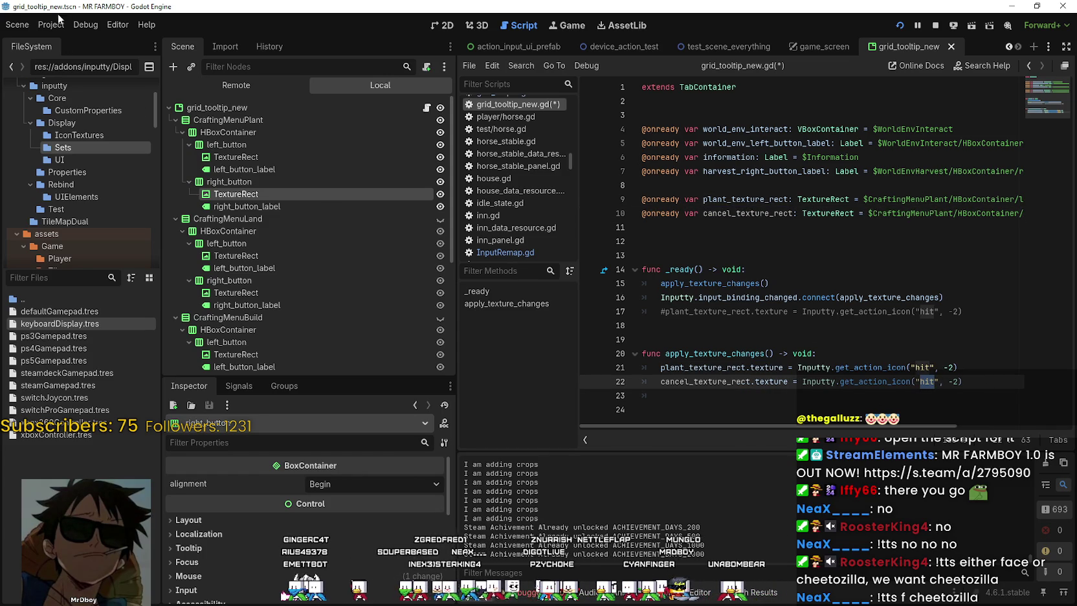
type("release_tool")
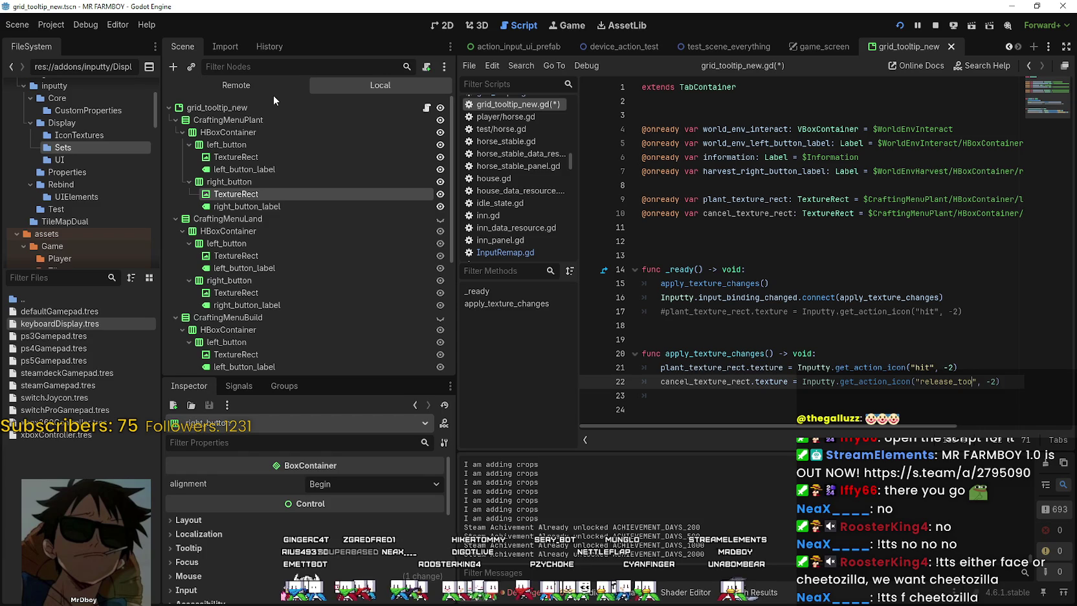
scroll(274, 95, "down", 1)
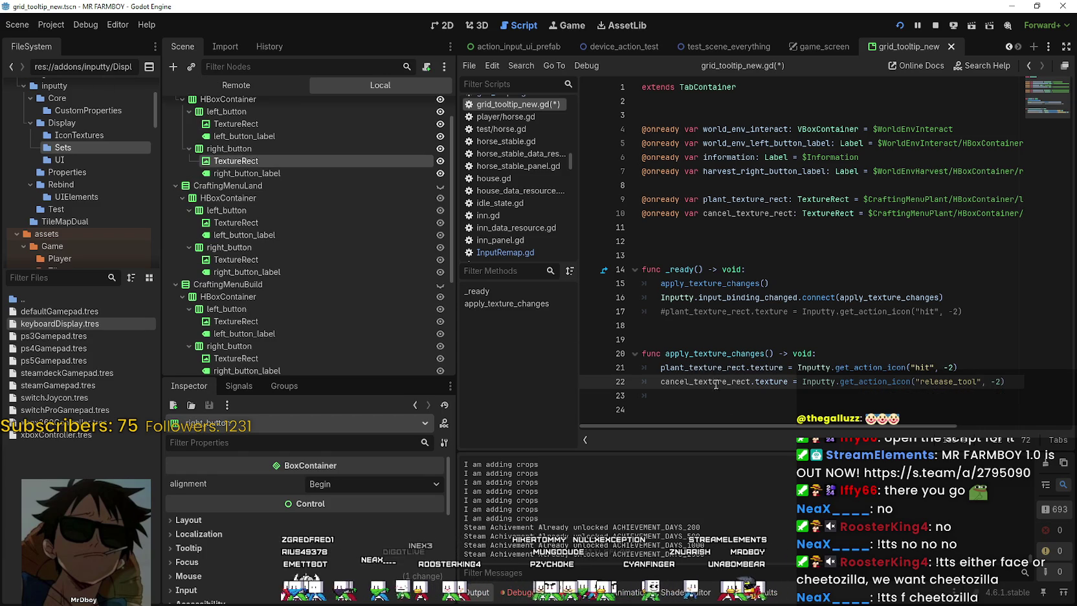
left_click(736, 405)
left_click(733, 390)
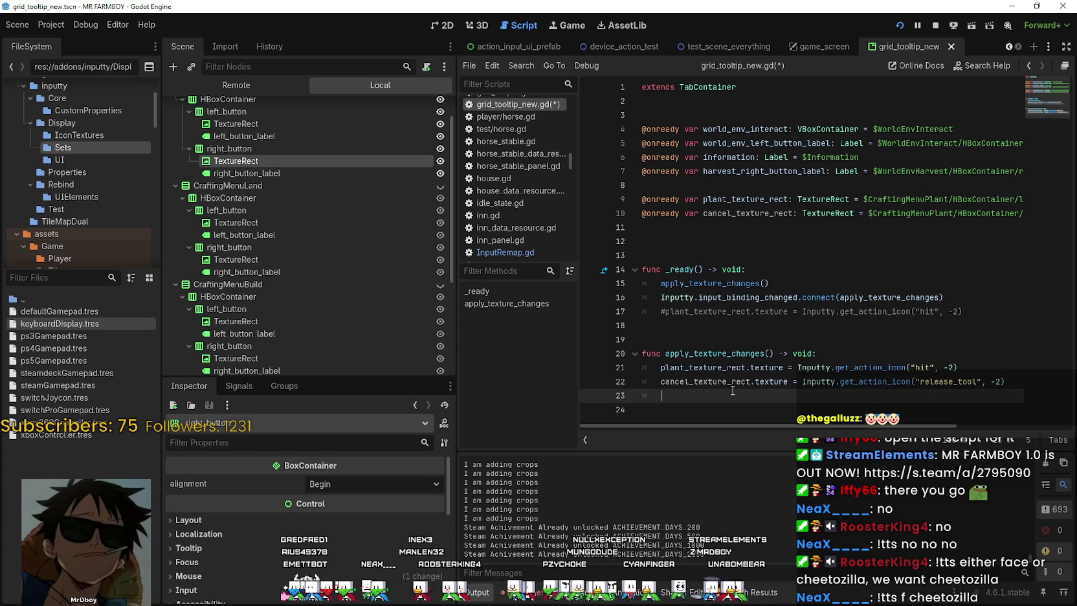
left_click(725, 347)
left_click(1007, 385)
key("ctrl+s")
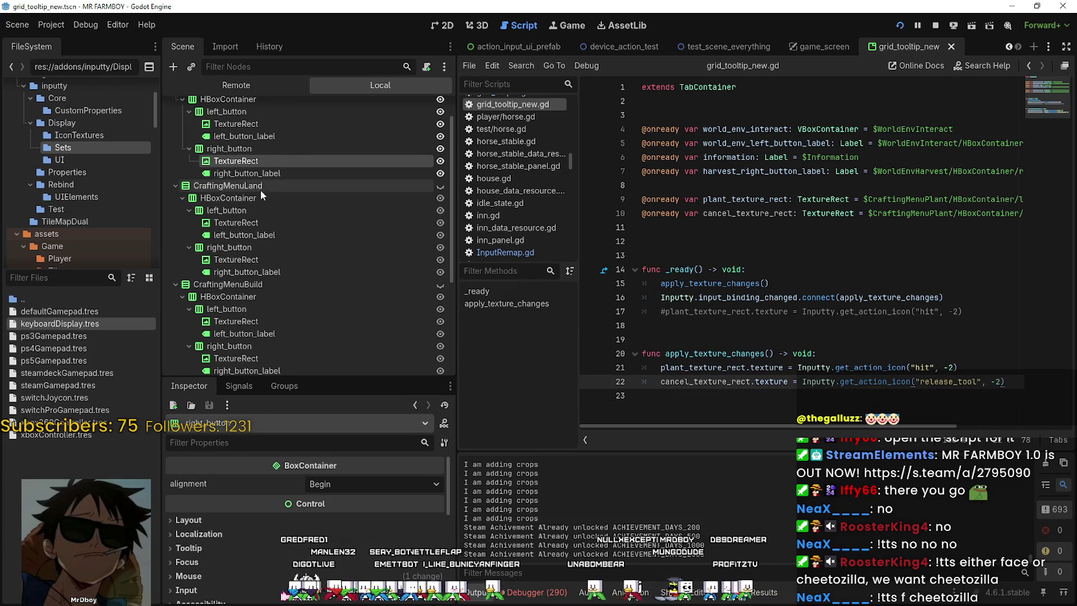
scroll(256, 155, "down", 1)
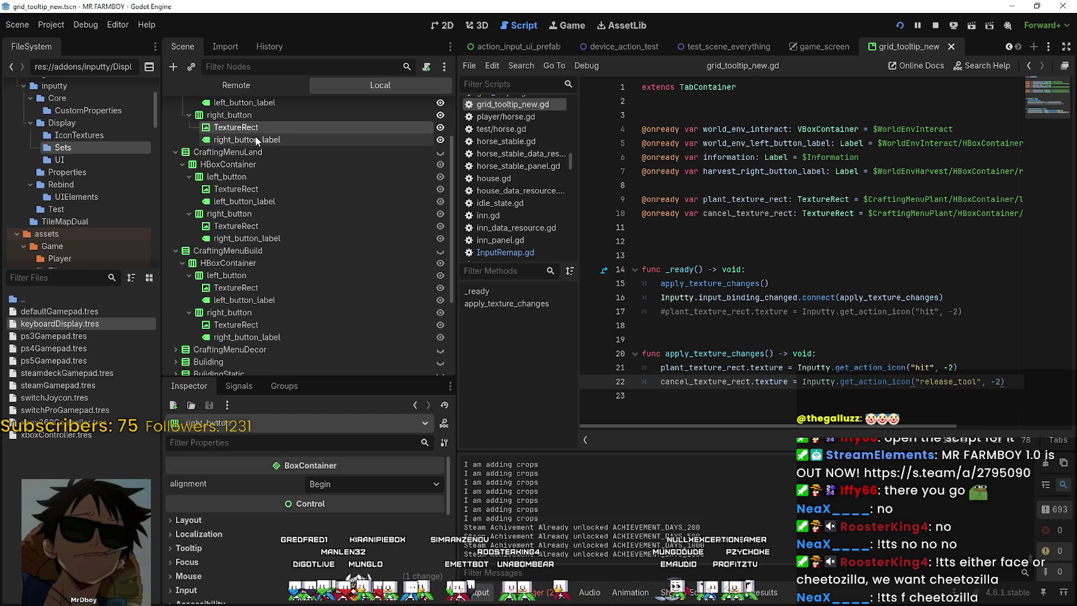
left_click(243, 189)
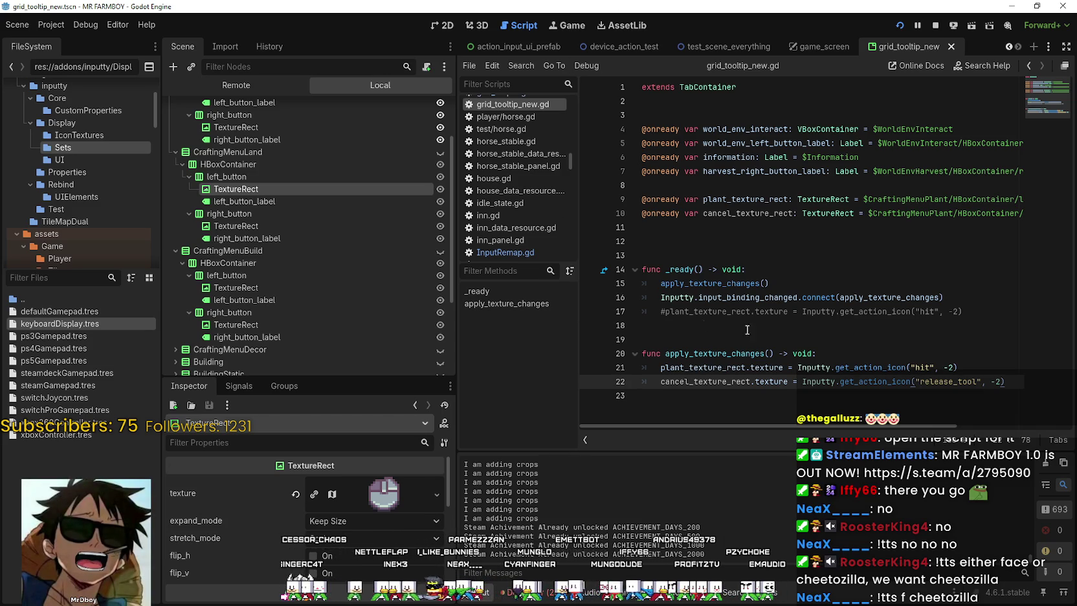
Delete the extra blank line above func _ready
left_click(800, 400)
scroll(311, 204, "up", 3)
scroll(306, 208, "down", 1)
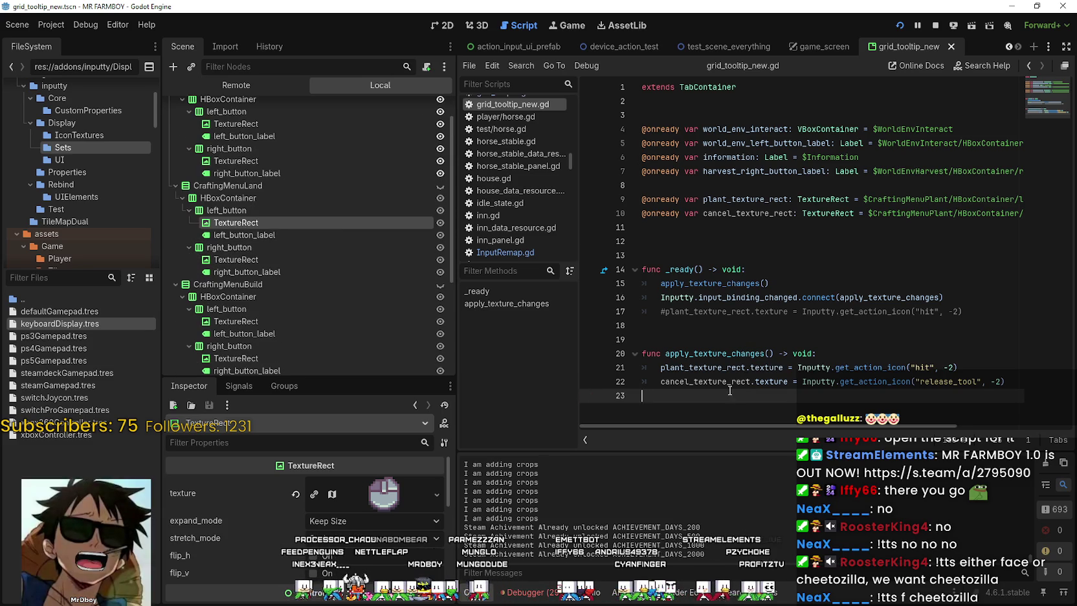
left_click(708, 325)
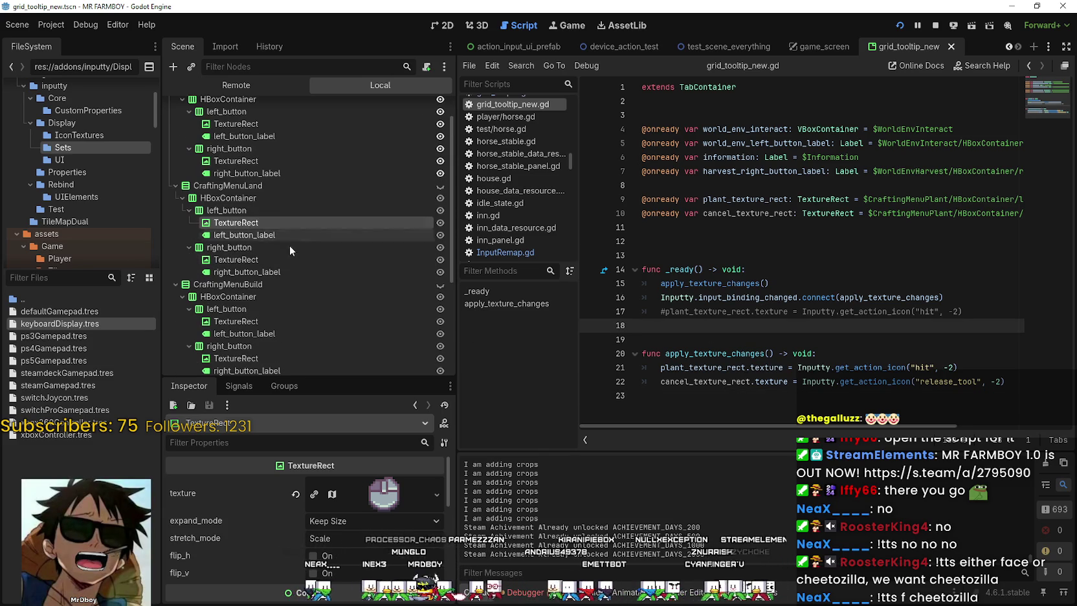
left_click(681, 255)
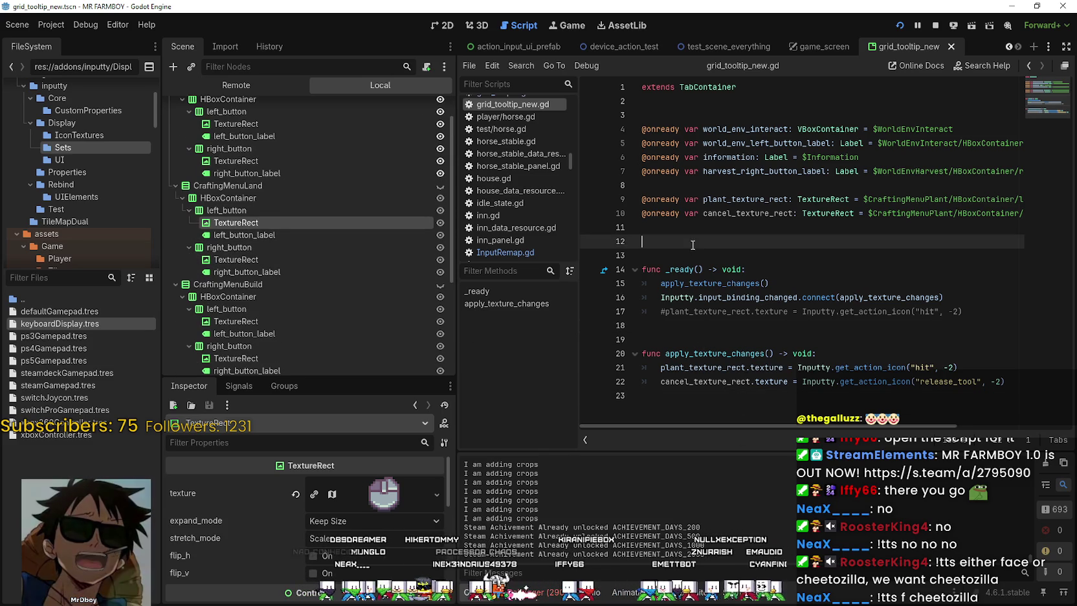
key("BackSpace")
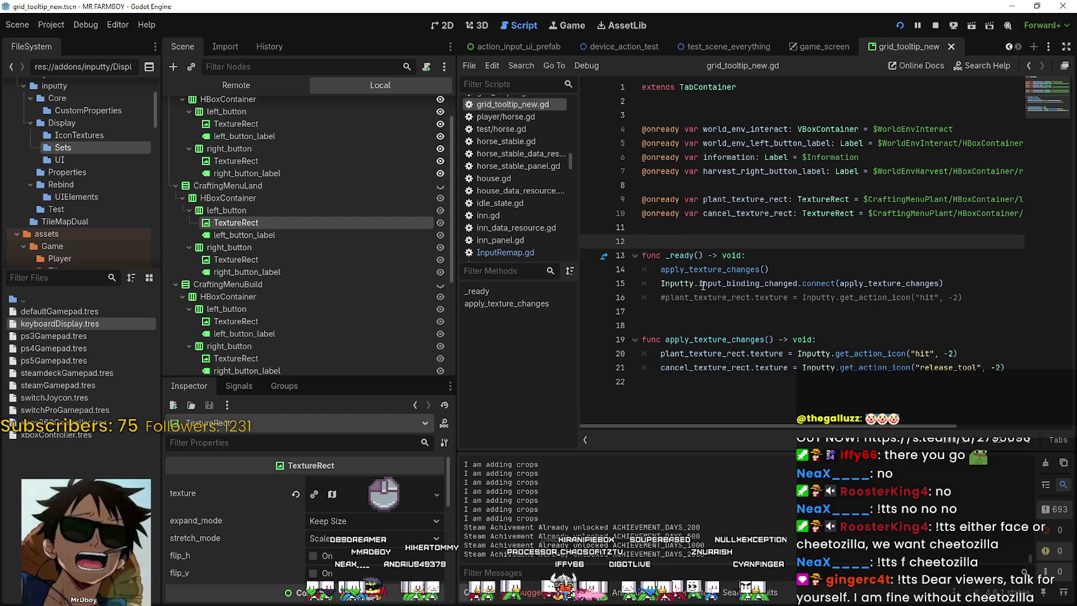
Start a new line after the release_tool assignment
left_click(721, 367)
key("Up")
key("Up")
key("Up")
left_click(1018, 372)
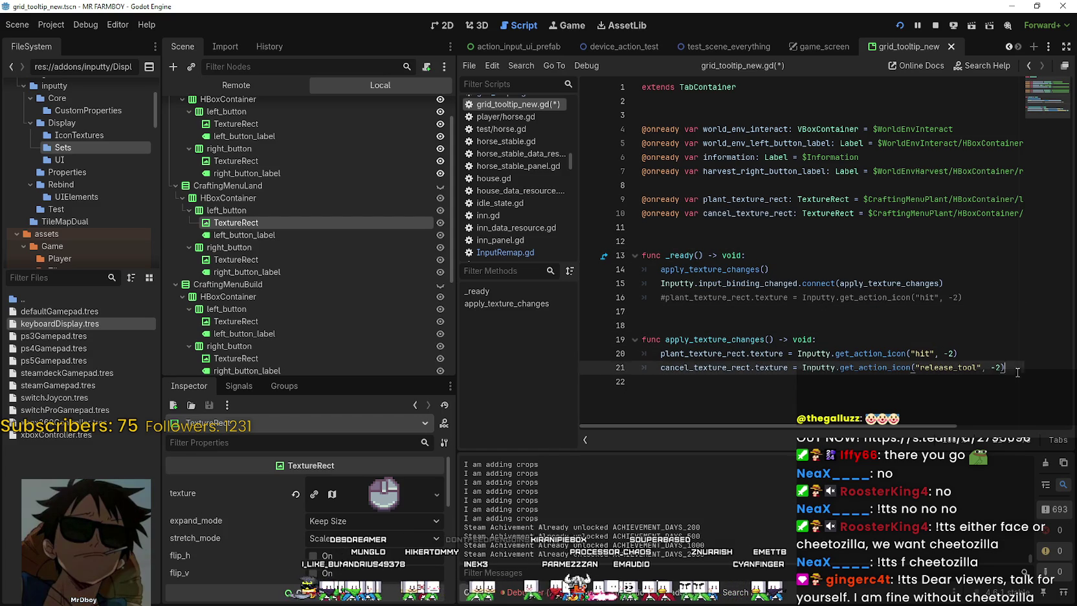
key("Return")
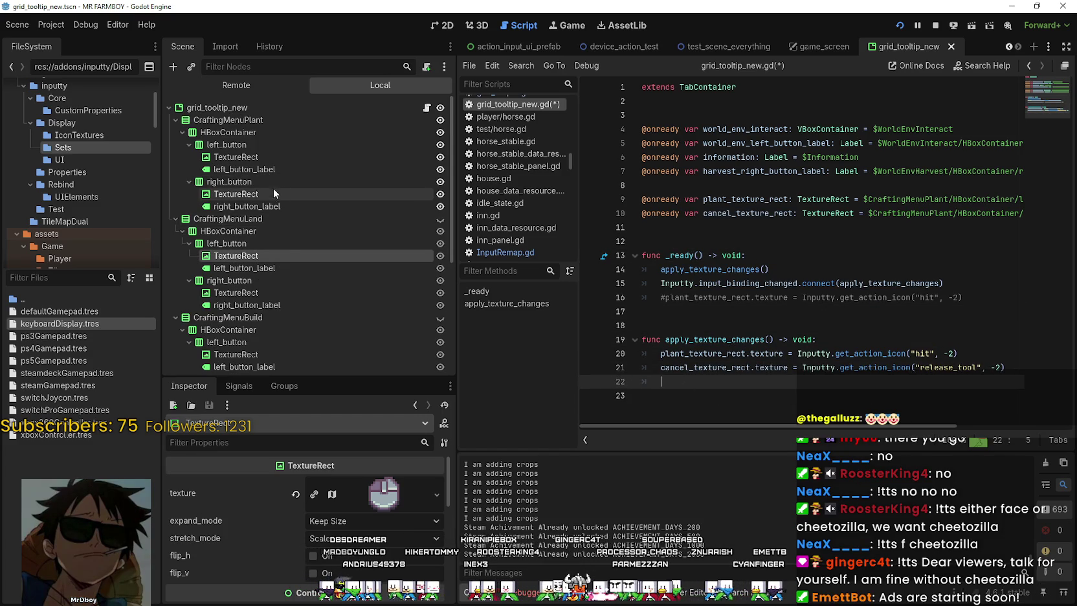
Add a land_texture_rect reference to CraftingMenuLand's left TextureRect
mouse_move(247, 223)
left_mouse_down()
mouse_move(722, 223)
mouse_move(704, 252)
left_mouse_up()
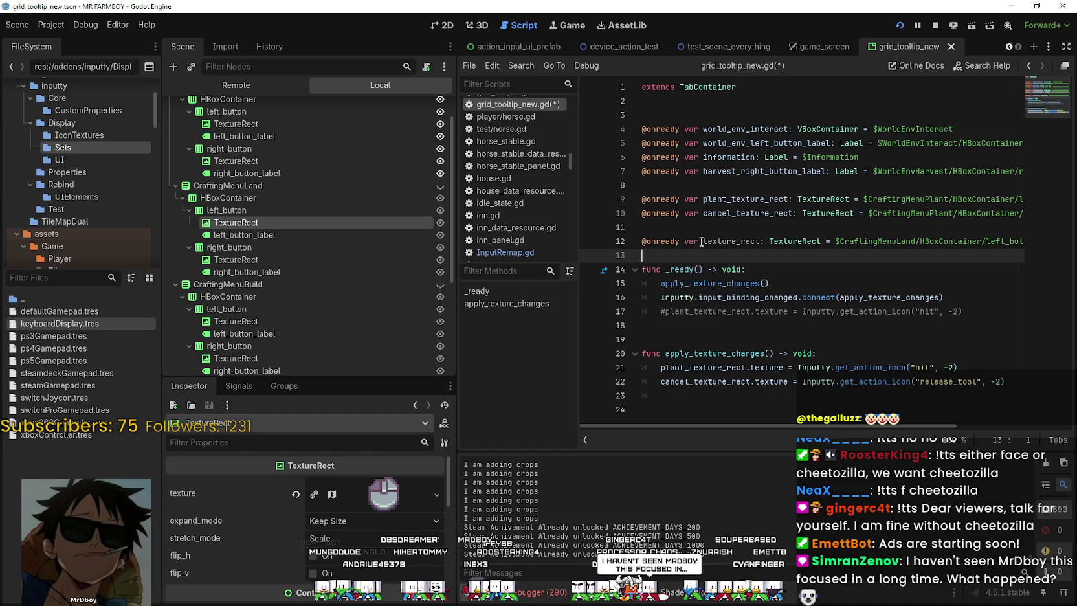
left_click(703, 242)
type("land_")
left_click(768, 255)
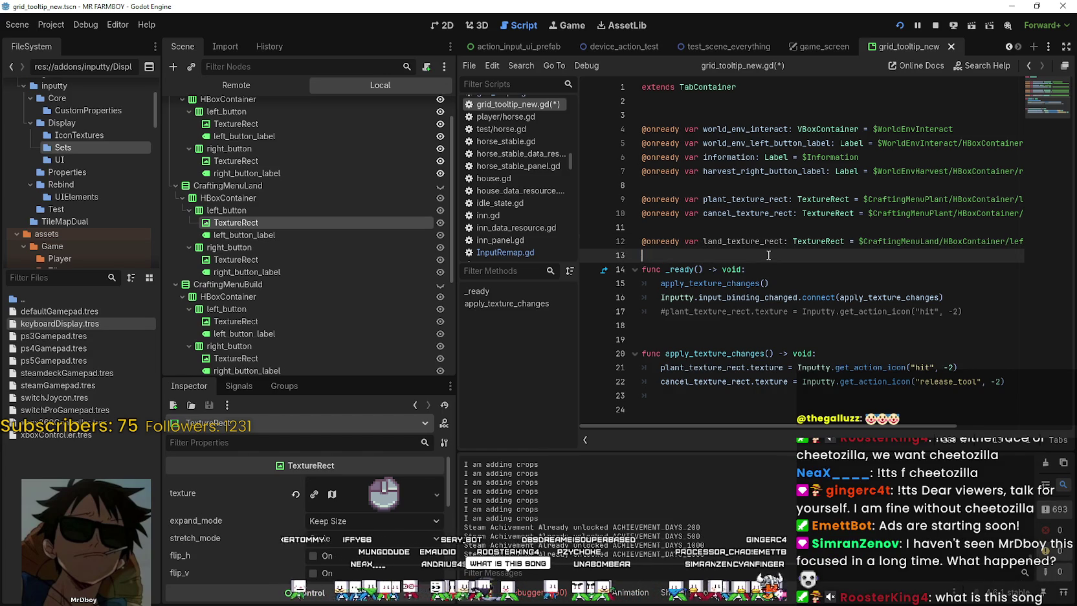
Add land_cancel_texture_rect for the right TextureRect and rename line 10's variable to plant_cancel_texture_rect
mouse_move(300, 260)
left_mouse_down()
mouse_move(660, 285)
mouse_move(692, 257)
left_mouse_up()
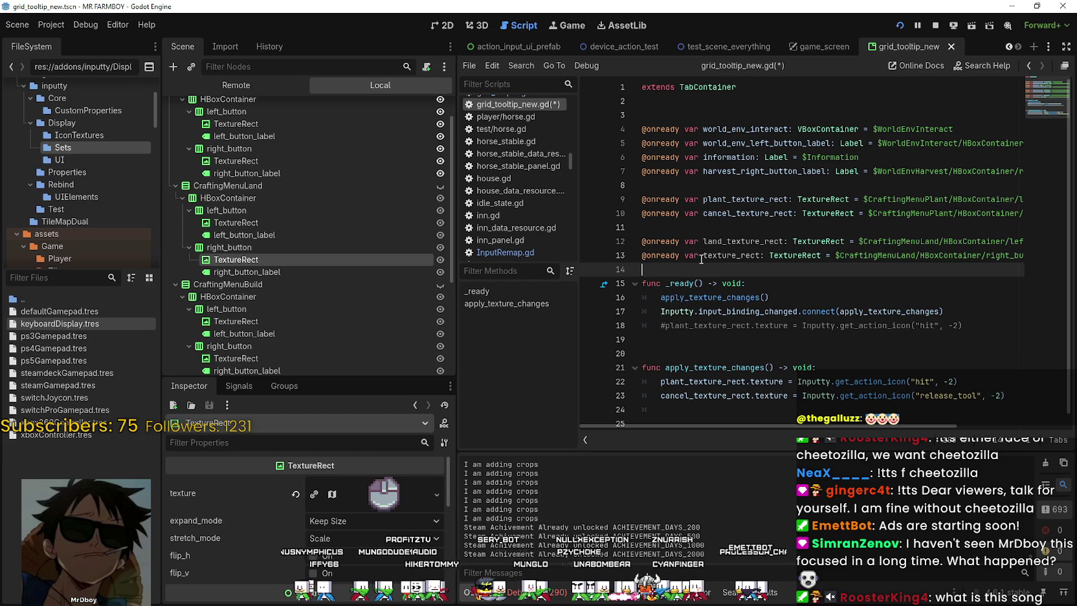
left_click(702, 256)
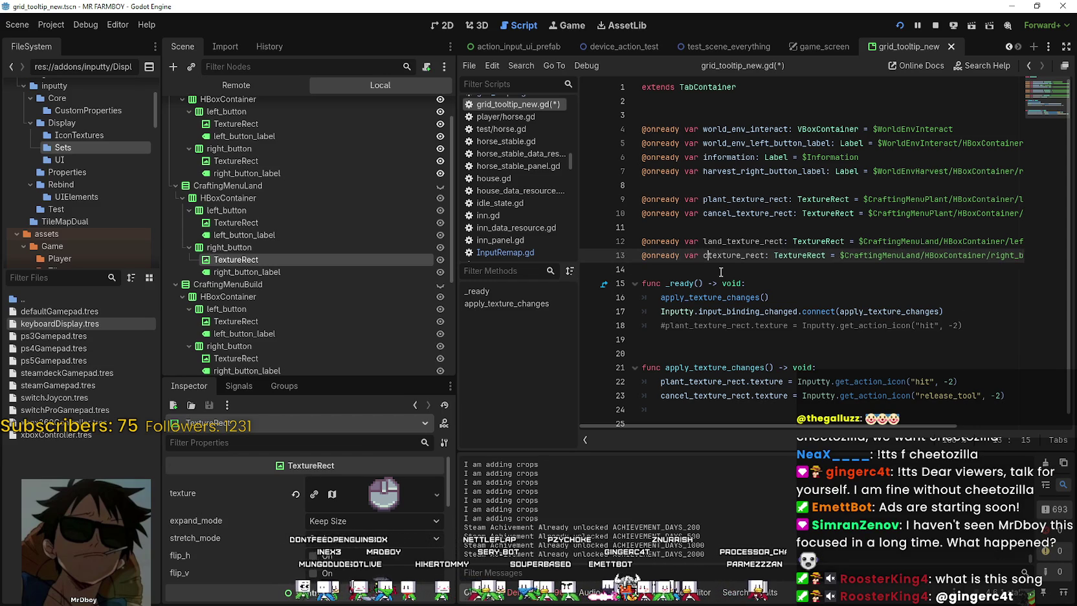
type("land_ca")
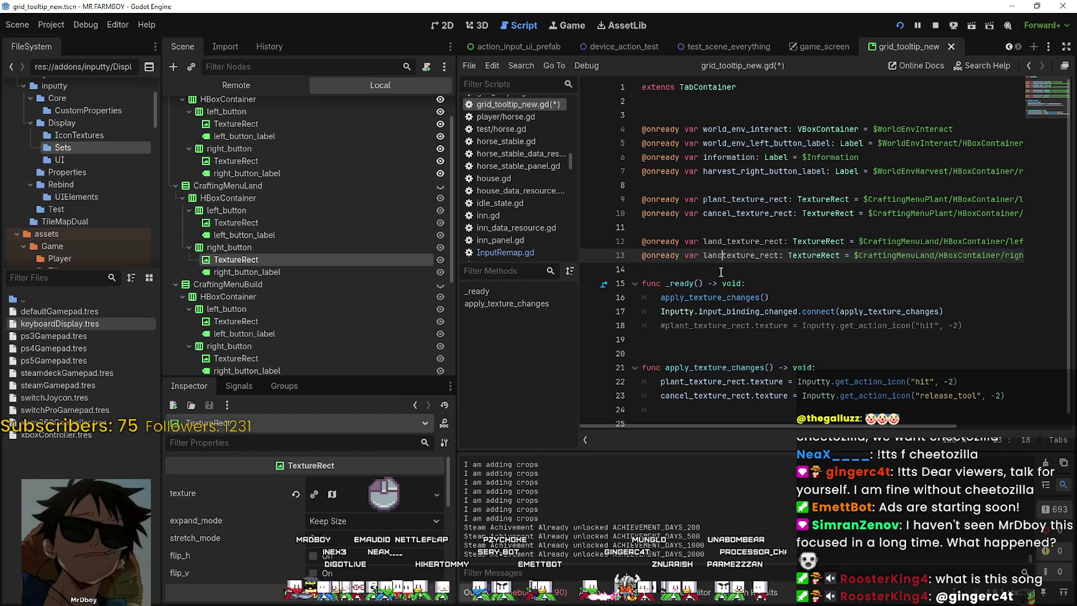
type("ncel")
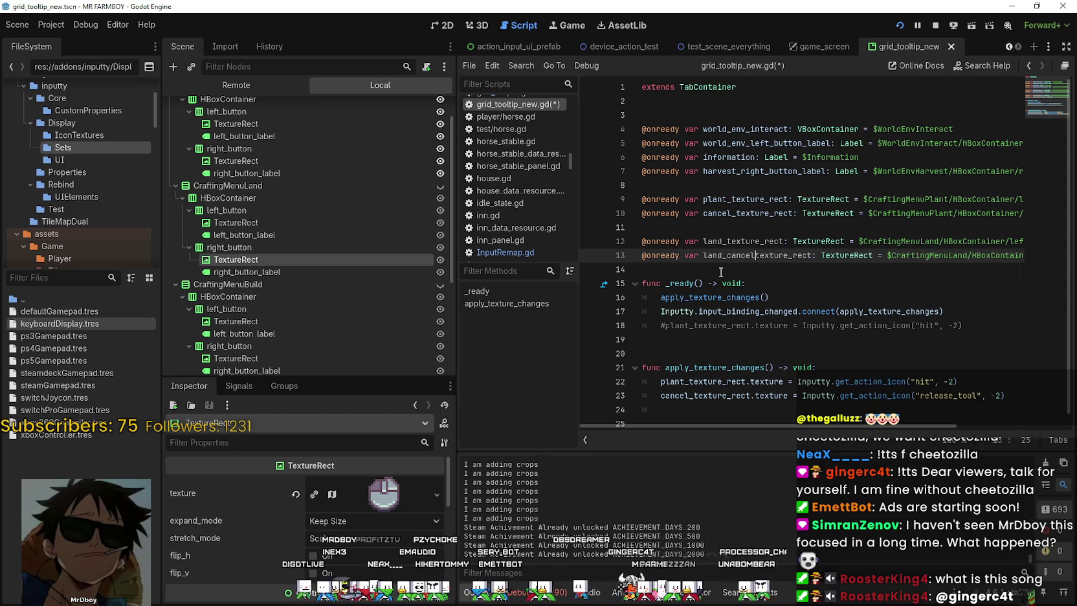
type("_")
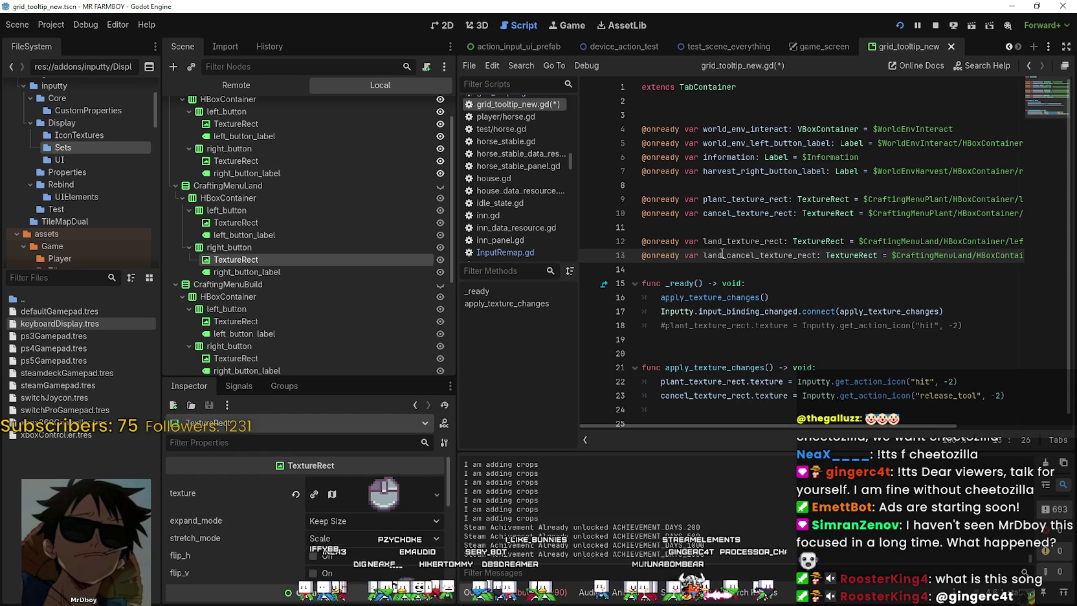
left_click(704, 214)
type("plant_")
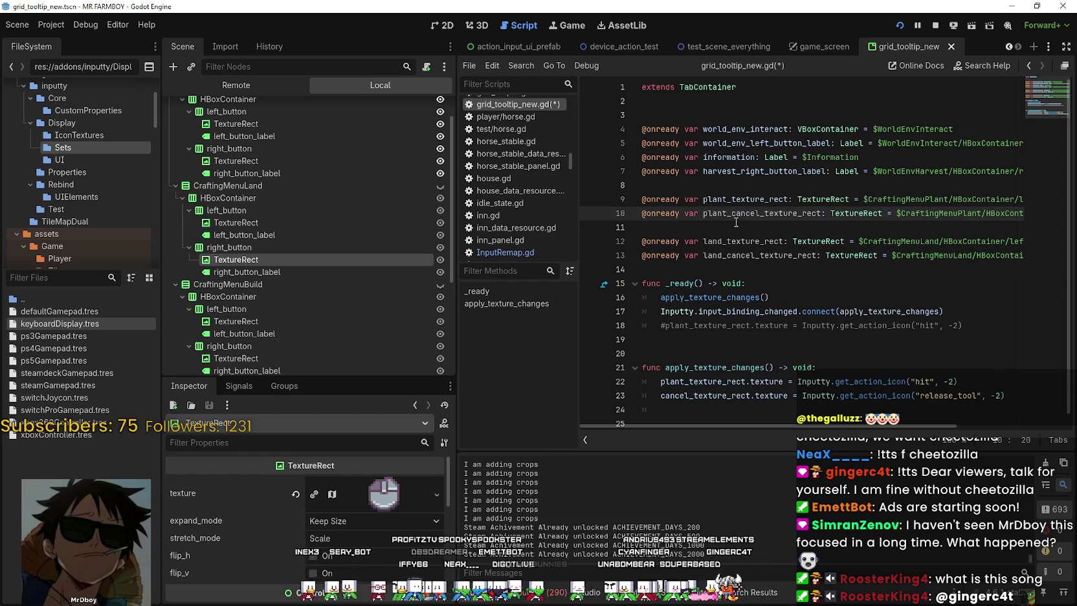
Use plant_cancel_texture_rect on line 23 and duplicate both assignment lines below a blank line
double_click(742, 214)
key("ctrl+c")
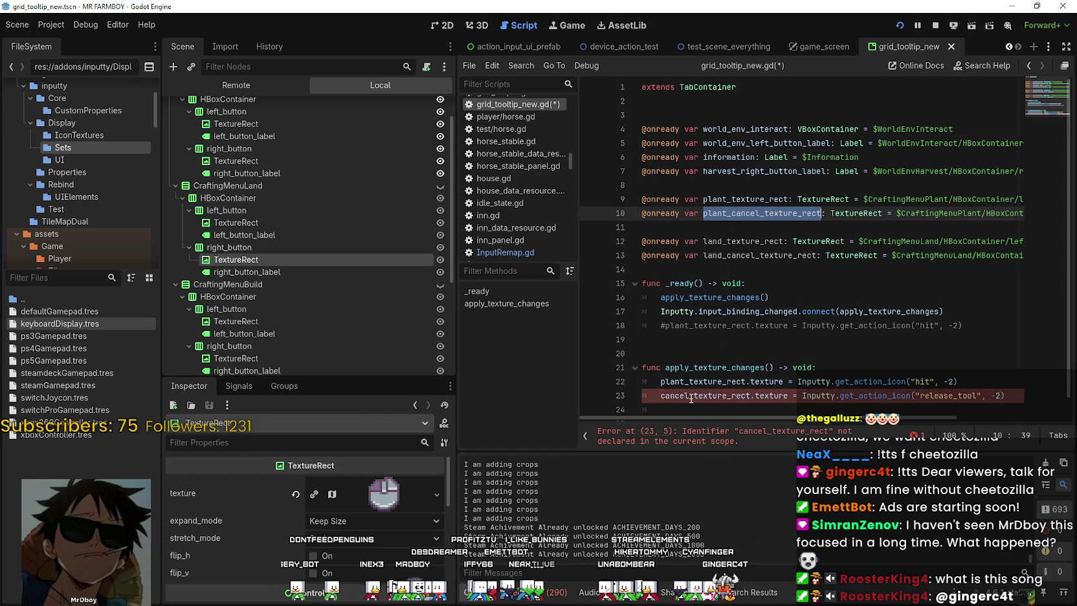
double_click(691, 395)
key("ctrl+v")
left_click(1015, 383)
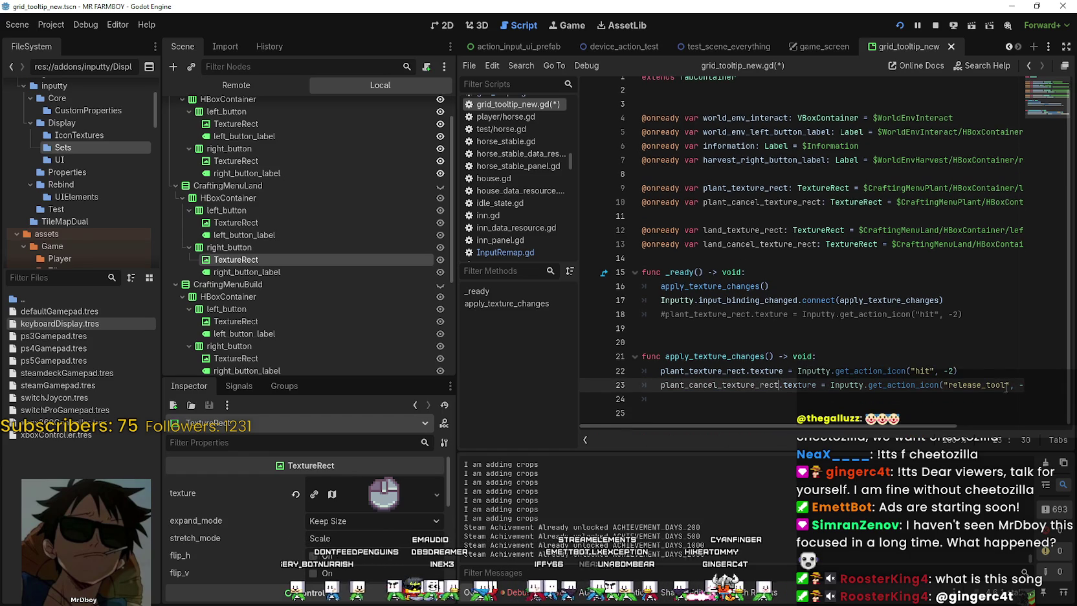
left_click_drag(1015, 383, 607, 373)
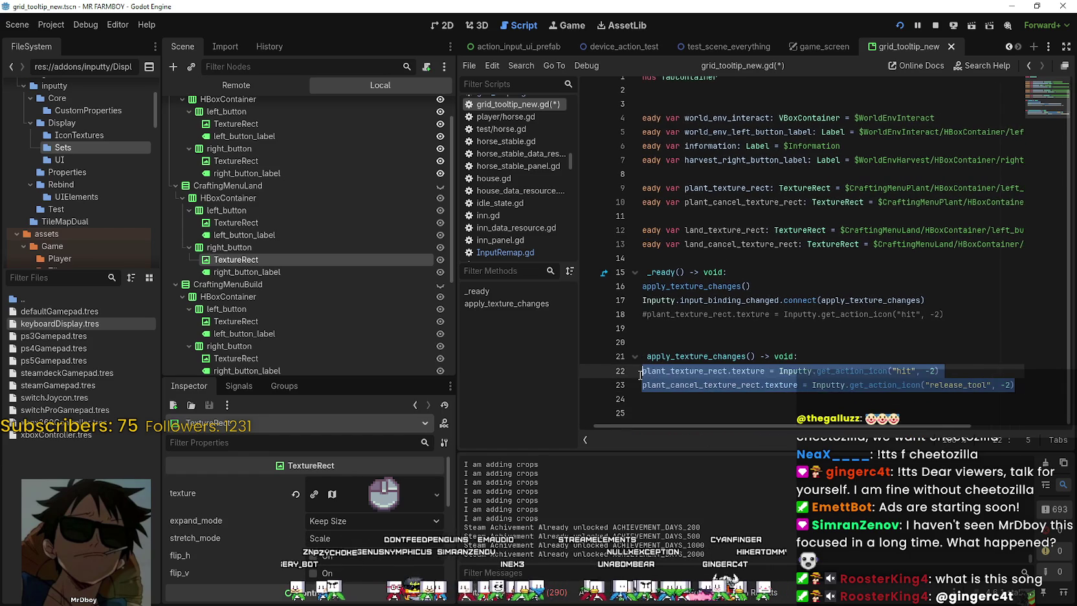
key("ctrl+c")
left_click(679, 400)
key("ctrl+v")
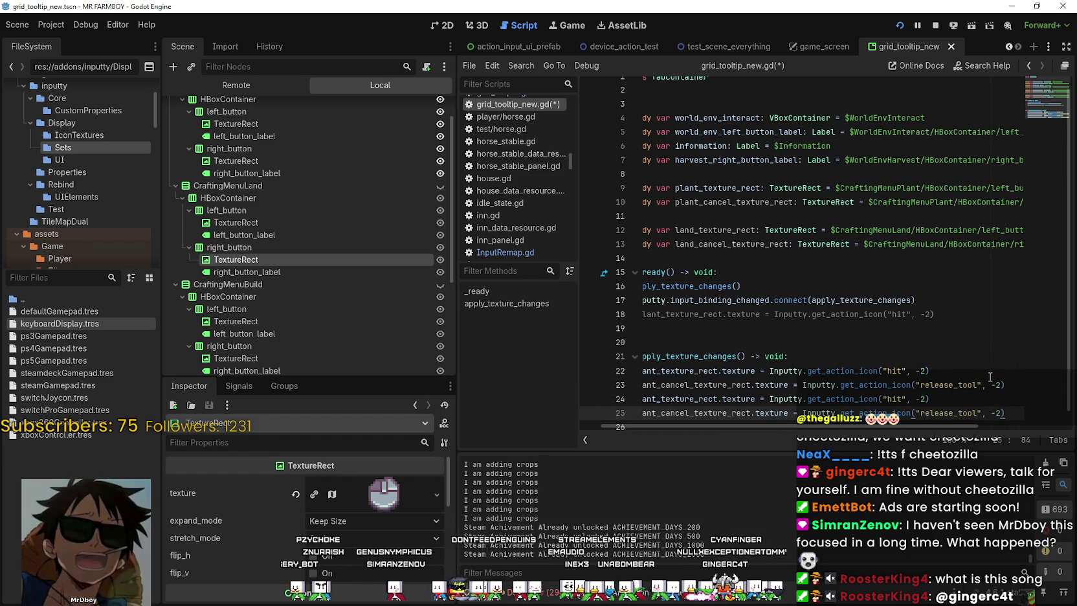
left_click(1001, 384)
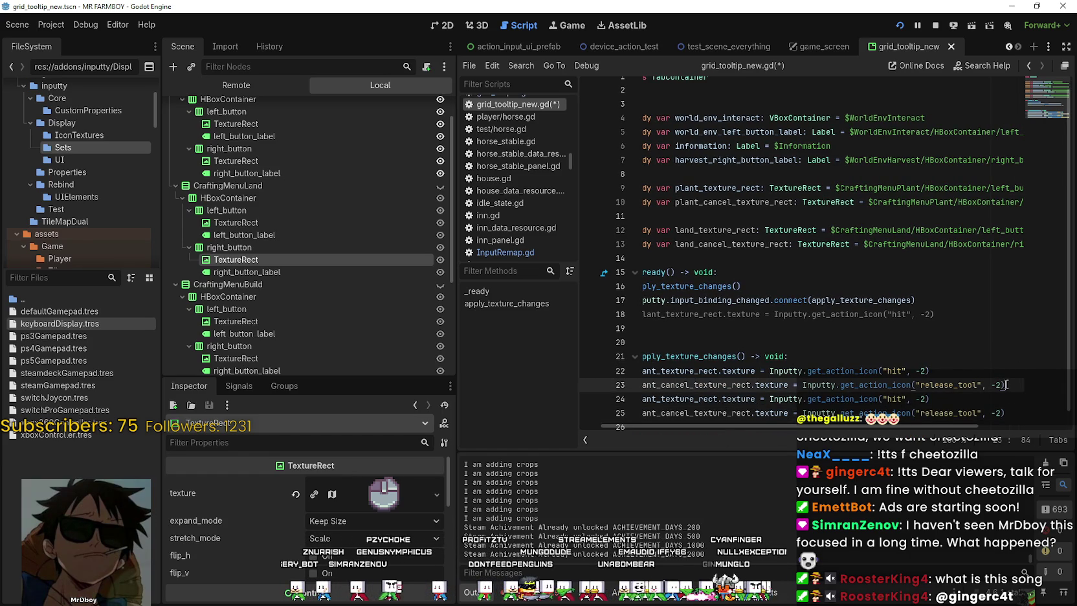
key("Return")
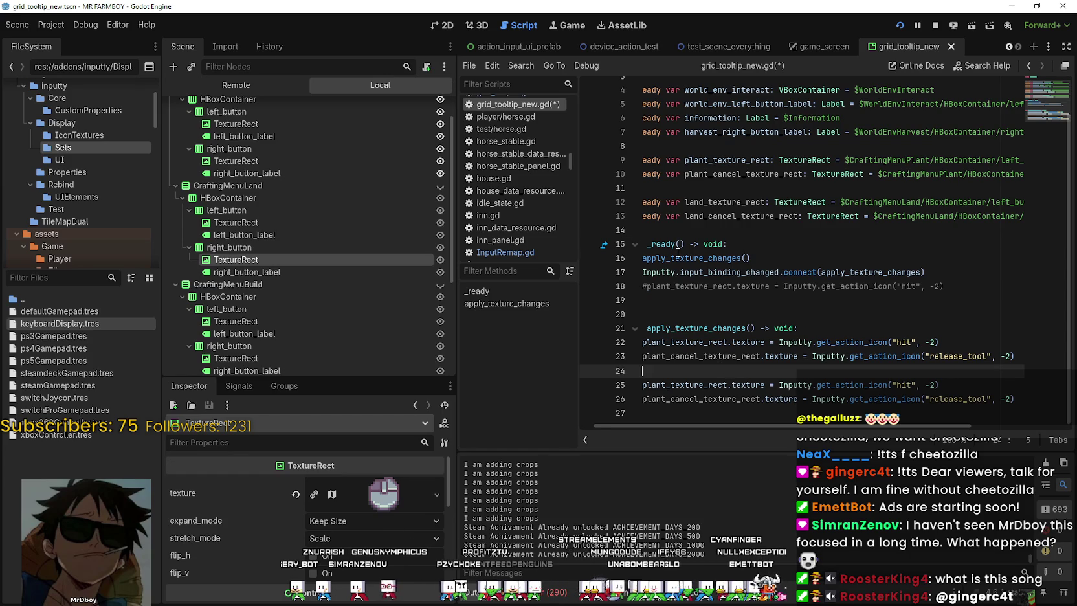
Retarget the copies to land_texture_rect and land_cancel_texture_rect, and add a blank line above _ready
left_click(677, 252)
left_click(714, 381)
double_click(714, 383)
type("land_texture_rect")
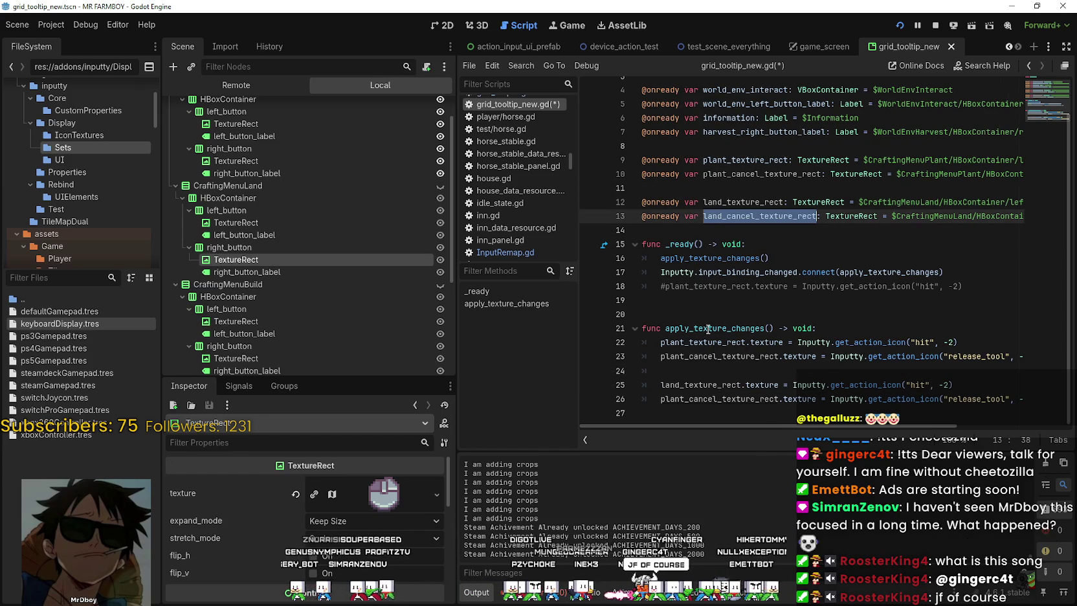
double_click(691, 398)
type("land_cancel_texture_rect")
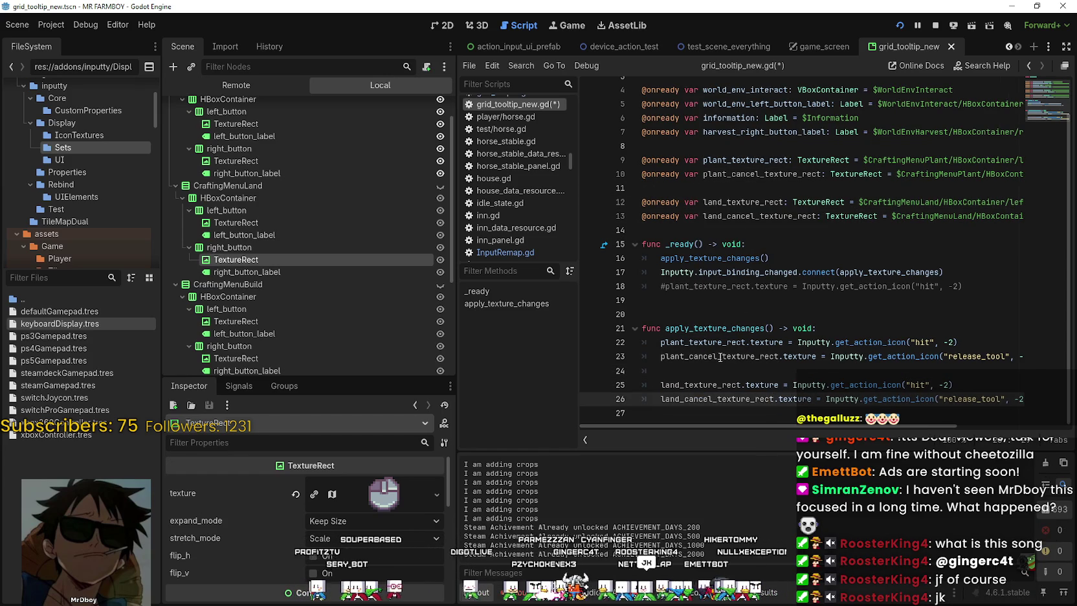
left_click(725, 225)
key("Return")
key("Return")
left_click(667, 243)
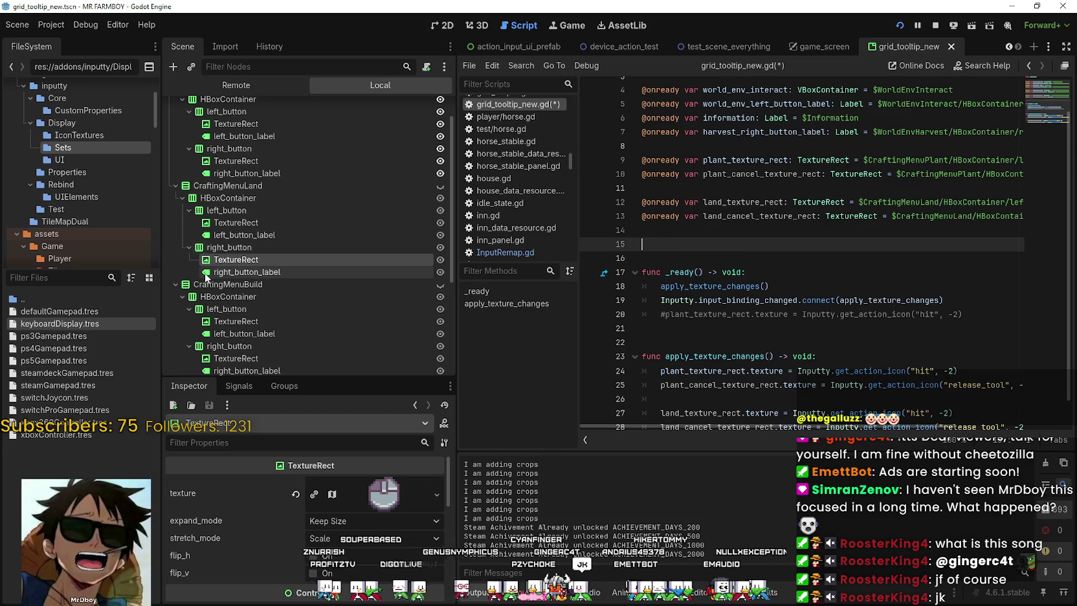
Declare build_texture_rect and build_cancel_texture_rect for CraftingMenuBuild's left and right TextureRects
scroll(226, 210, "down", 3)
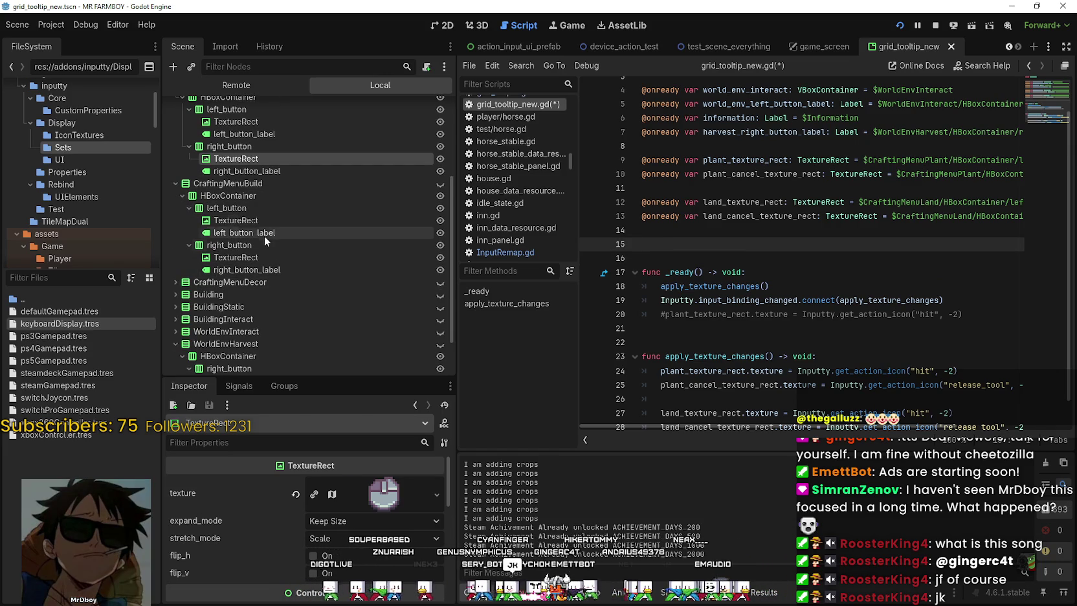
scroll(259, 215, "down", 1)
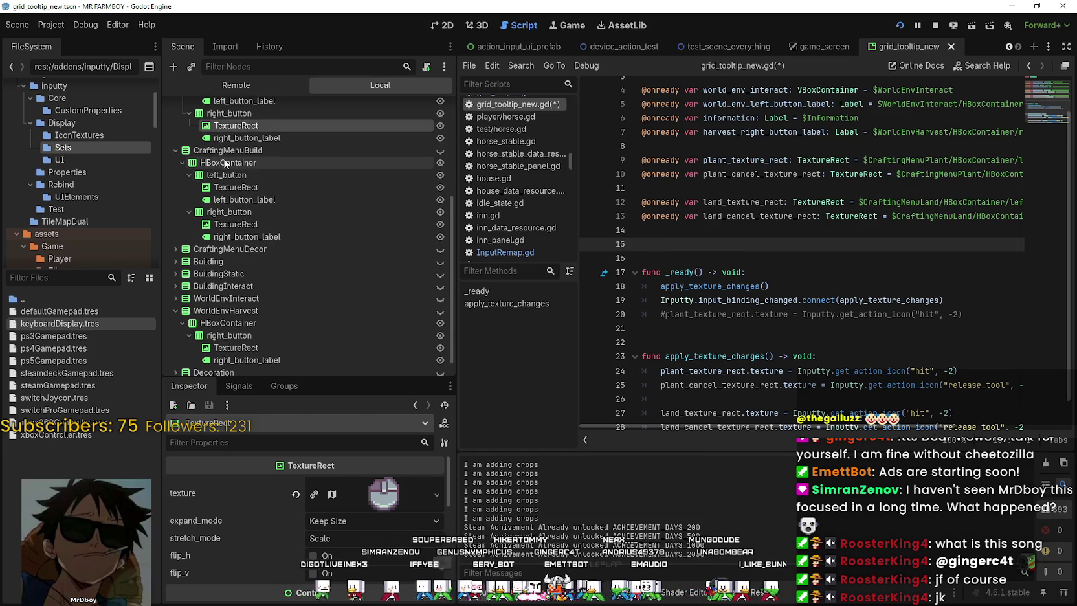
mouse_move(240, 192)
left_mouse_down()
mouse_move(838, 263)
mouse_move(706, 250)
left_mouse_up()
left_click(704, 245)
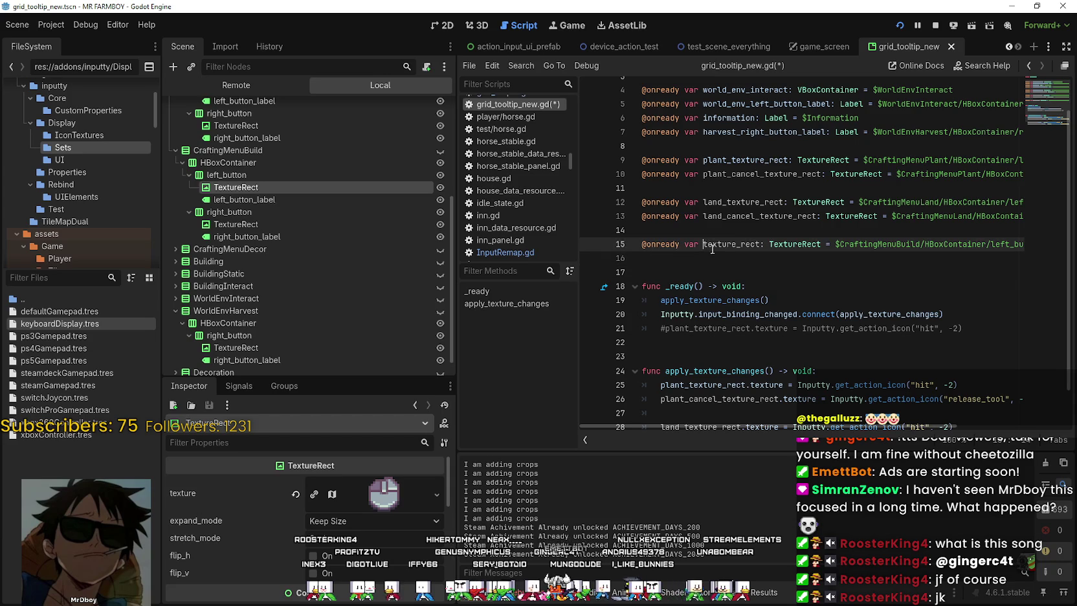
type("build_")
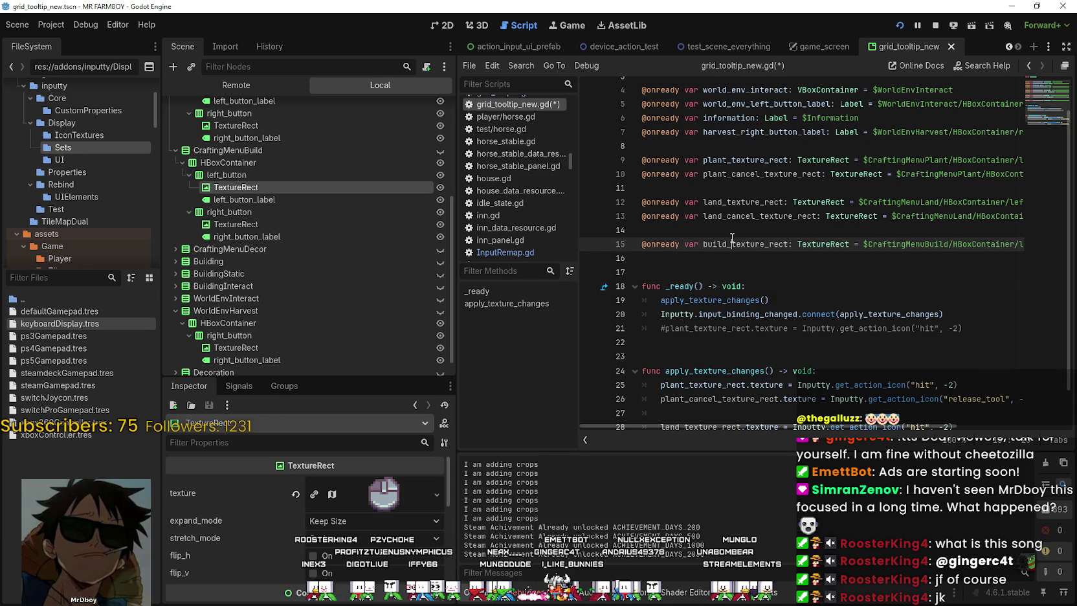
double_click(732, 238)
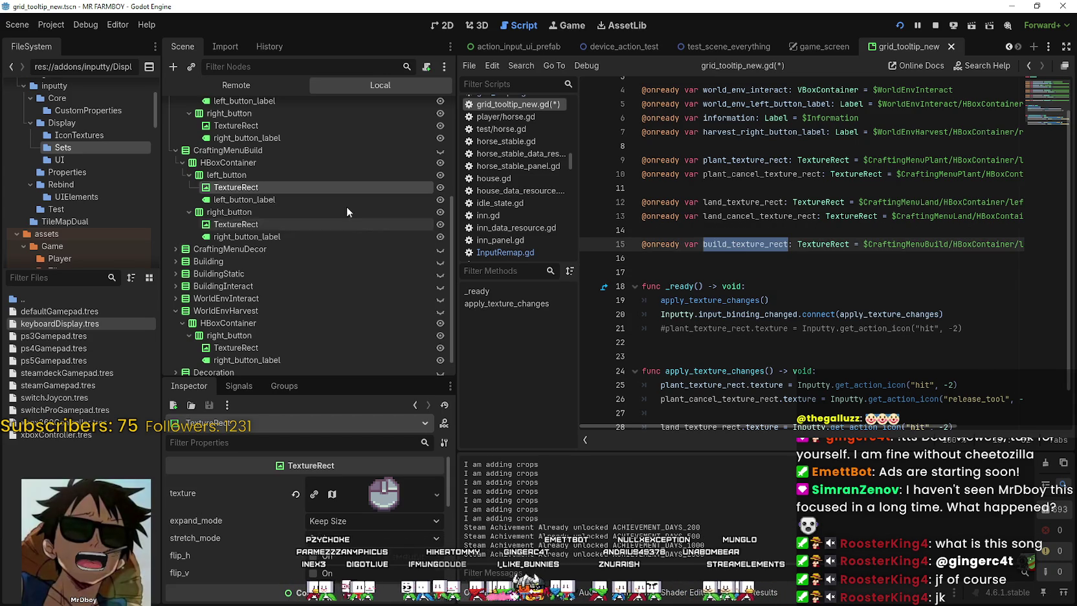
mouse_move(248, 230)
left_mouse_down()
mouse_move(754, 259)
mouse_move(720, 263)
left_mouse_up()
left_click(703, 258)
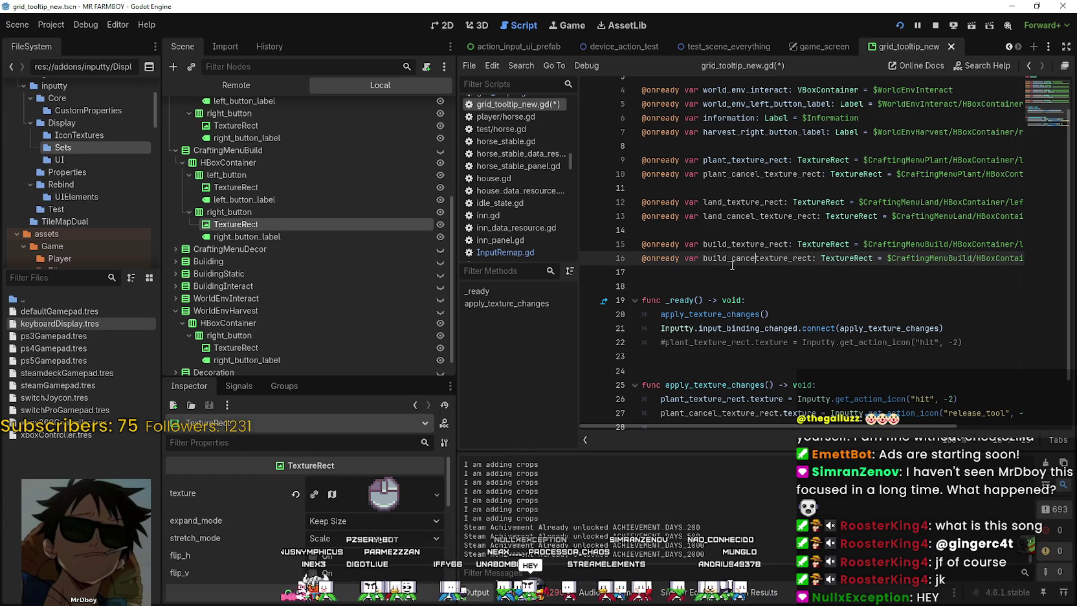
double_click(740, 243)
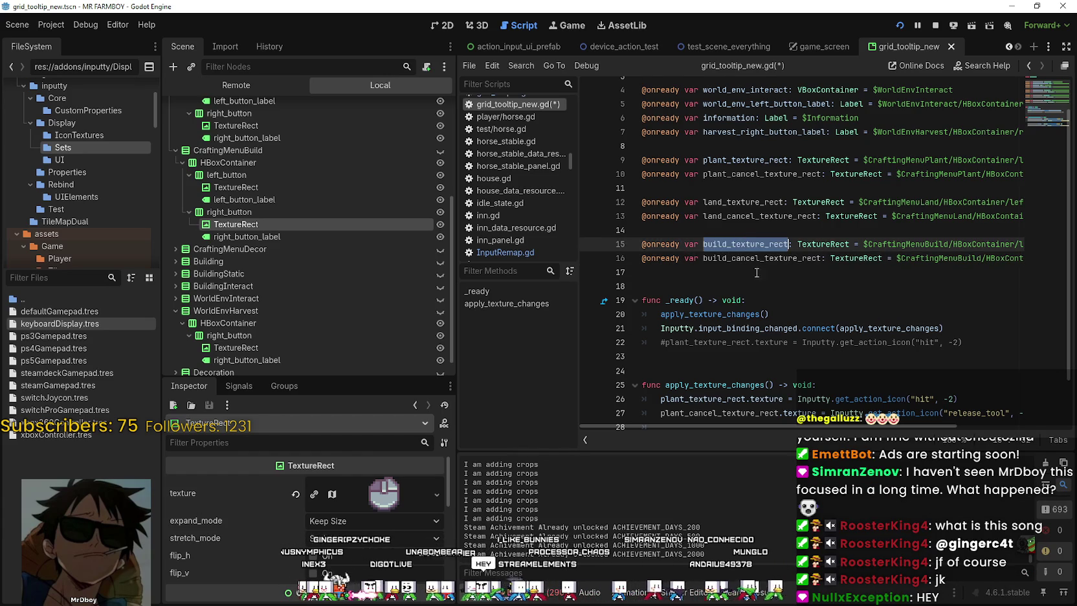
key("ctrl+v")
Duplicate the land assignment block and switch its first line to build_texture_rect
left_click(938, 413)
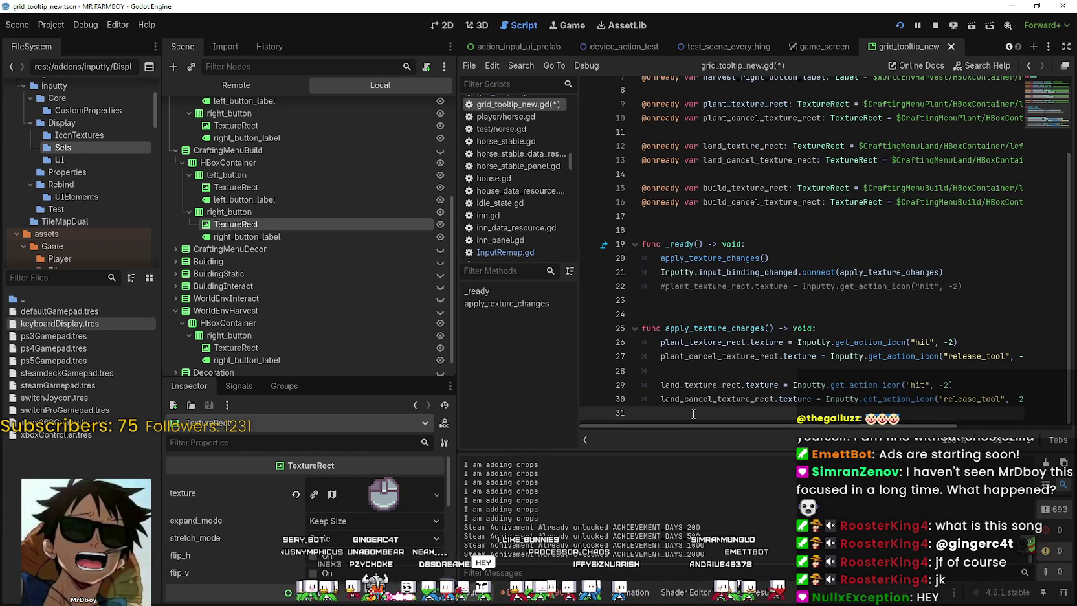
left_click_drag(666, 419, 617, 372)
key("ctrl+c")
left_click(650, 409)
key("ctrl+v")
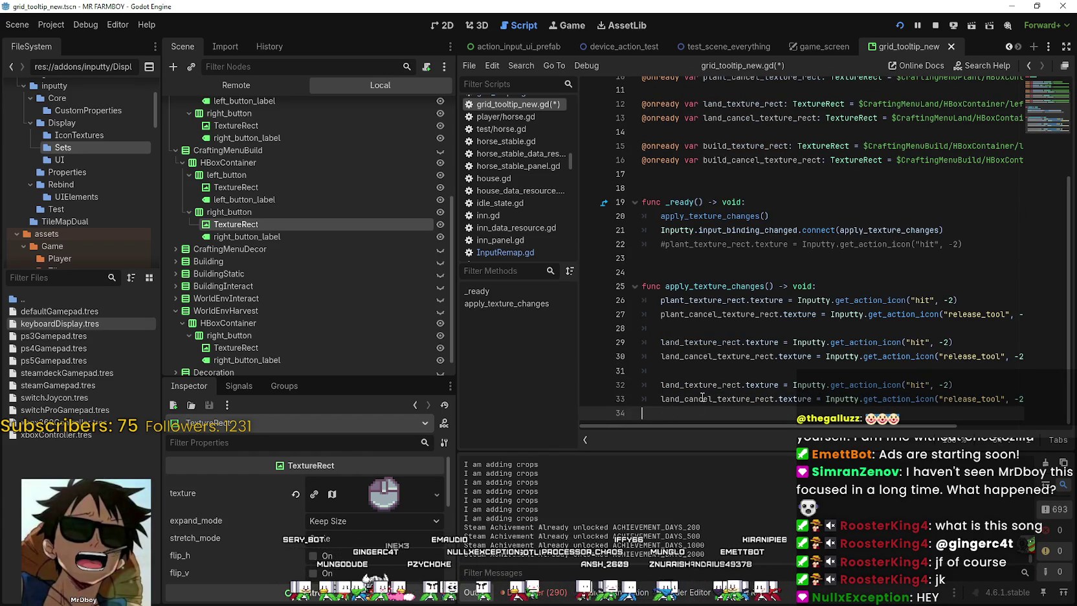
double_click(724, 148)
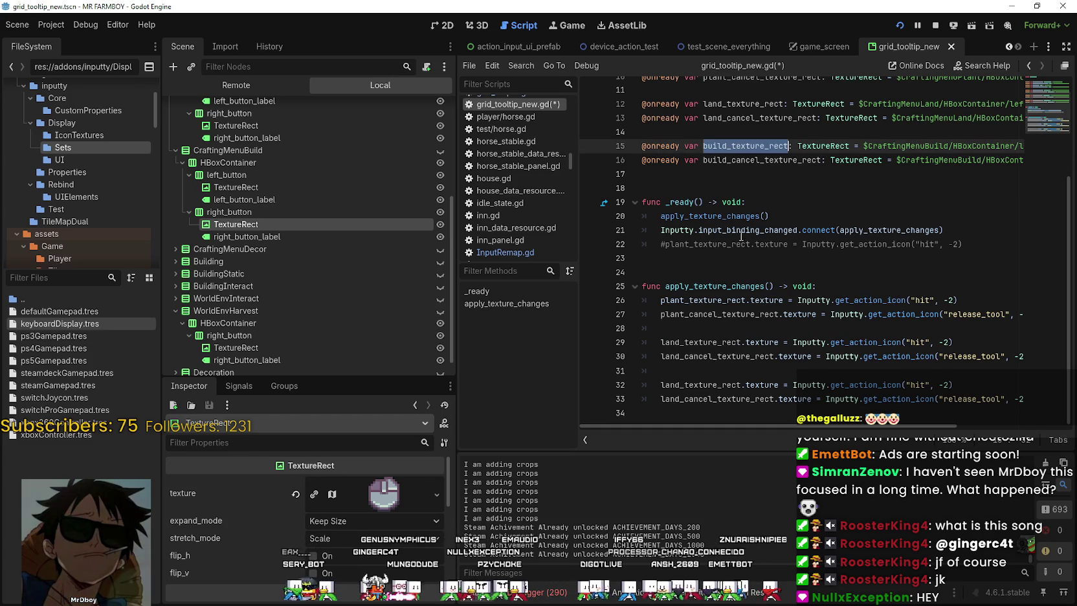
key("ctrl+c")
double_click(739, 386)
key("ctrl+v")
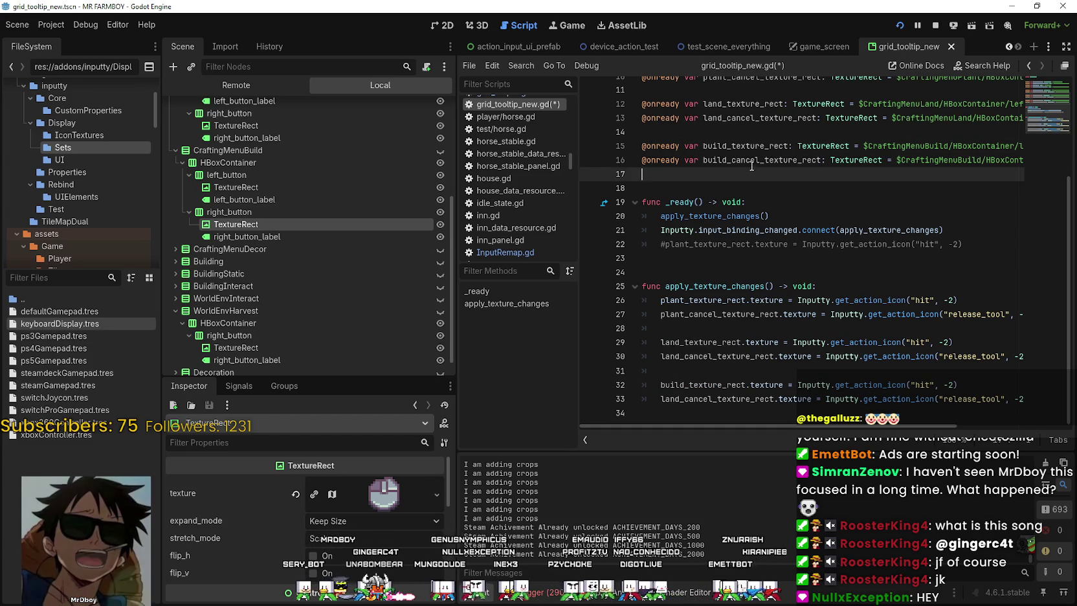
Switch the second copied line to build_cancel_texture_rect and save the script
double_click(750, 160)
key("ctrl+c")
double_click(704, 399)
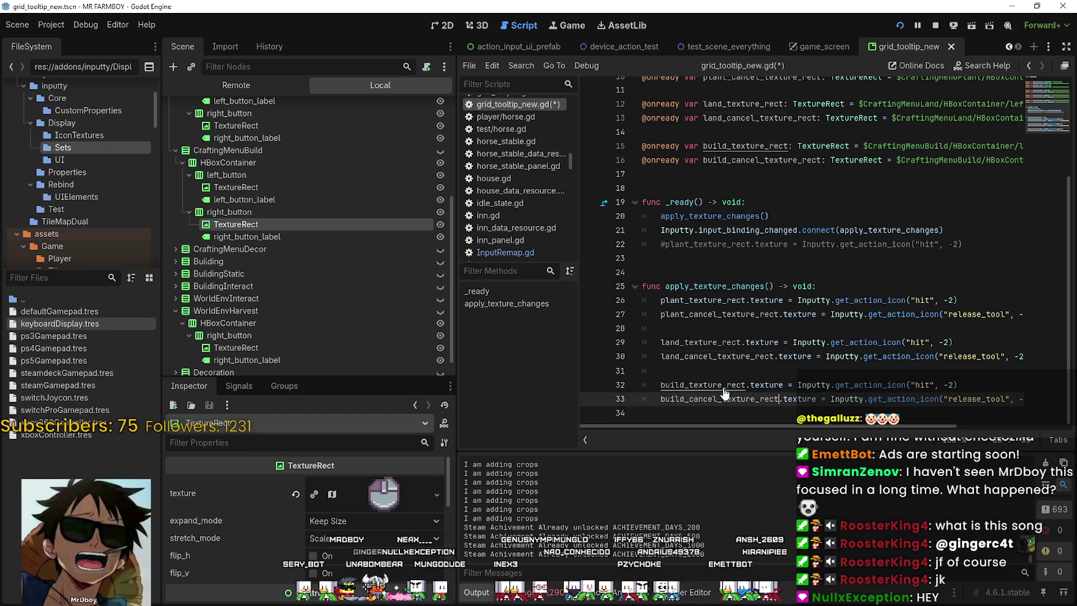
key("ctrl+v")
left_click(719, 368)
key("ctrl+s")
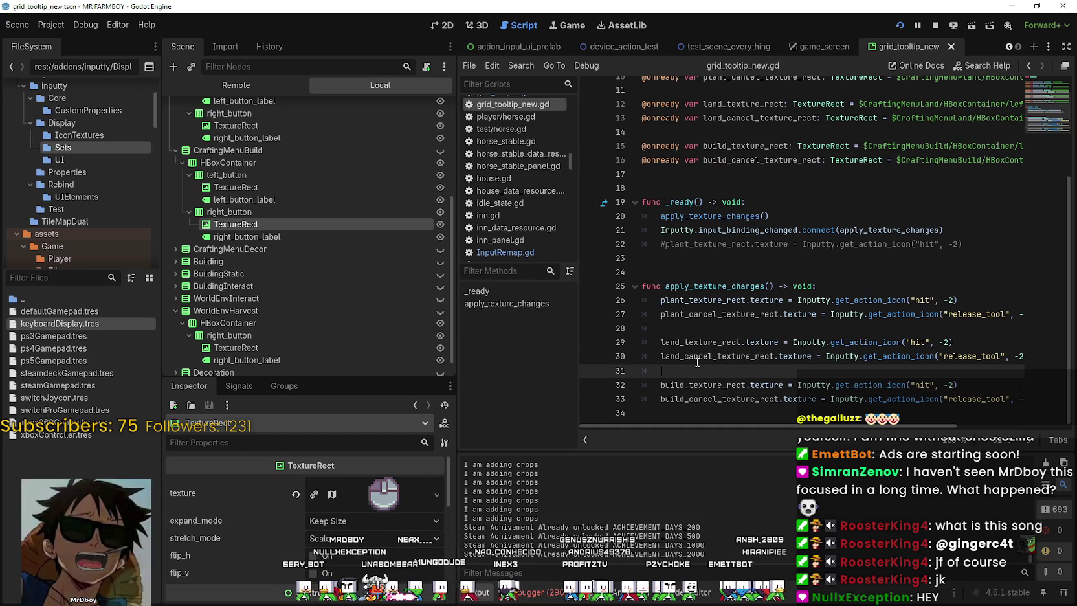
left_click(684, 330)
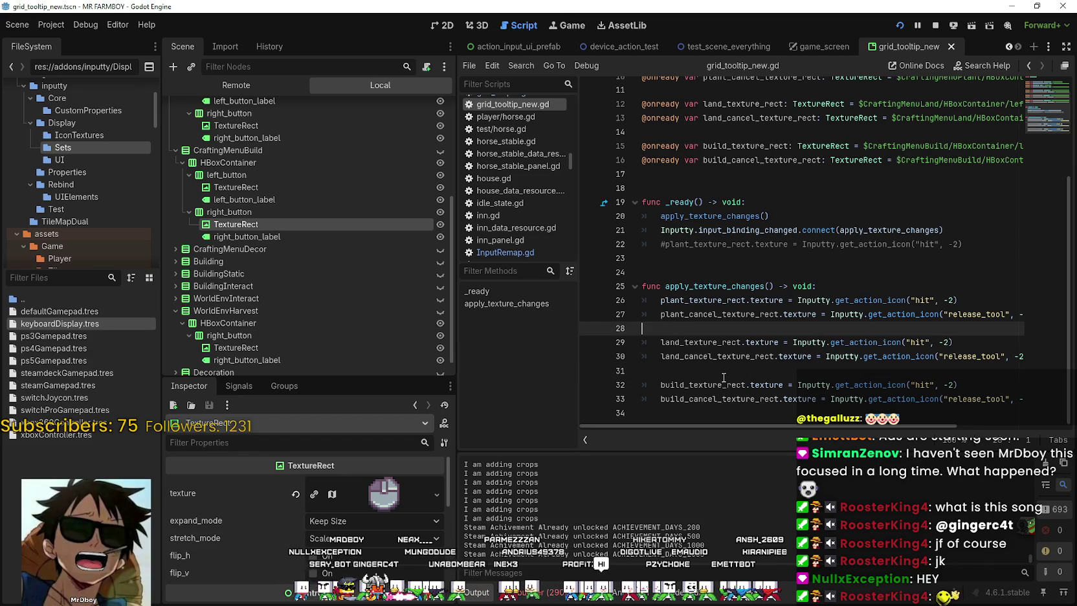
left_click(728, 413)
scroll(207, 220, "down", 1)
left_click(207, 215)
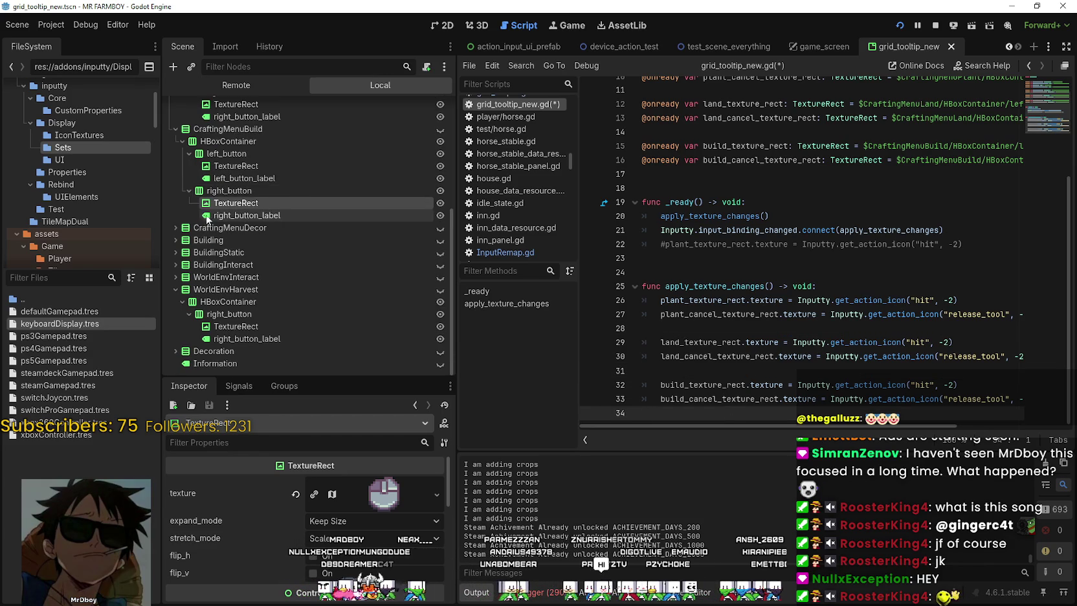
Expand CraftingMenuDecor and inspect its left_button and DecorTexture nodes
left_click(176, 227)
scroll(247, 252, "down", 3)
left_click(240, 128)
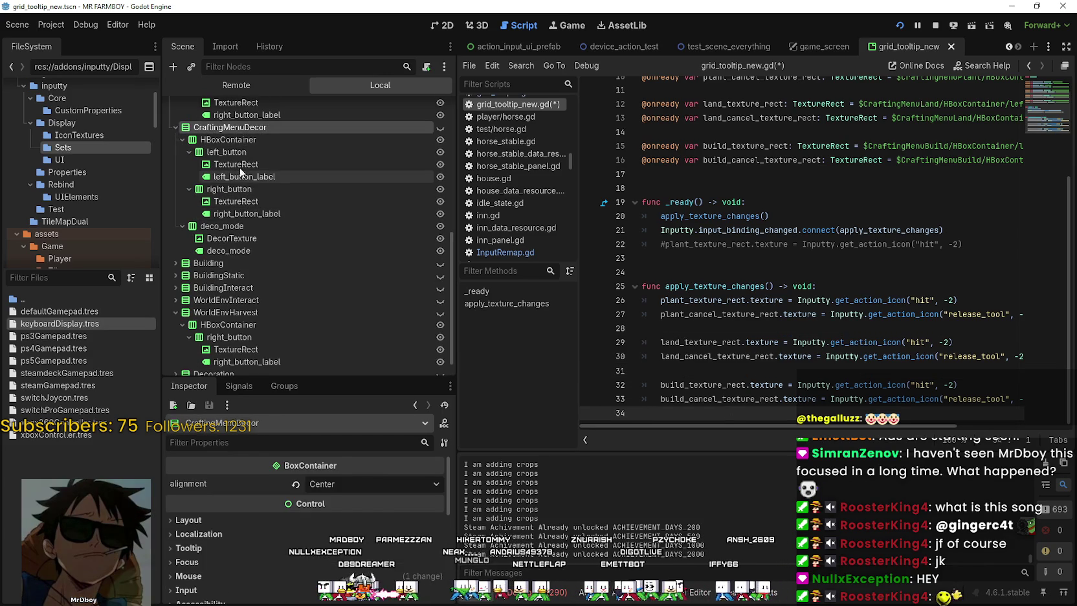
left_click(237, 153)
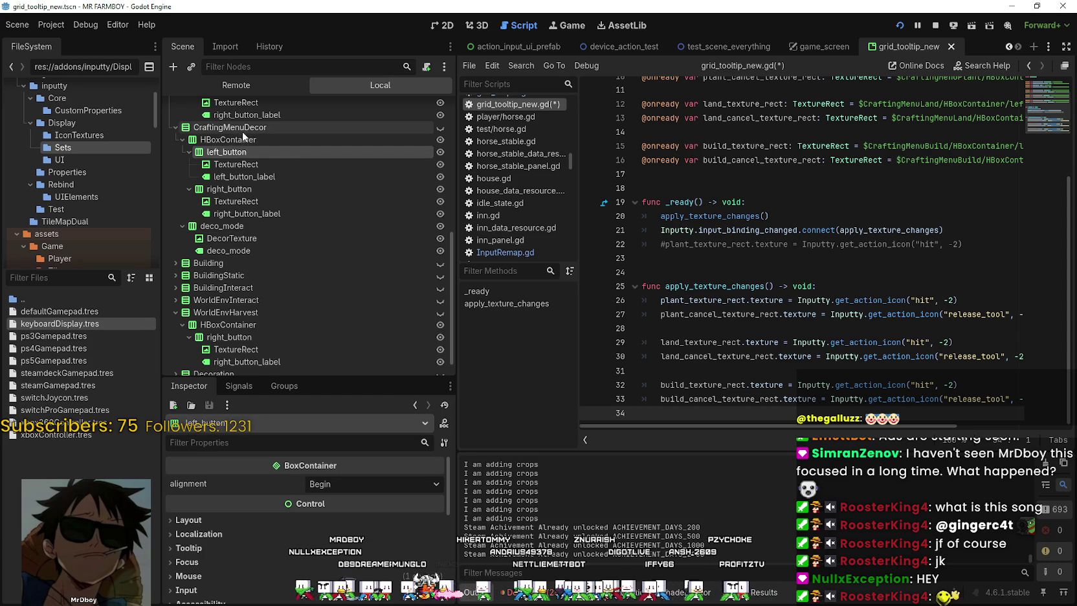
left_click(233, 239)
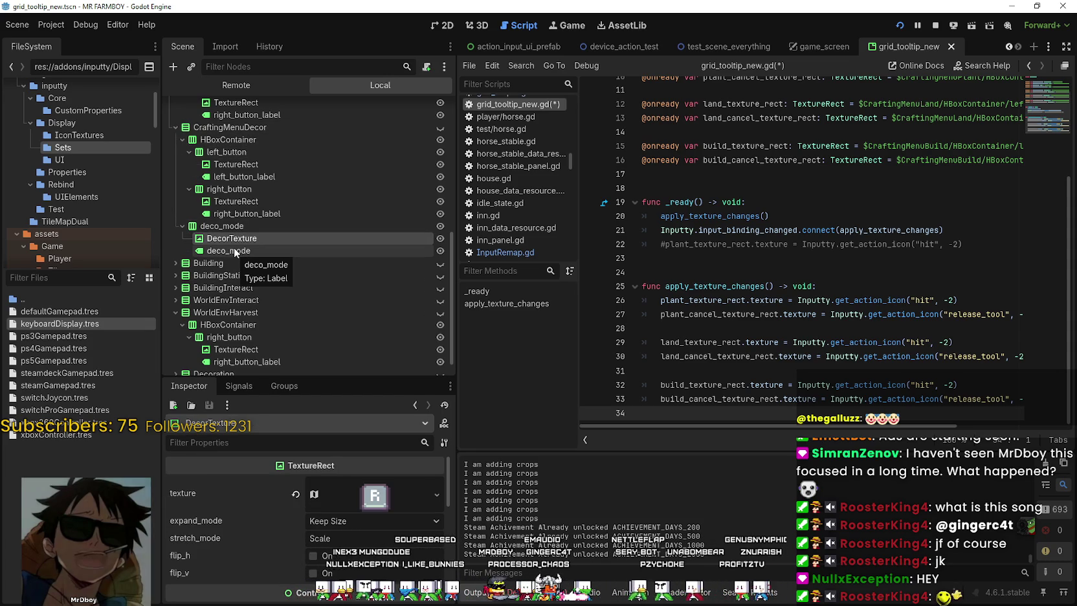
left_click(255, 163)
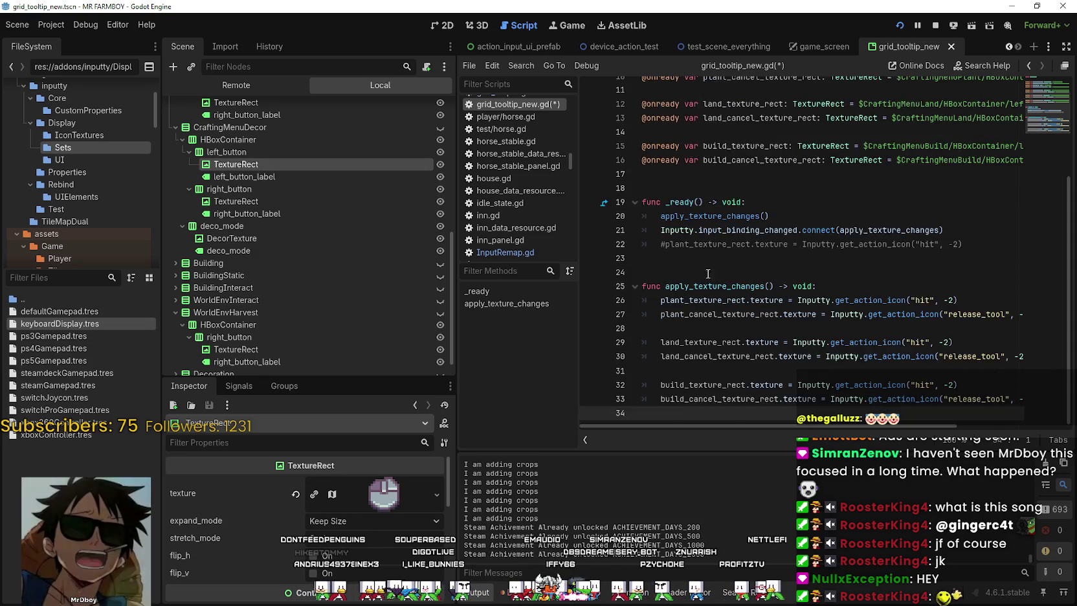
scroll(715, 290, "up", 1)
Declare decor_texture_rect, decor_cancel_texture_rect and decor_texture from the decor TextureRects and DecorTexture
left_click(672, 216)
key("Return")
key("Return")
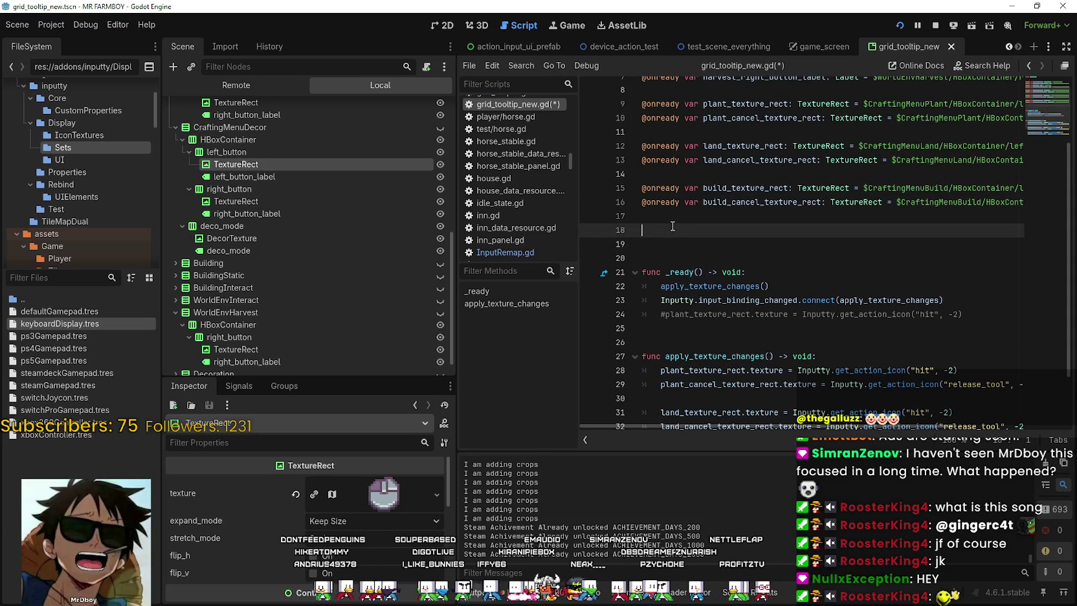
mouse_move(256, 162)
left_mouse_down()
mouse_move(751, 256)
mouse_move(713, 229)
mouse_move(724, 238)
left_mouse_up()
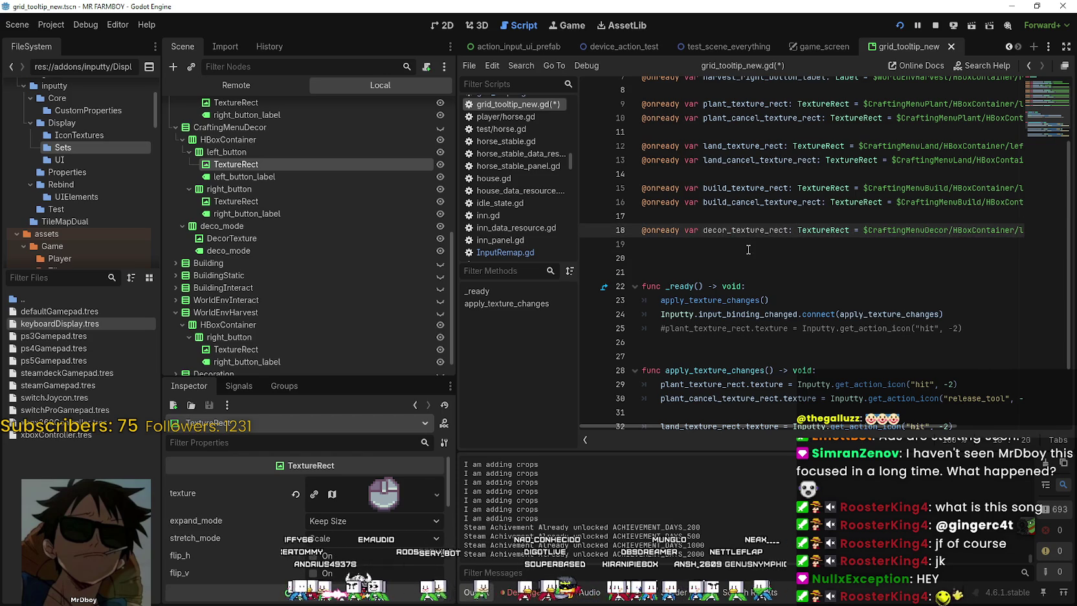
left_click_drag(382, 202, 731, 244)
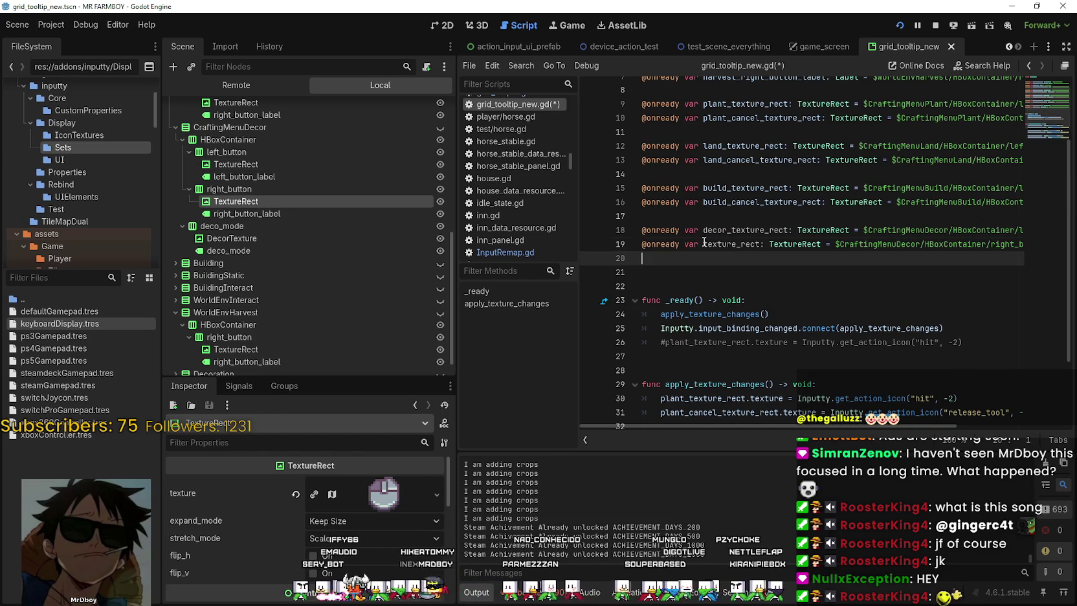
left_click(704, 244)
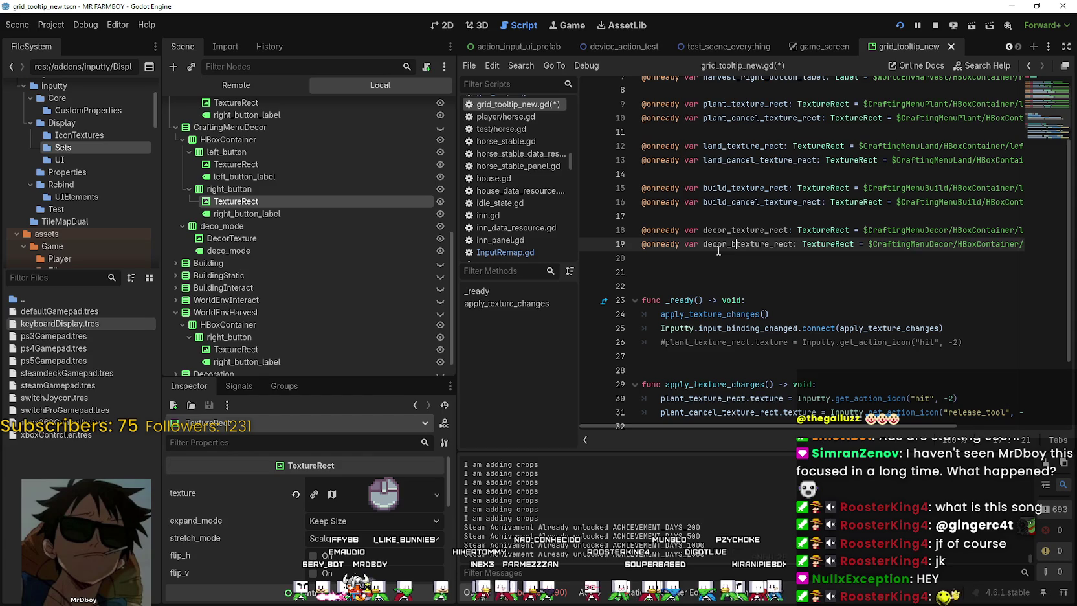
type("l_")
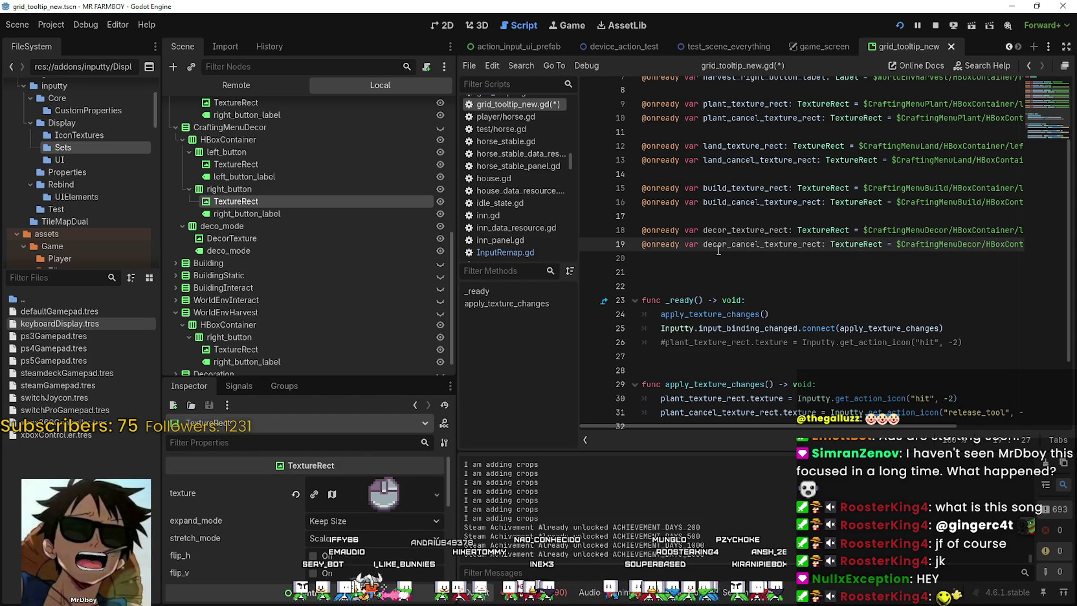
left_click(771, 272)
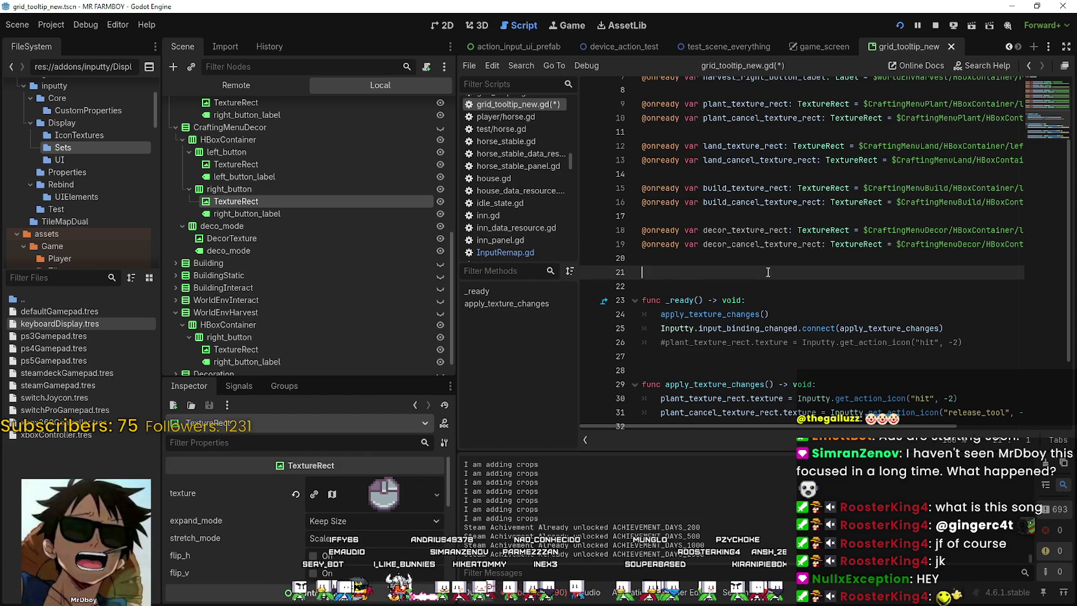
left_click(255, 228)
mouse_move(231, 238)
left_mouse_down()
mouse_move(528, 290)
mouse_move(757, 278)
mouse_move(707, 273)
left_mouse_up()
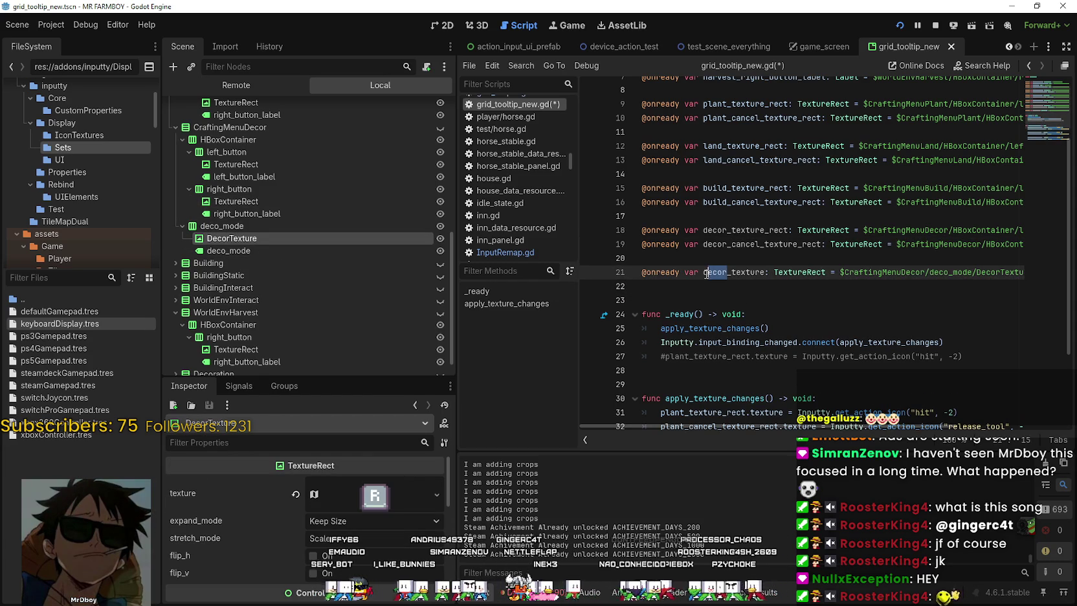
Inspect the textures of Building's left and right TextureRect icons
left_click(740, 298)
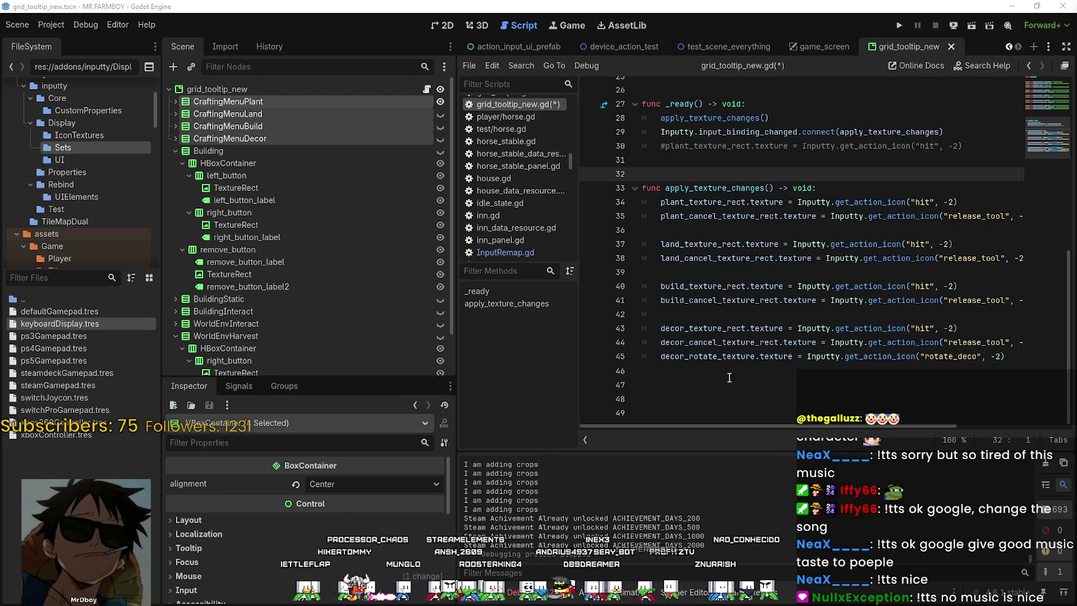
left_click(727, 380)
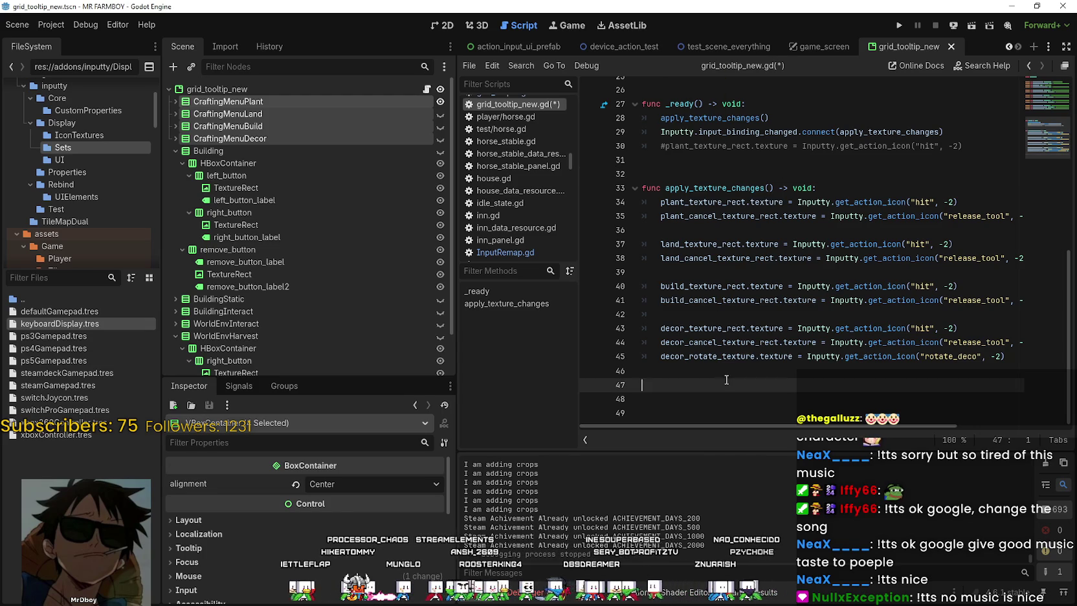
left_click(337, 165)
left_click(292, 187)
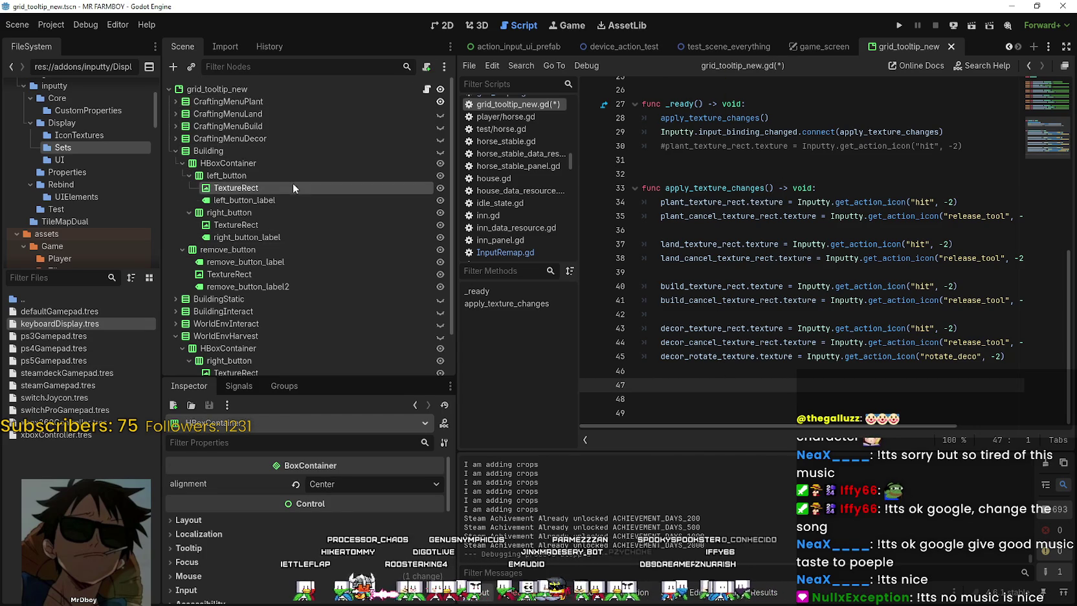
left_click(271, 224, "ctrl")
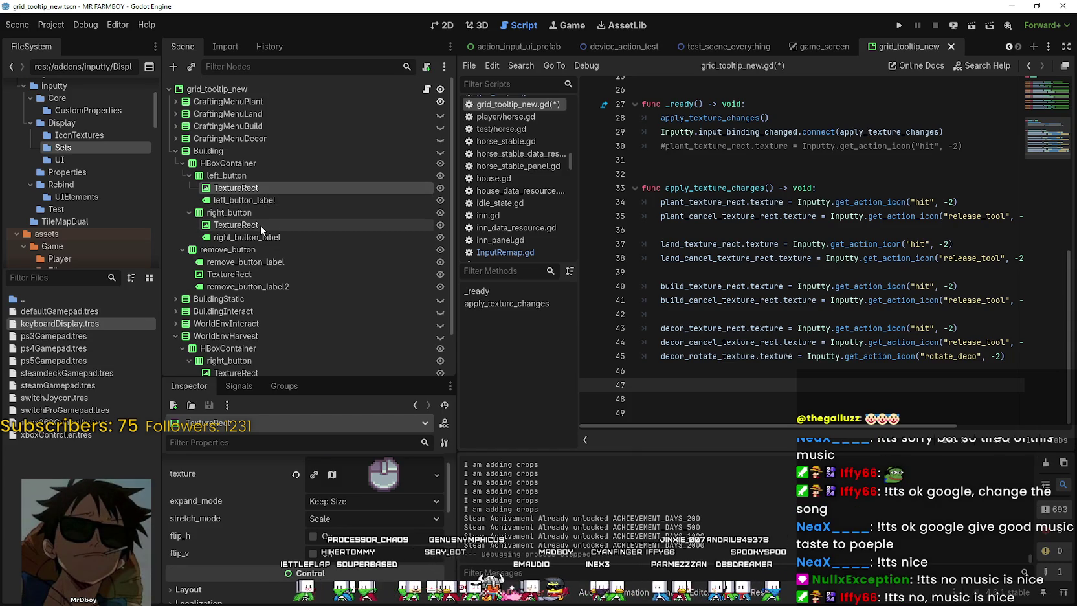
left_click(261, 225)
left_click(267, 190)
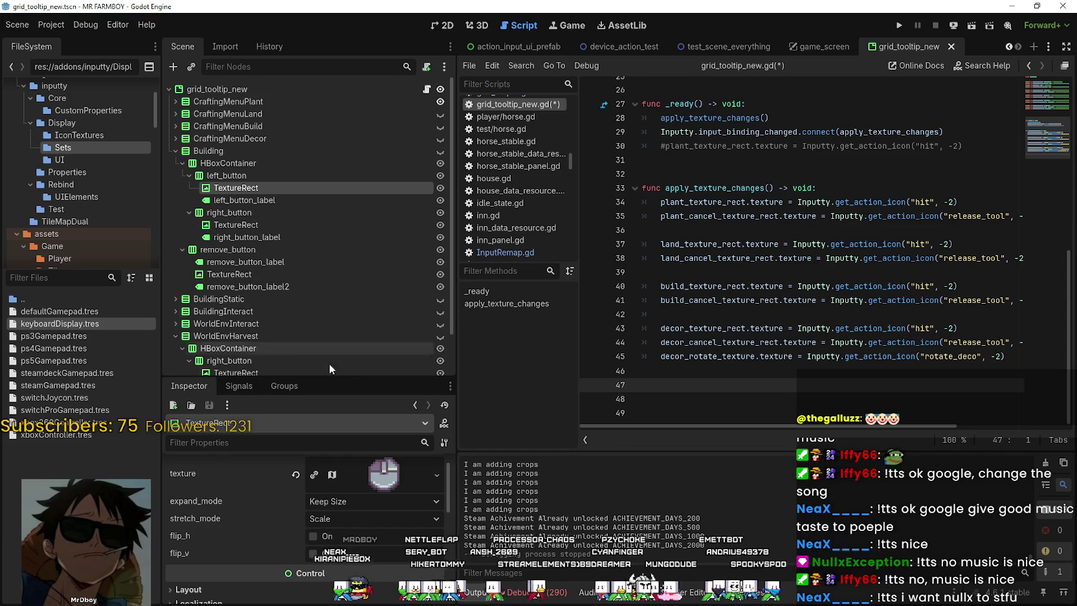
Check the right icon's atlas texture, then add a texture_rect reference to Building's left TextureRect
left_click(263, 222)
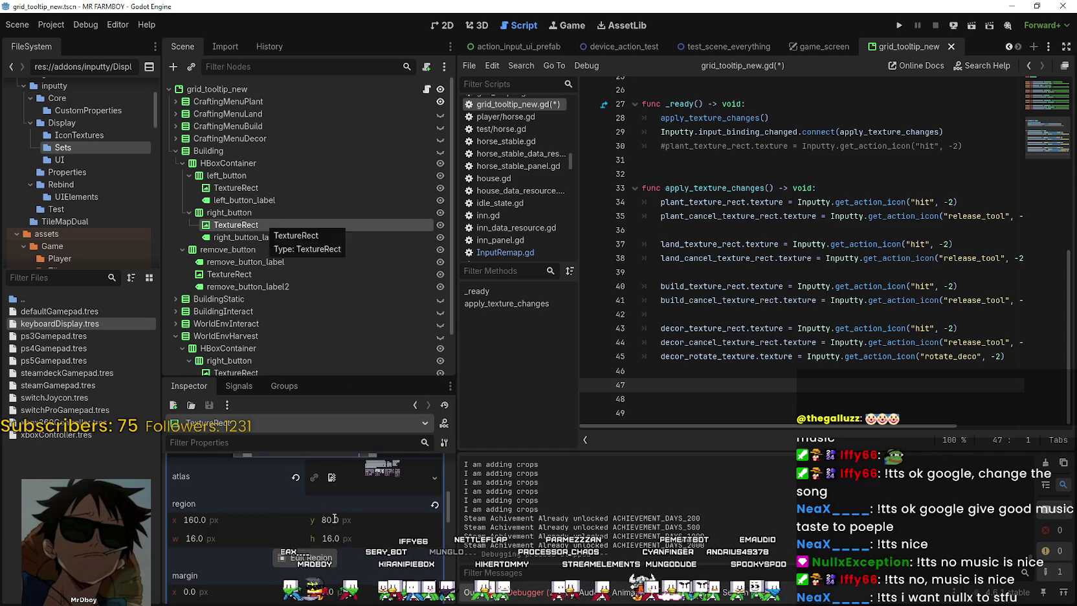
left_click(381, 557)
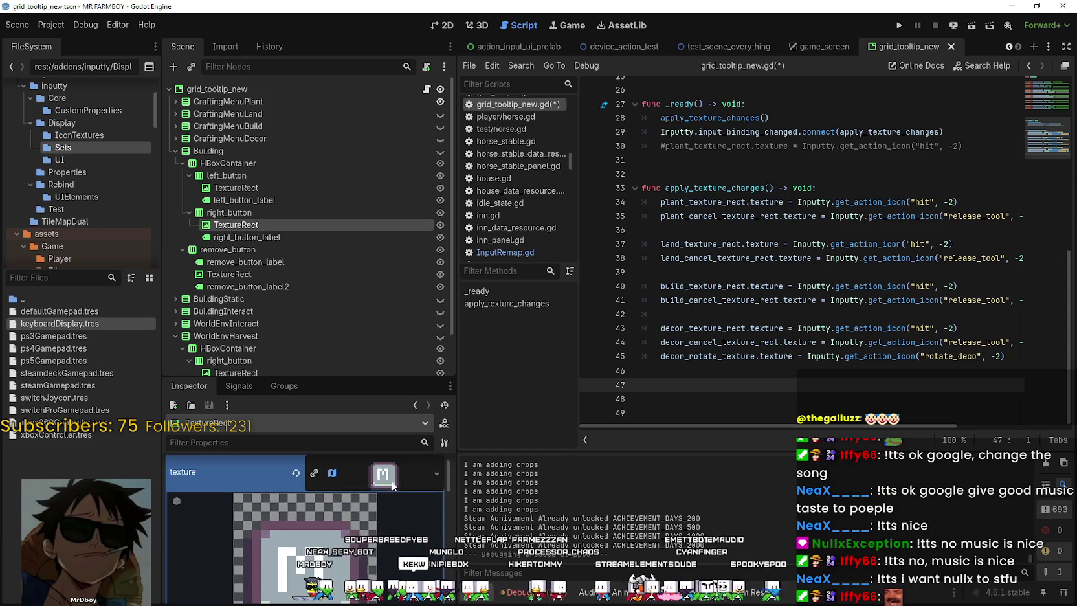
left_click(247, 192)
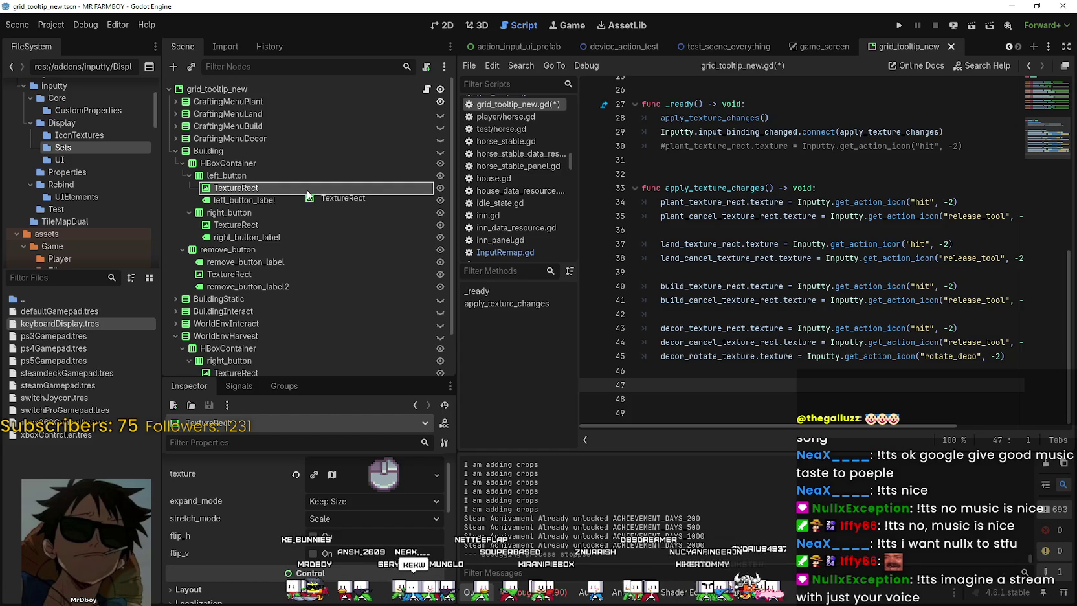
scroll(851, 310, "up", 3)
scroll(852, 310, "up", 1)
left_click_drag(236, 188, 694, 228)
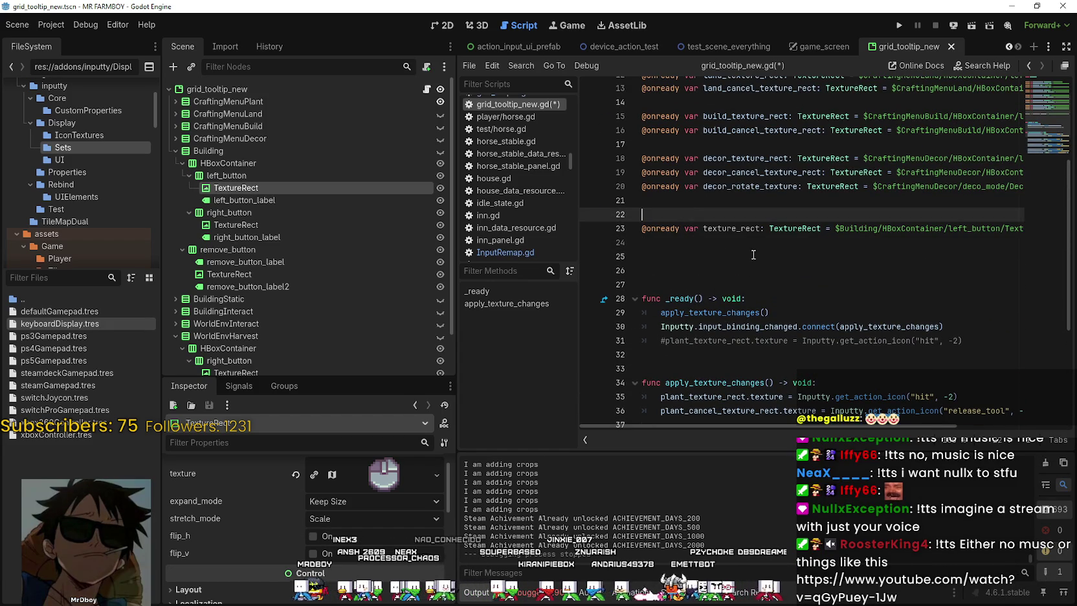
Add a '#Buildings Interaction' comment and rename the first variable to building_interact_texture_rect
type("#B")
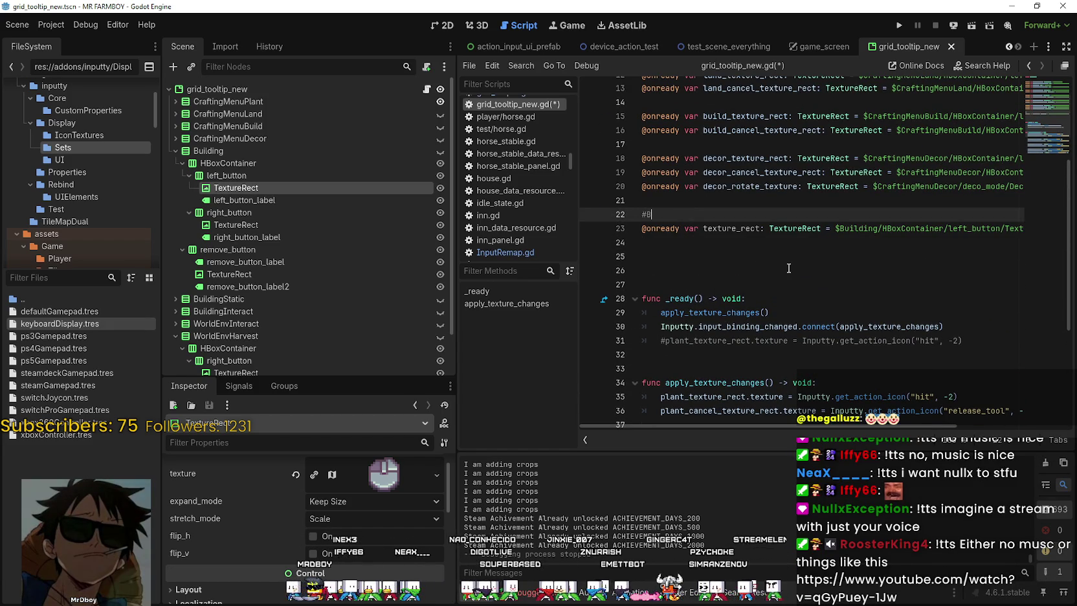
type("uilding Interaction")
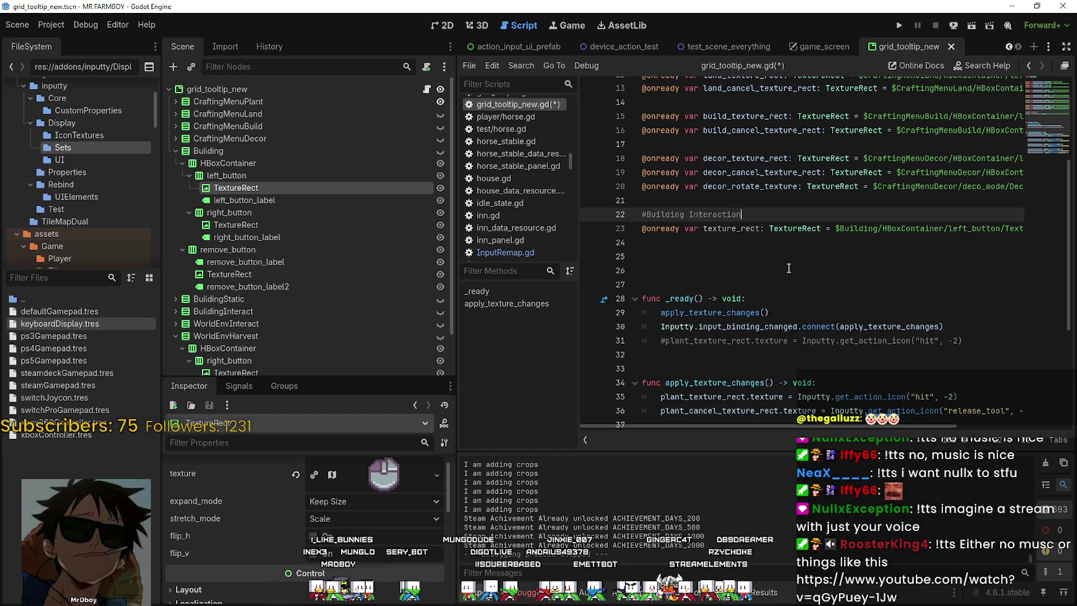
left_click(688, 214)
type("s")
left_click(702, 240)
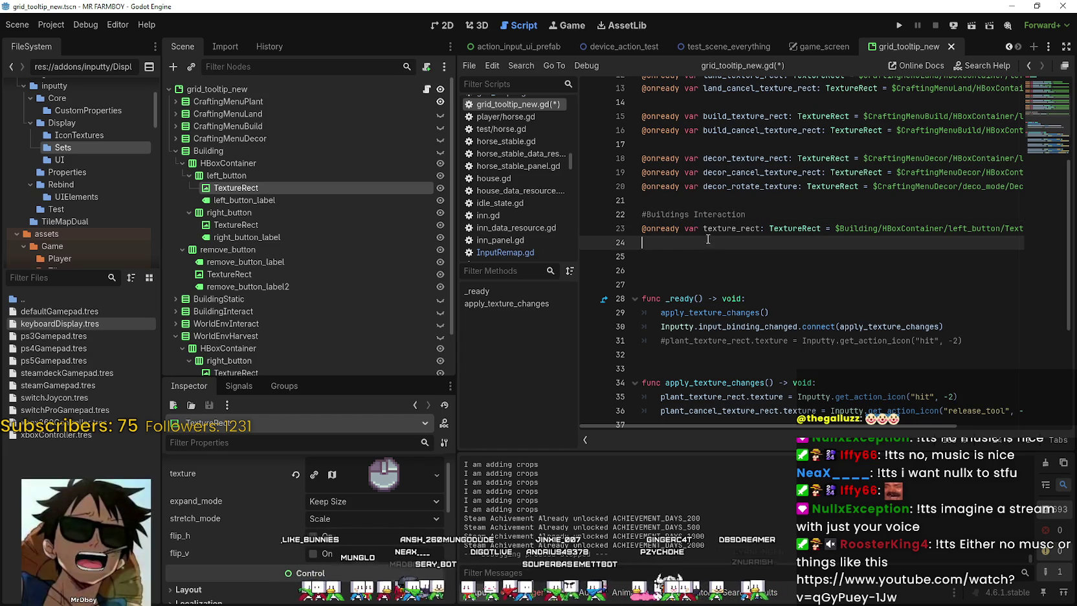
left_click(704, 228)
type("lding_")
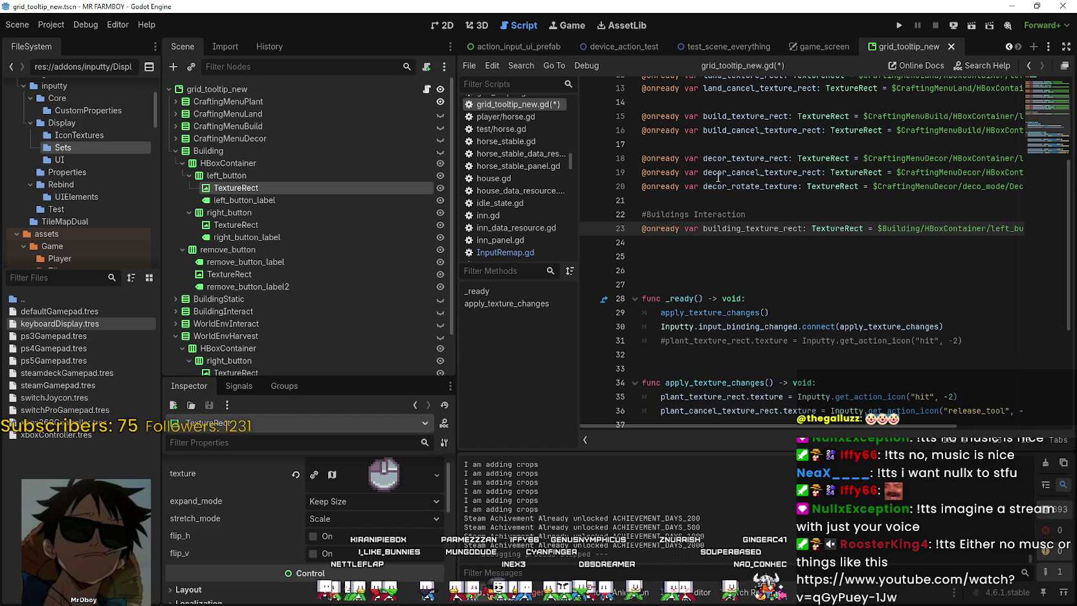
left_click(706, 256)
left_click(739, 229)
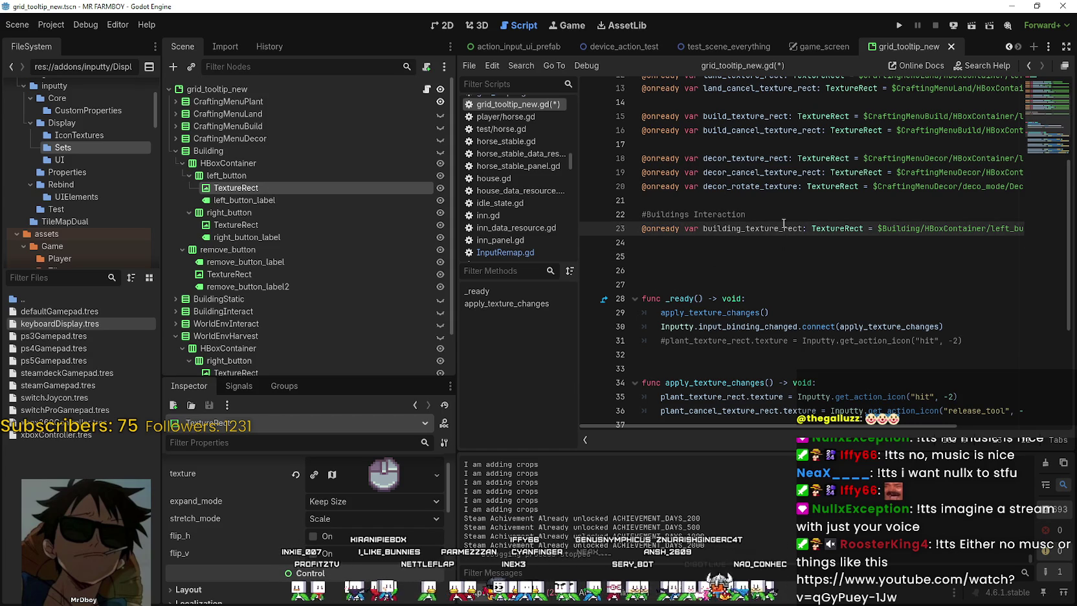
left_click(758, 252)
left_click(743, 231)
type("_interact")
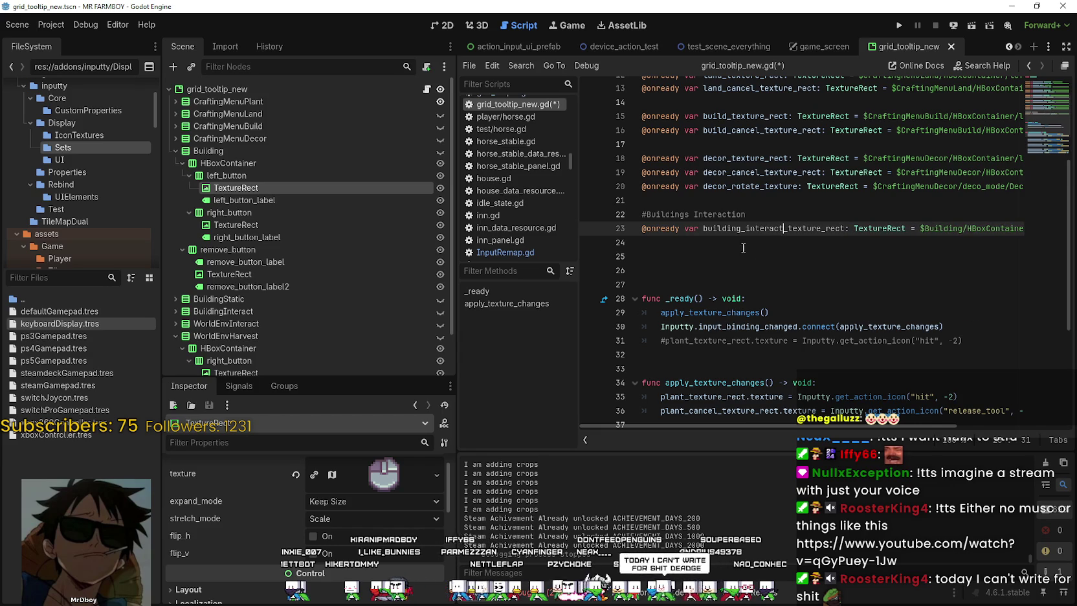
Ctrl-drag Building's right_button TextureRect in and name it building_move_texture_rect
left_click(743, 244)
left_click(257, 227)
mouse_move(256, 230)
left_mouse_down()
mouse_move(684, 275)
mouse_move(689, 245)
mouse_move(712, 245)
left_mouse_up()
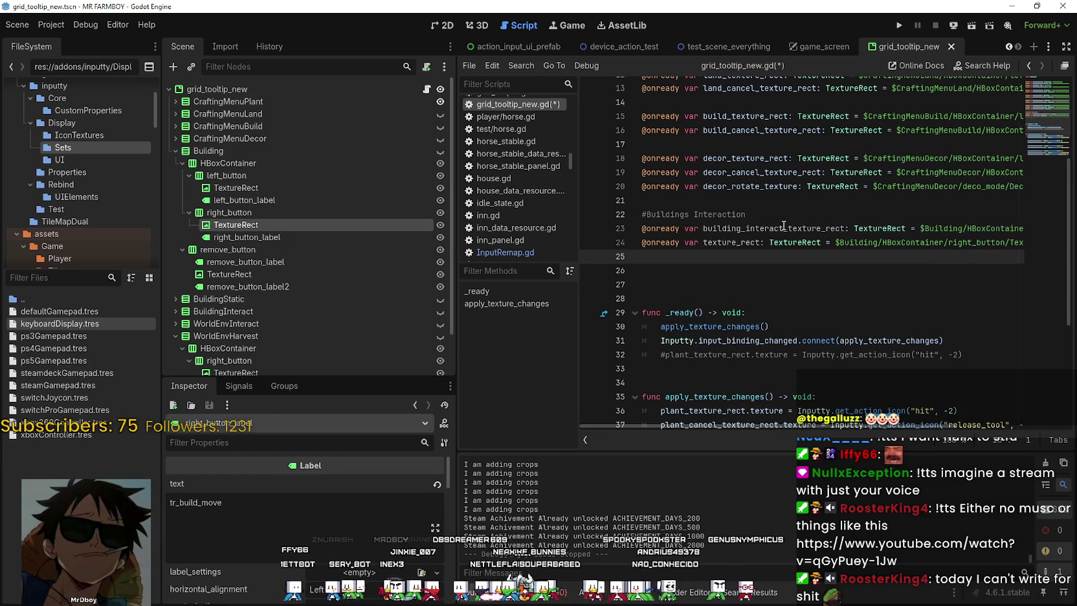
left_click_drag(782, 227, 723, 231)
key("ctrl+c")
left_click(704, 242)
key("ctrl+v")
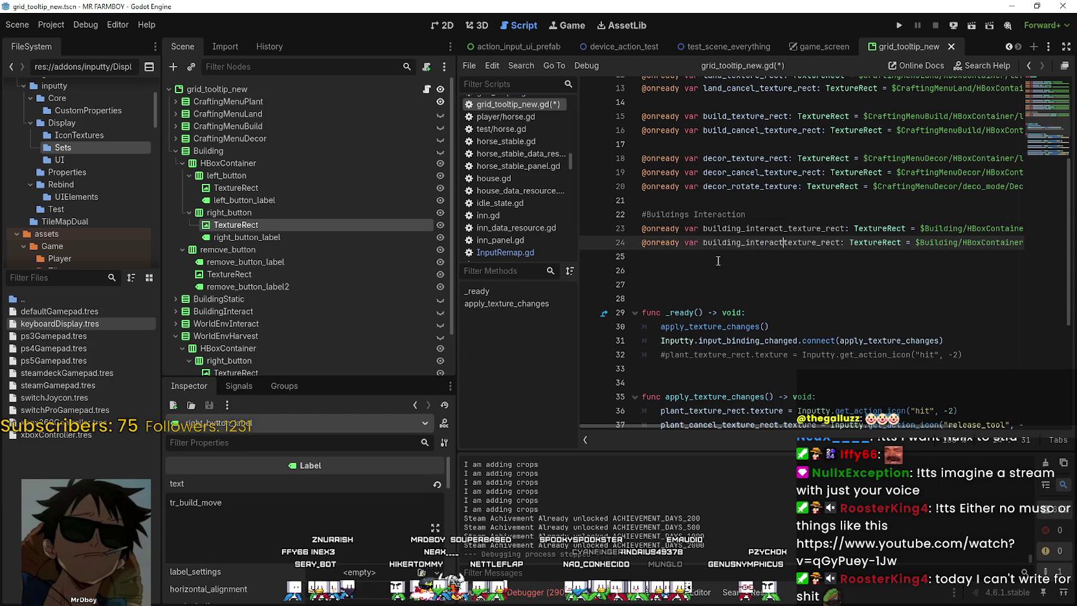
left_click_drag(783, 243, 749, 256)
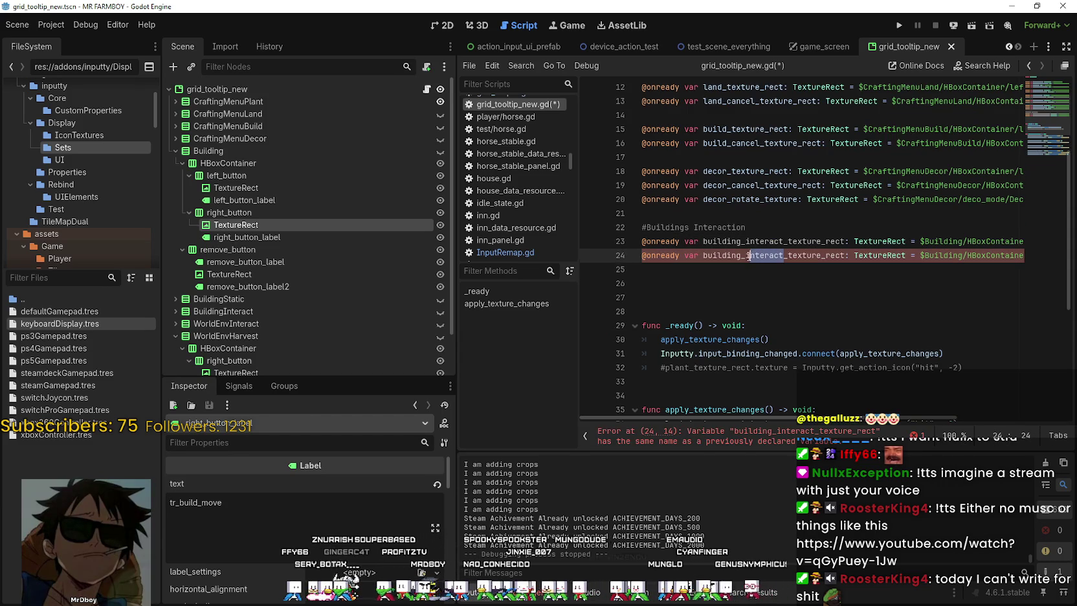
left_click(791, 267)
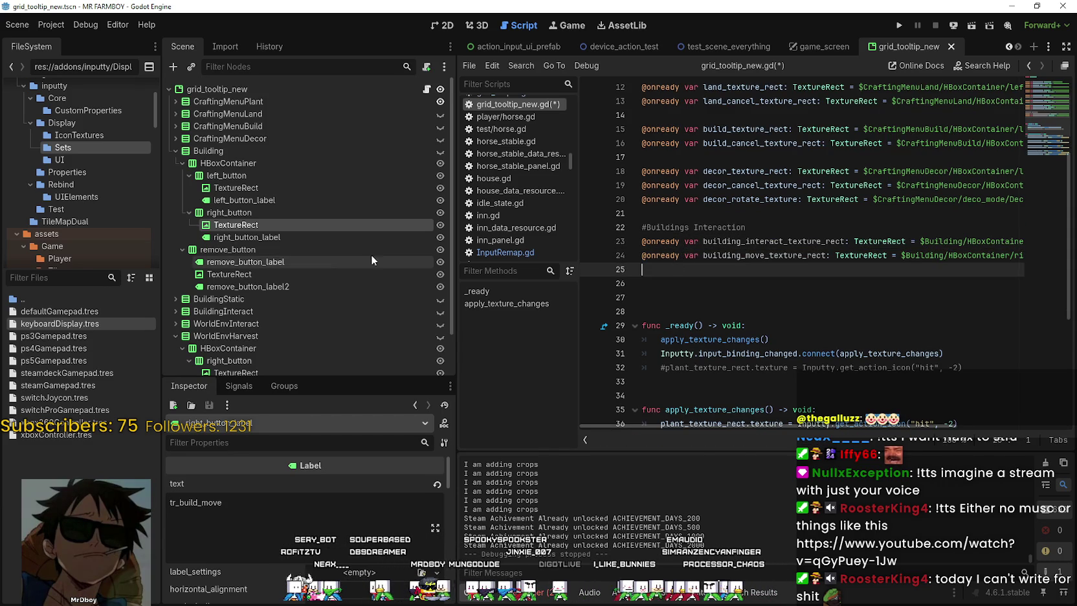
Ctrl-drag Building's remove_button TextureRect in and name it building_remove_texture_rect
mouse_move(242, 273)
left_mouse_down()
mouse_move(796, 272)
mouse_move(767, 279)
left_mouse_up()
left_click(764, 255)
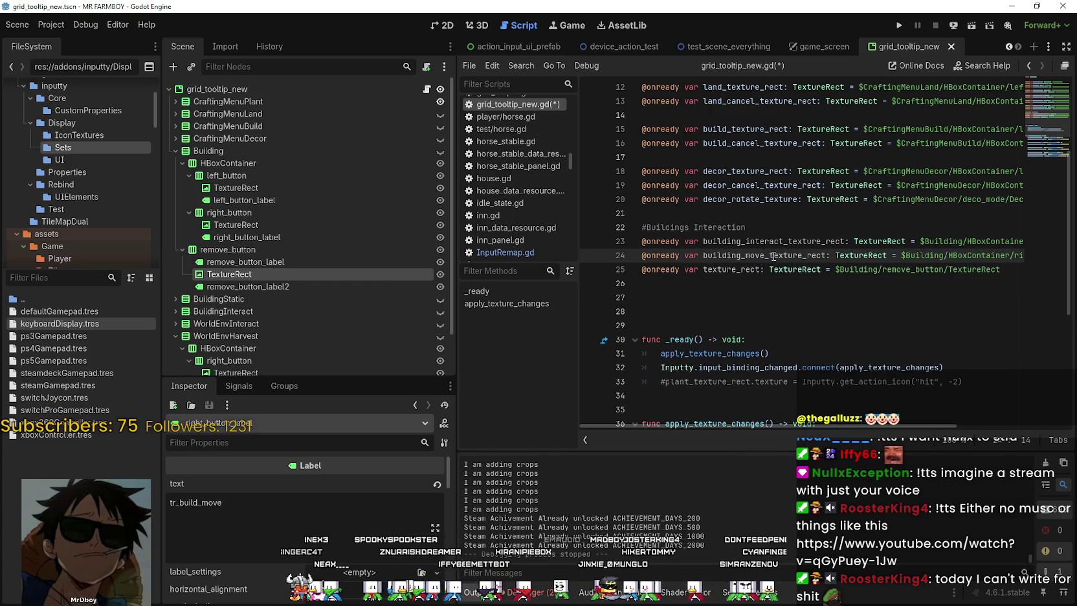
key("ctrl+c")
left_click(704, 269)
key("ctrl+v")
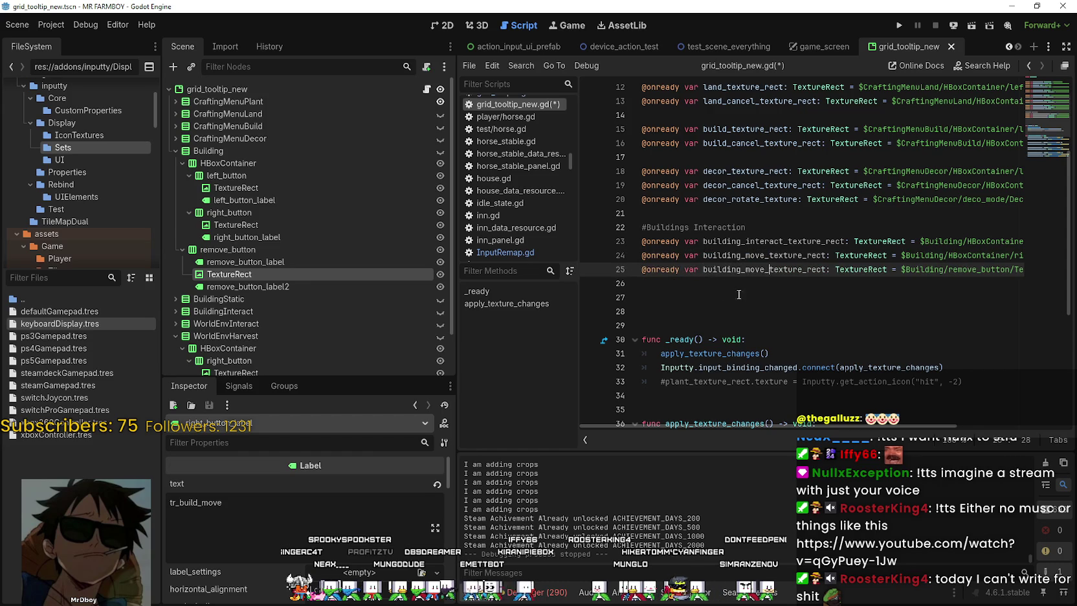
left_click_drag(765, 269, 745, 271)
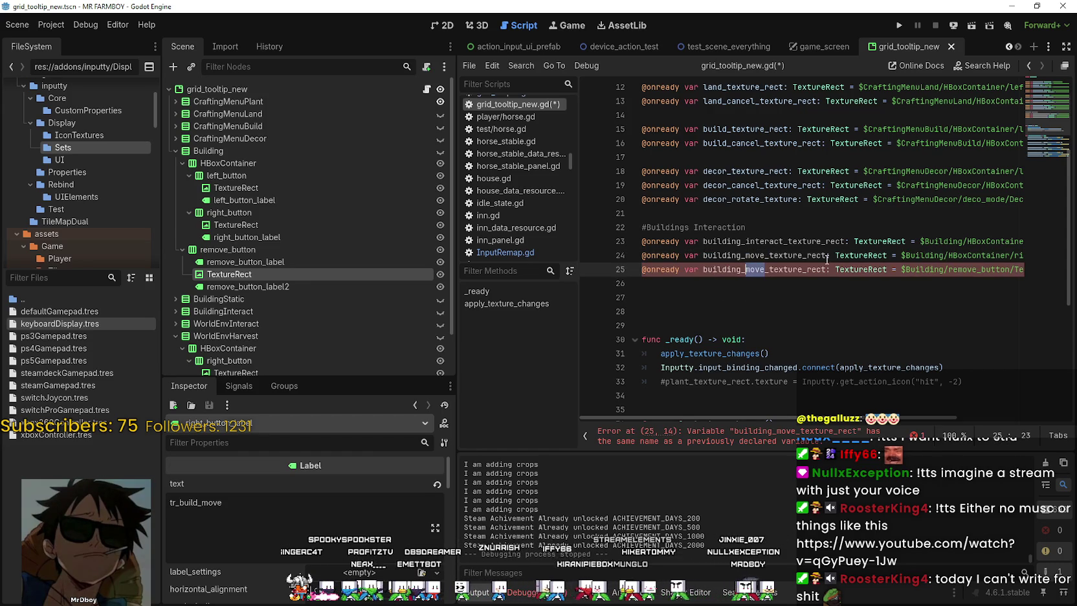
type("remove")
left_click(741, 289)
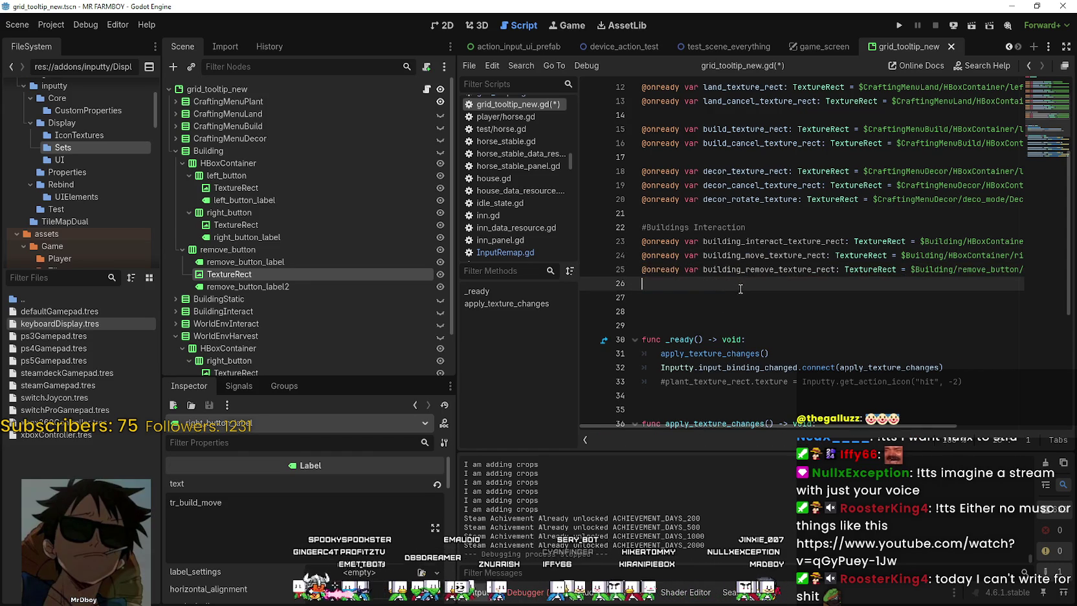
scroll(761, 269, "down", 2)
Duplicate the three decor icon lines and retarget the first to building_interact_texture_rect
scroll(736, 155, "down", 4)
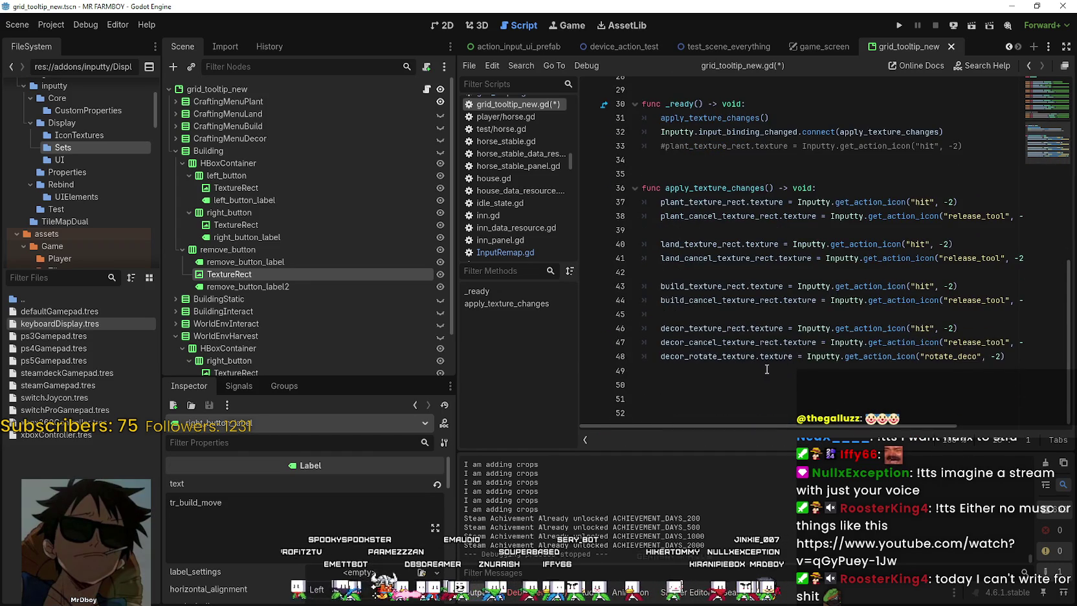
left_click_drag(1010, 357, 648, 327)
left_click(668, 375)
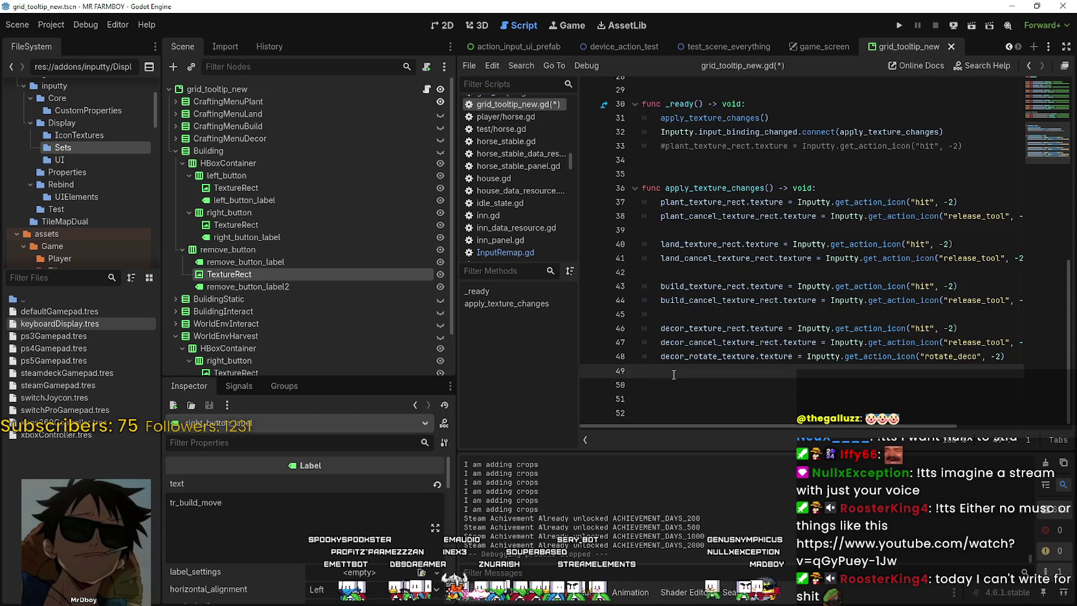
key("ctrl+v")
scroll(744, 287, "up", 6)
double_click(744, 244)
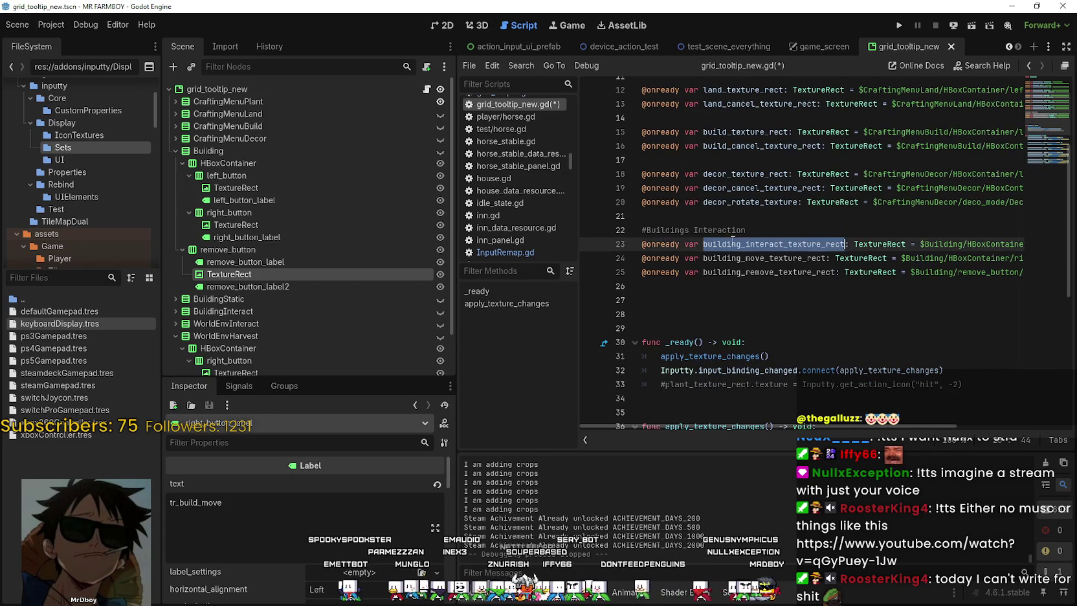
scroll(738, 291, "down", 7)
double_click(740, 329)
key("ctrl+v")
Replace decor_cancel_texture_rect on line 51 with building_move_texture_rect
scroll(743, 334, "up", 5)
double_click(742, 174)
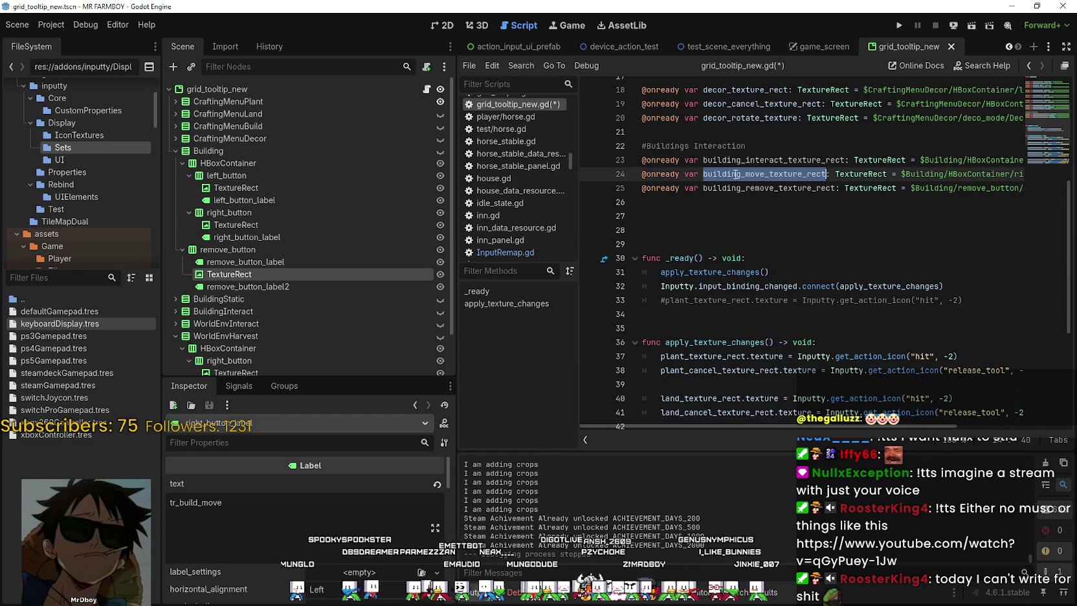
scroll(737, 259, "down", 5)
double_click(713, 342)
key("ctrl+v")
Replace decor_rotate_texture on line 52 with building_remove_texture_rect, then select the hit action name
scroll(713, 342, "up", 6)
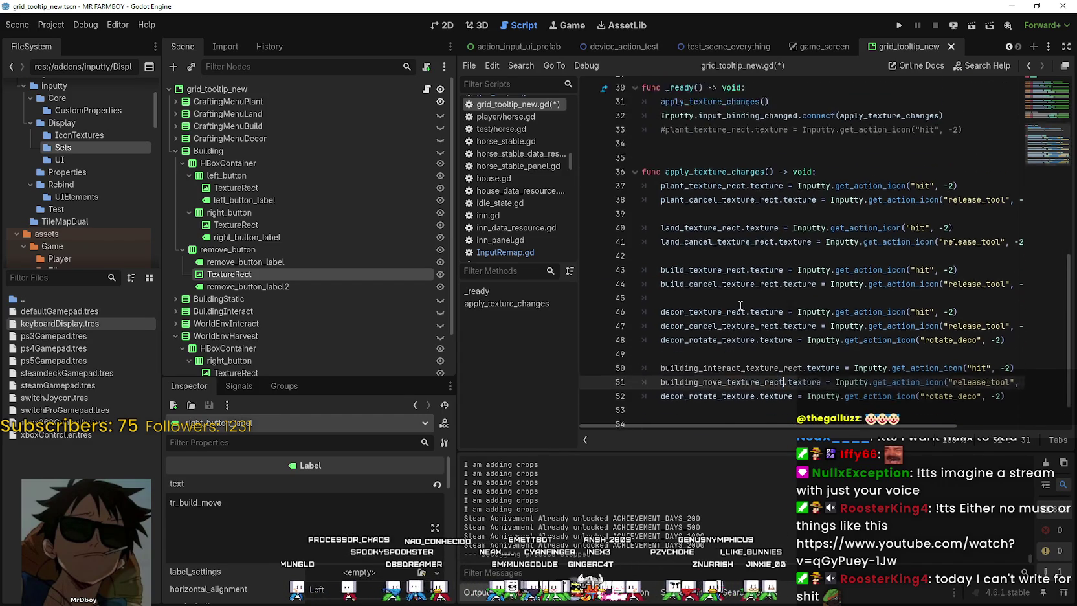
double_click(770, 188)
scroll(772, 308, "down", 4)
scroll(771, 307, "down", 2)
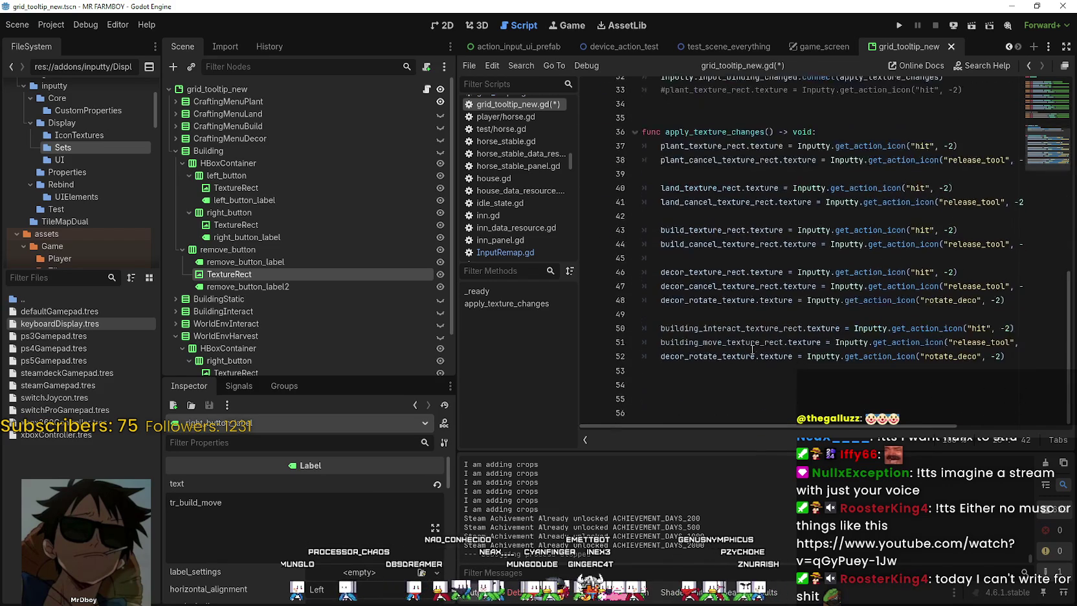
double_click(712, 356)
key("ctrl+v")
left_click(986, 328)
double_click(984, 329)
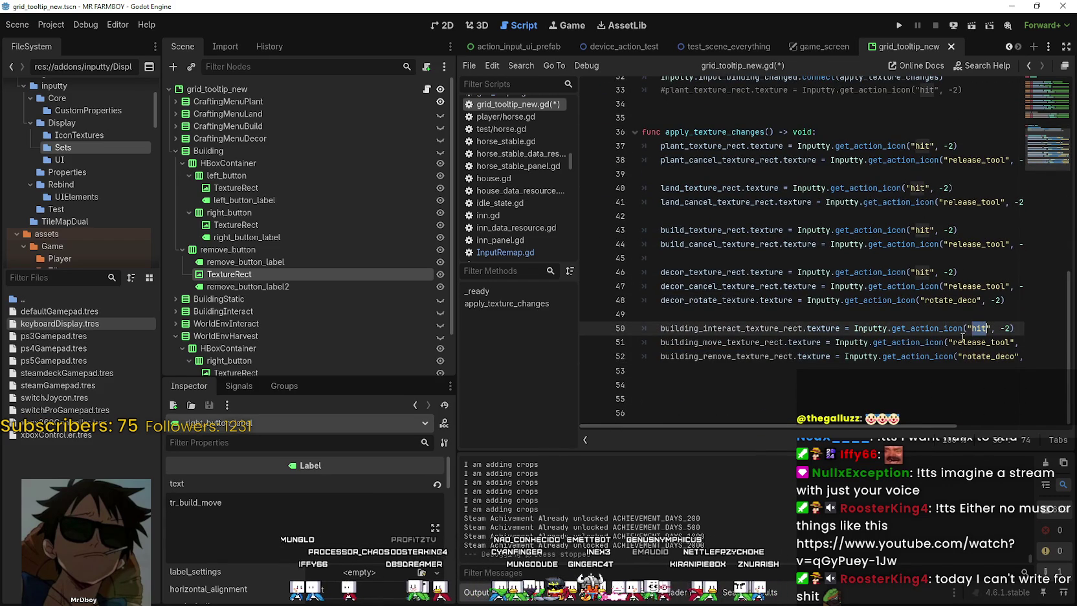
left_click(51, 24)
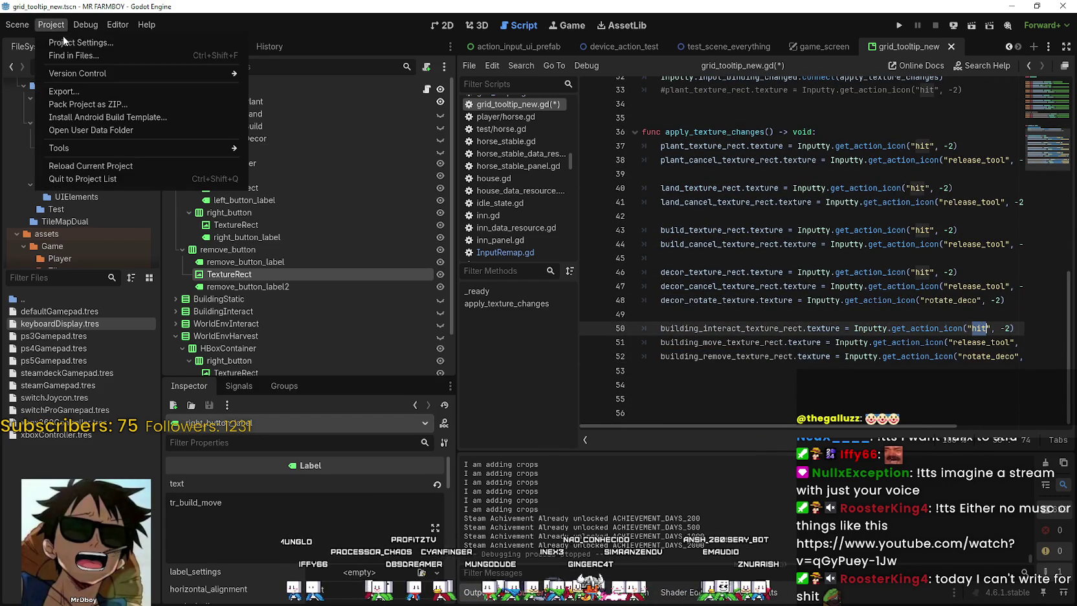
Look up the exact move_building action name in the Project Settings Input Map
left_click(63, 40)
scroll(453, 376, "down", 10)
scroll(435, 411, "down", 5)
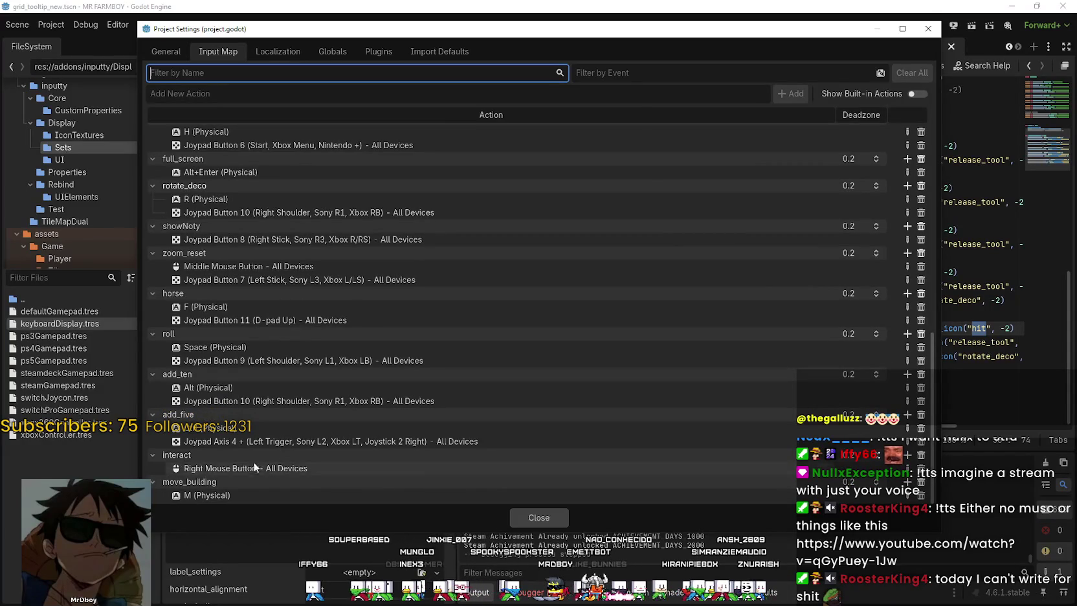
double_click(187, 482)
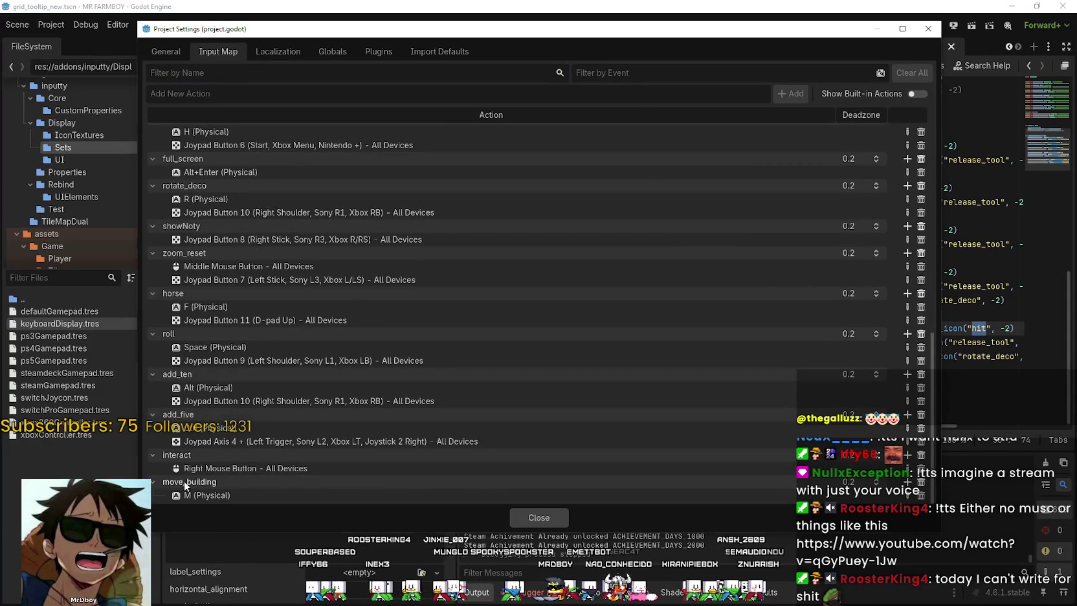
left_click(547, 517)
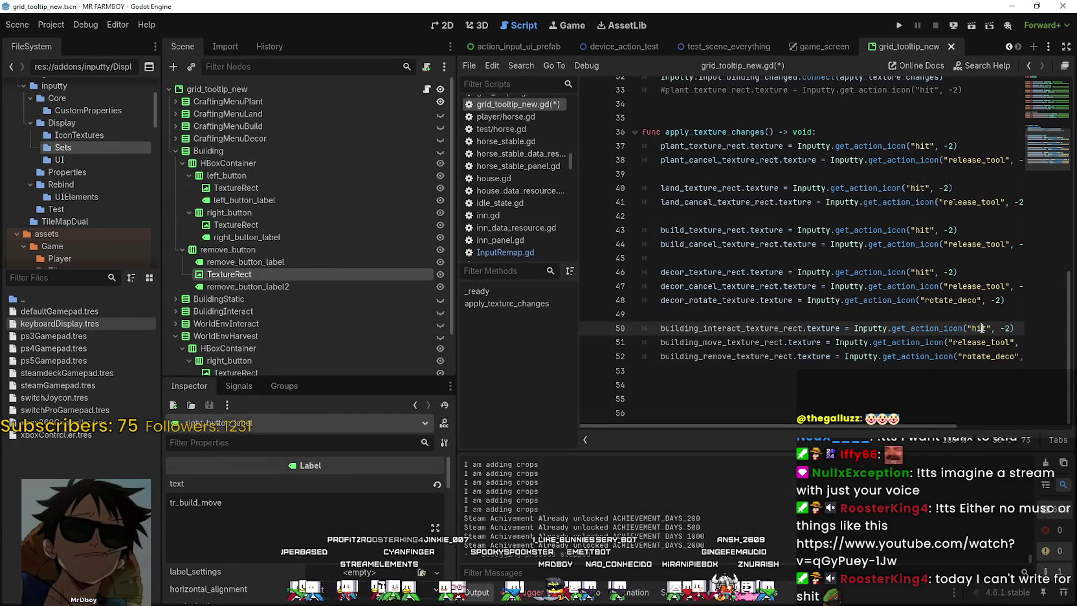
Change the line 50 action from hit to interact and line 51 from release_tool to move_building
type("terac")
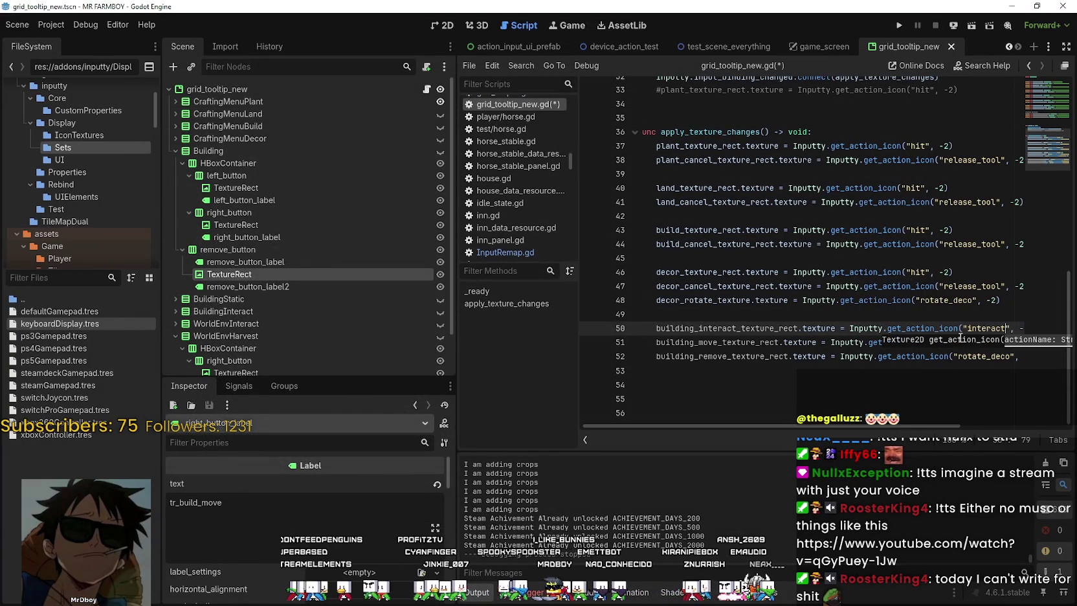
left_click(959, 343)
double_click(971, 343)
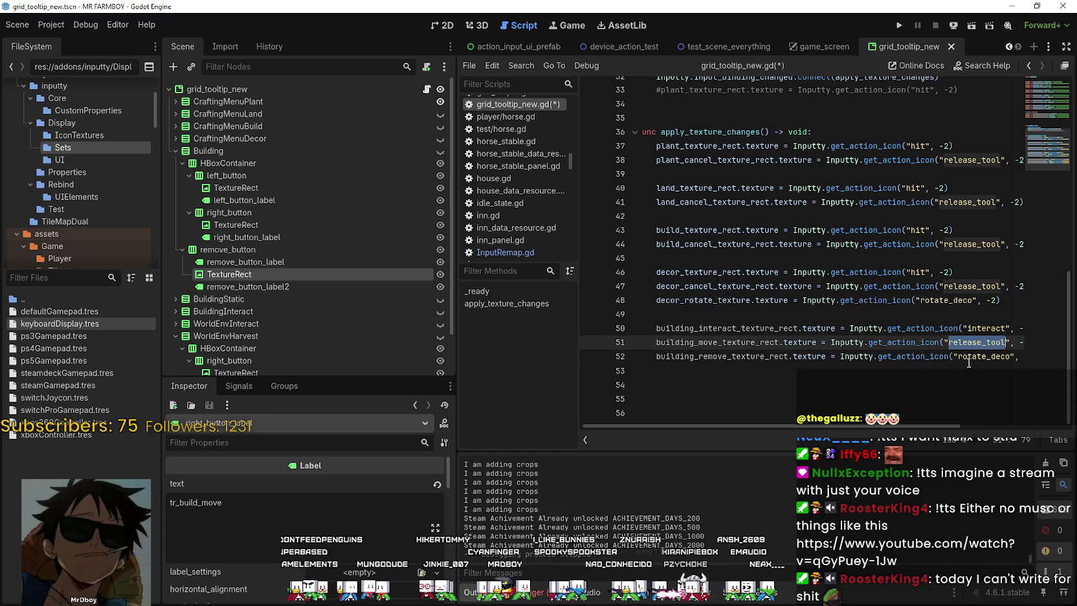
type("move_building")
double_click(971, 356)
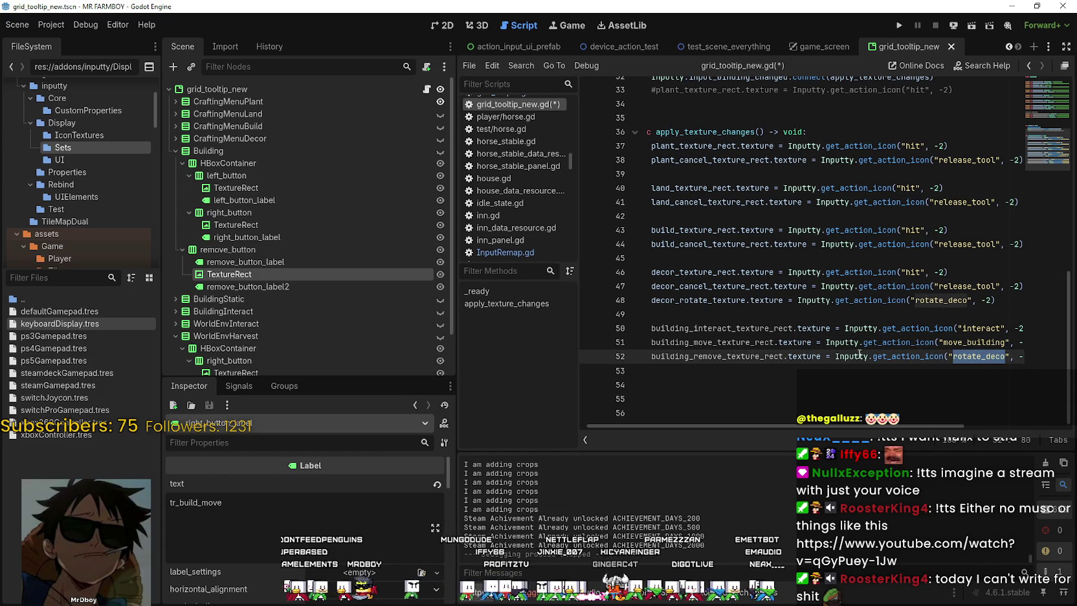
left_click(51, 25)
left_click(55, 41)
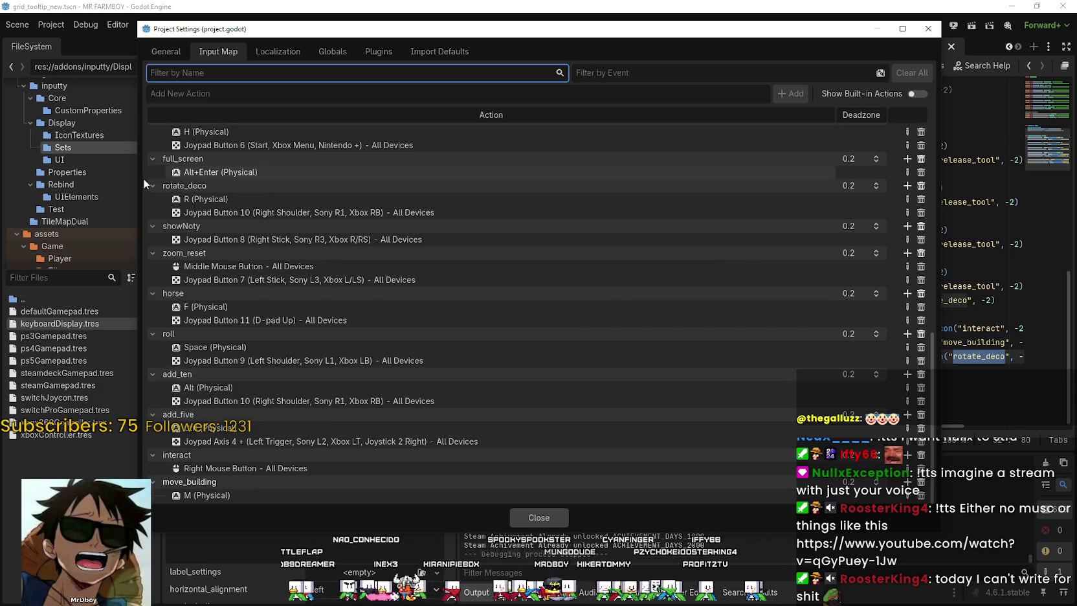
Add a remove_building input action bound to the R key, then close Project Settings
left_click(249, 87)
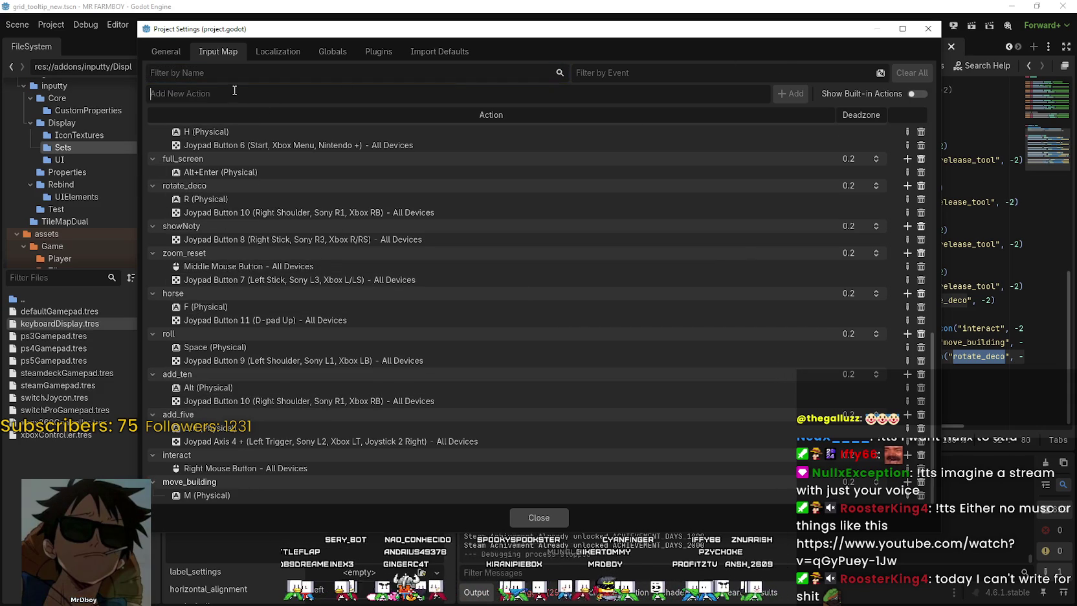
type("remo")
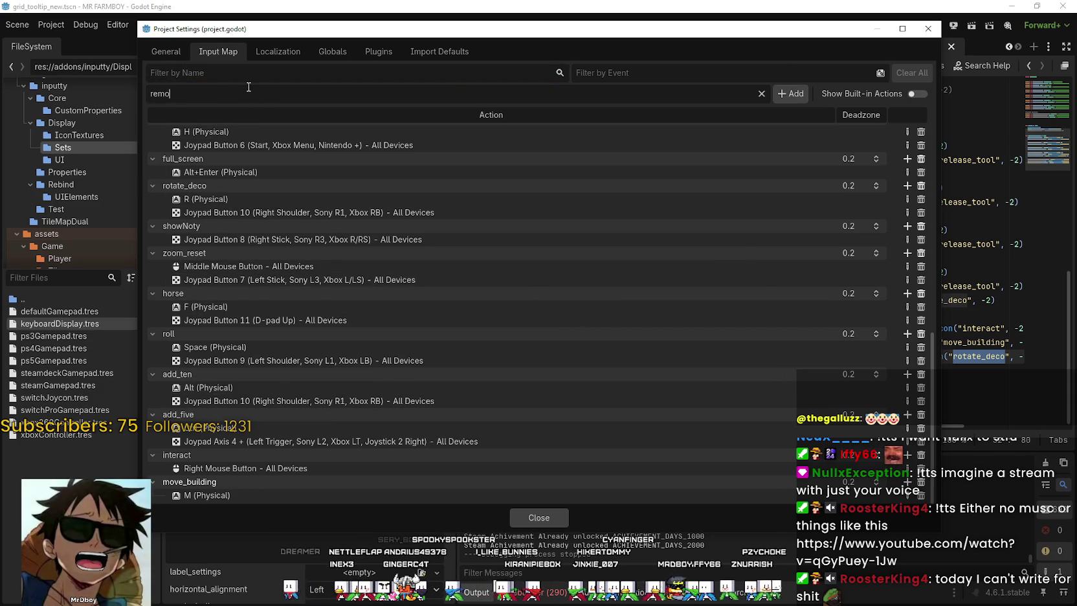
type("ve_building")
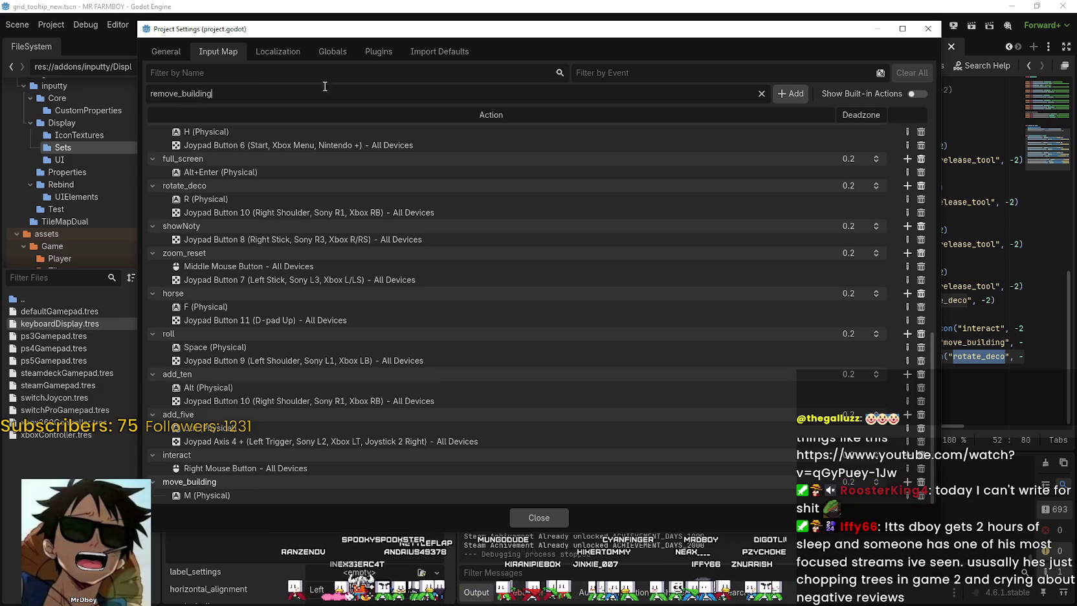
key("Return")
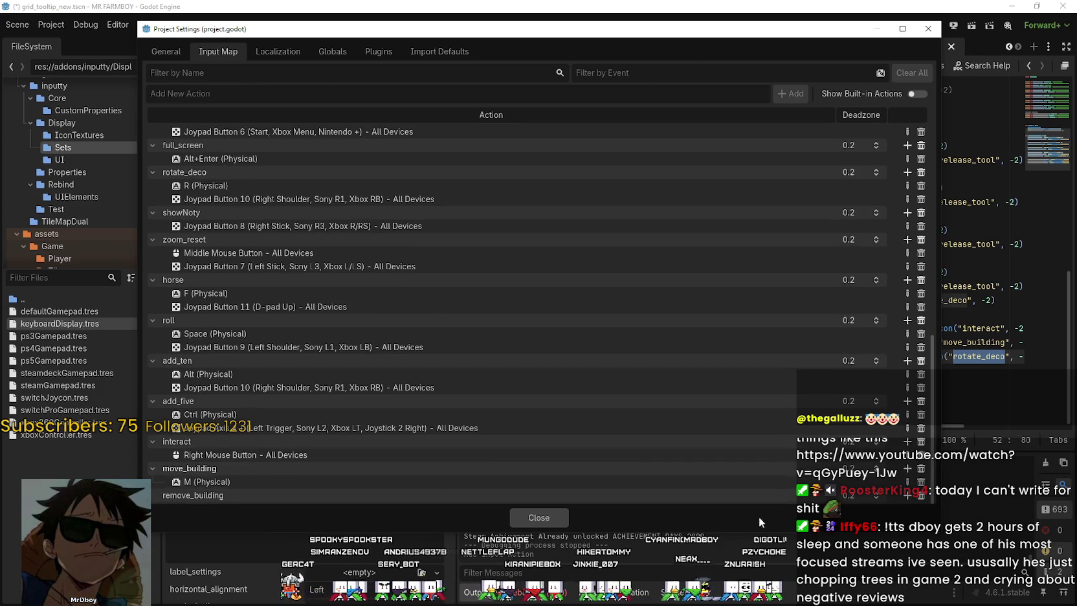
left_click(906, 496)
key("r")
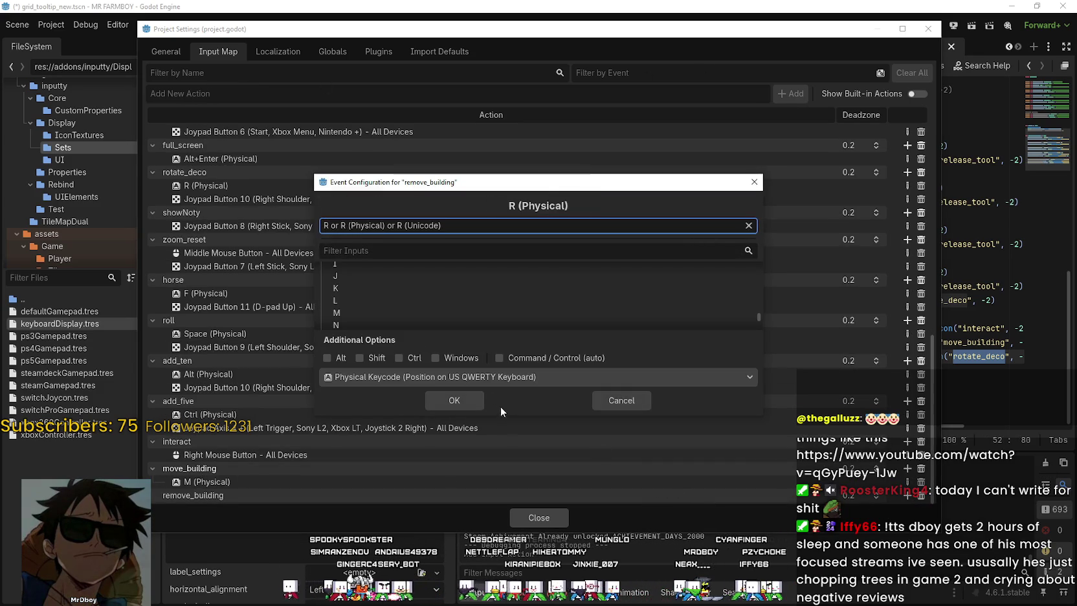
left_click(475, 402)
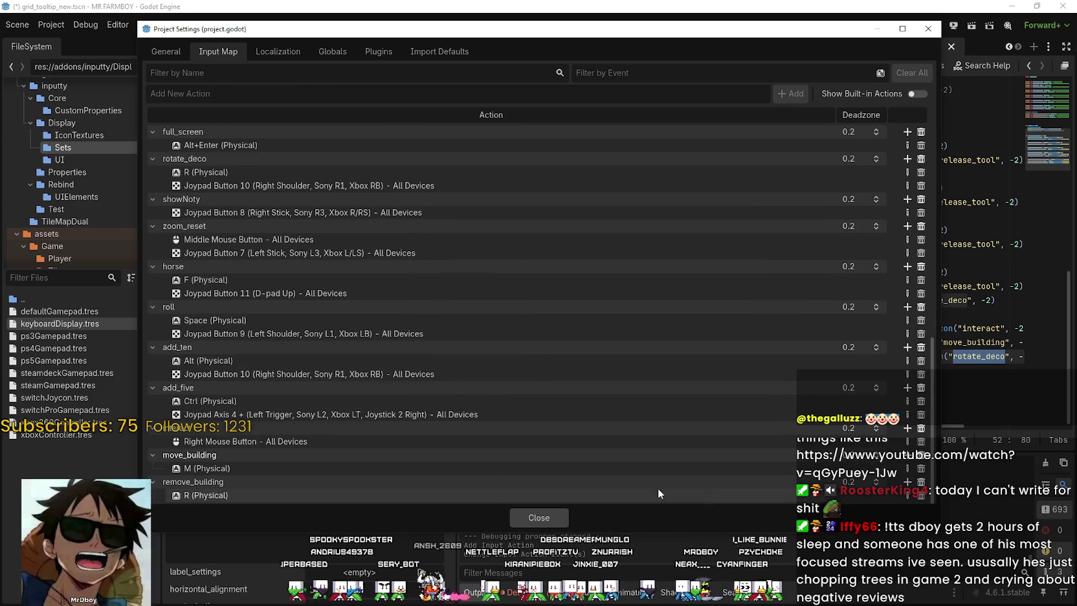
key("Return")
left_click(547, 522)
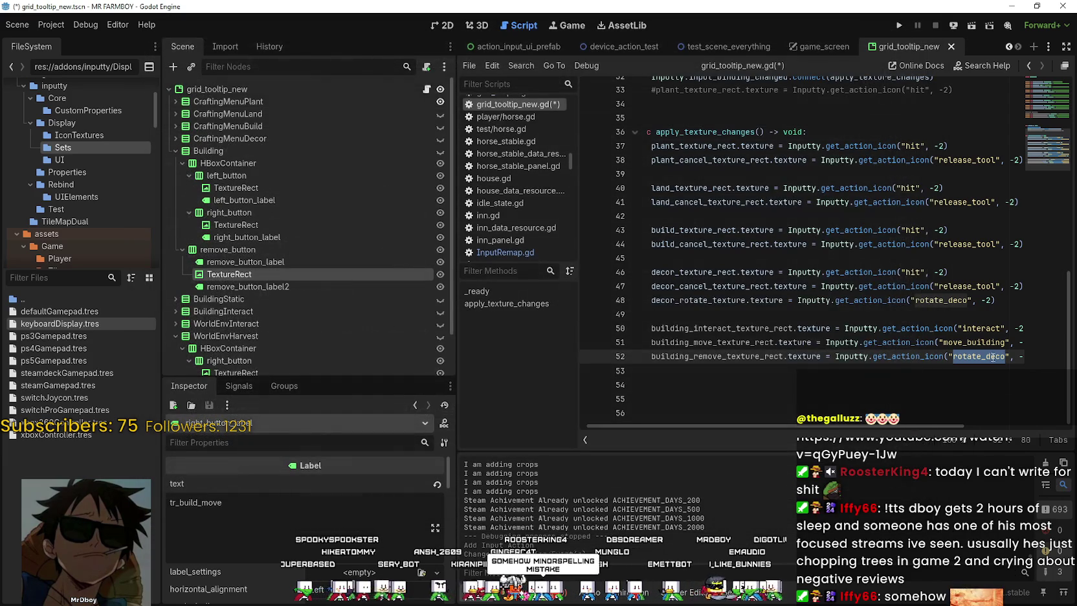
Make line 52 request the remove_building icon, save with Ctrl+S, and widen the code editor
type("remove_building")
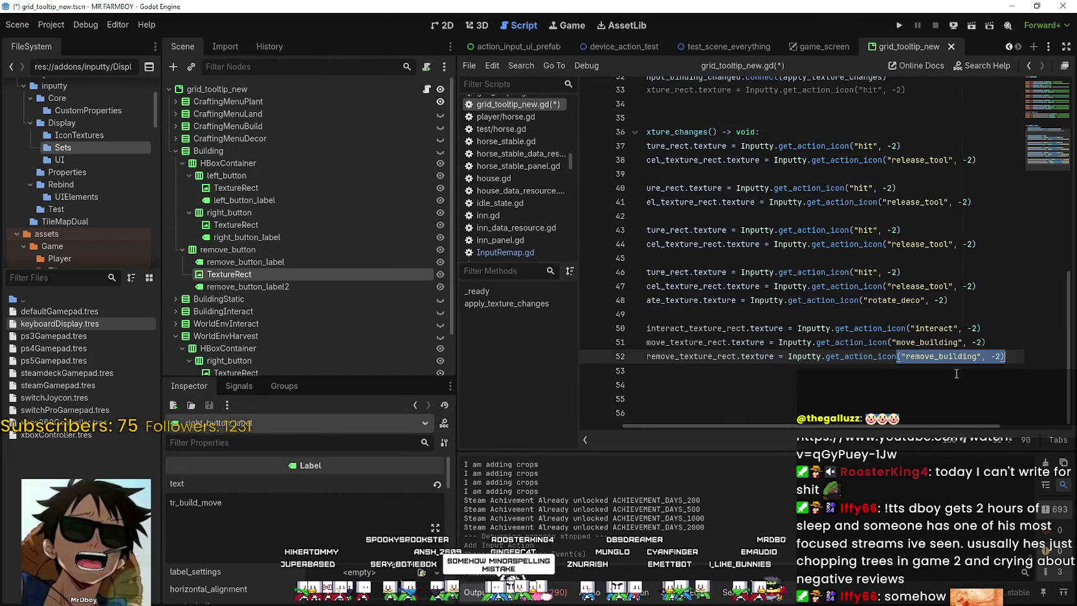
left_click(903, 374)
key("ctrl+s")
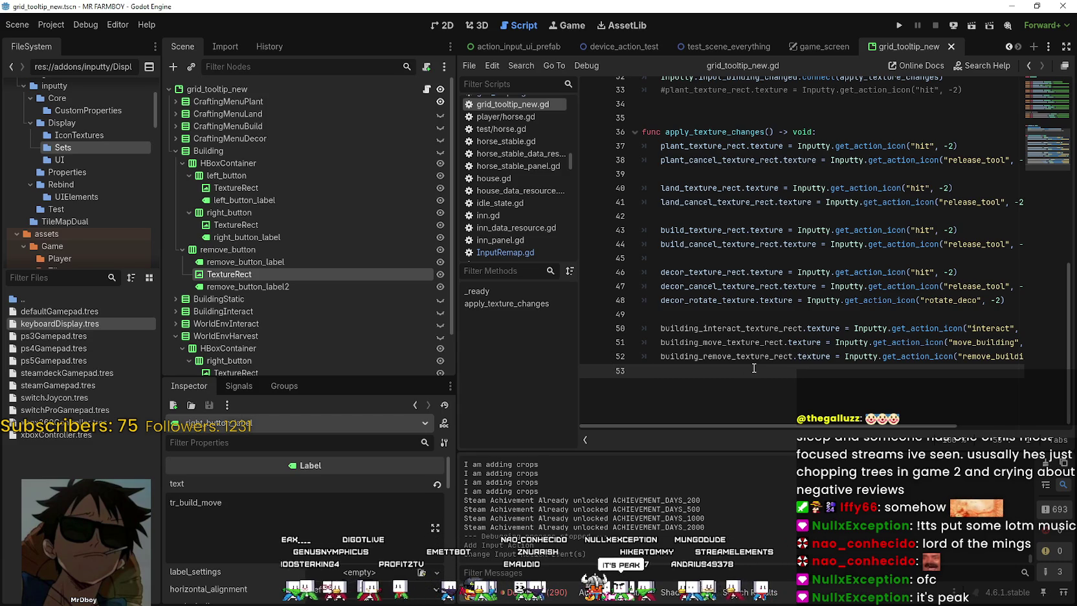
key("Return")
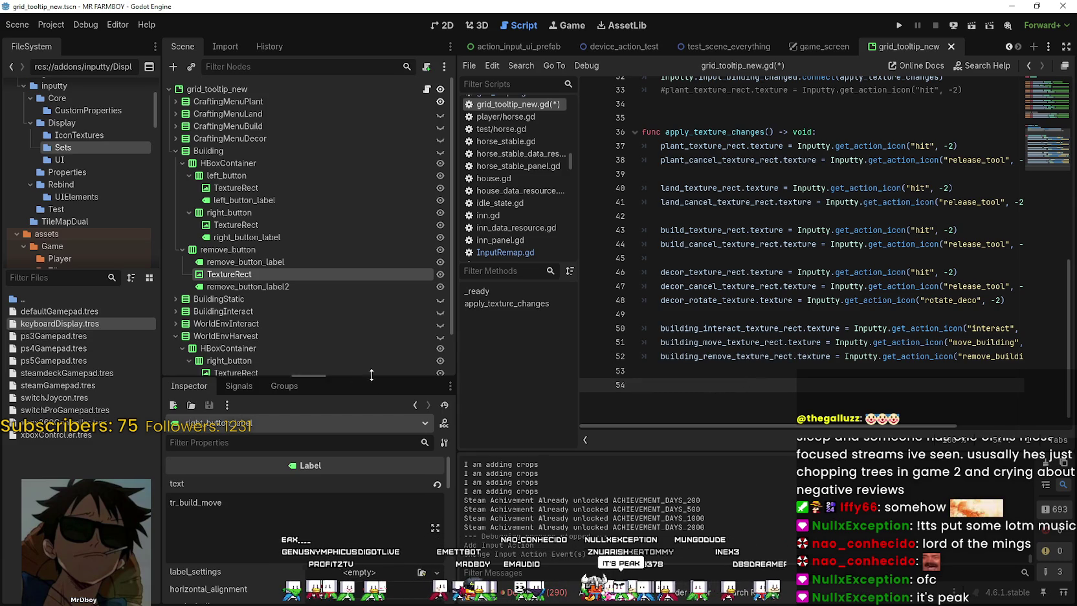
left_click_drag(452, 345, 391, 345)
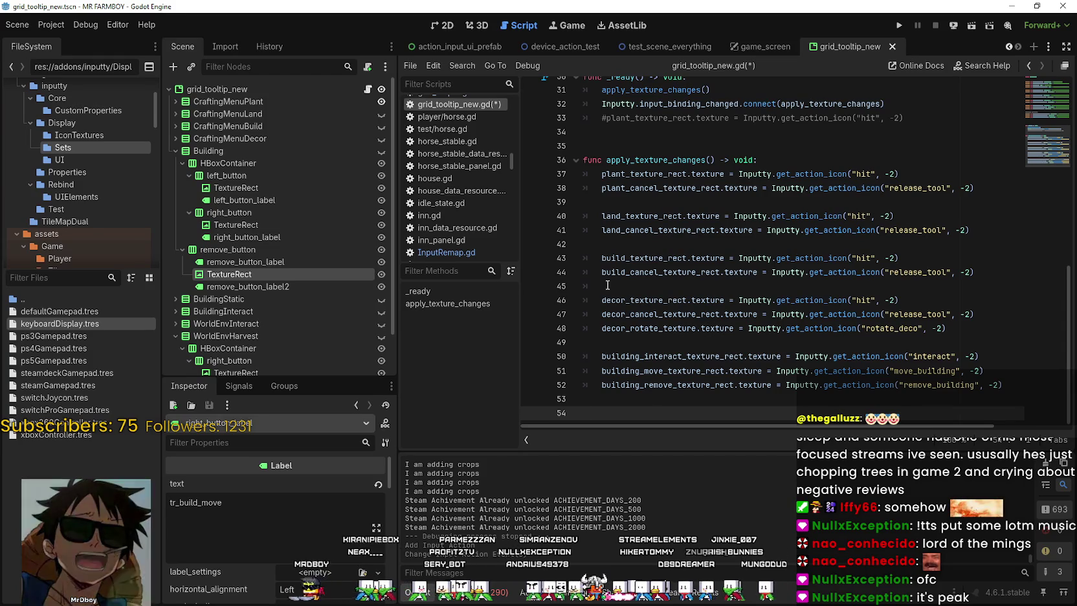
double_click(923, 356)
Expand BuildingStatic and Ctrl-drag its left button TextureRect into the script on line 27
key("Down")
key("Down")
key("Down")
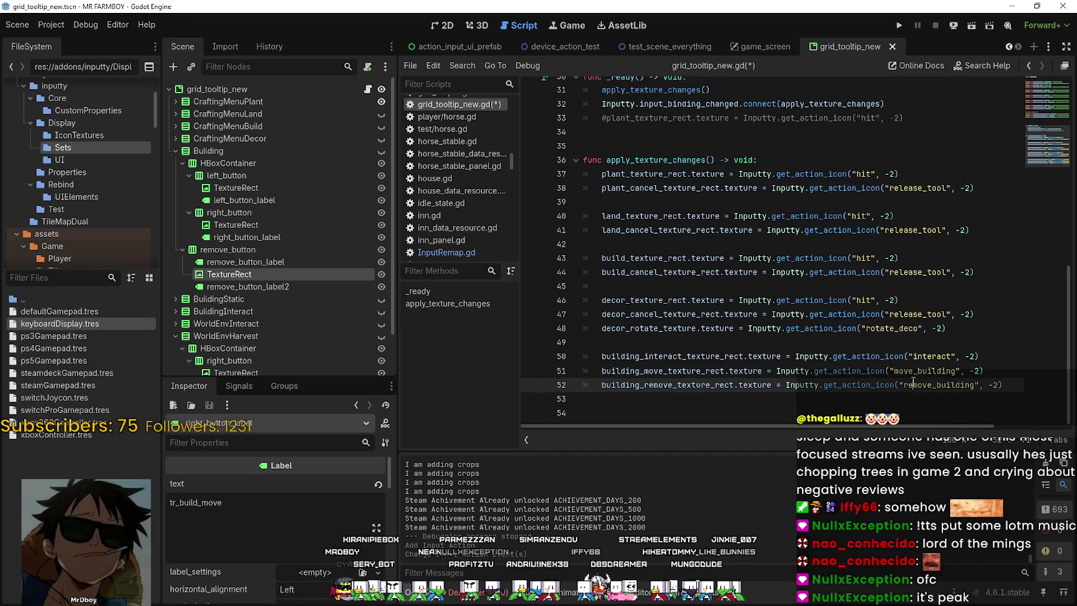
scroll(255, 282, "down", 3)
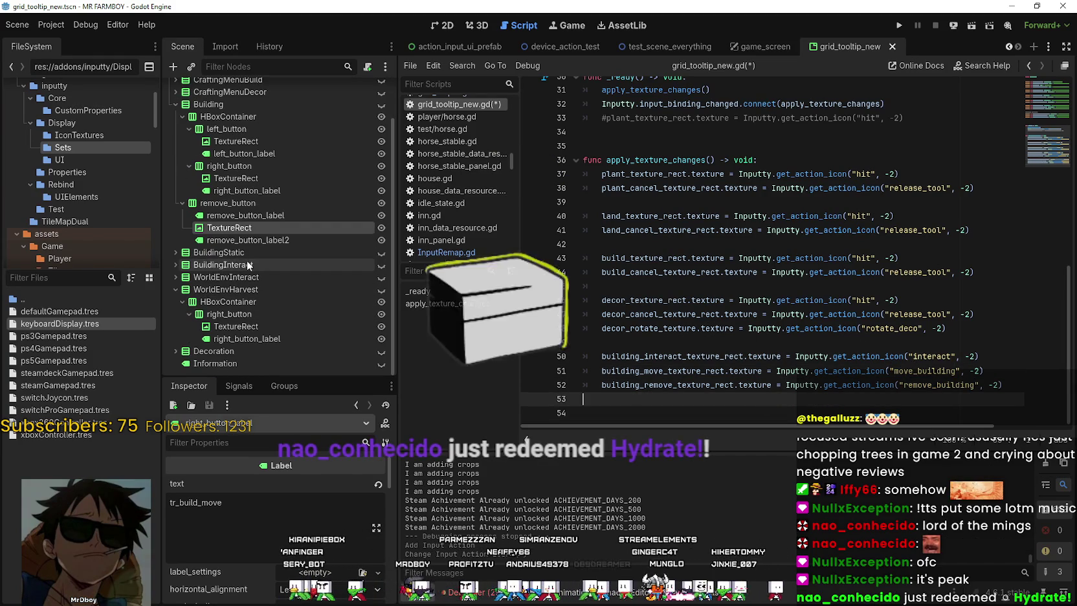
left_click(174, 253)
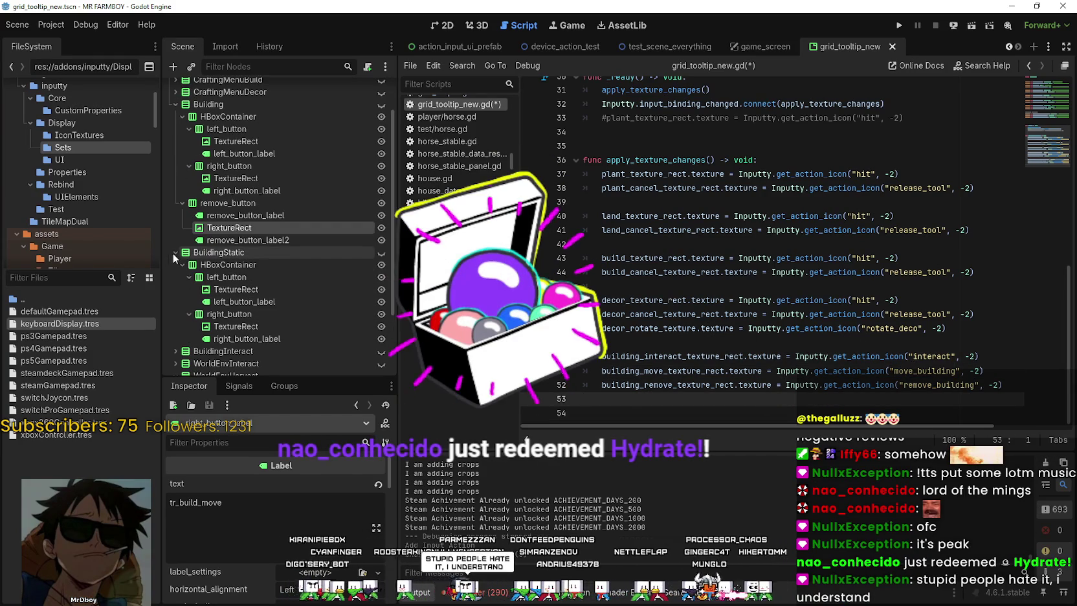
left_click(284, 288)
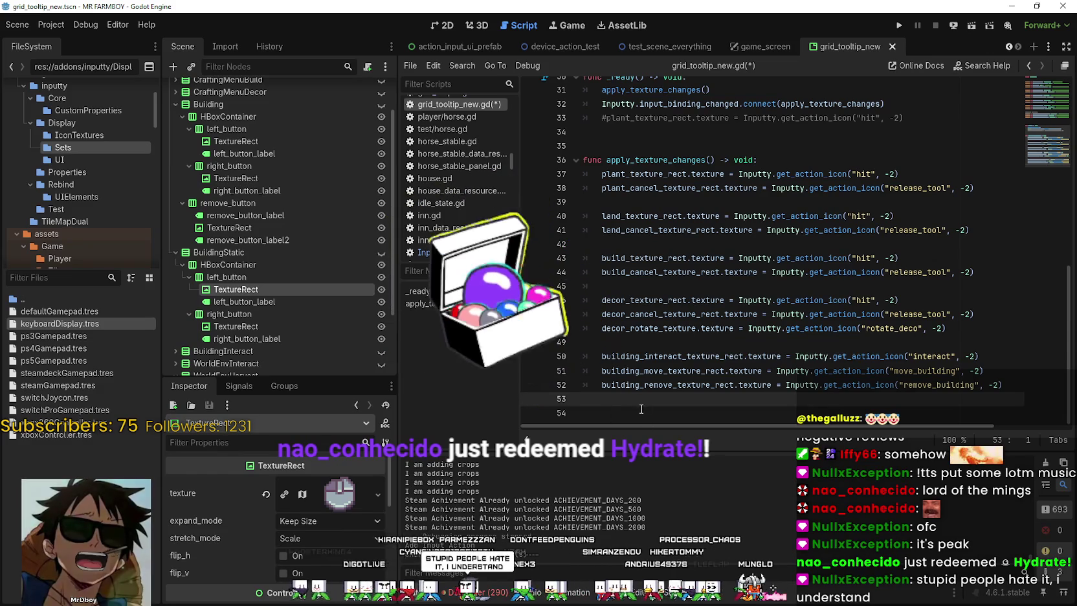
key("Down")
scroll(650, 317, "up", 1)
scroll(649, 317, "up", 6)
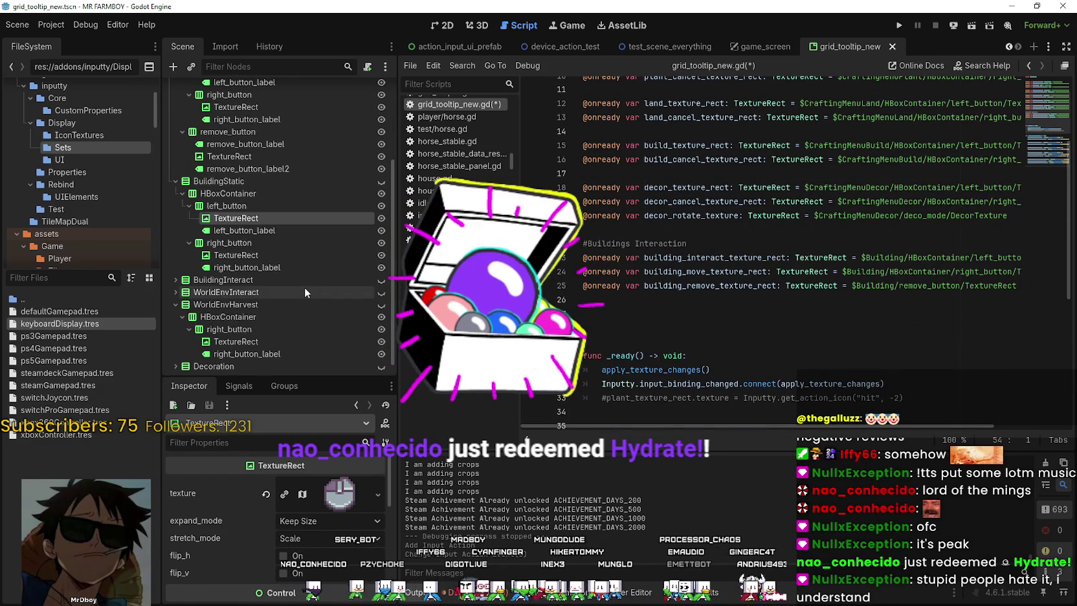
scroll(237, 232, "up", 3)
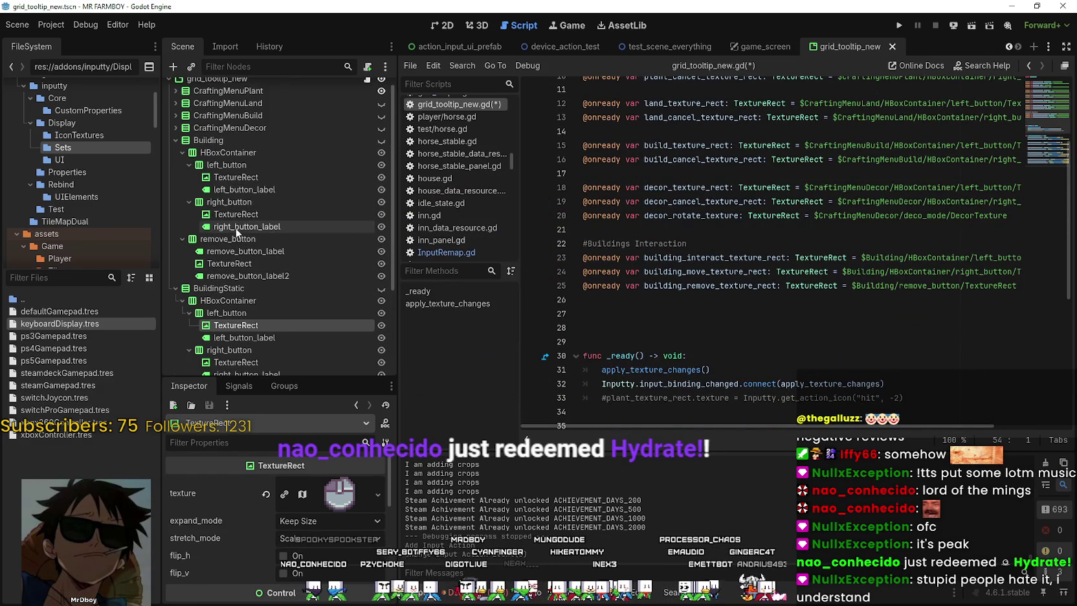
left_click(175, 140)
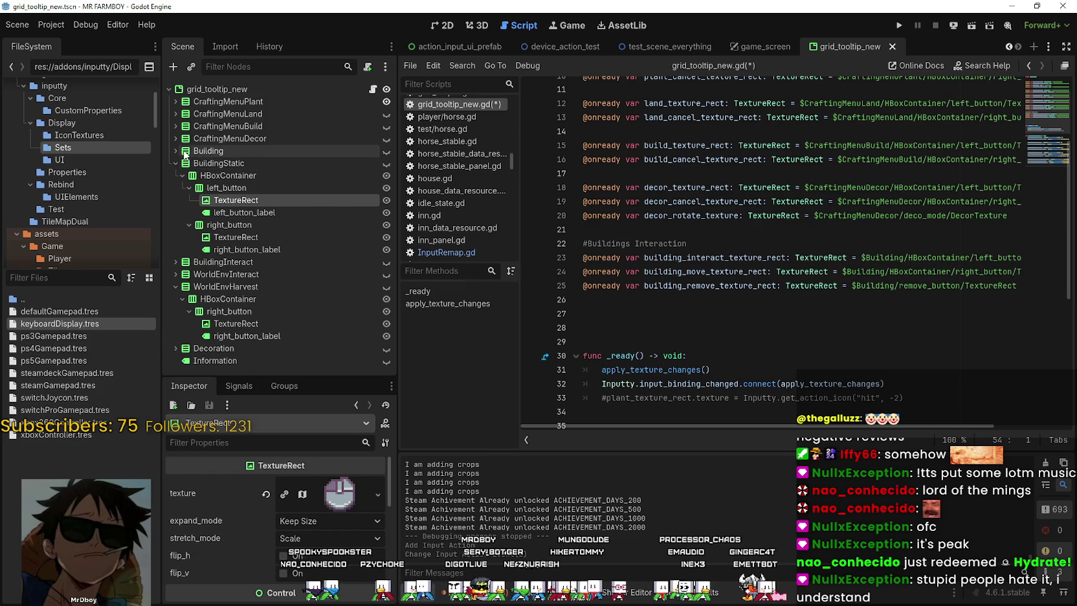
left_click(648, 314)
mouse_move(259, 203)
left_mouse_down()
mouse_move(647, 272)
mouse_move(677, 317)
left_mouse_up()
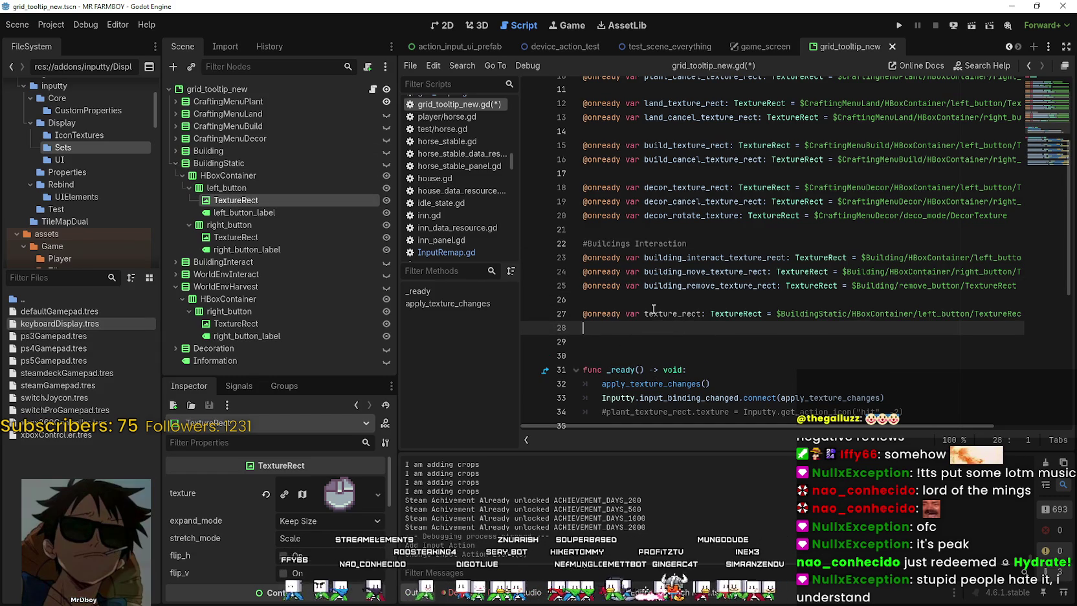
Name the new variable static_building_interact_texture_rect
left_click_drag(725, 258, 642, 259)
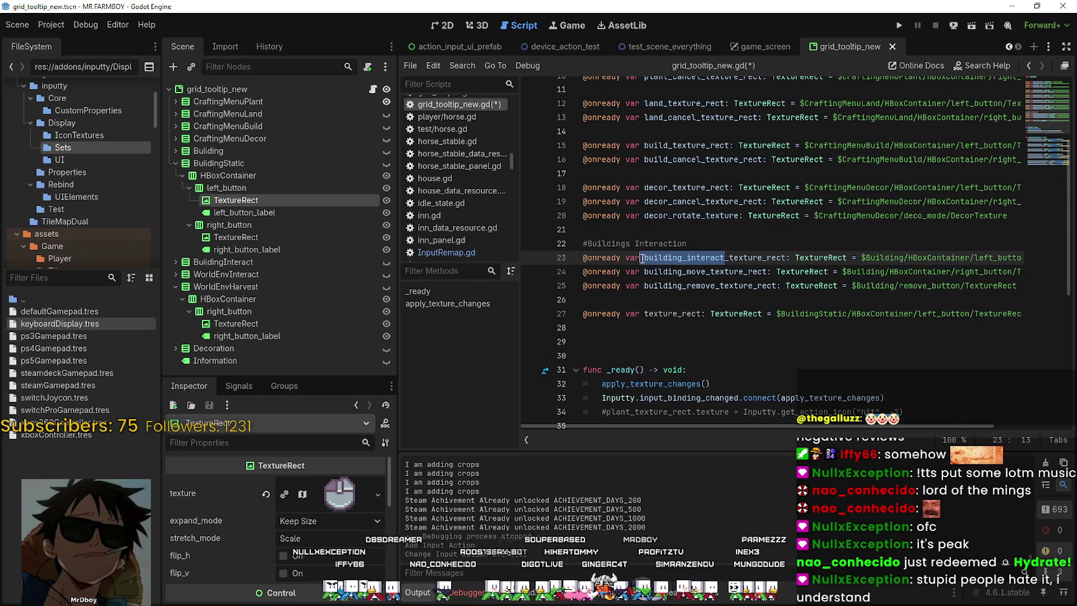
key("ctrl+c")
left_click(644, 313)
key("ctrl+v")
type("_")
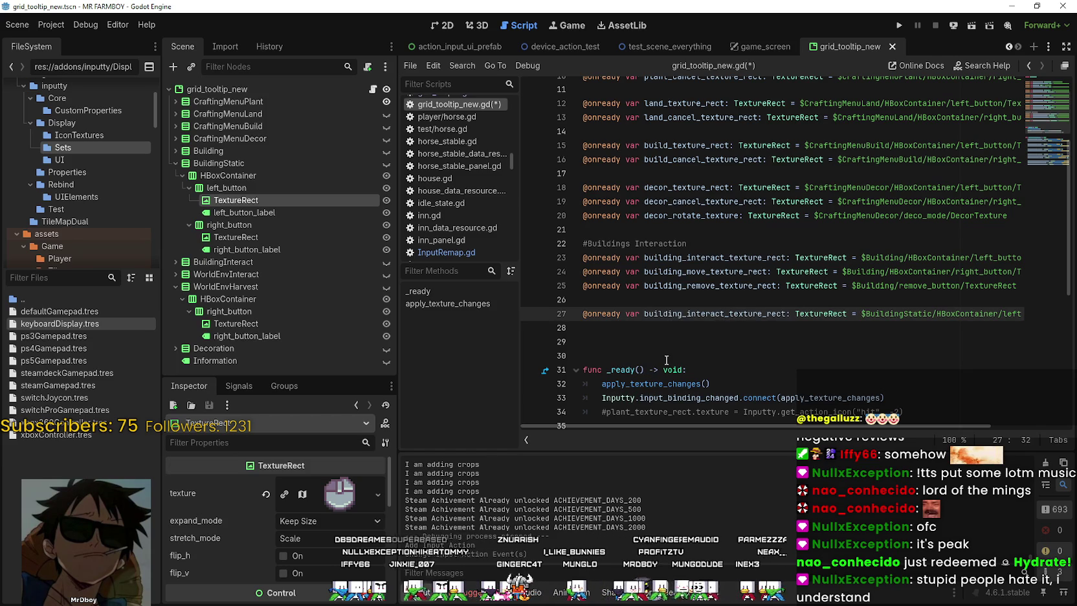
left_click(645, 314)
type("static_")
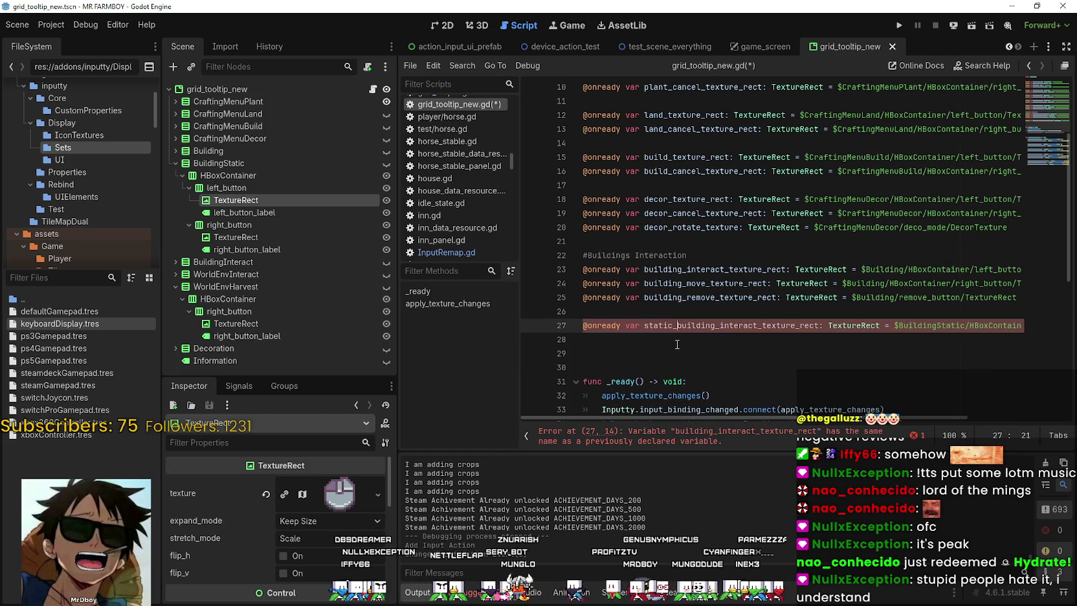
double_click(671, 325)
Add a '#Static Buildings Interaction' comment above the static variable
left_click(653, 312)
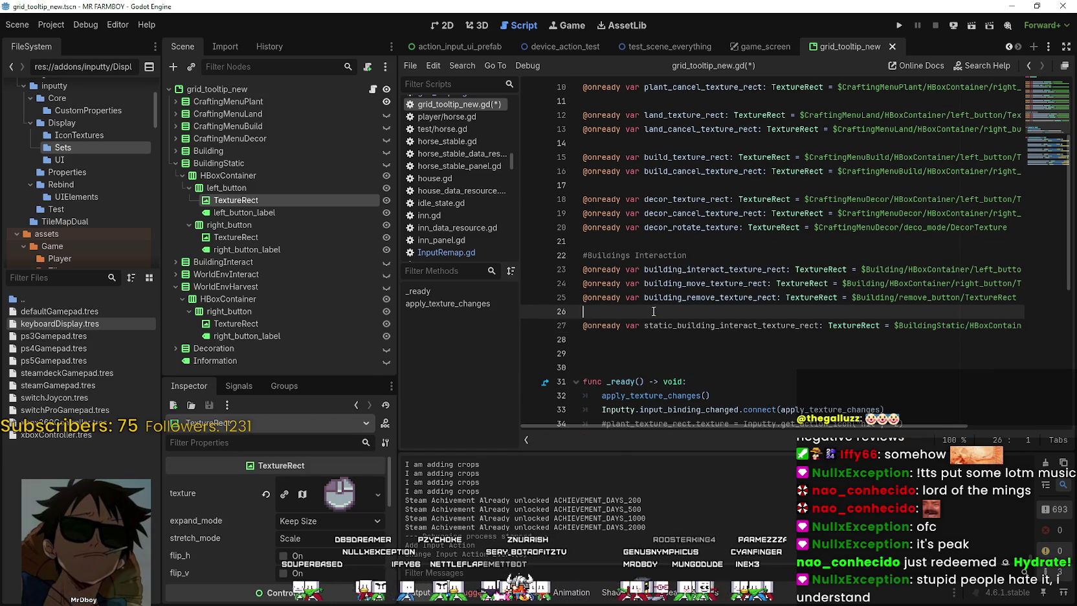
left_click_drag(695, 254, 548, 253)
key("ctrl+c")
left_click(613, 312)
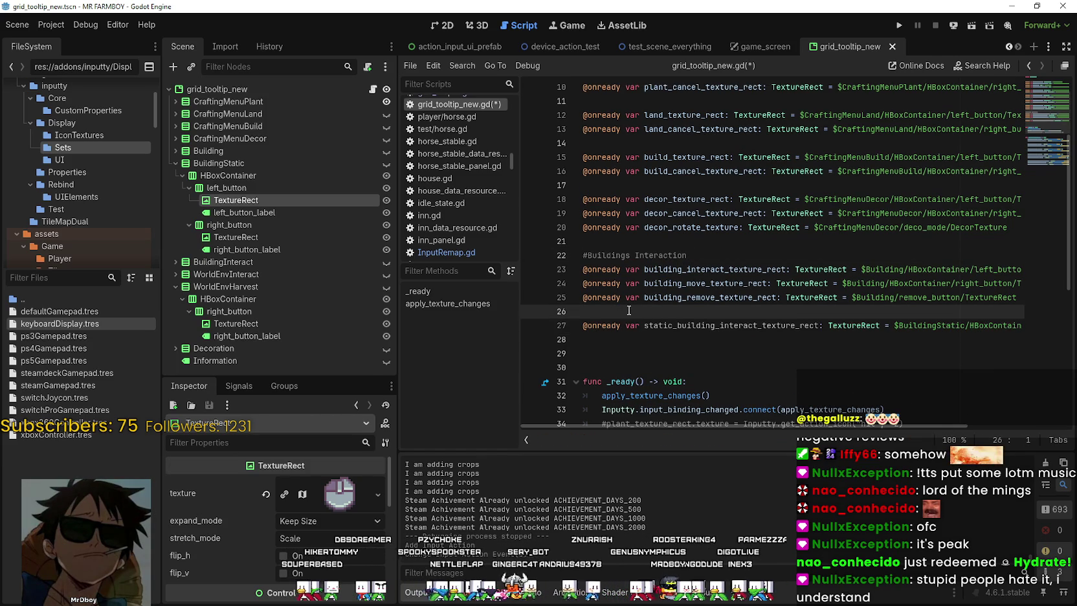
key("Return")
key("ctrl+v")
double_click(615, 326)
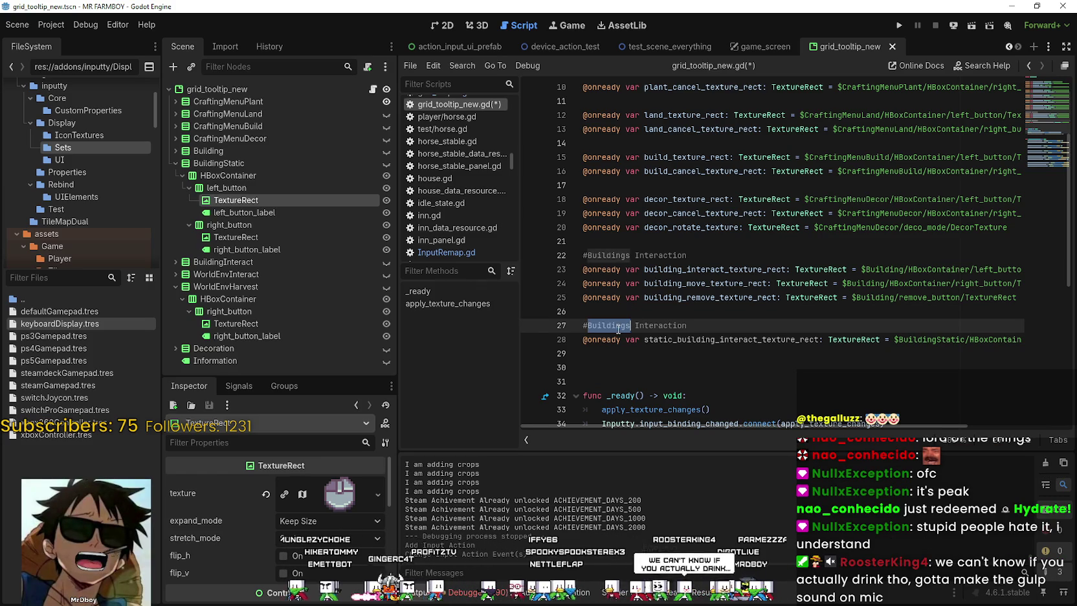
left_click_drag(619, 328, 654, 330)
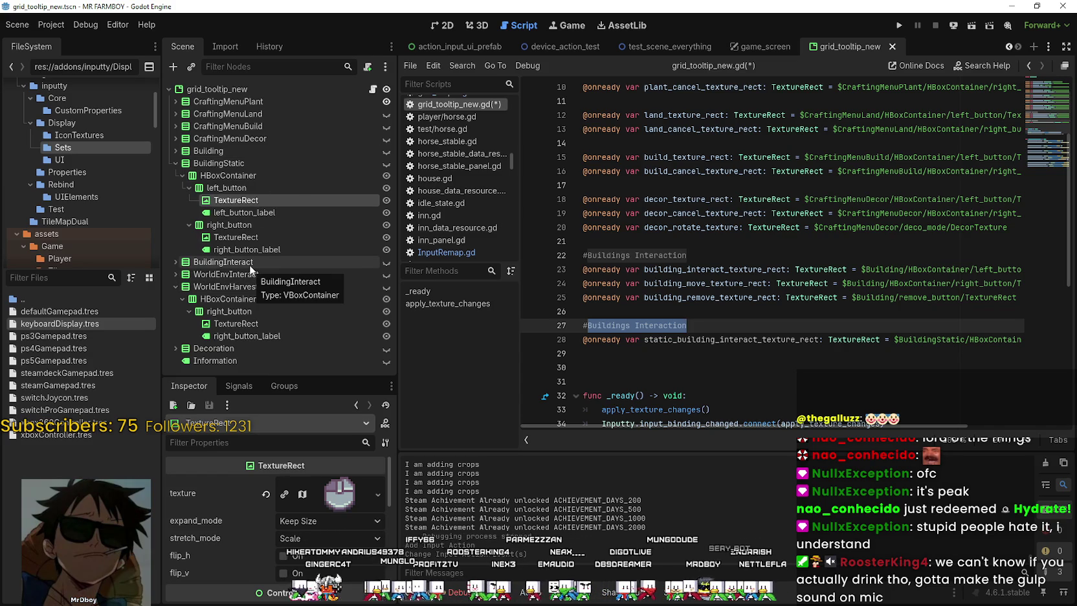
left_click(681, 325)
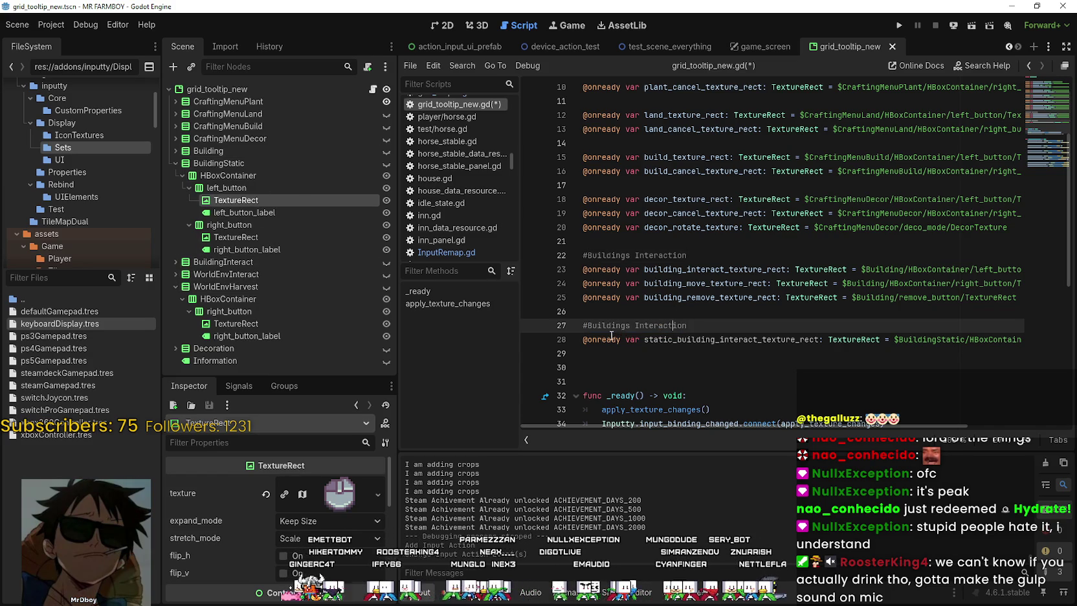
left_click(704, 323)
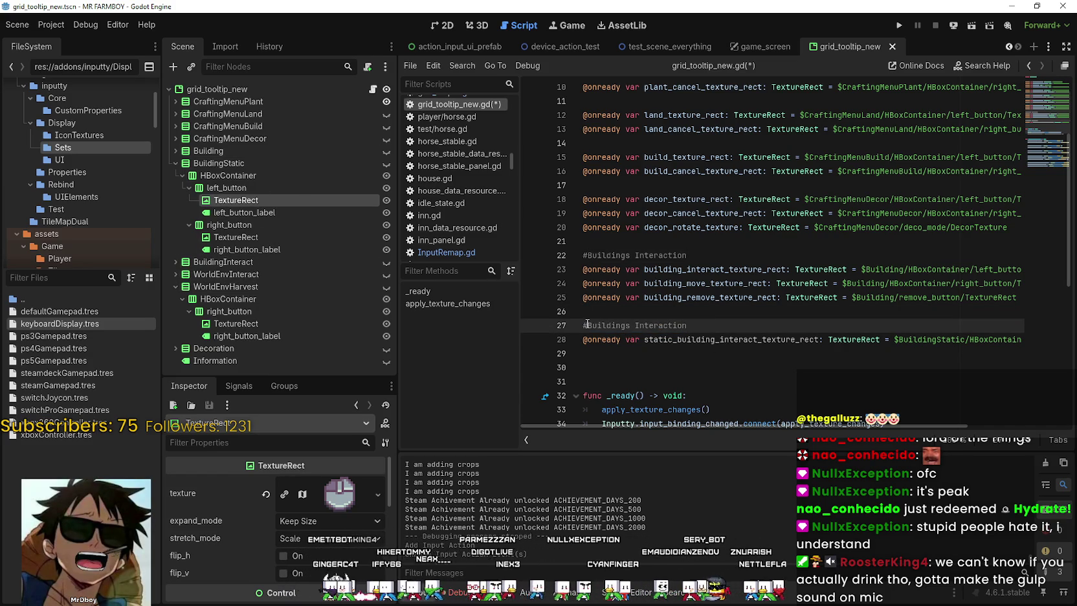
type("Static")
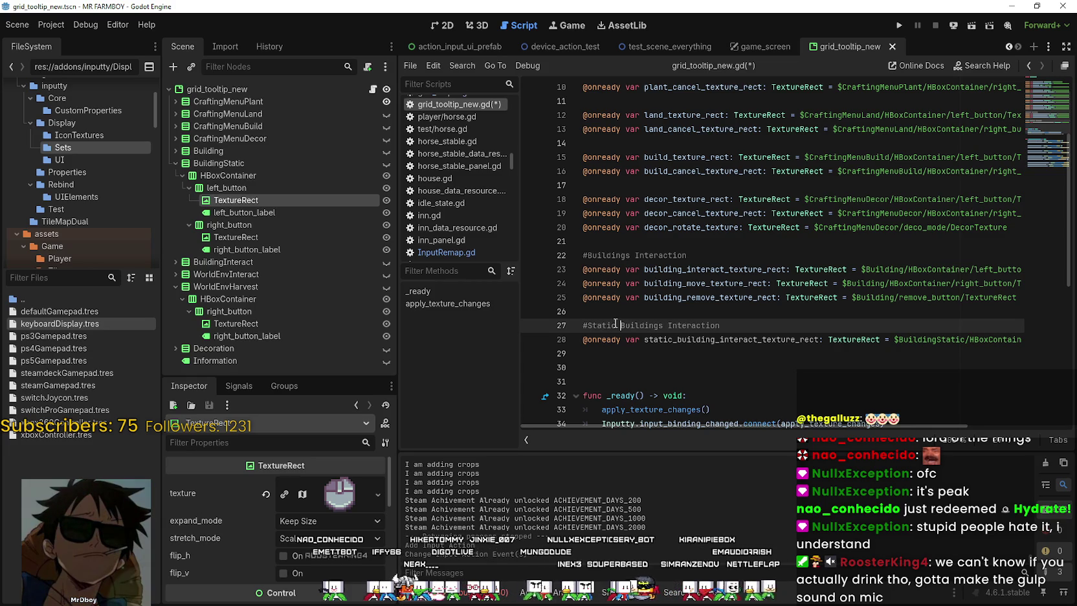
Ctrl-drag BuildingStatic's right button TextureRect in as static_building_move_texture_rect
left_click(623, 356)
left_click_drag(228, 237, 695, 369)
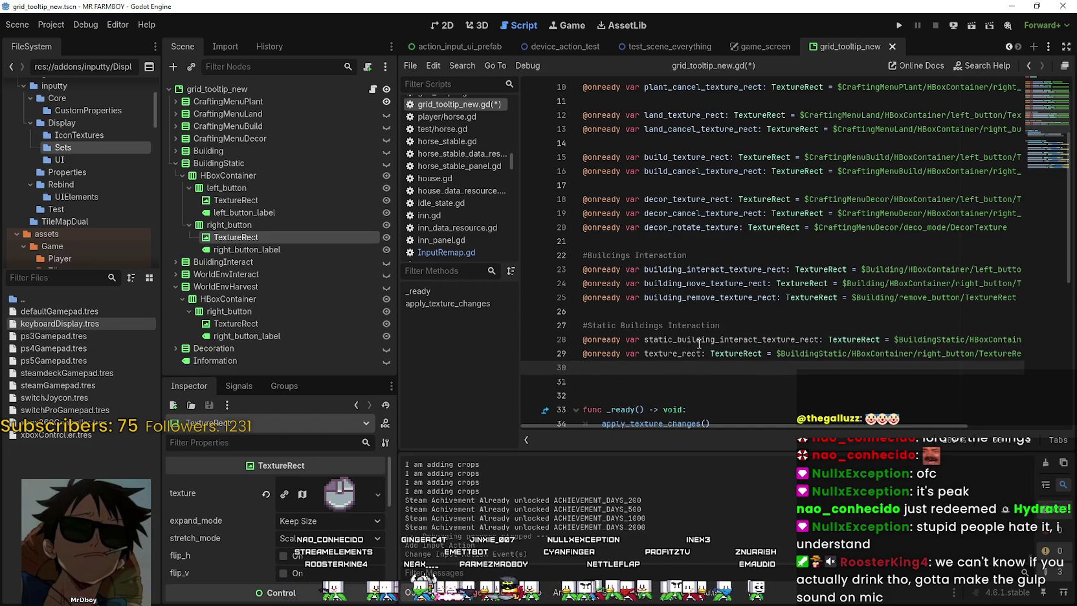
left_click_drag(716, 341, 644, 341)
key("ctrl+c")
left_click(646, 354)
key("ctrl+v")
type("_move_")
left_click(654, 384)
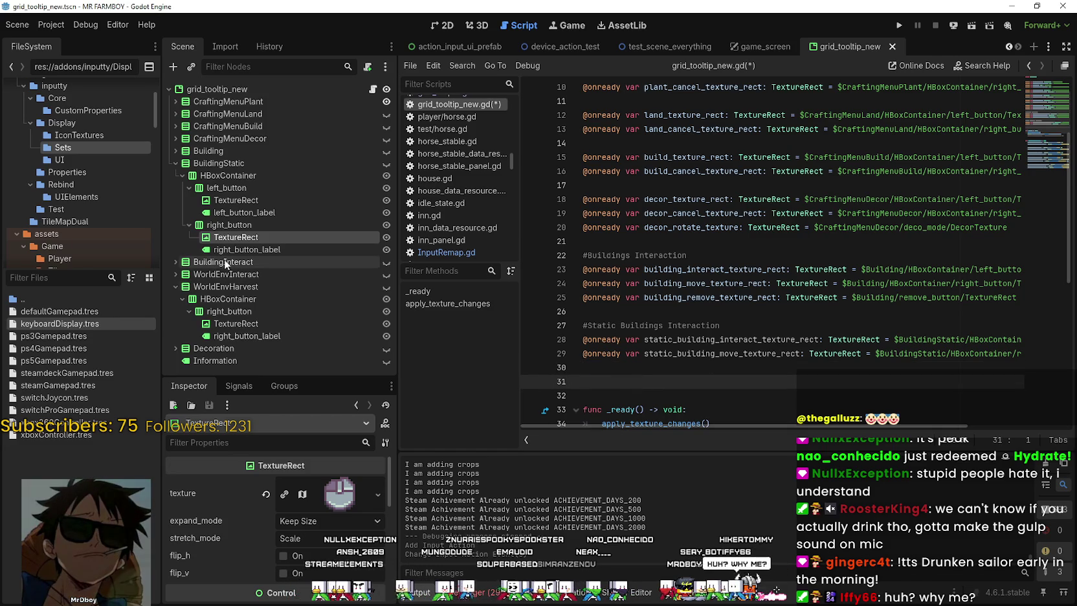
Insert blank lines after the static building declarations so func _ready moves to line 35
key("Return")
key("Return")
scroll(618, 384, "down", 3)
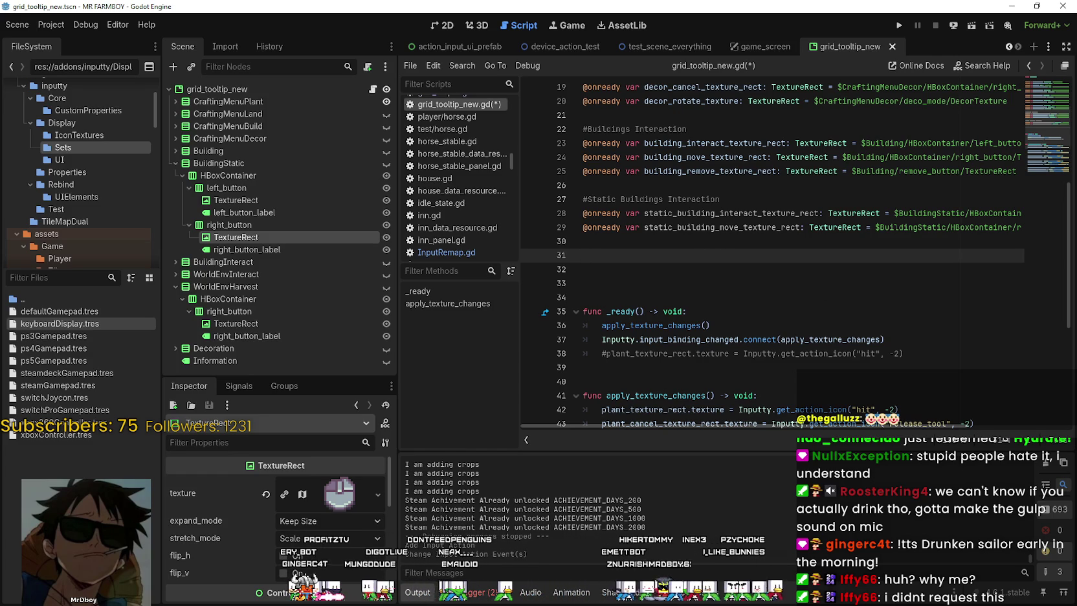
Look up the Static Buildings Interaction declarations and the end of apply_texture_changes
key("alt+Tab")
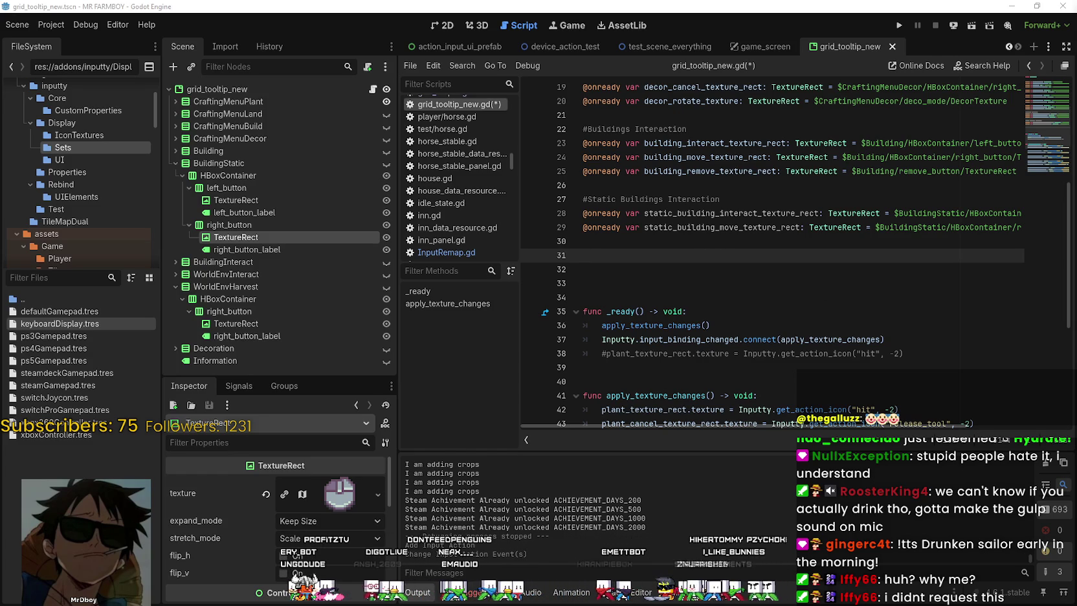
left_click(638, 252)
key("Up")
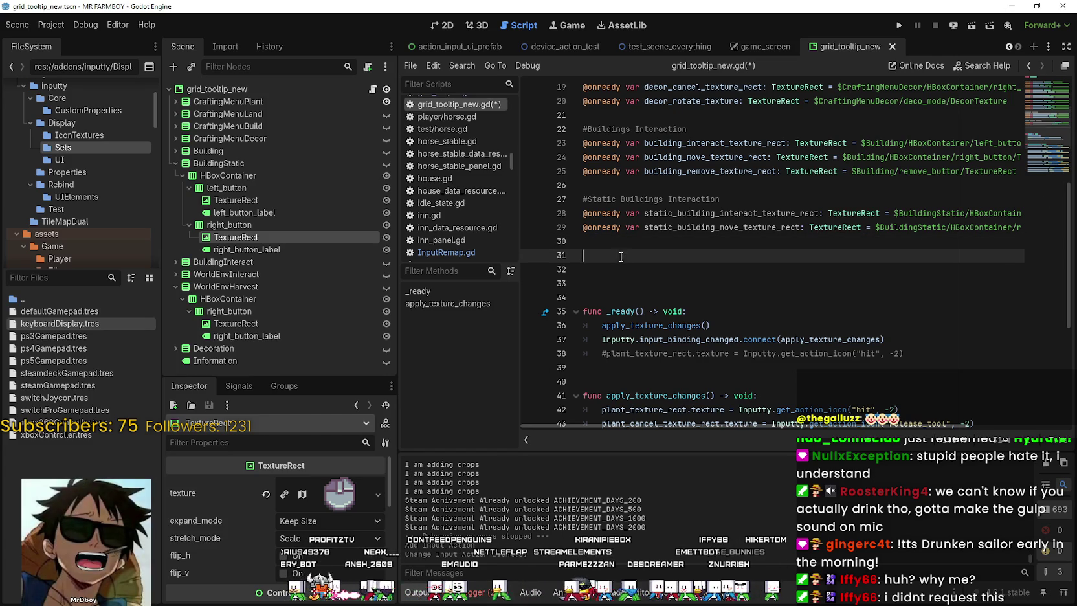
left_click_drag(721, 199, 635, 199)
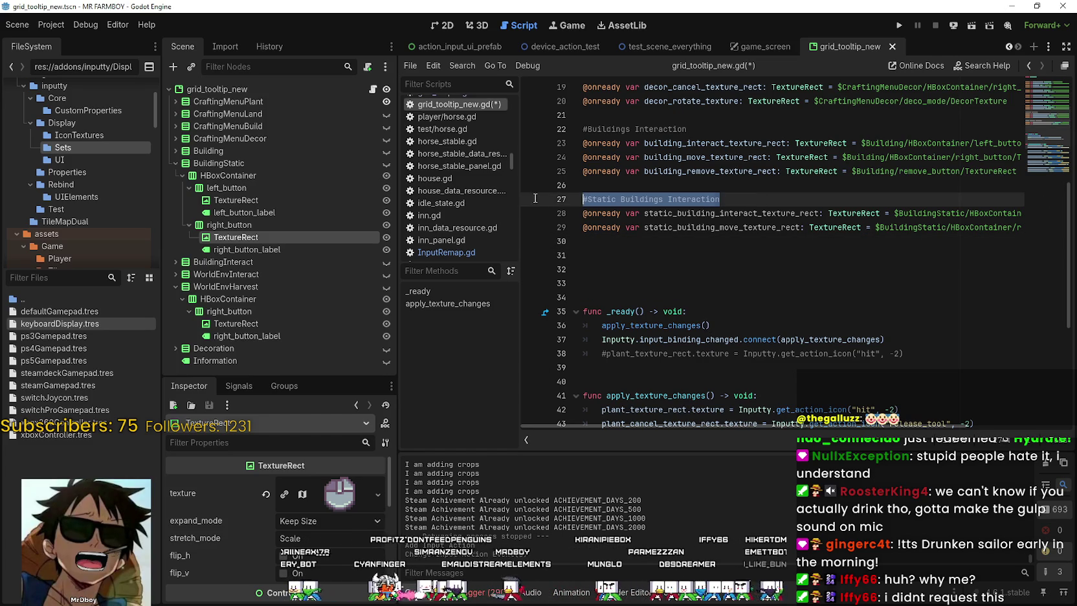
left_click_drag(536, 198, 537, 198)
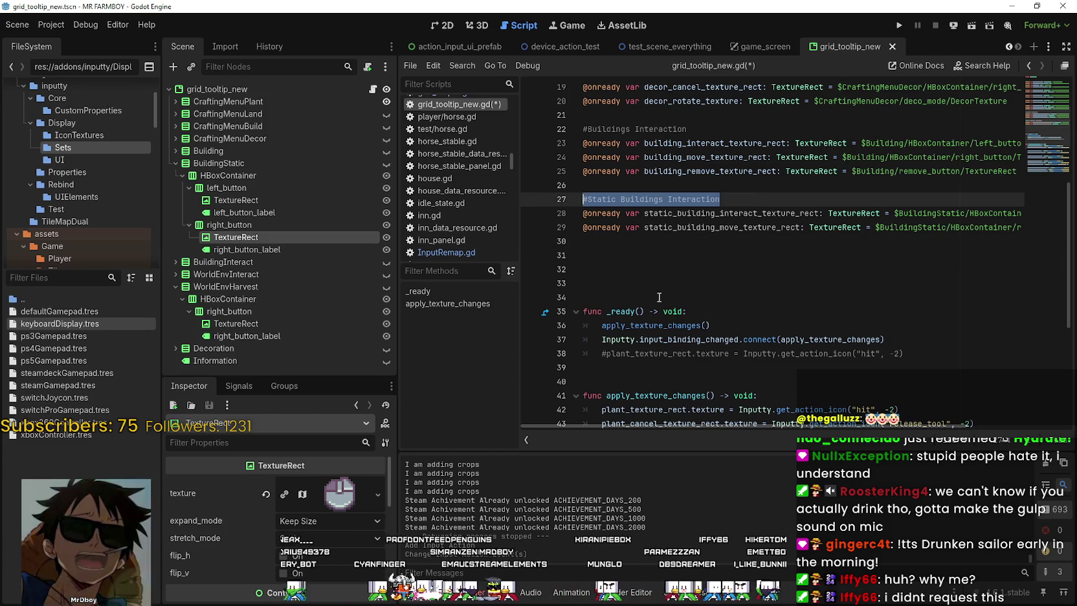
left_click(666, 257)
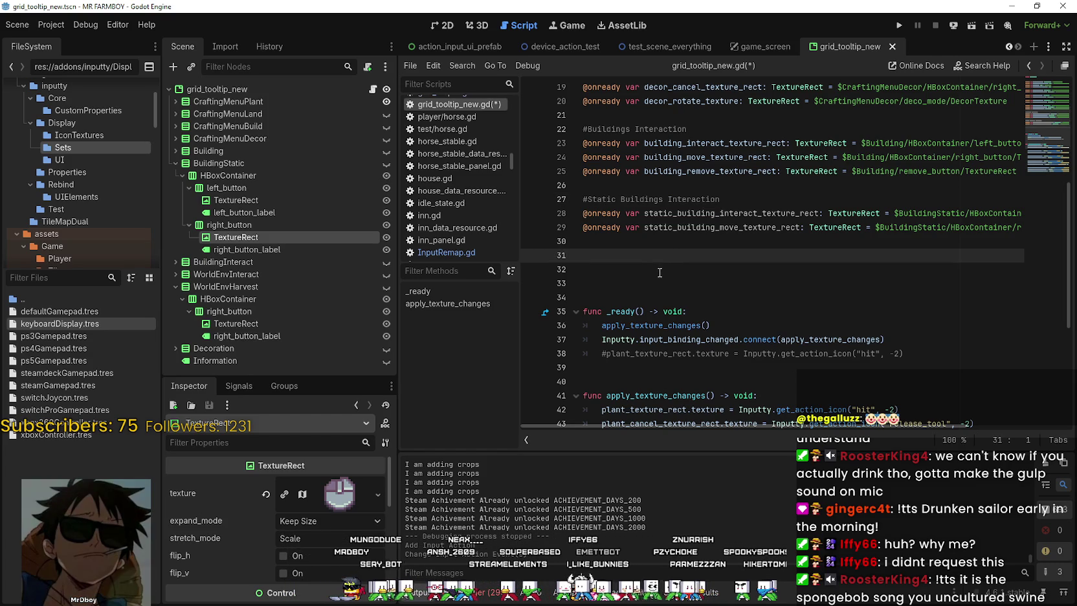
scroll(661, 269, "down", 5)
scroll(663, 256, "up", 2)
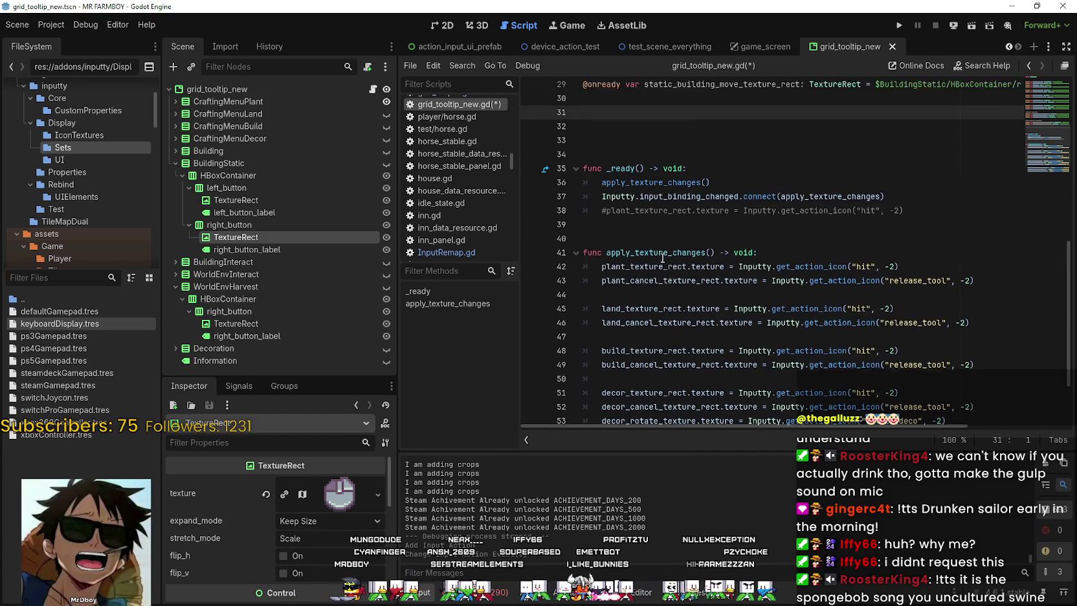
scroll(663, 256, "up", 3)
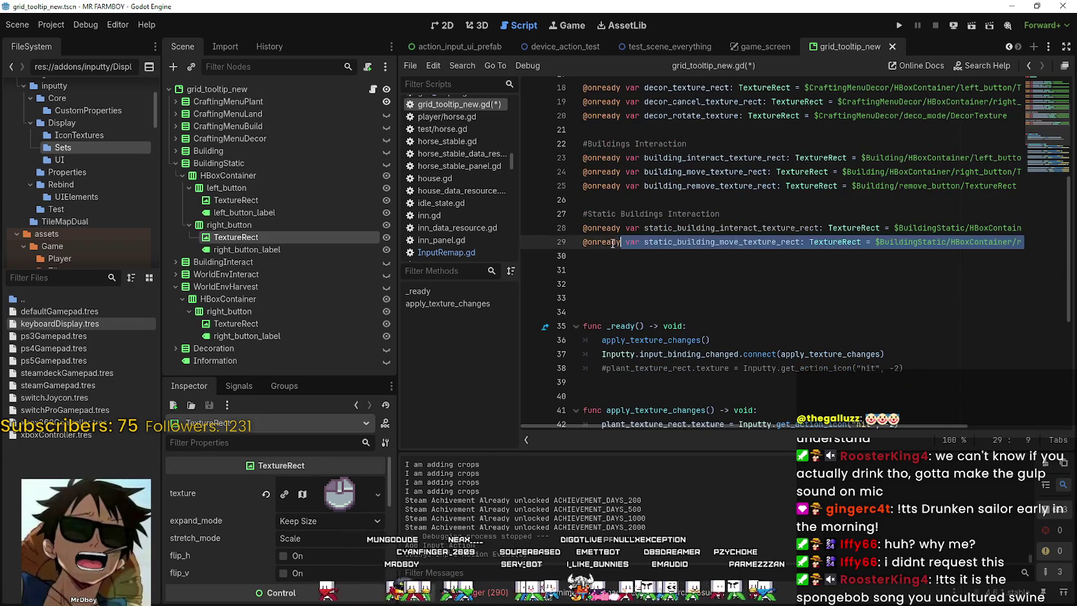
left_click(611, 190, "shift")
scroll(638, 296, "down", 5)
left_click(806, 408)
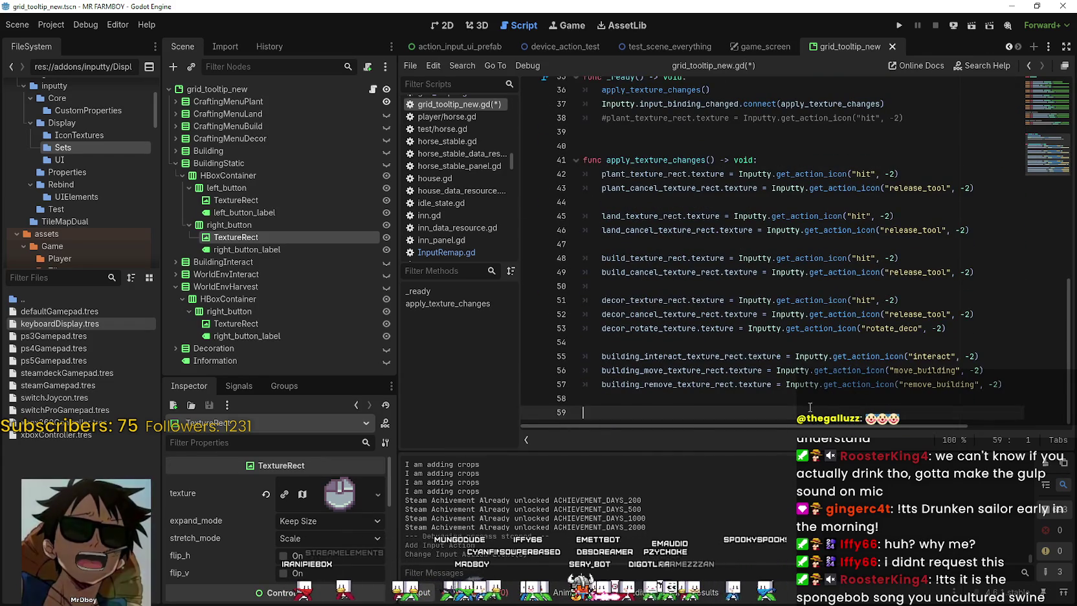
scroll(806, 404, "up", 1)
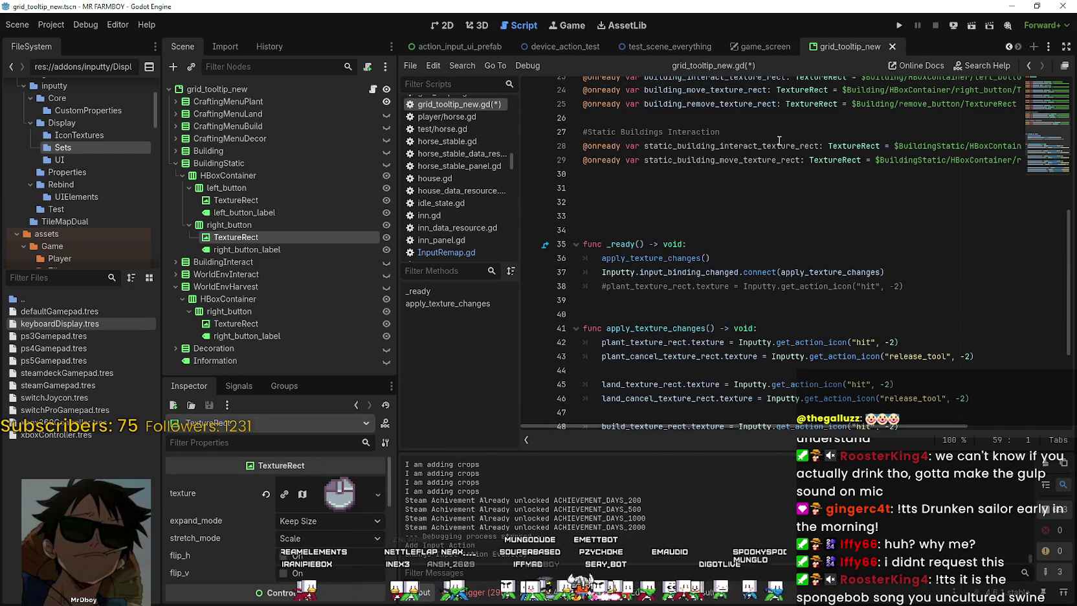
scroll(712, 259, "down", 1)
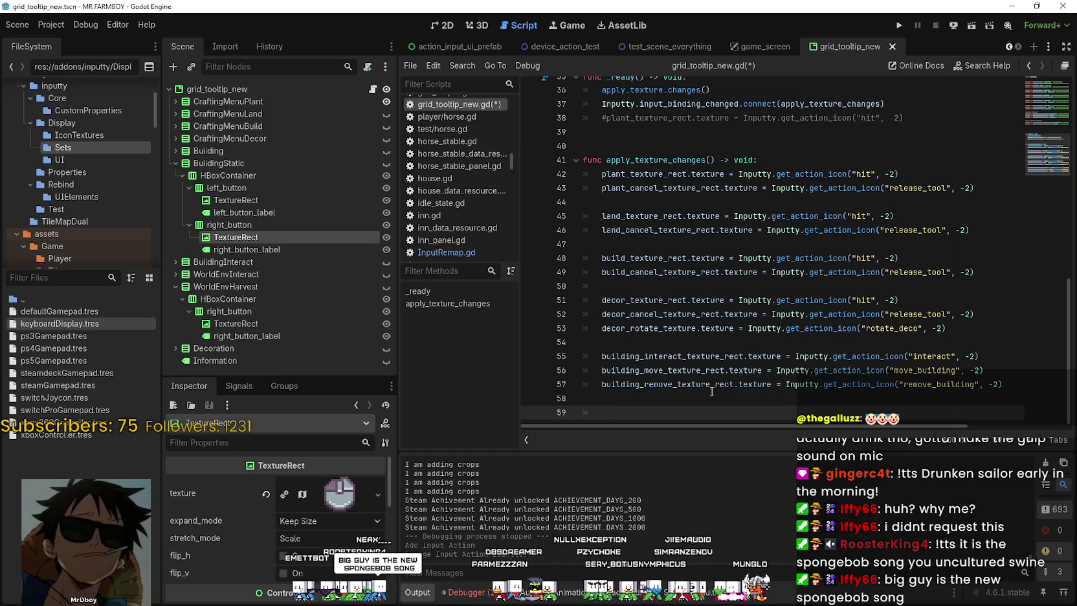
Duplicate the building interact/move icon lines as static_building_interact and static_building_move assignments, then save
left_click(1007, 359)
left_click_drag(997, 370, 532, 357)
left_click(623, 402)
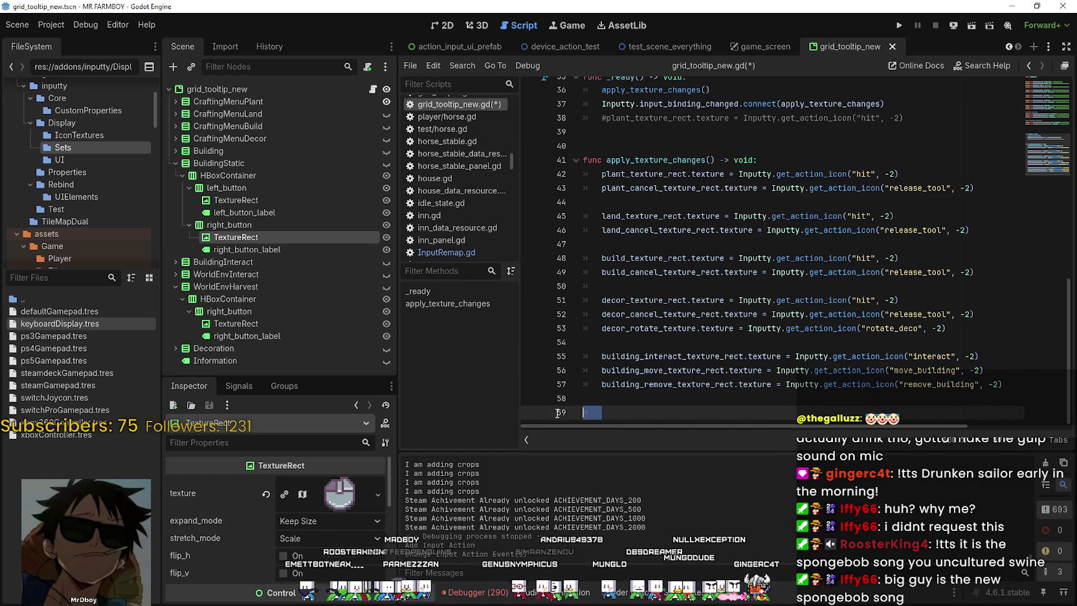
scroll(677, 388, "up", 3)
scroll(685, 370, "up", 4)
double_click(700, 196)
scroll(710, 318, "down", 4)
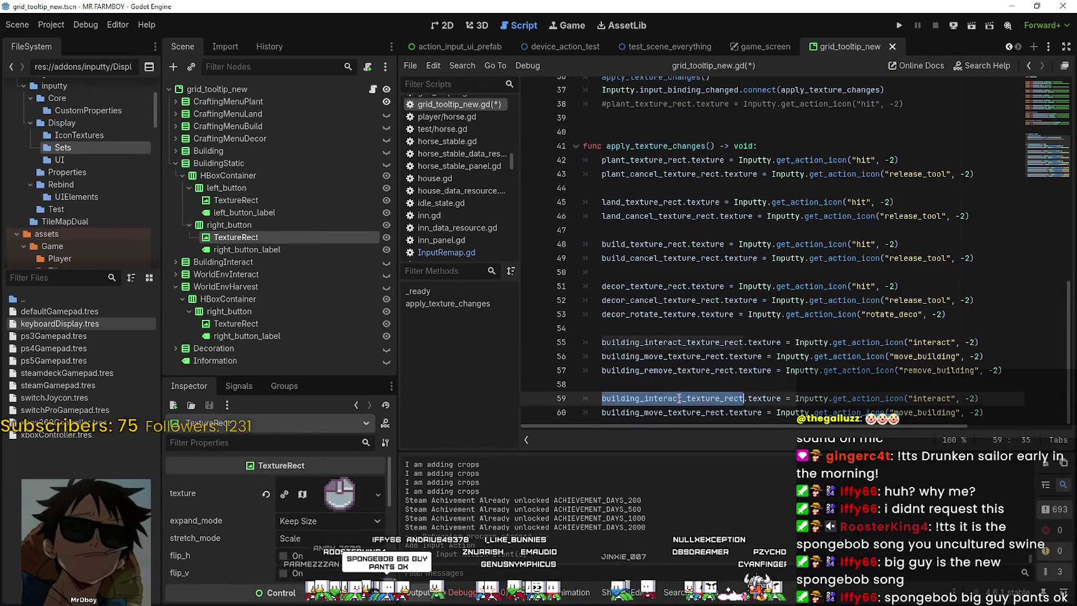
scroll(751, 323, "up", 5)
double_click(714, 146)
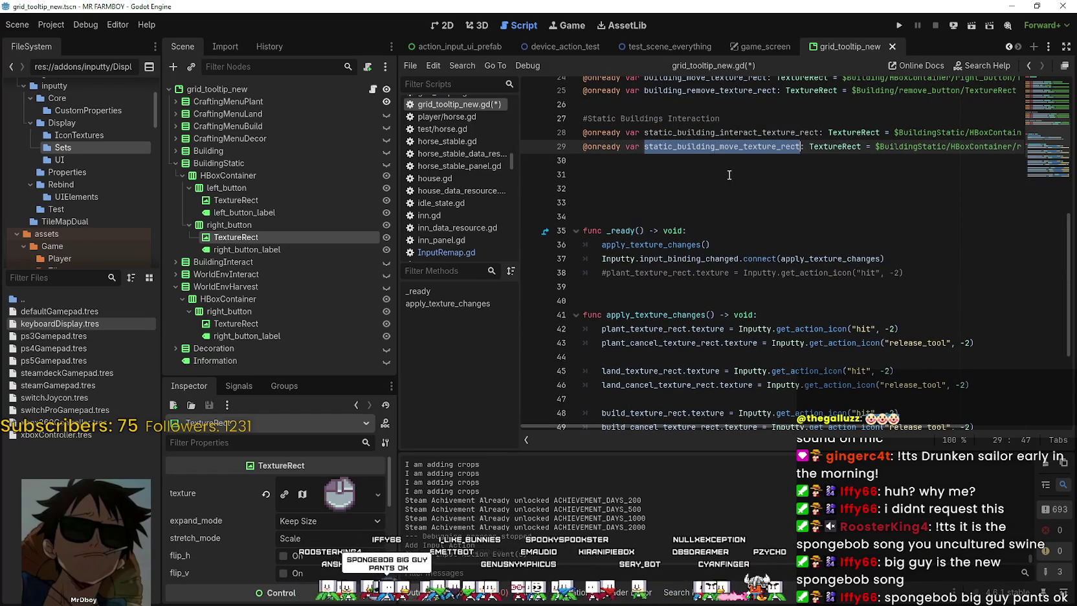
scroll(686, 311, "down", 4)
double_click(707, 410)
key("ctrl+v")
left_click(701, 386)
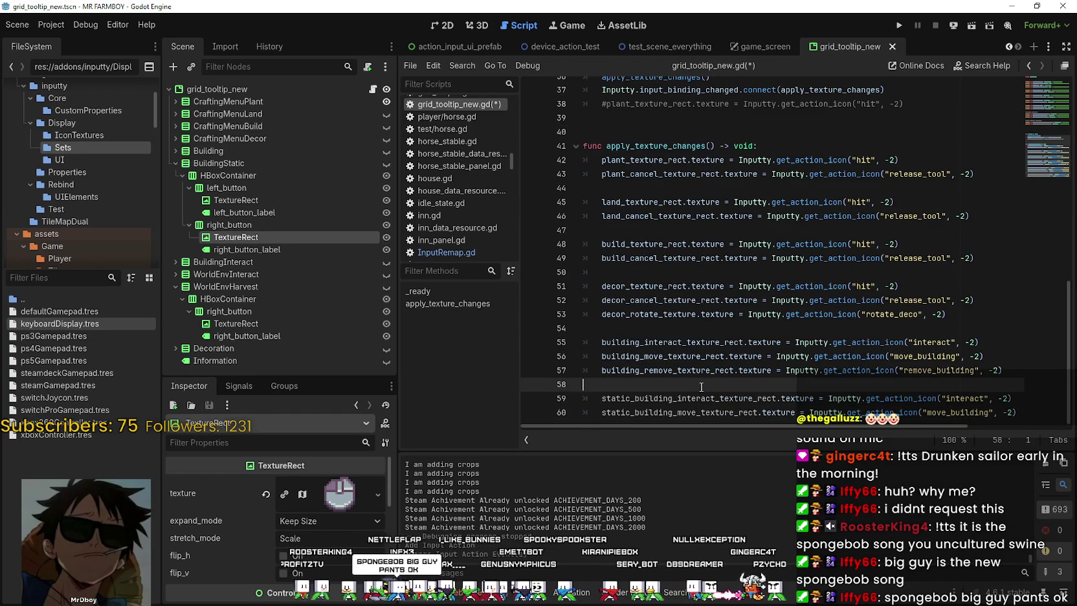
key("ctrl+s")
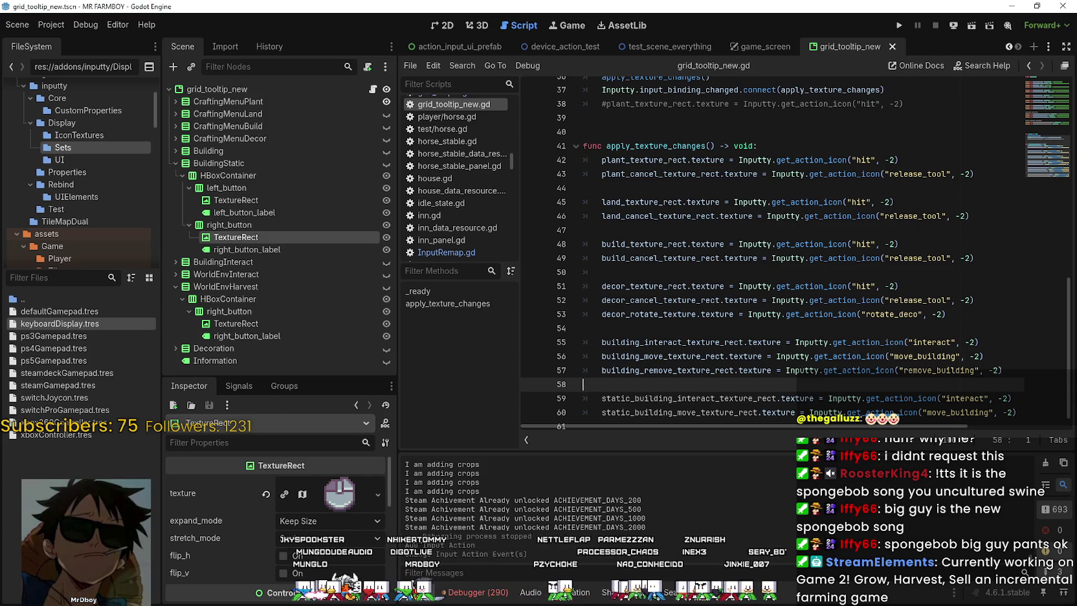
scroll(682, 402, "down", 1)
Add a '#Bridge Interaction' comment heading on line 31
scroll(682, 388, "up", 6)
left_click(693, 221)
left_click(694, 235)
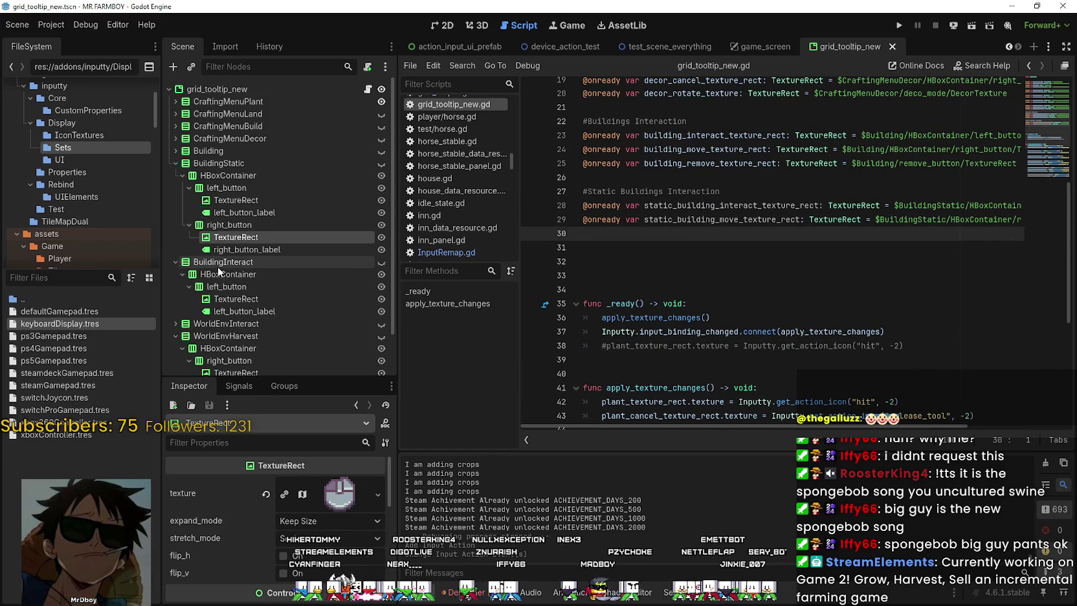
left_click(175, 261)
left_click(691, 250)
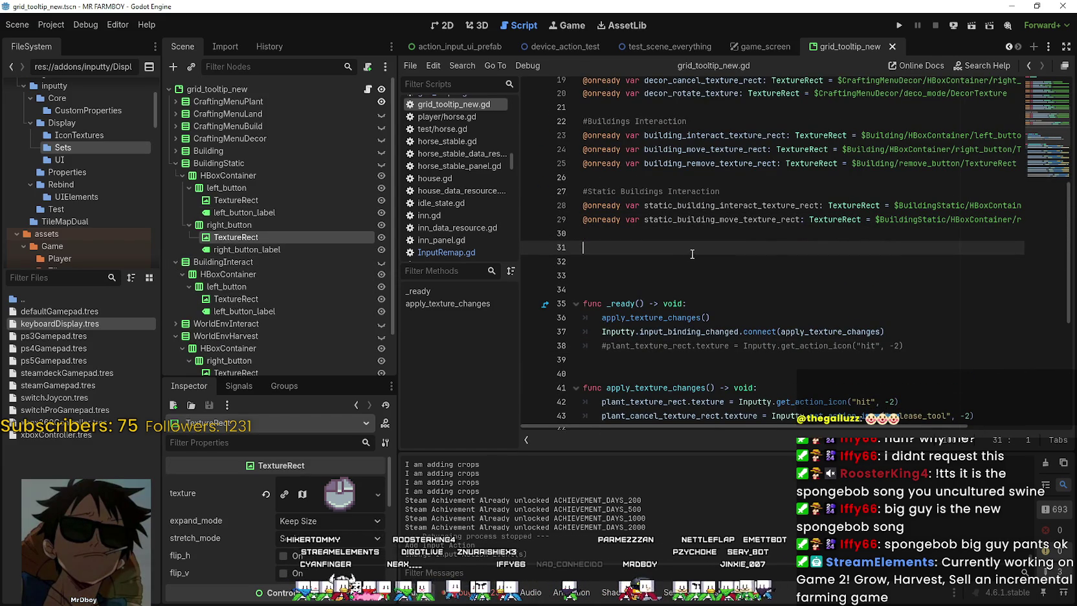
type("#S")
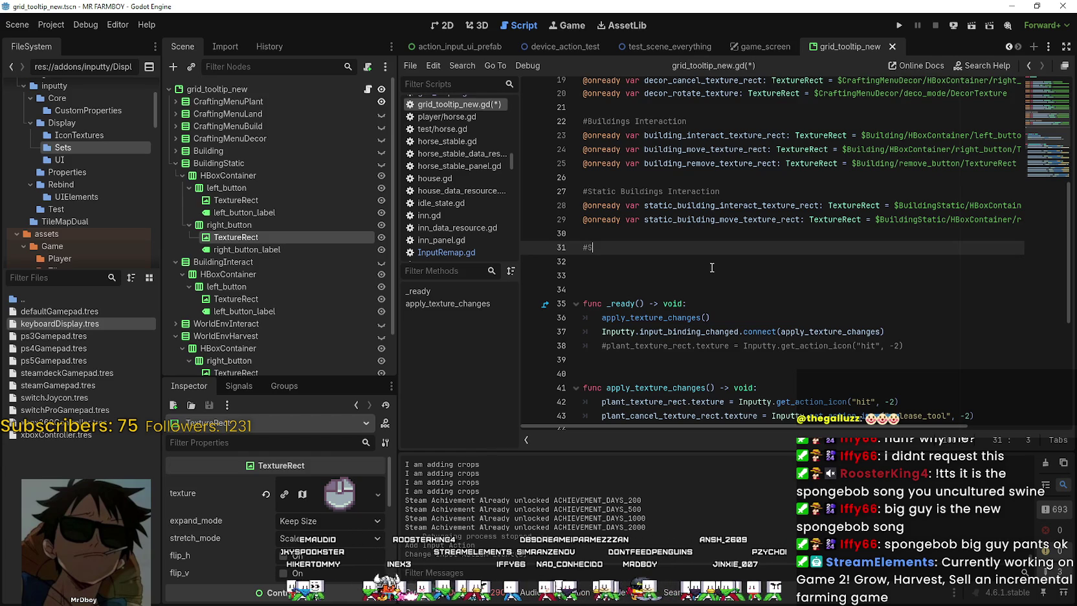
key("BackSpace")
type("Building")
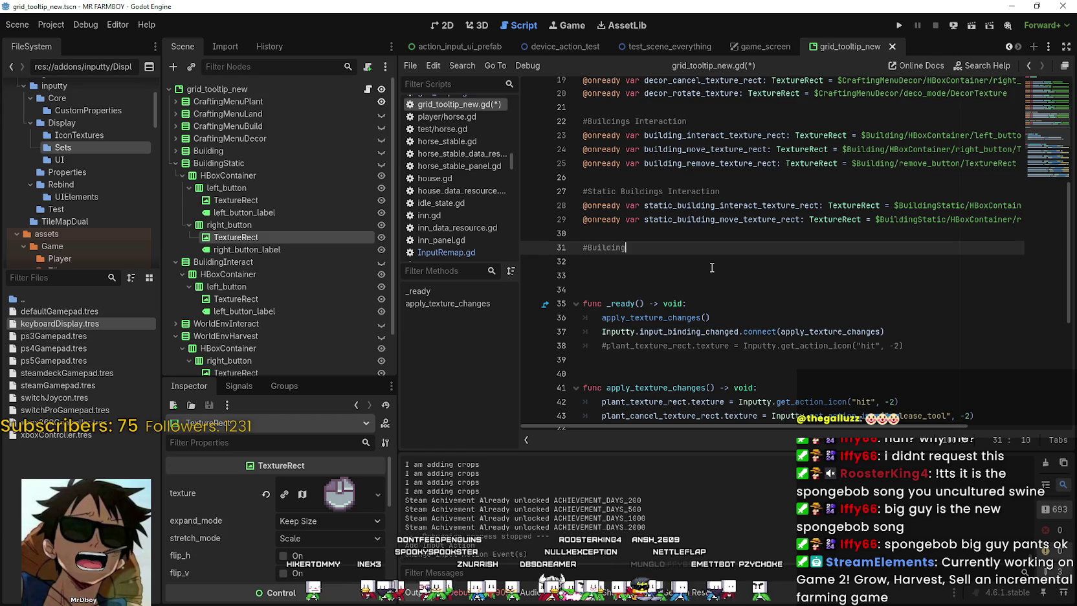
key("BackSpace")
key("BackSpace")
key("BackSpace")
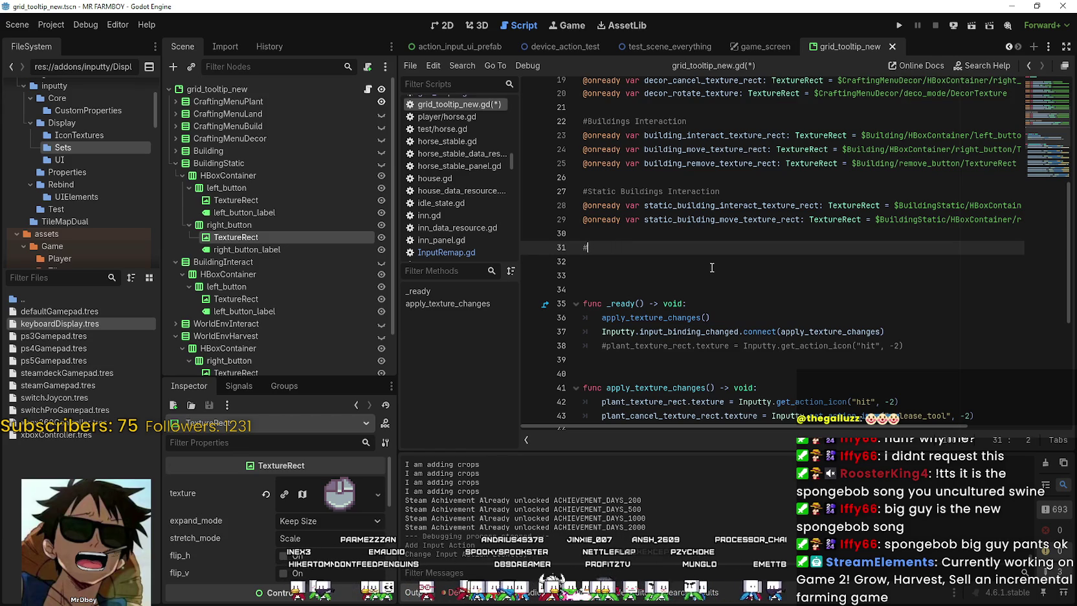
type("Bridge Interactio")
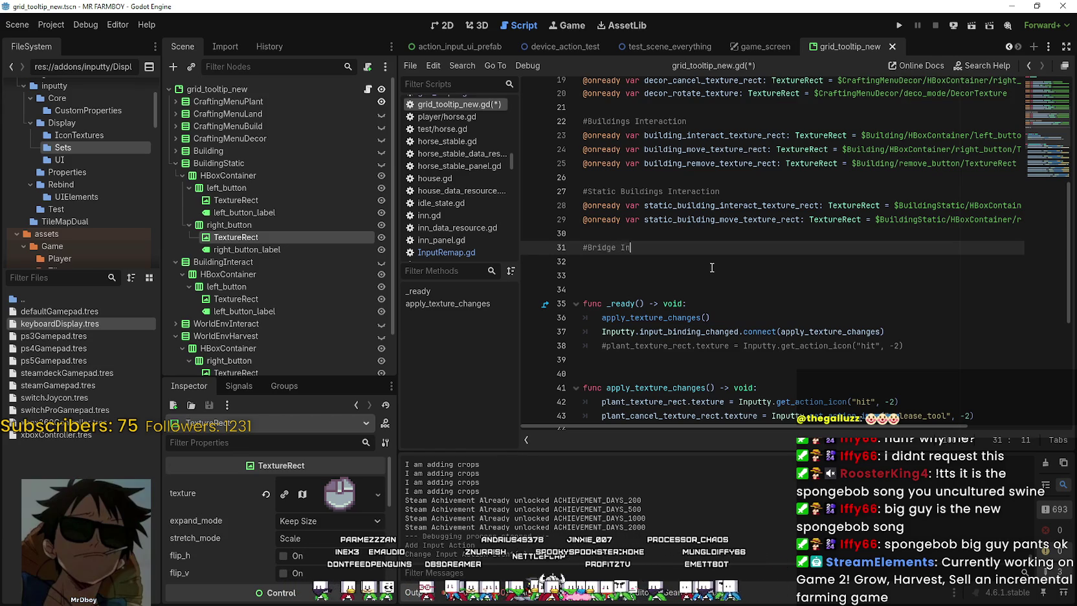
type("n")
key("Down")
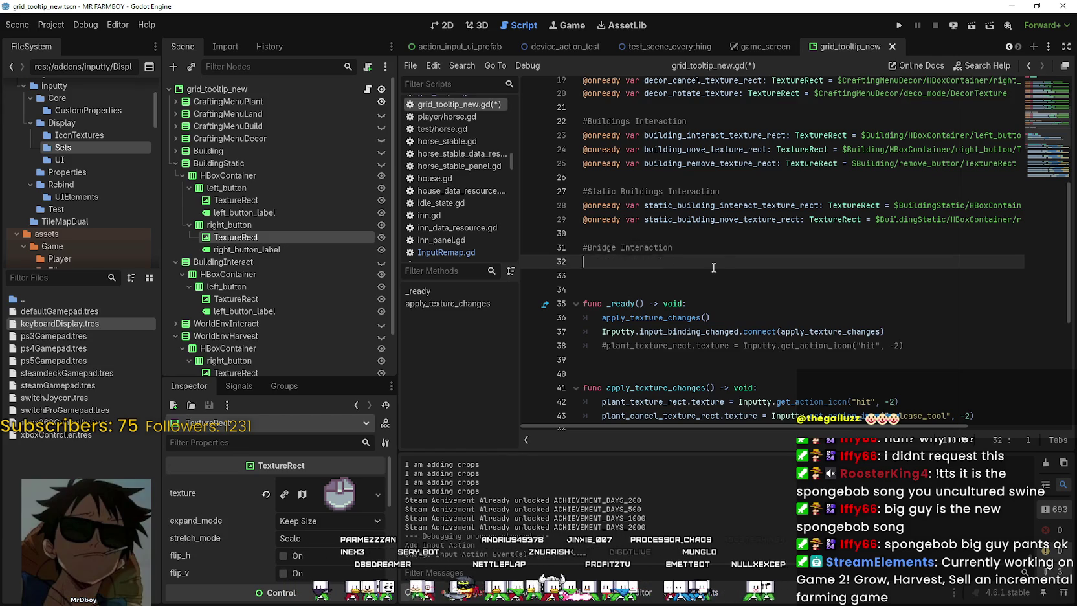
Declare bridge_texture_rect referencing BuildingInteract's HBoxContainer/left_button/TextureRect node
left_click(237, 299)
left_click_drag(239, 303, 653, 262)
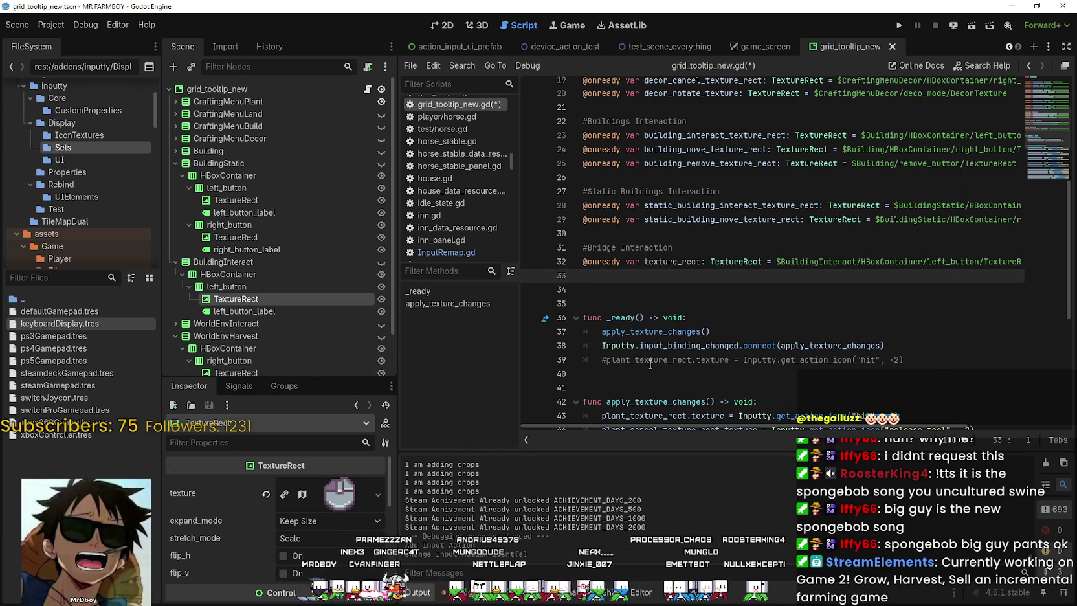
left_click(644, 261)
type("bridge_")
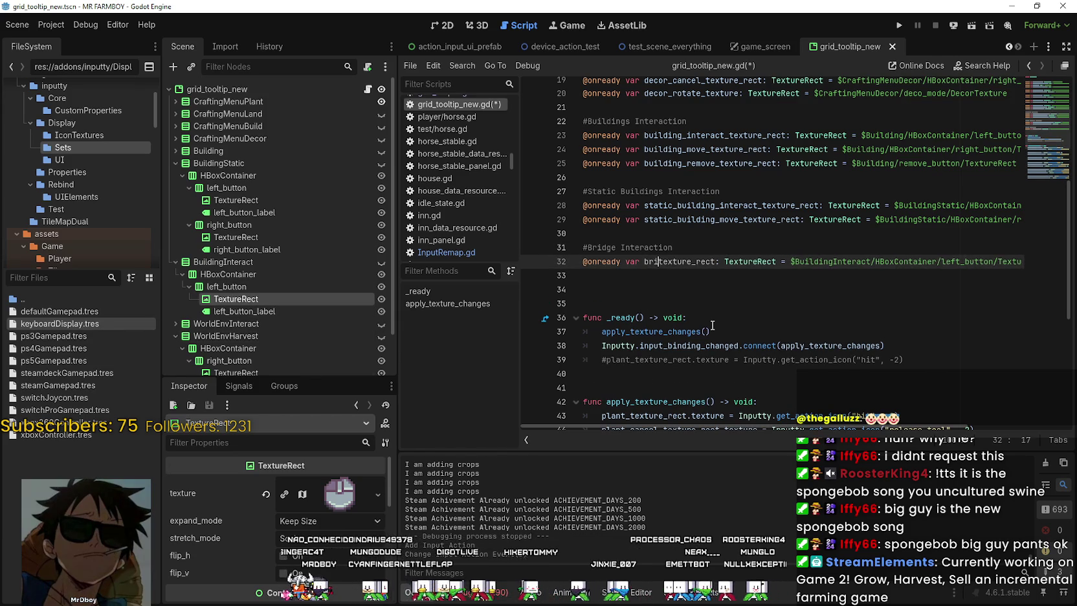
key("Down")
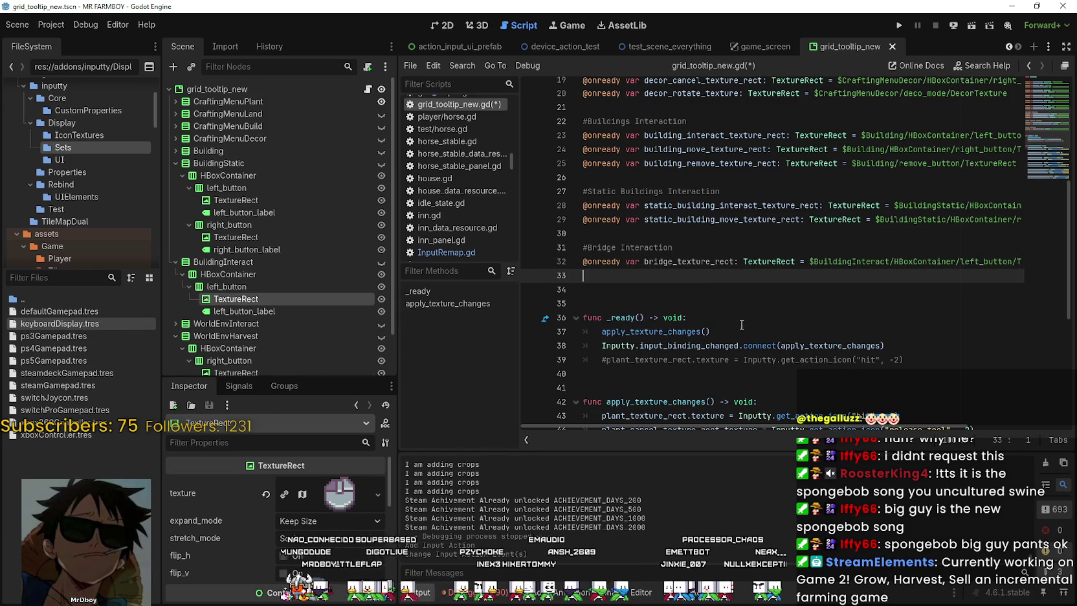
double_click(676, 261)
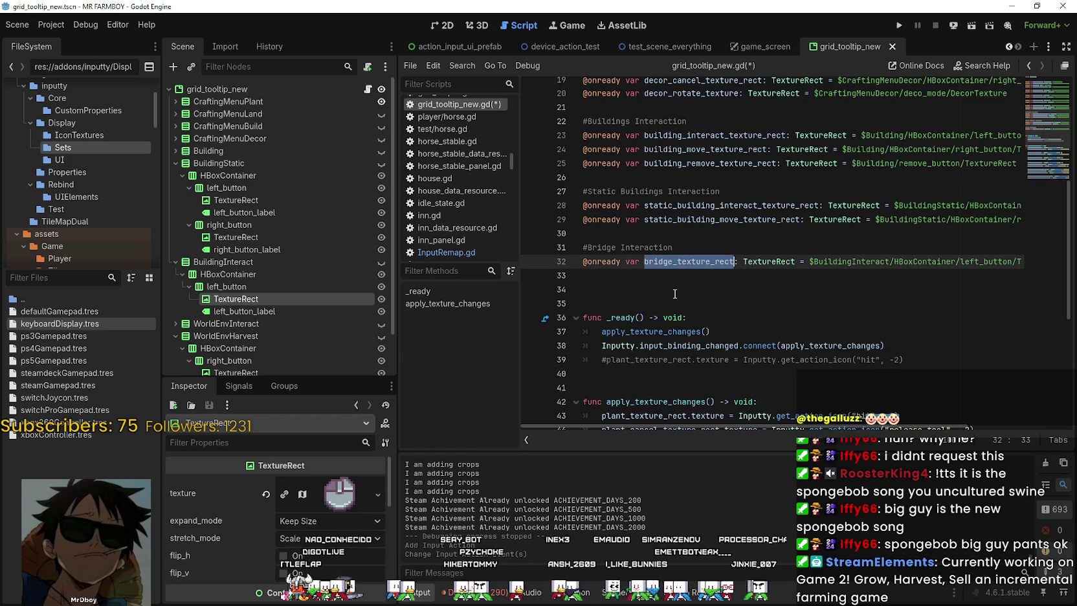
scroll(721, 274, "down", 3)
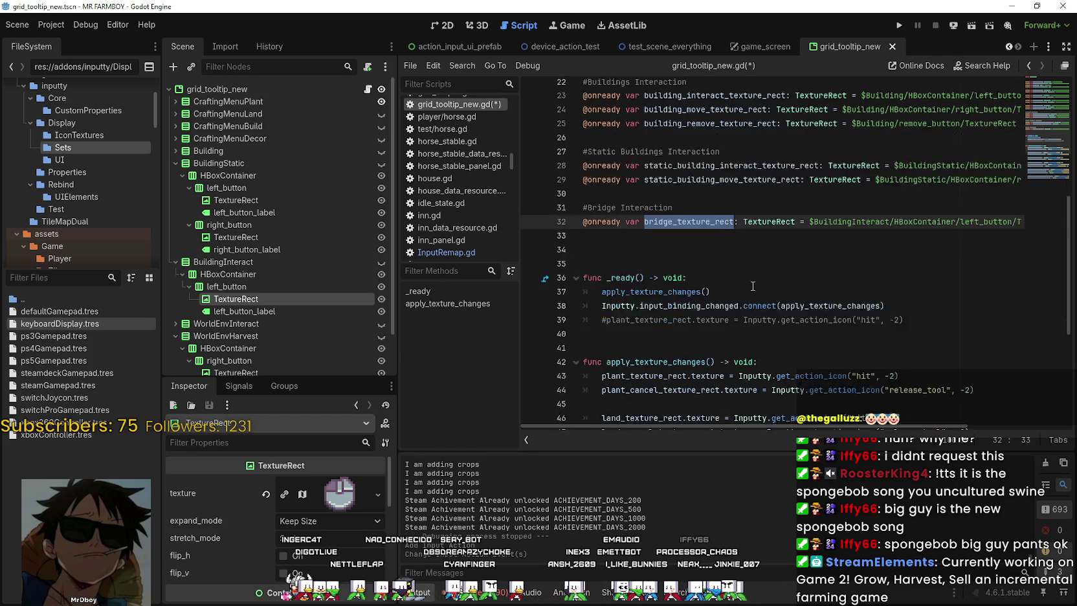
left_click(248, 310)
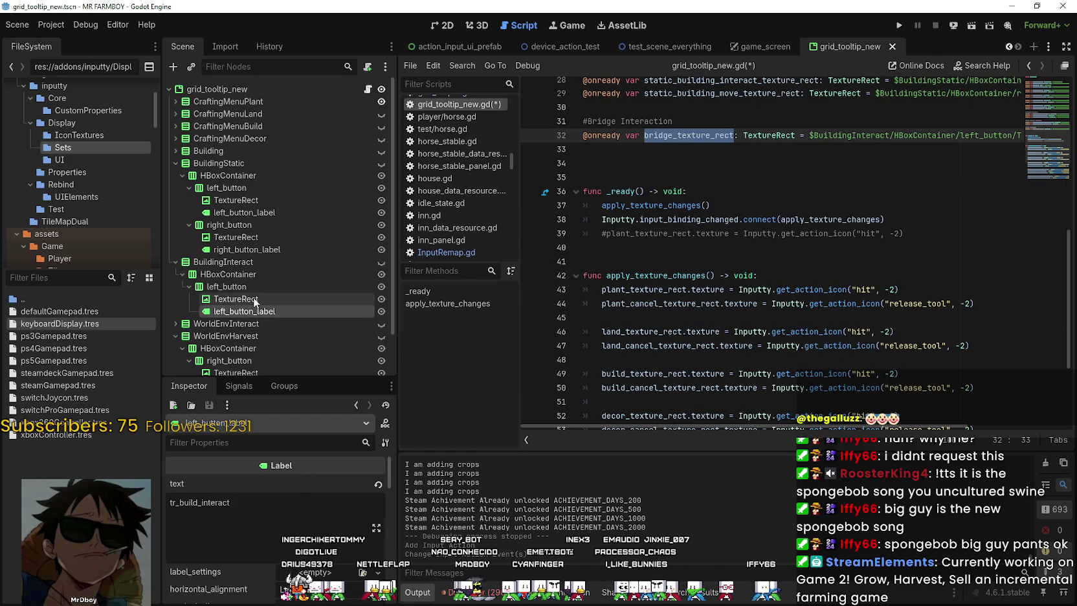
Start a new line 63 reading 'bridge_texture_rect.texture =' at the end of apply_texture_changes
left_click(254, 297)
scroll(794, 288, "down", 3)
left_click(637, 412)
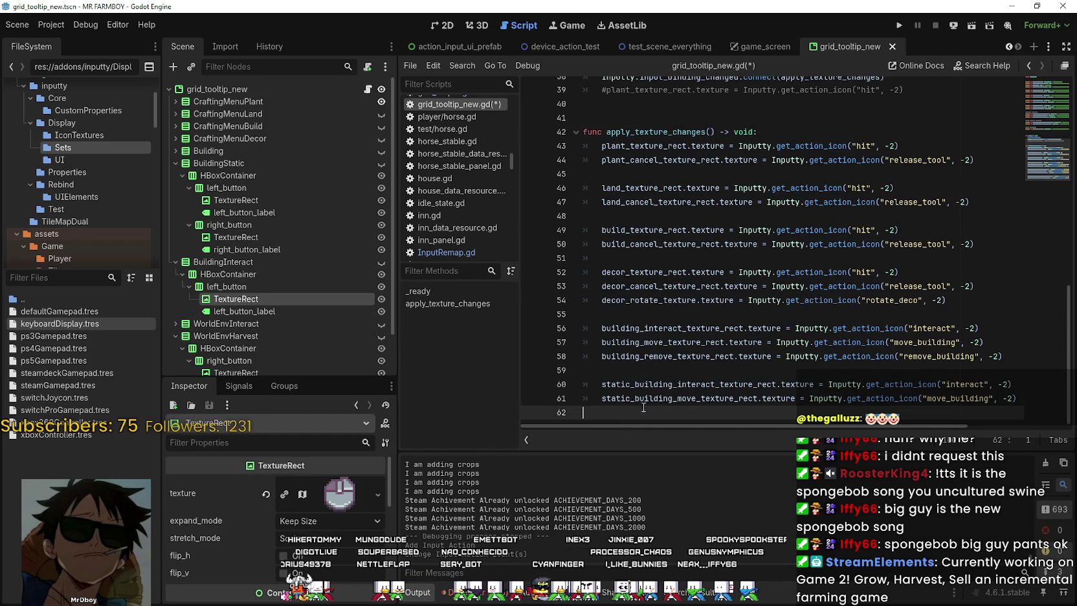
key("Return")
key("Tab")
type("bridge_texture_rect")
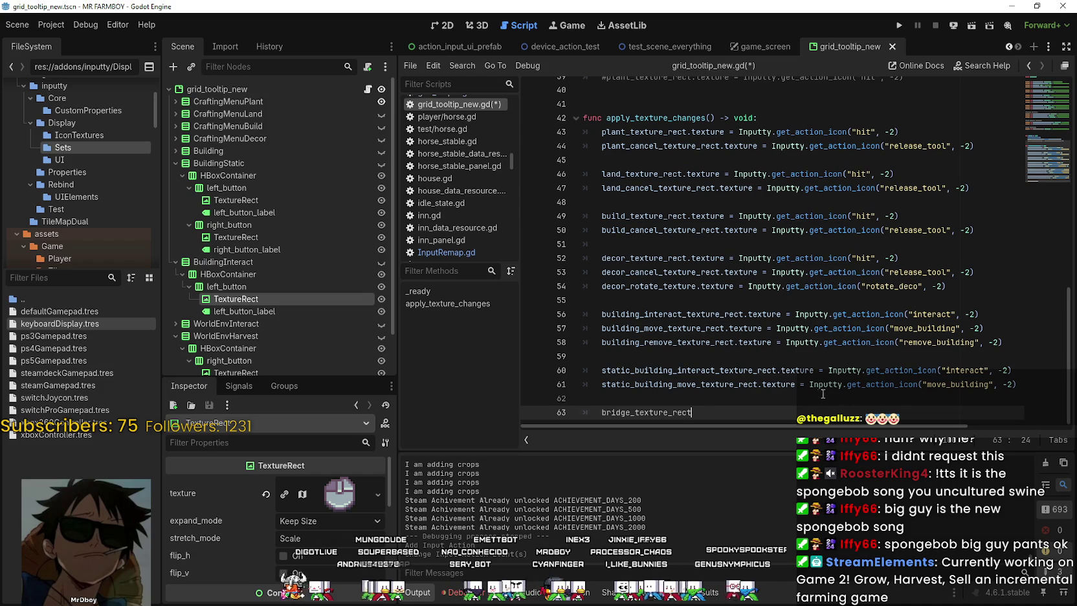
type(".t")
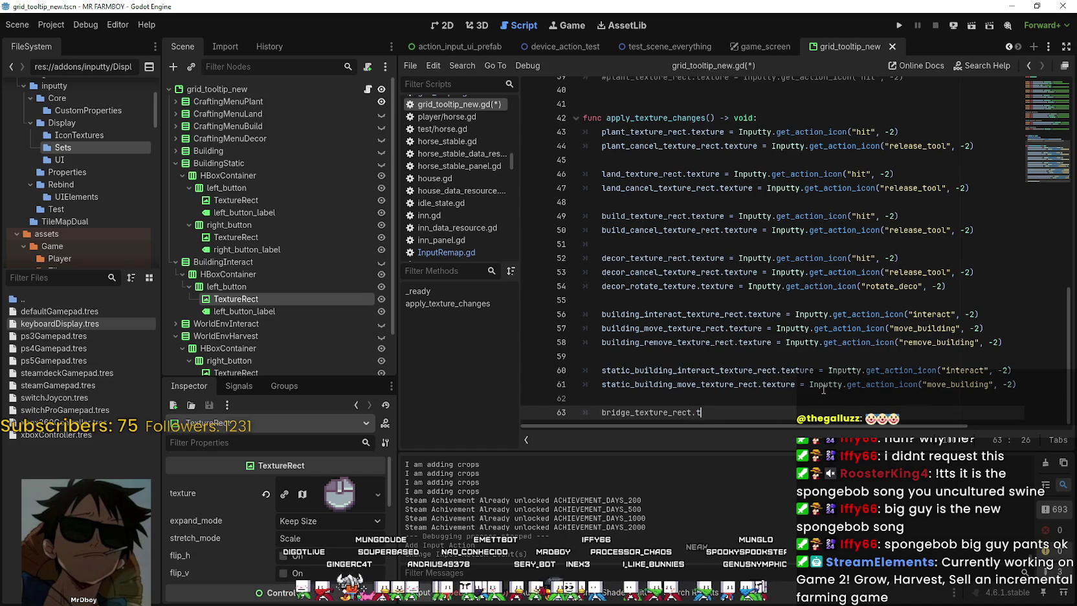
type("exture =")
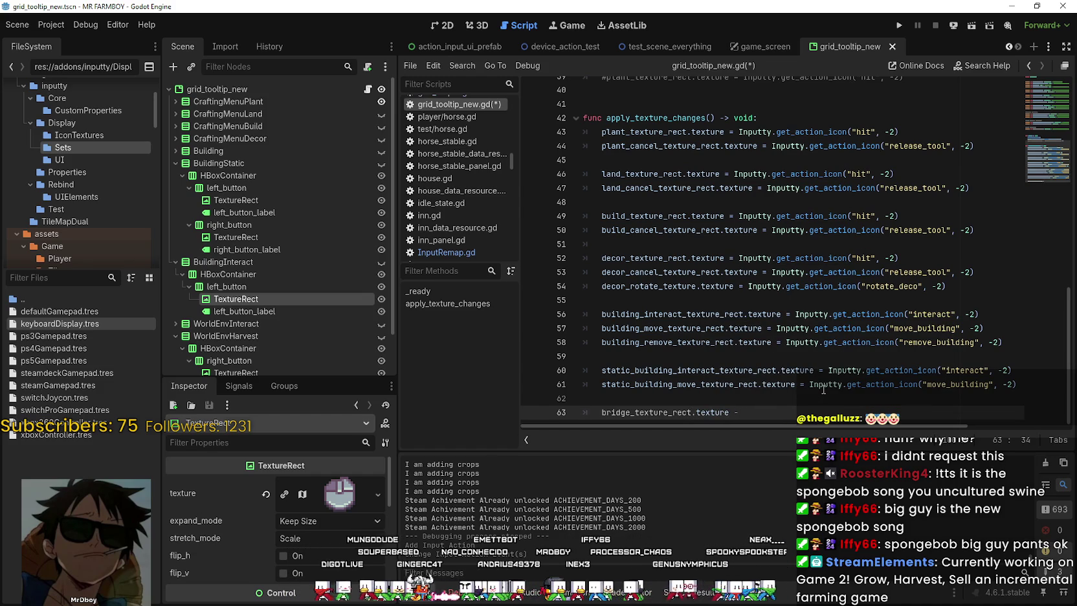
key("Escape")
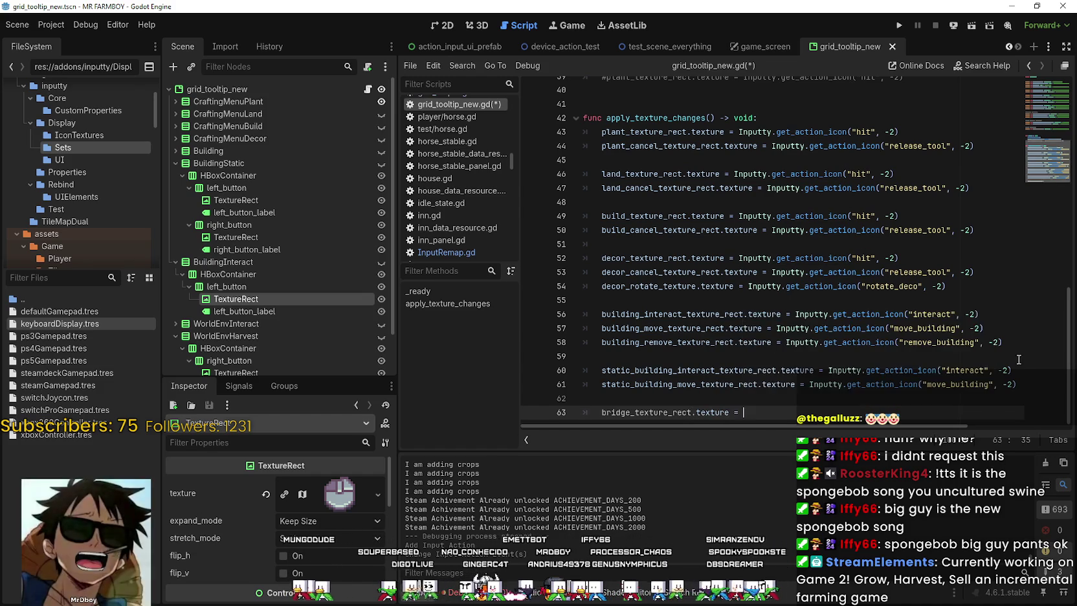
Complete it with Inputty.get_action_icon("interact", -2) copied from line 60
left_click_drag(1014, 368, 1027, 358)
left_click(1015, 364)
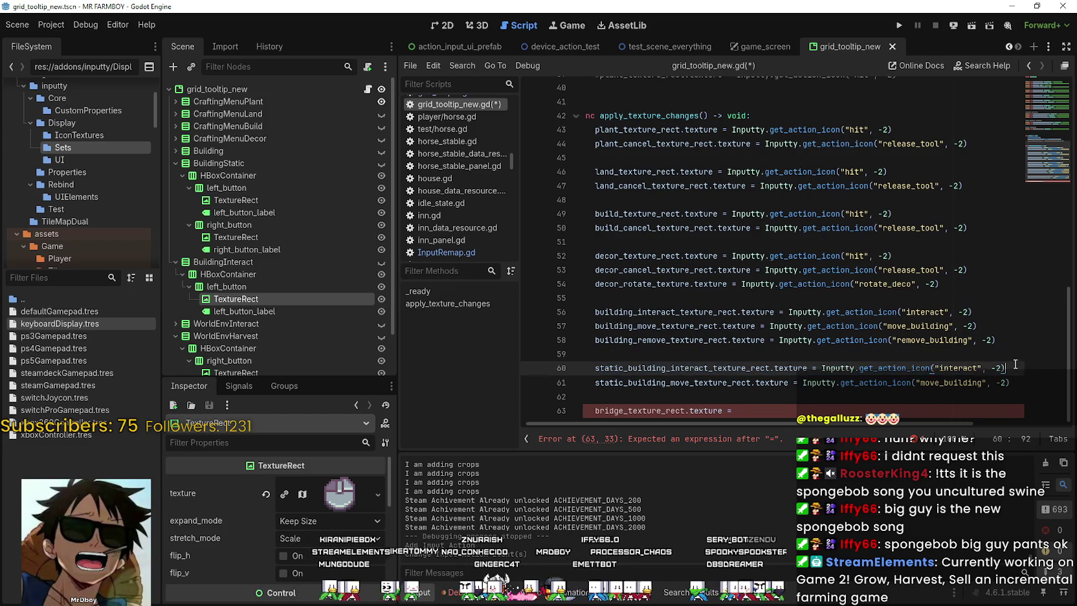
left_click(766, 411)
type("Inputty.get_action_icon(\"interact\", -2)")
key("Up")
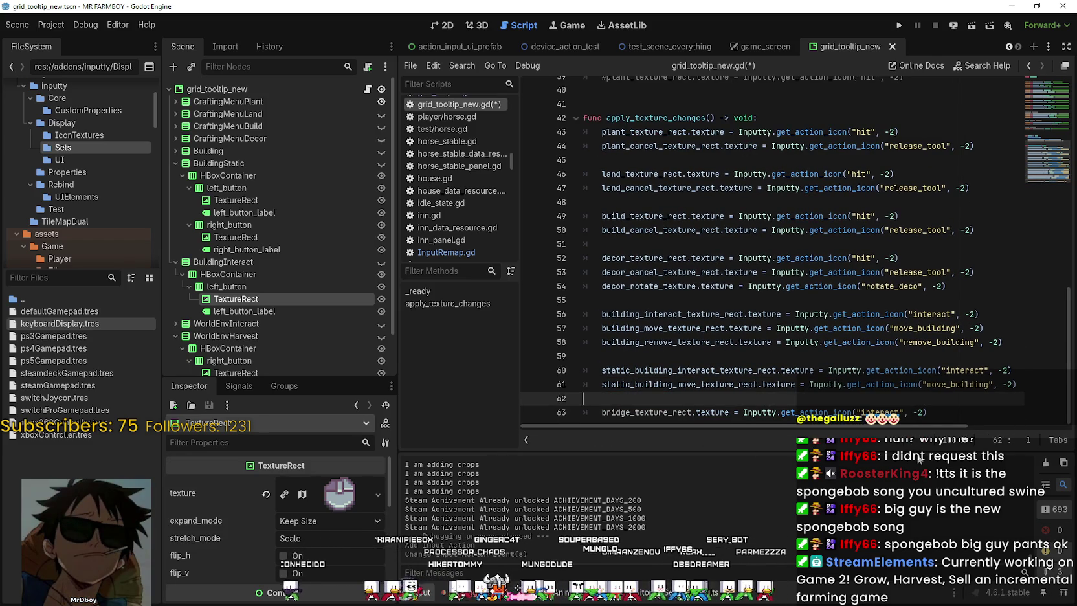
left_click(833, 412)
Review the texture assignments from line 43 through the bridge line 63
double_click(833, 412)
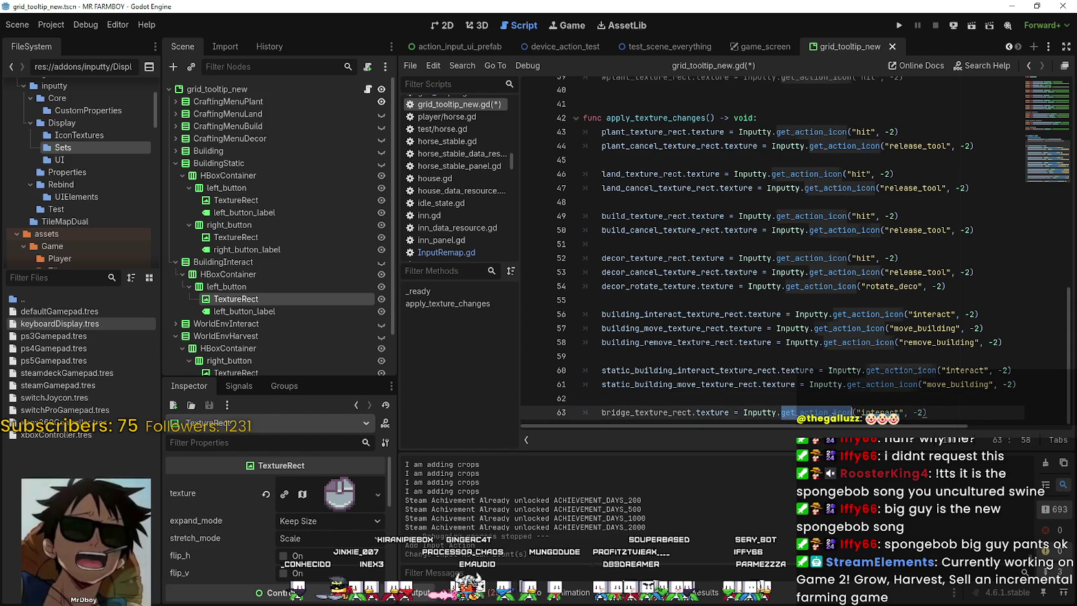
mouse_move(830, 131)
left_mouse_down()
mouse_move(939, 230)
mouse_move(942, 328)
left_mouse_up()
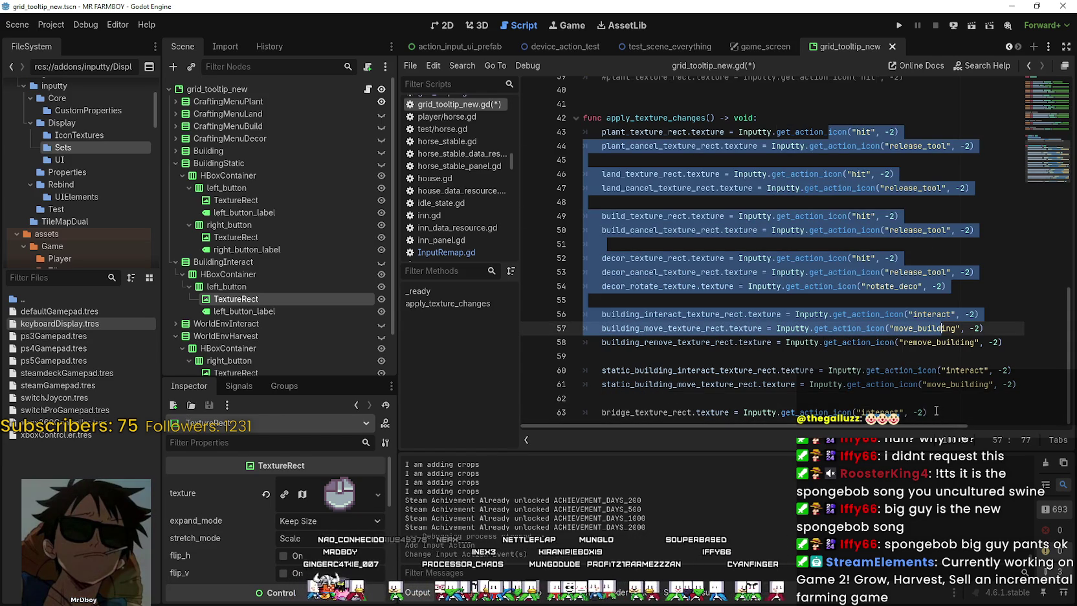
mouse_move(932, 411)
left_mouse_down()
mouse_move(931, 398)
mouse_move(582, 129)
left_mouse_up()
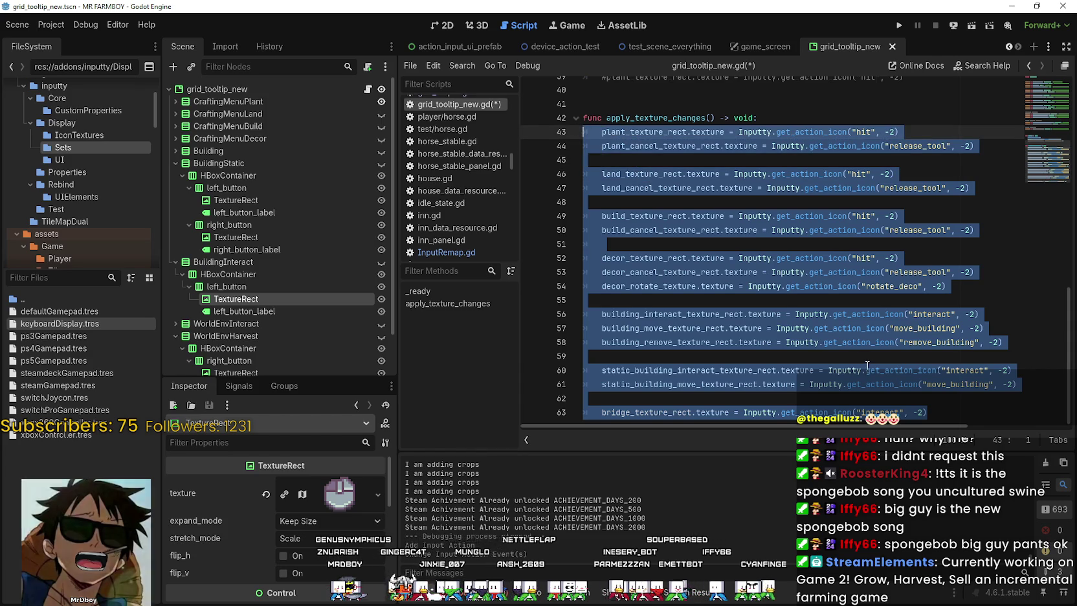
left_click(867, 360)
left_click_drag(724, 132, 602, 132)
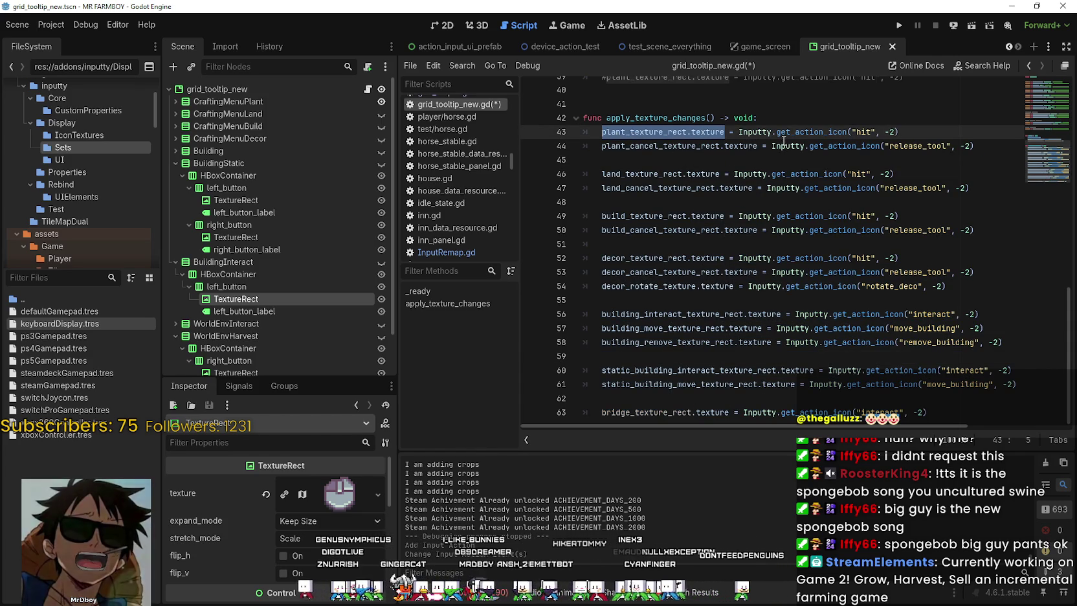
left_click(664, 104)
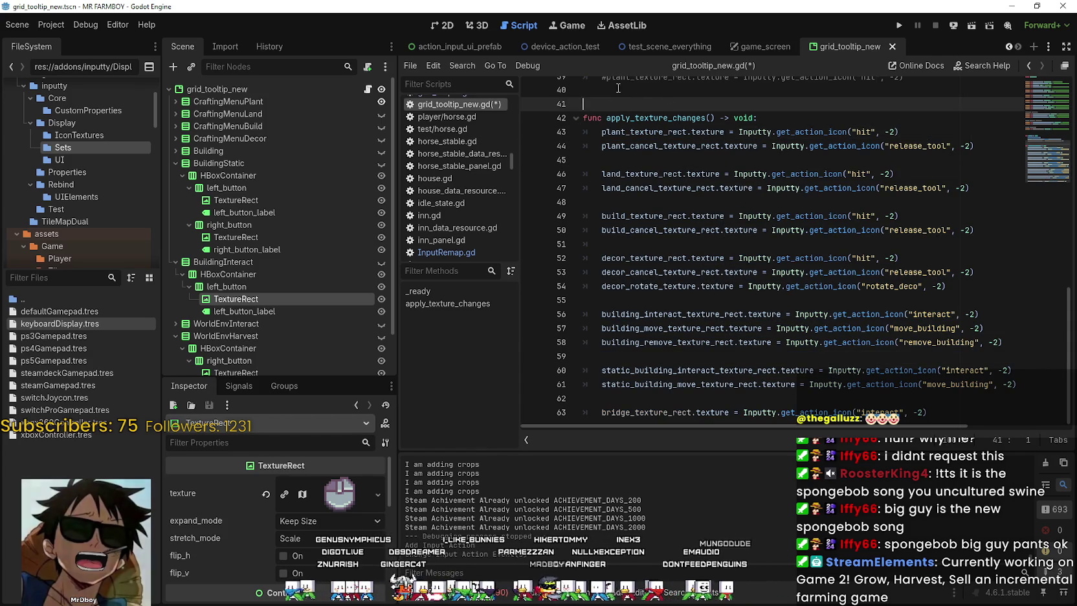
left_click_drag(867, 165, 900, 367)
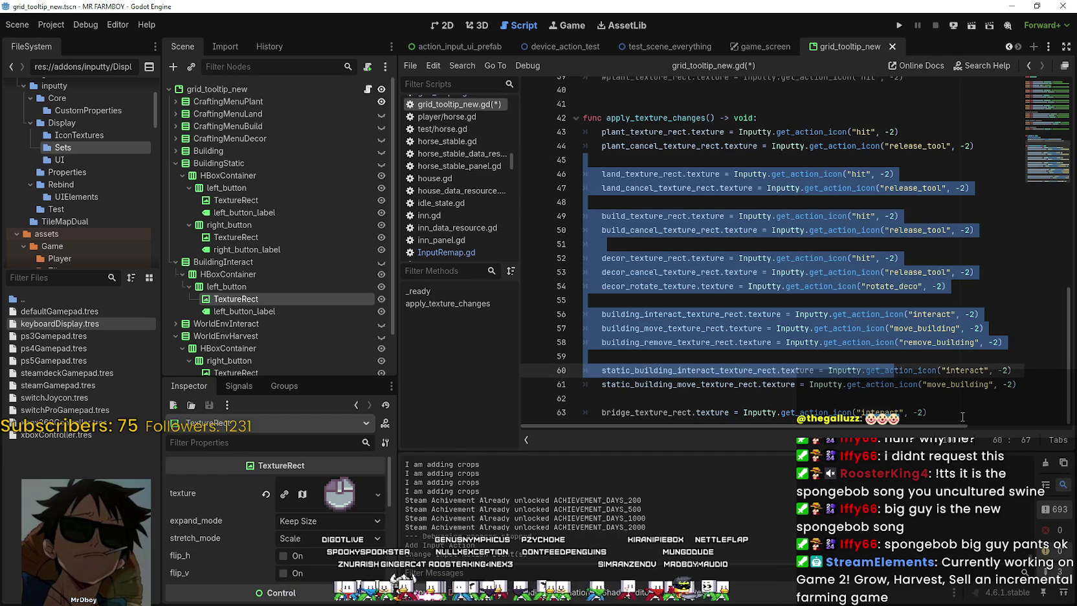
left_click(947, 414)
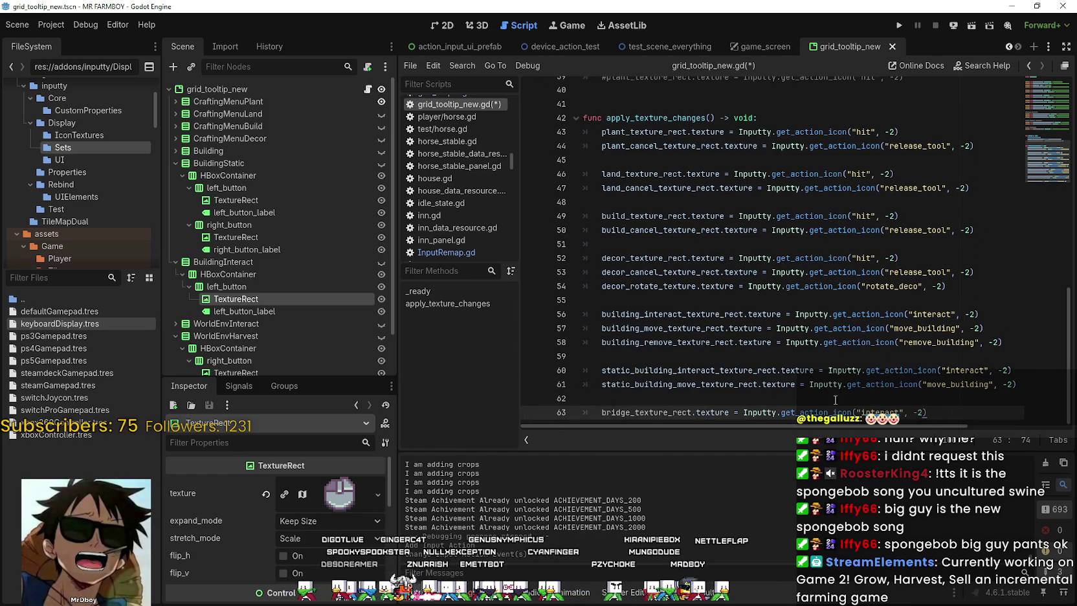
left_click_drag(762, 413, 956, 417)
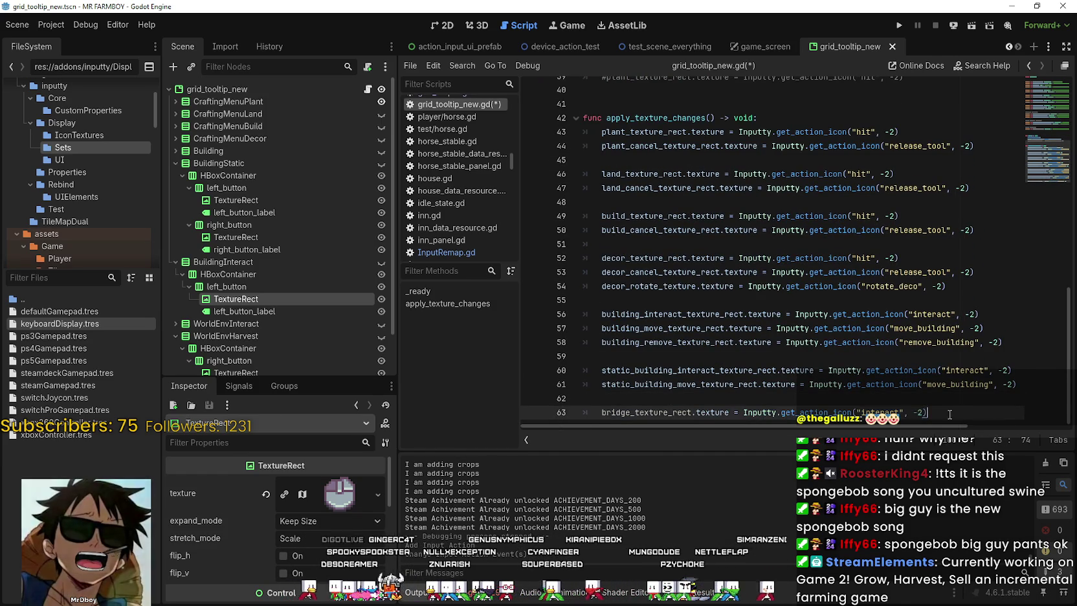
left_click(956, 418)
key("shift+Up")
key("shift+Up")
key("shift+Up")
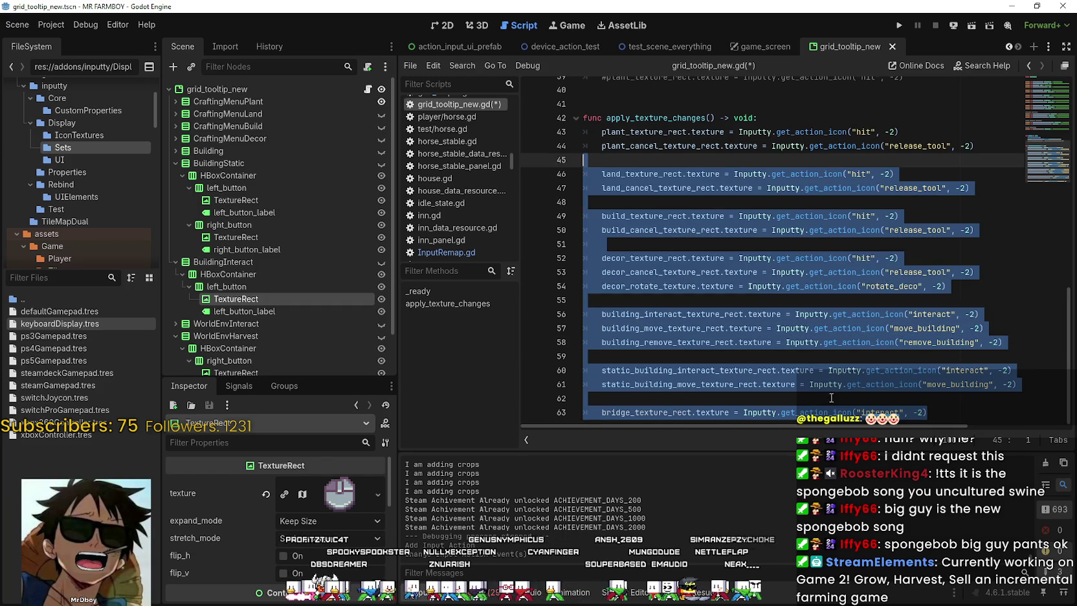
left_click(958, 415)
Check the Inputty class tooltip and add blank lines after the bridge assignment
mouse_move(797, 371)
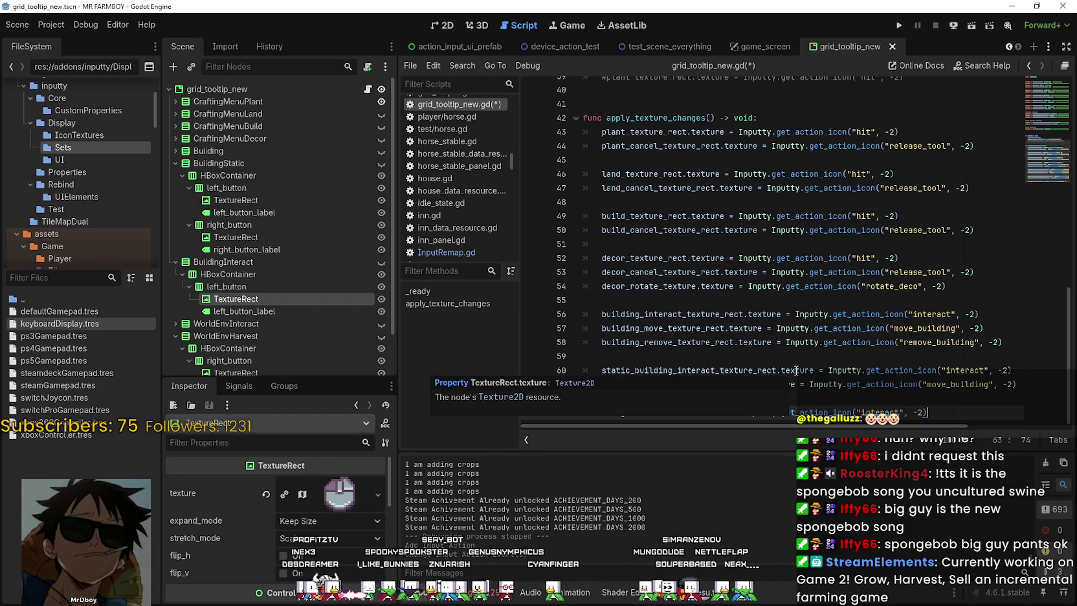
mouse_move(740, 179)
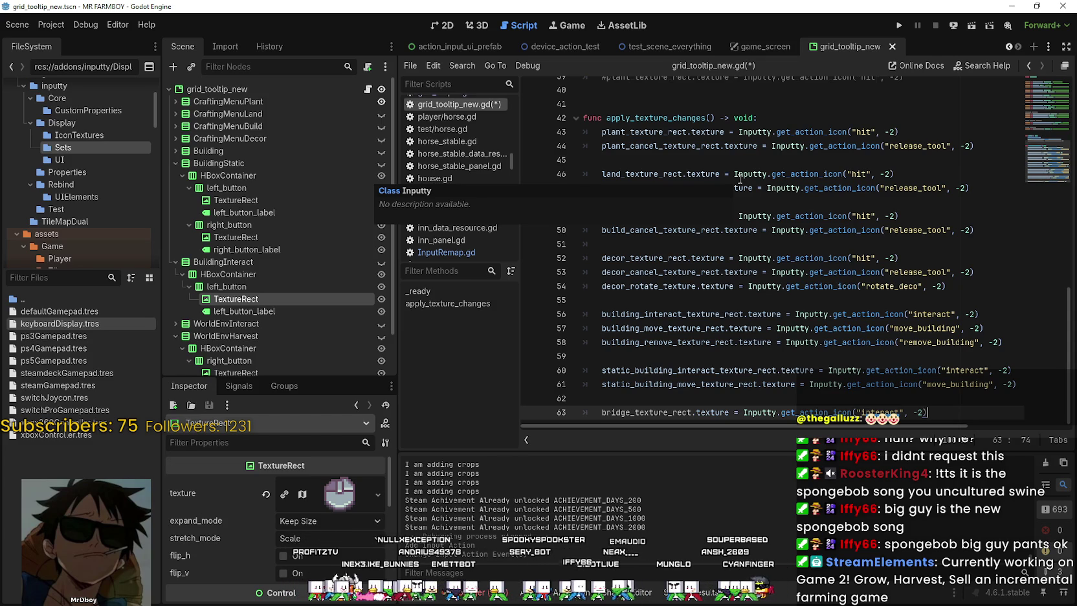
left_click(827, 299)
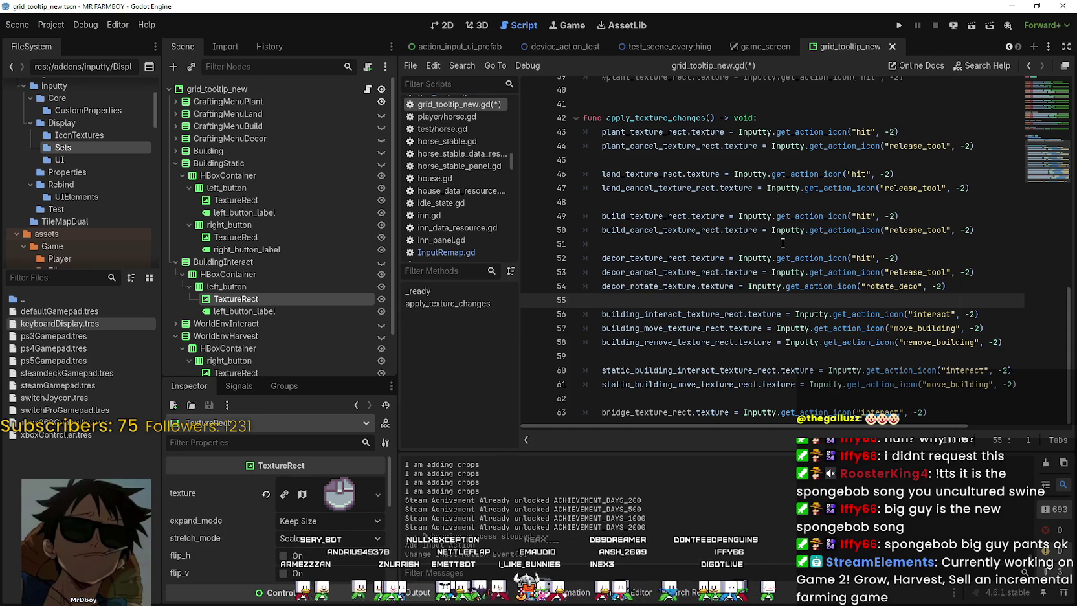
left_click(947, 413)
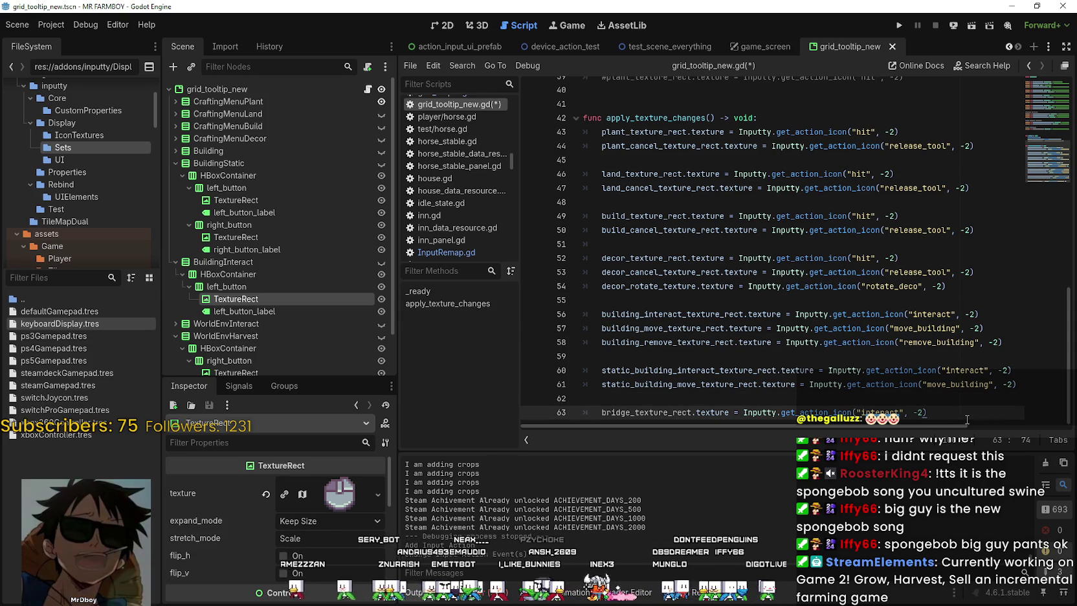
key("Return")
key("Return")
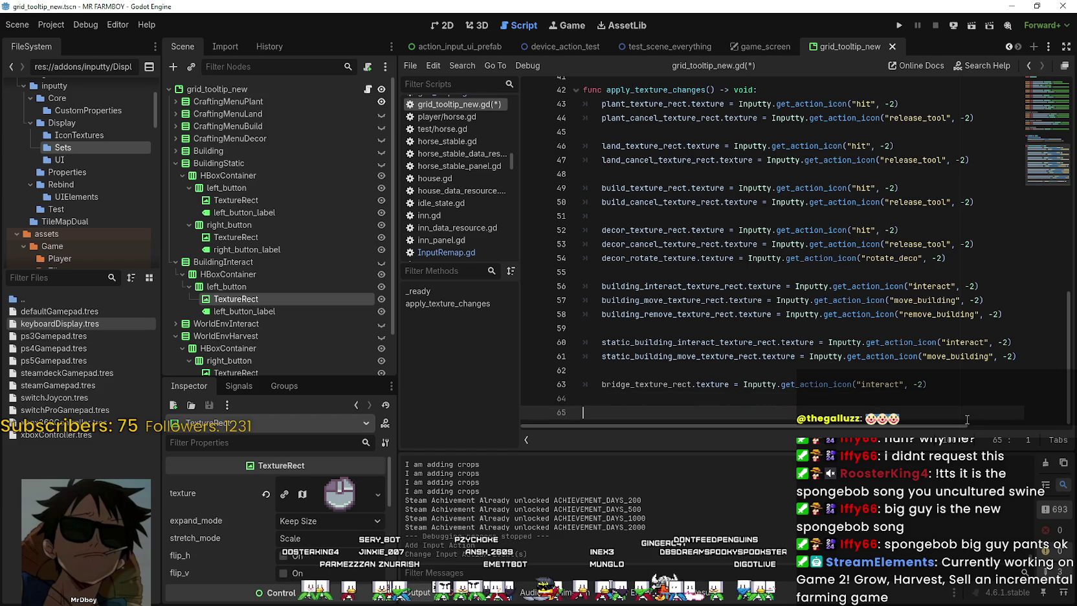
Browse the WorldEnvHarvest and Decoration nodes in the Scene dock
scroll(269, 306, "down", 2)
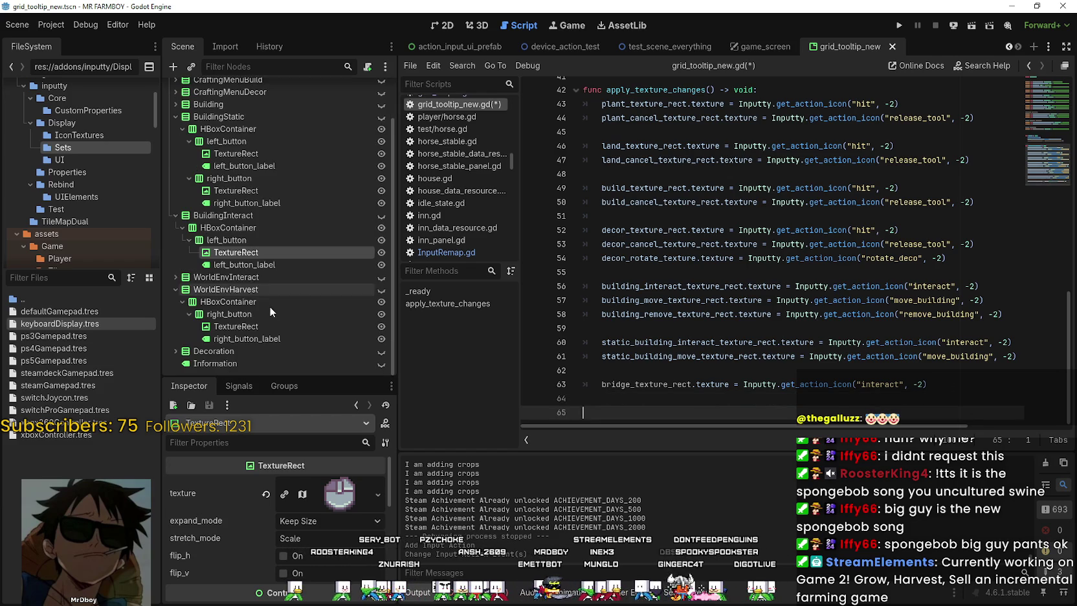
left_click(176, 289)
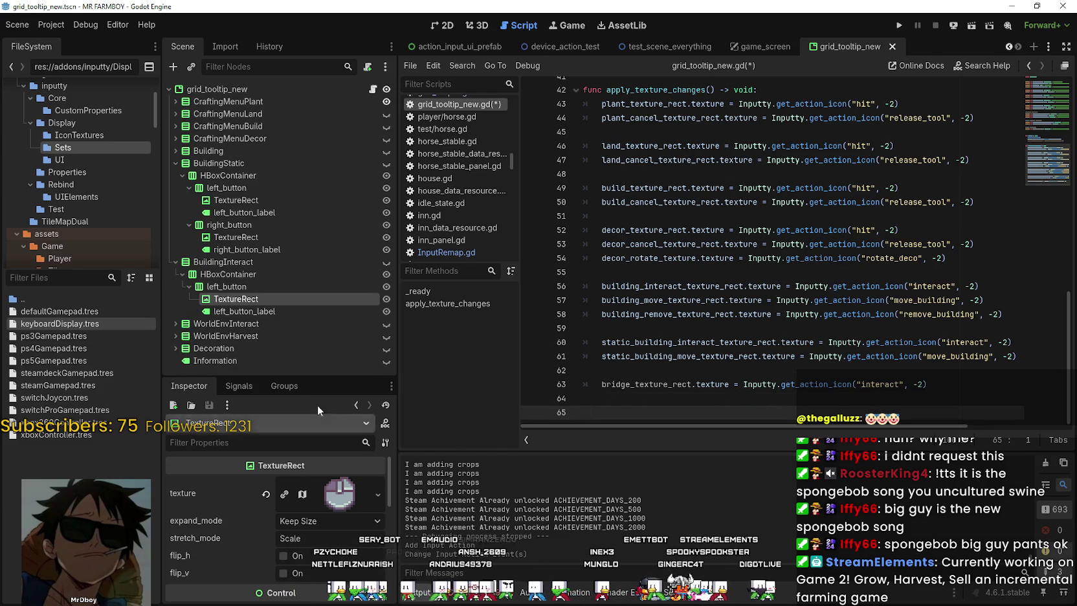
left_click(195, 351)
left_click(176, 348)
scroll(202, 324, "down", 1)
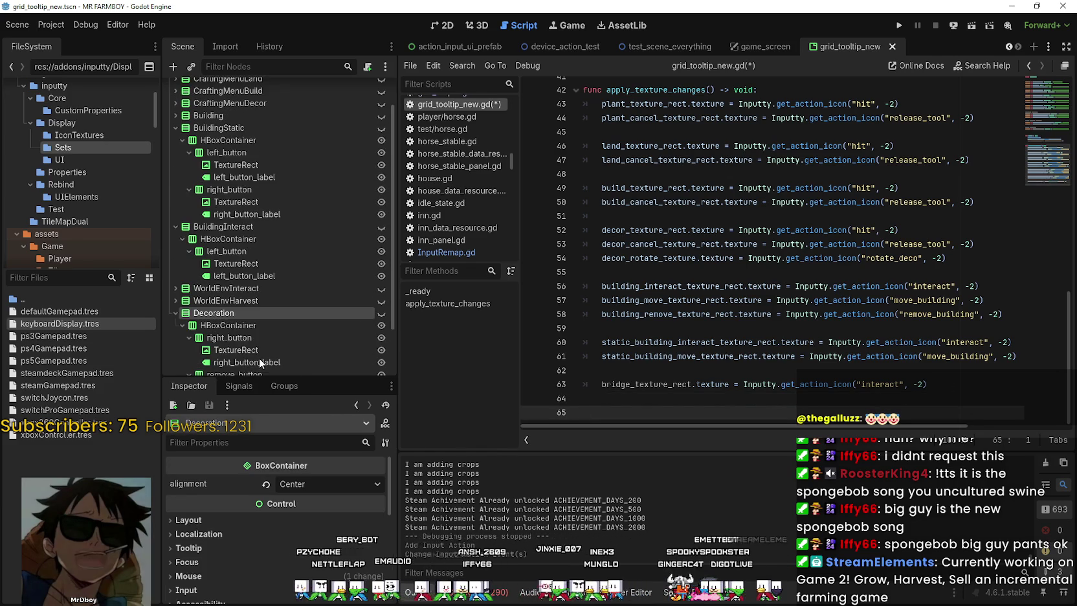
left_click(175, 313)
scroll(604, 353, "up", 3)
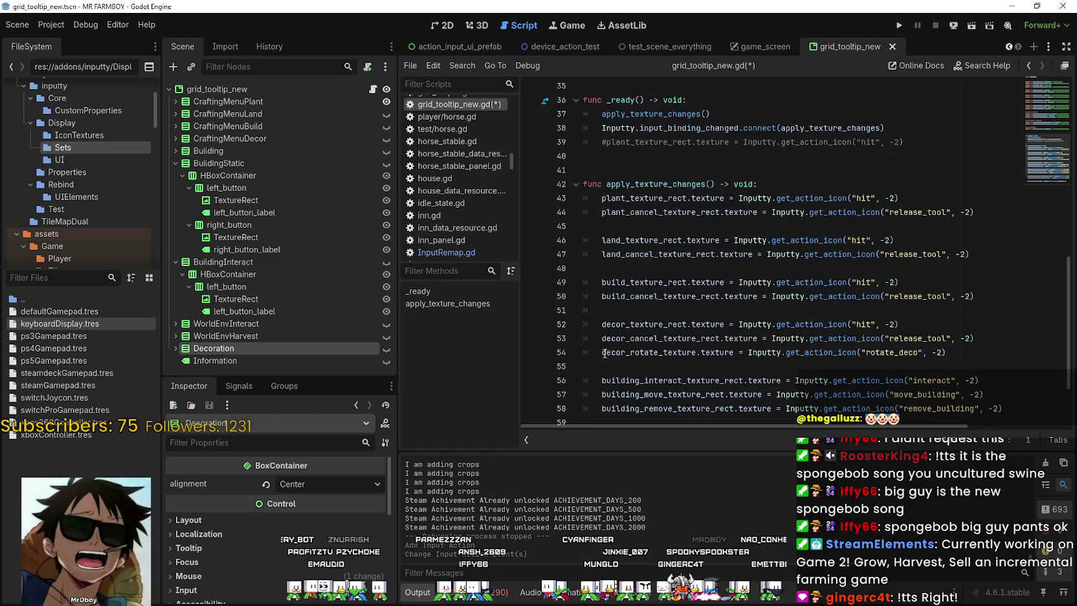
scroll(609, 343, "up", 2)
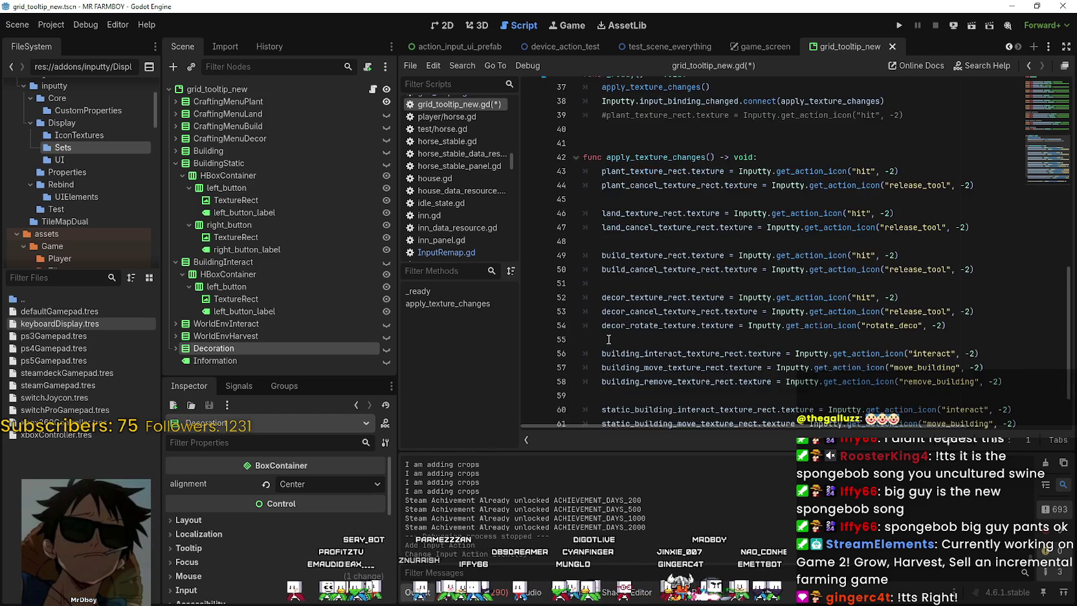
Recheck the declarations near line 34 and the closing lines of apply_texture_changes
left_click(896, 269)
scroll(903, 289, "up", 1)
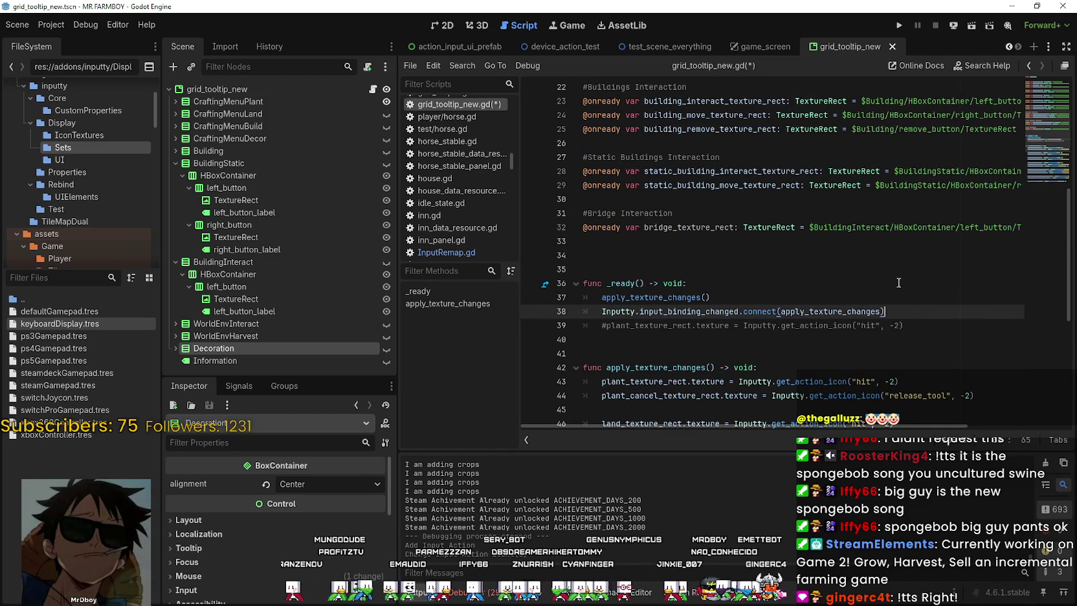
left_click(872, 259)
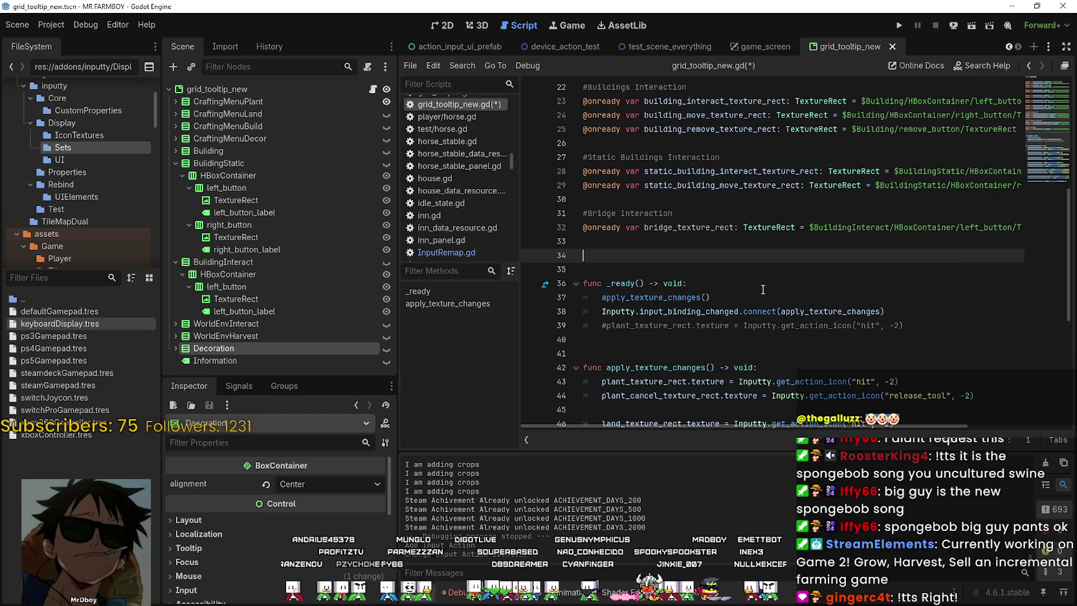
scroll(763, 290, "down", 6)
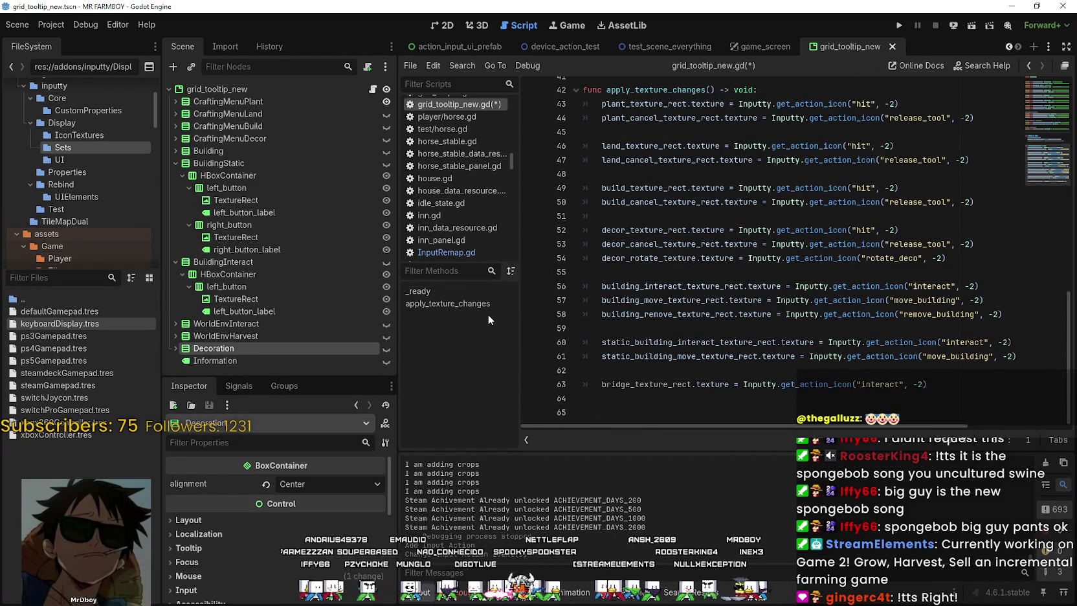
left_click(711, 399)
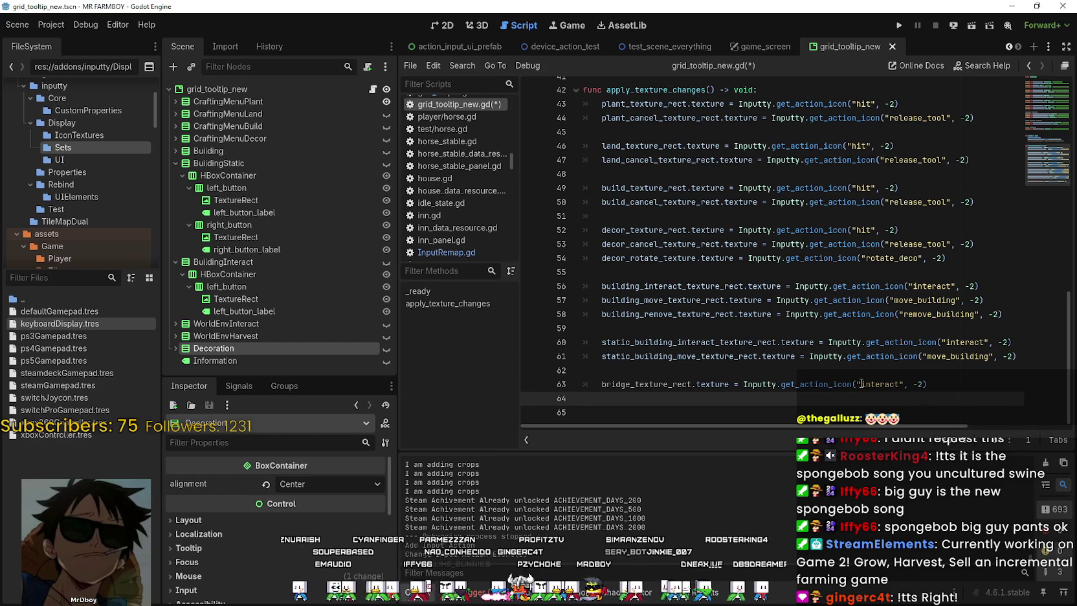
left_click(839, 409)
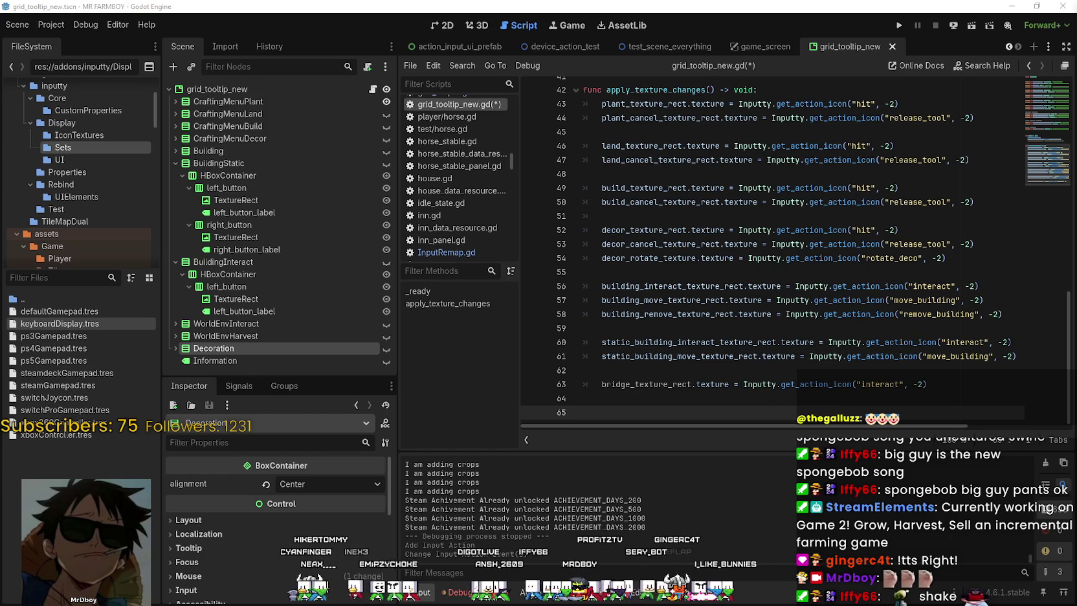
left_click(744, 286)
left_click(944, 384)
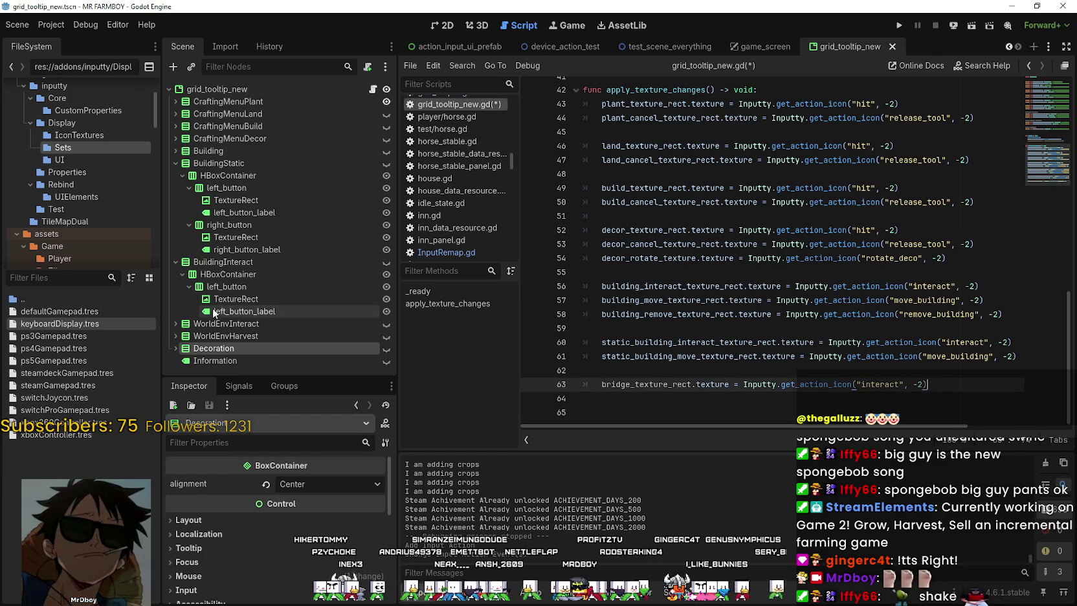
left_click(175, 323)
scroll(266, 313, "down", 2)
left_click(279, 315)
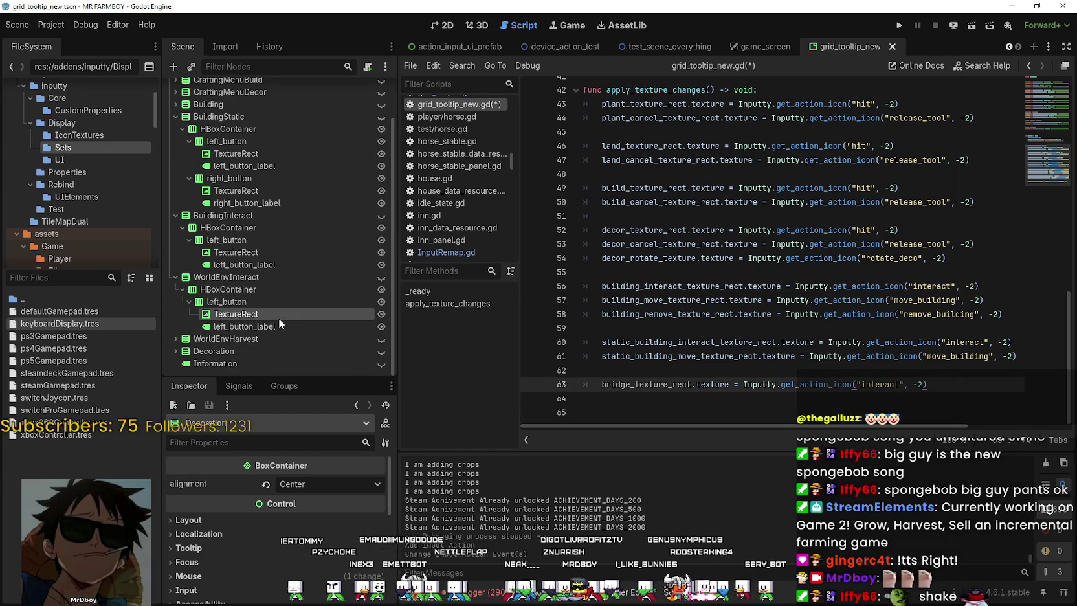
left_click(784, 399)
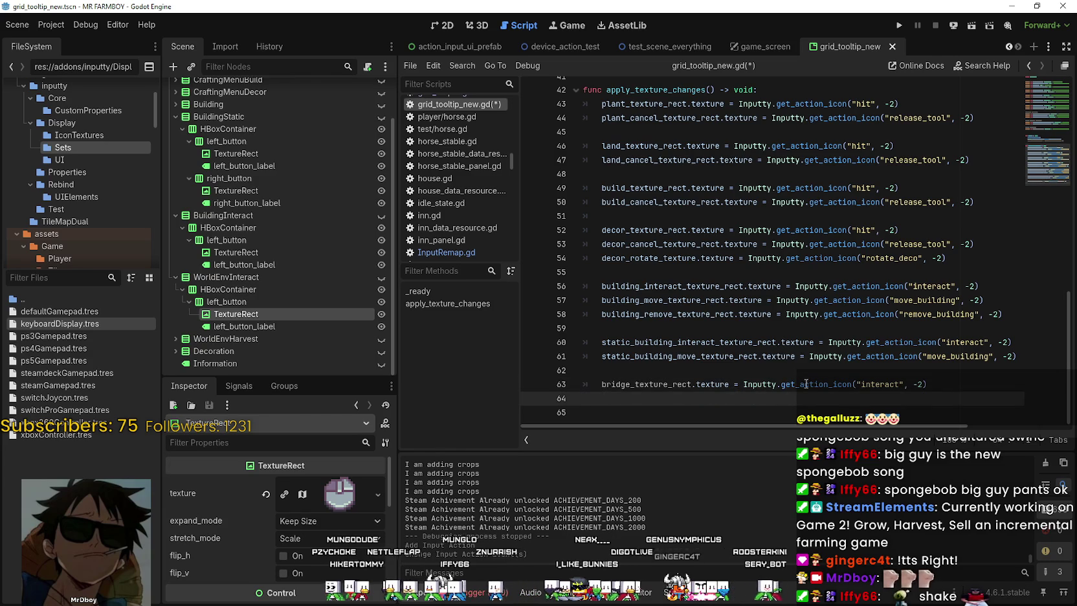
scroll(651, 233, "up", 5)
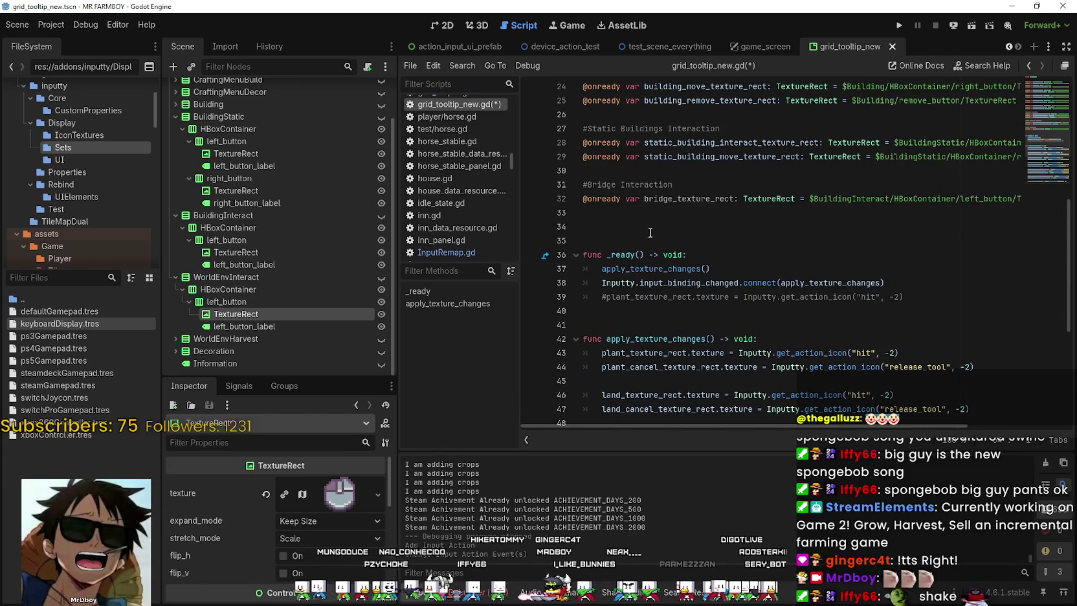
left_click(650, 231)
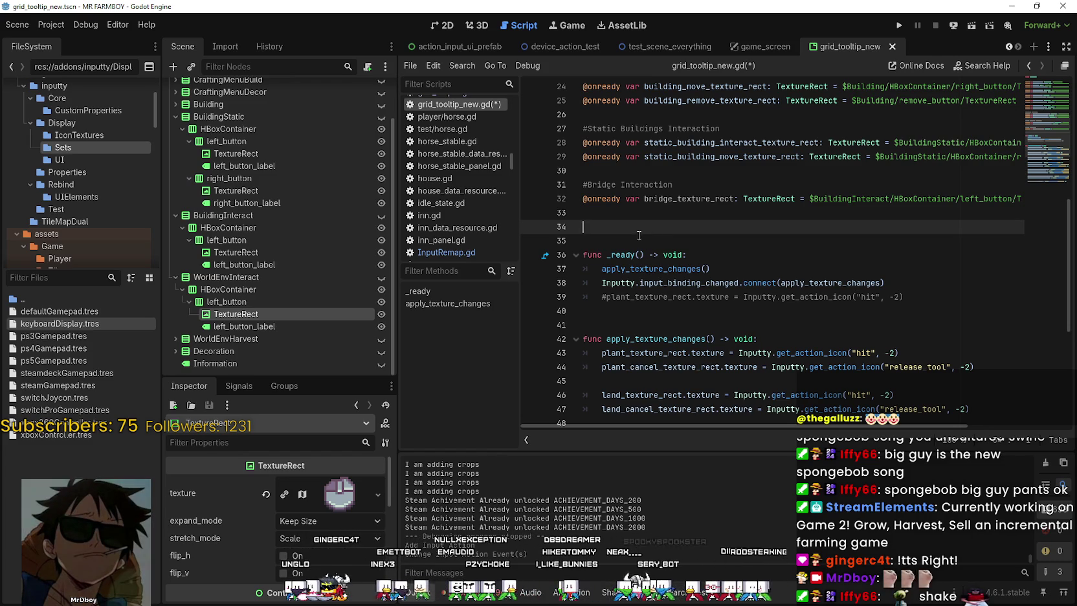
left_click(269, 326)
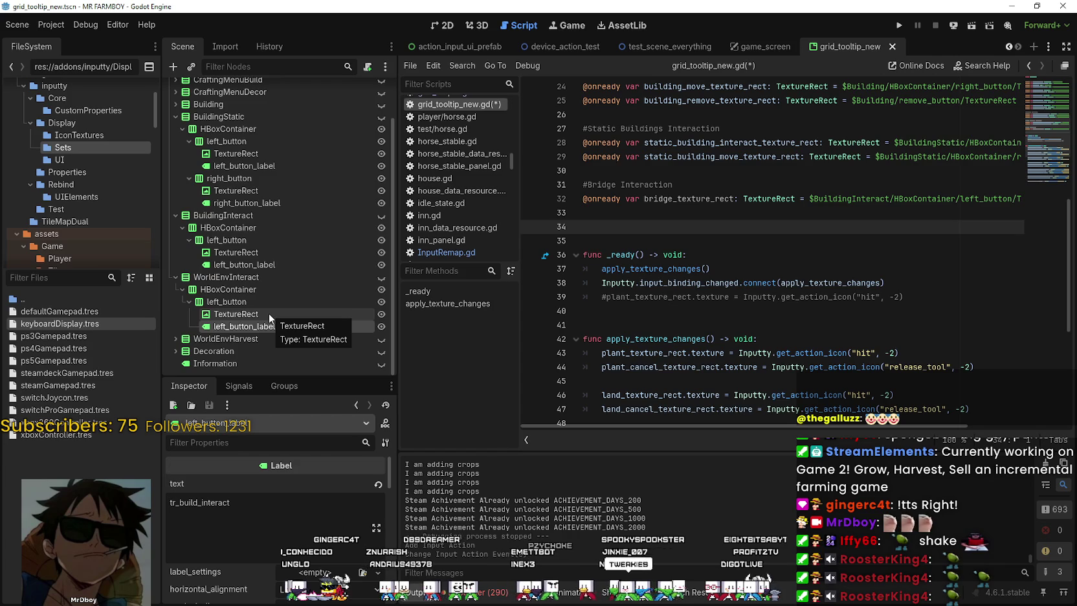
left_click(269, 313)
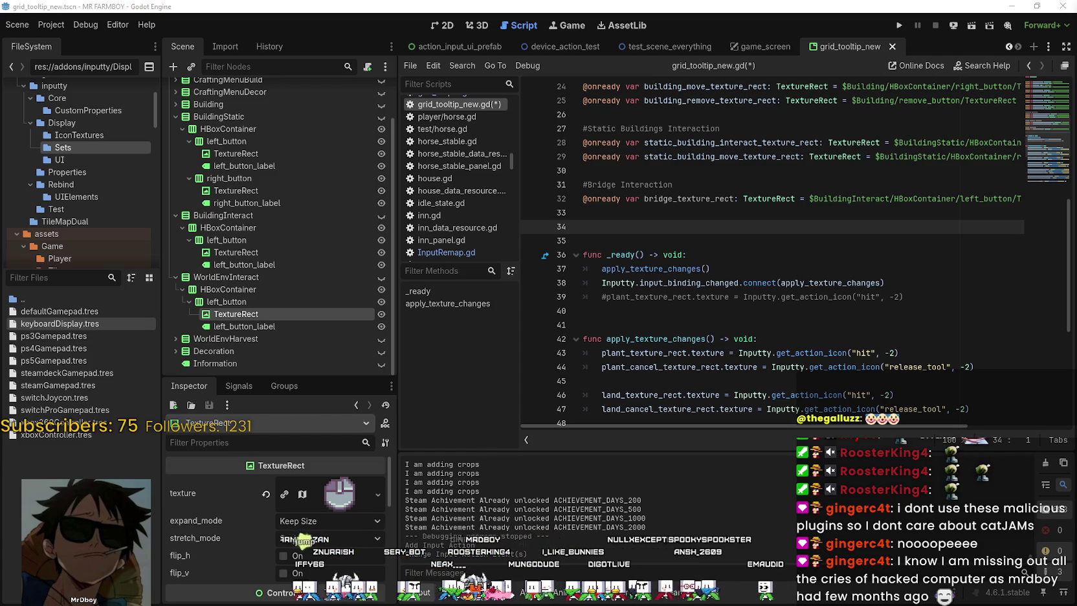
left_click(694, 218)
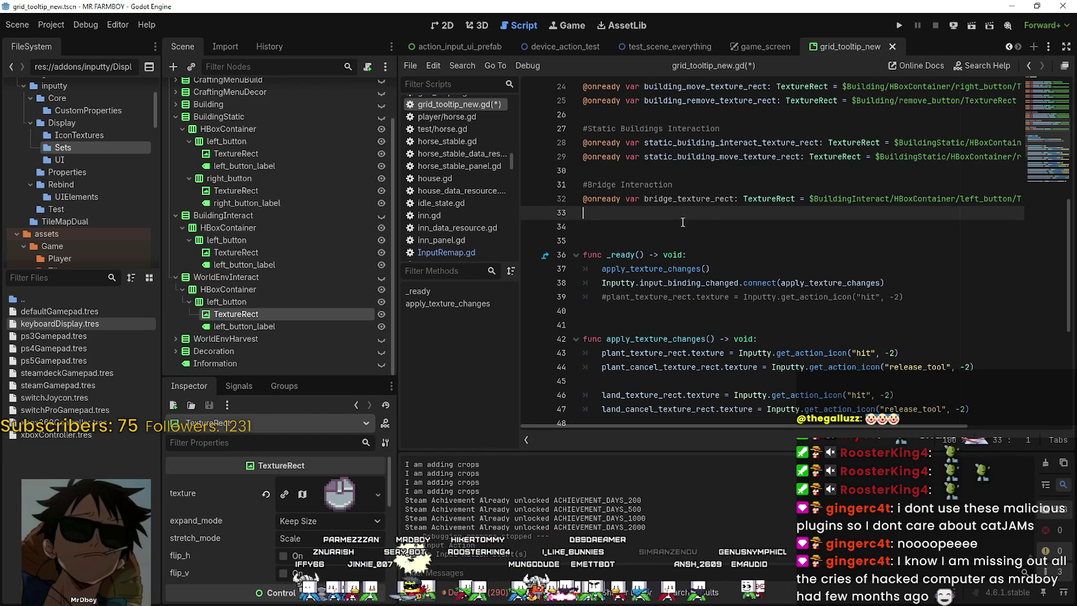
scroll(683, 217, "down", 3)
scroll(683, 212, "down", 3)
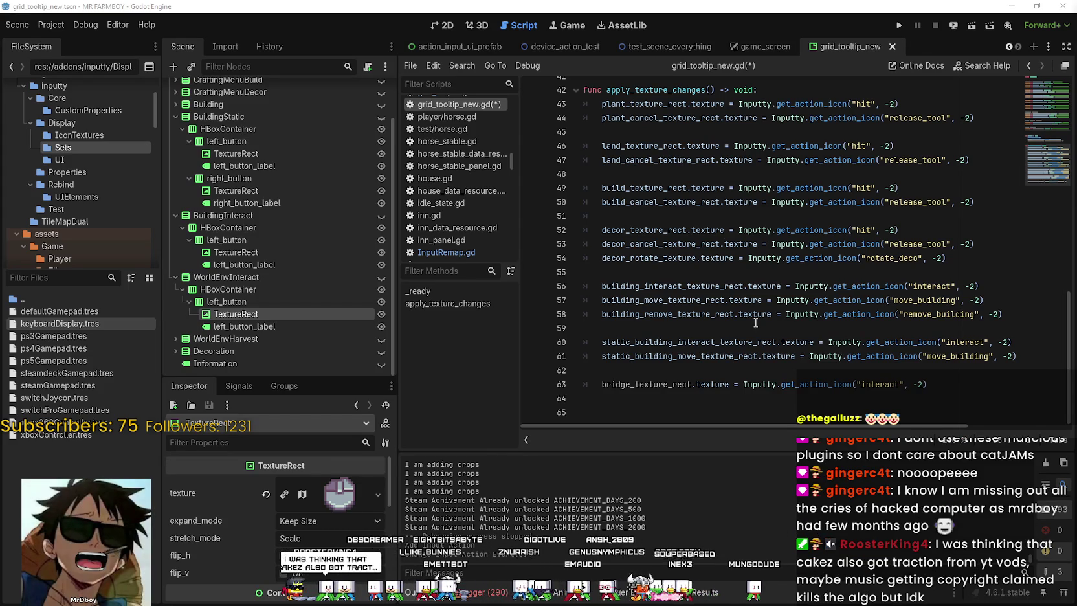
left_click(730, 384)
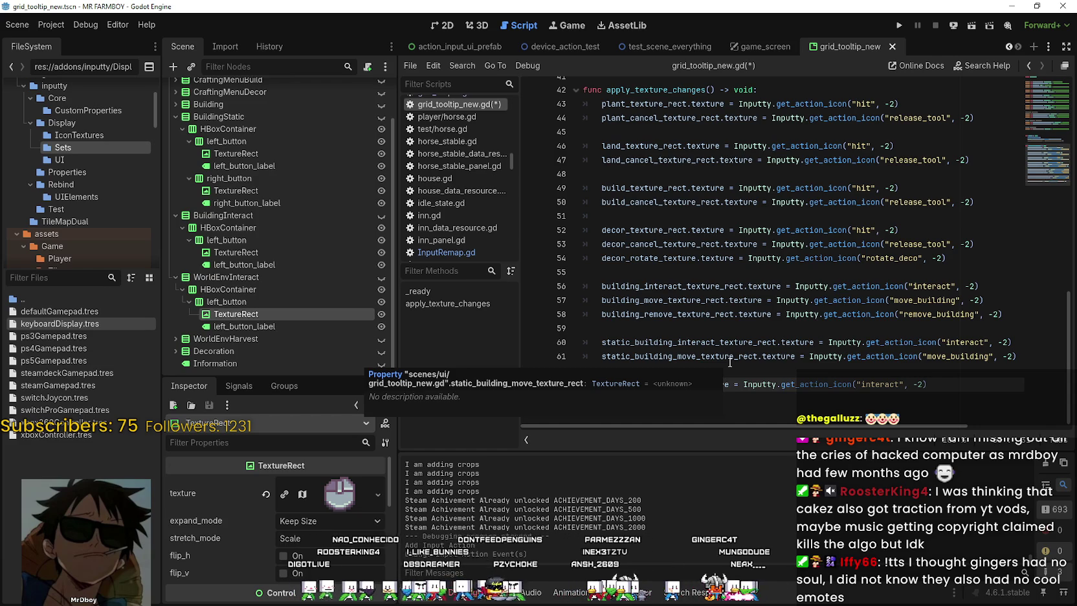
left_click(733, 367)
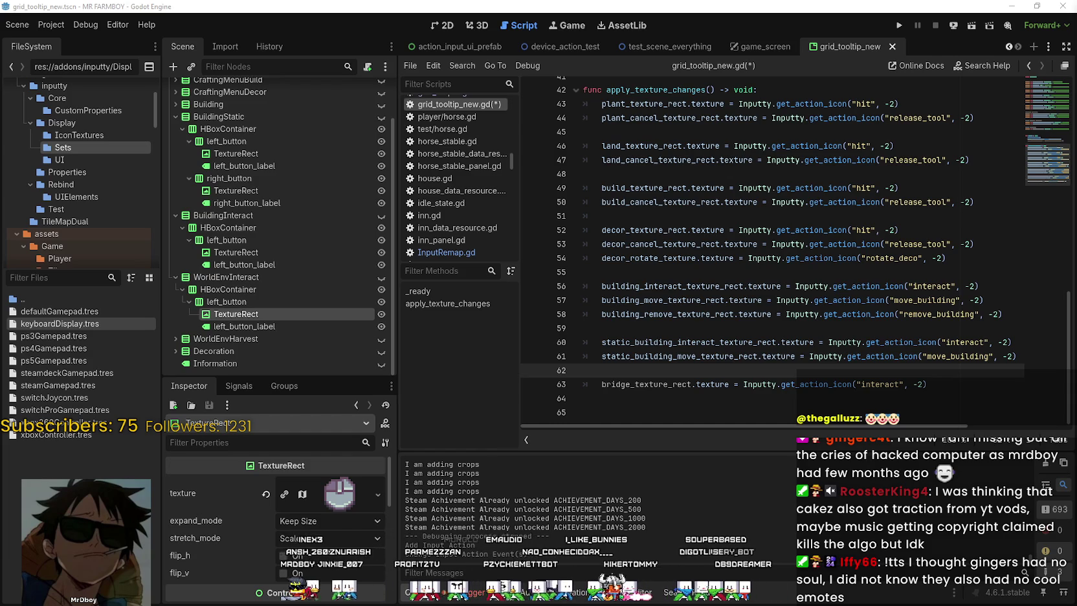
left_click(746, 327)
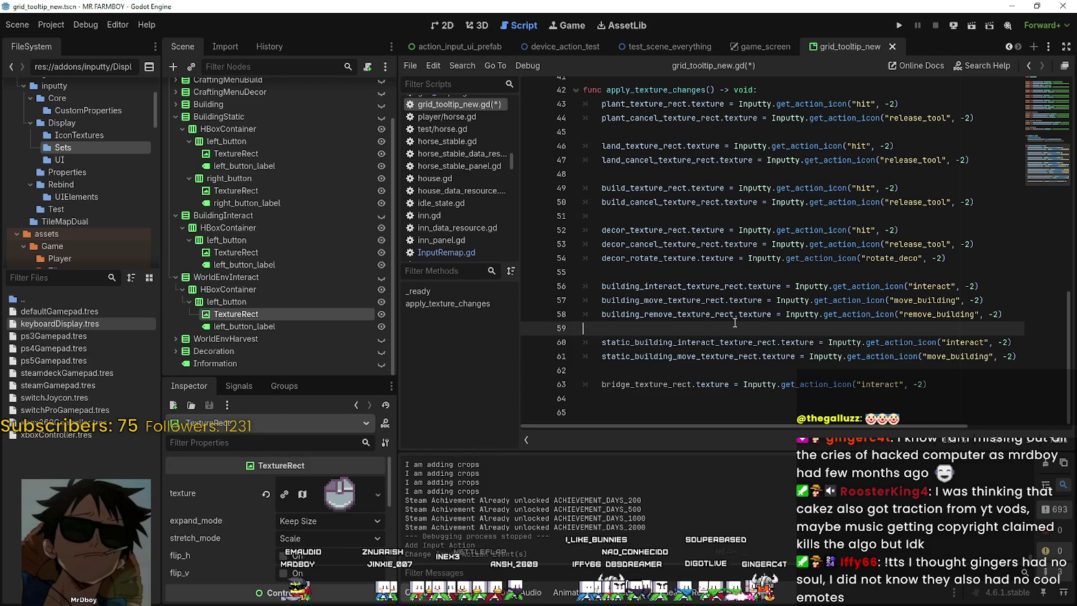
mouse_move(735, 315)
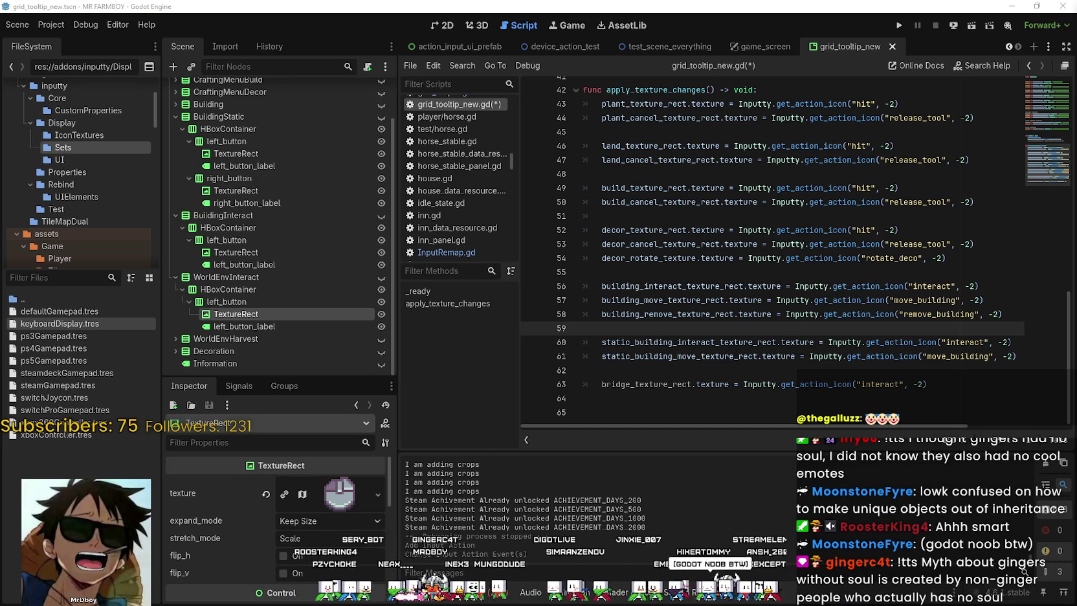
left_click(685, 259)
Save grid_tooltip_new.gd ending at line 63, then inspect left_button's node menu
left_click(714, 298)
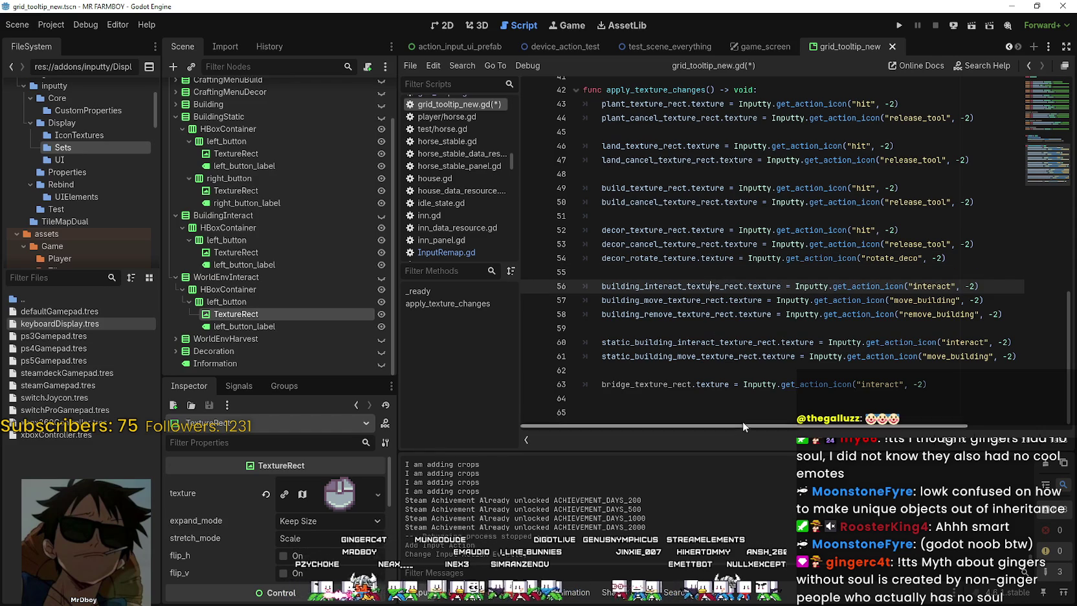
left_click(743, 398)
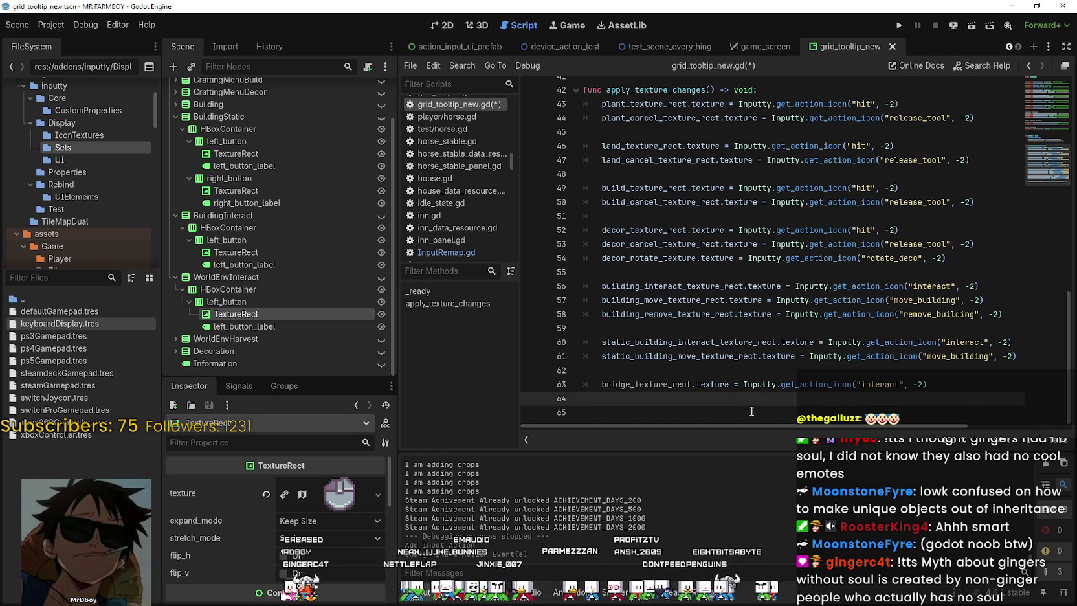
key("ctrl+s")
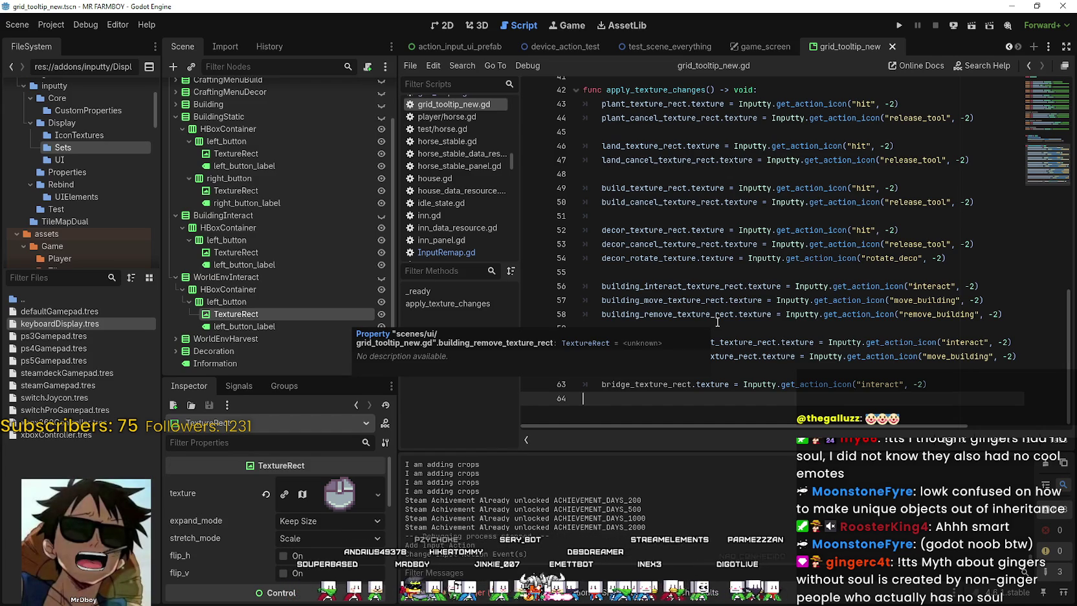
right_click(276, 244)
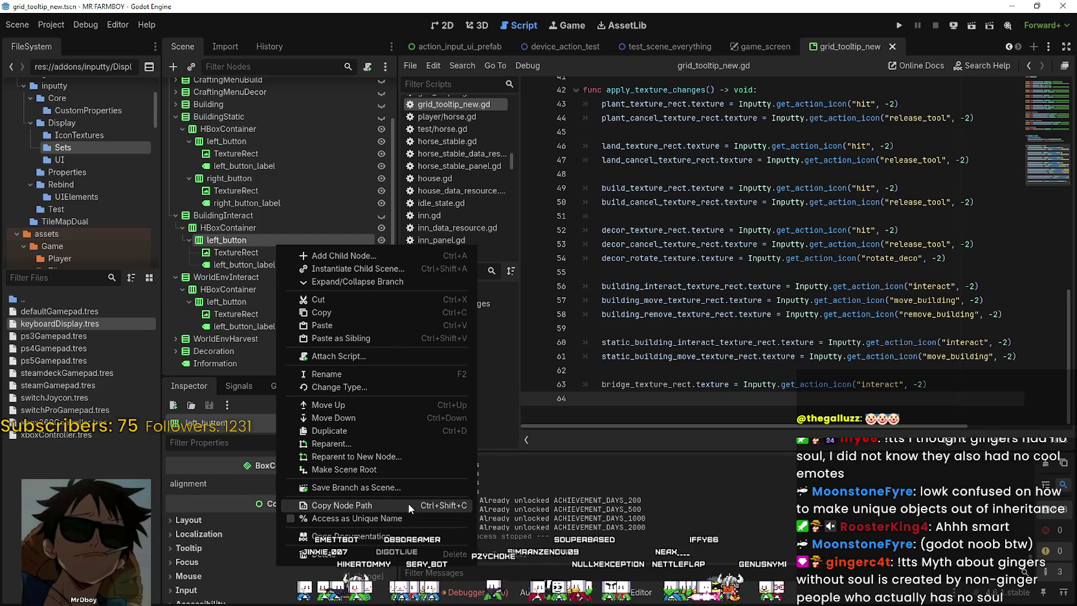
left_click(830, 47)
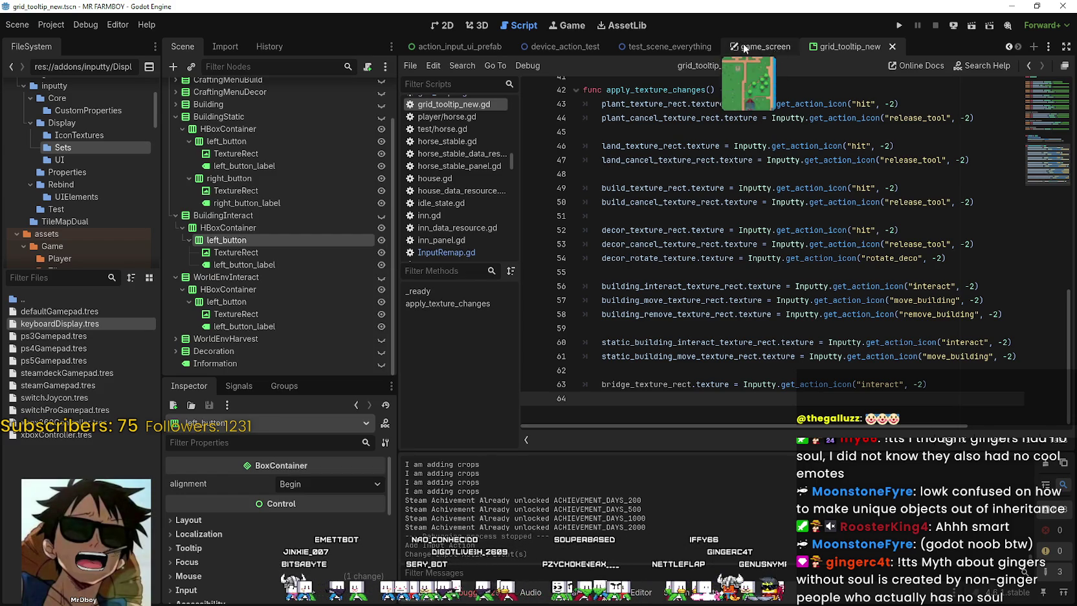
left_click(1010, 47)
left_click(1010, 46)
left_click(1011, 47)
left_click(1010, 47)
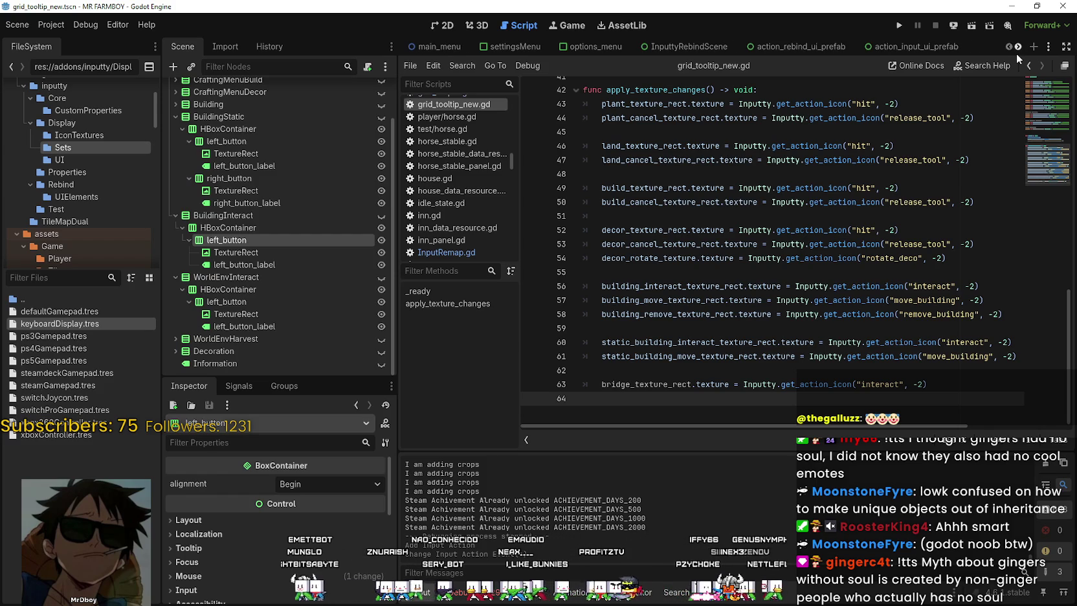
left_click(1017, 48)
left_click(1017, 47)
left_click(1017, 48)
left_click(1017, 47)
left_click(1017, 47)
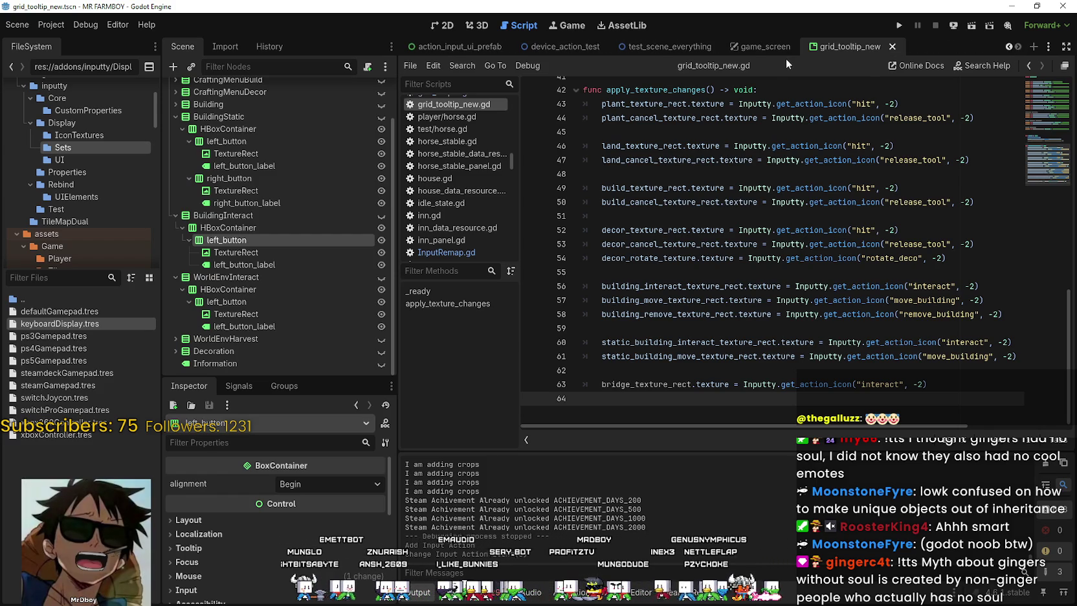
mouse_move(749, 45)
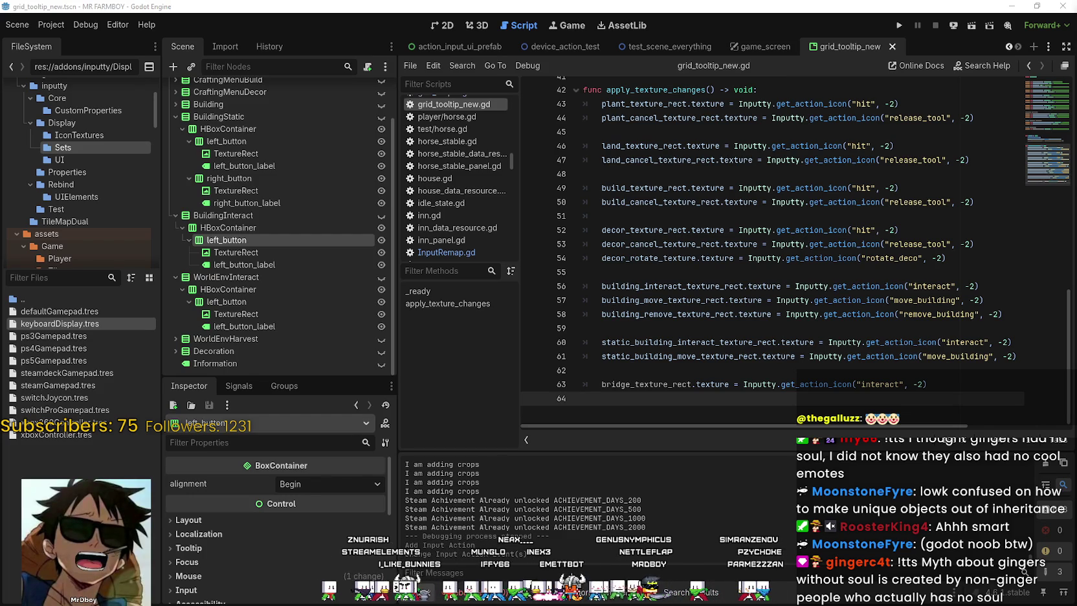
right_click(272, 239)
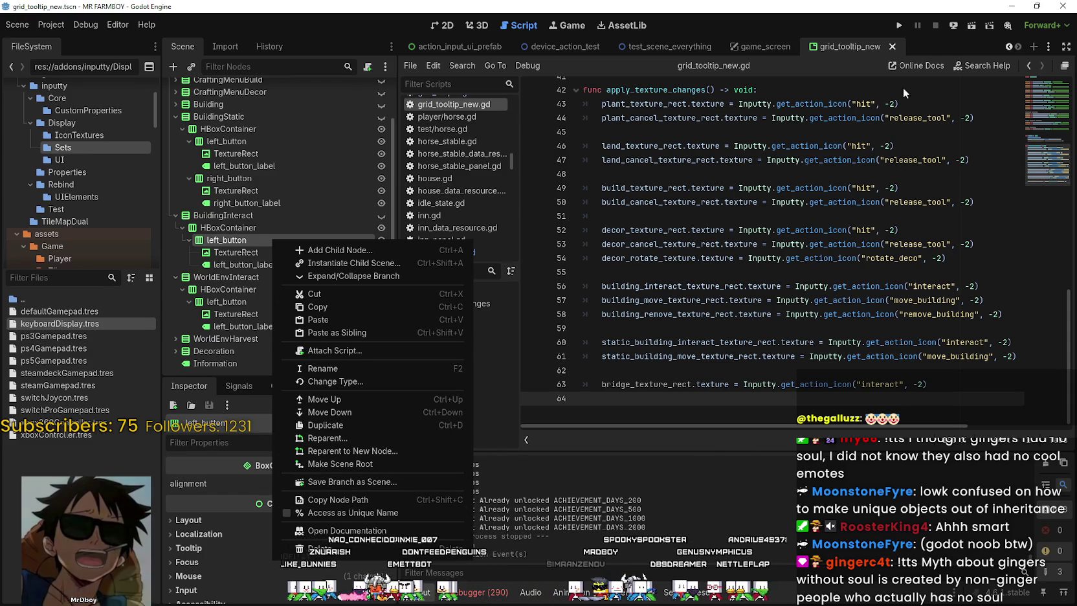
left_click(795, 356)
left_click(779, 371)
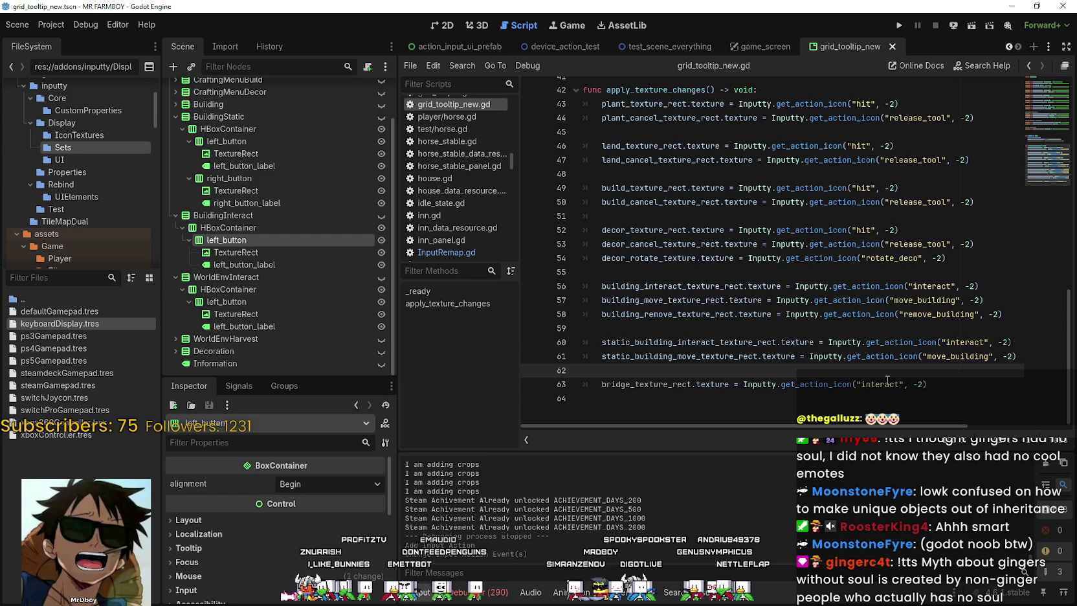
left_click(928, 385)
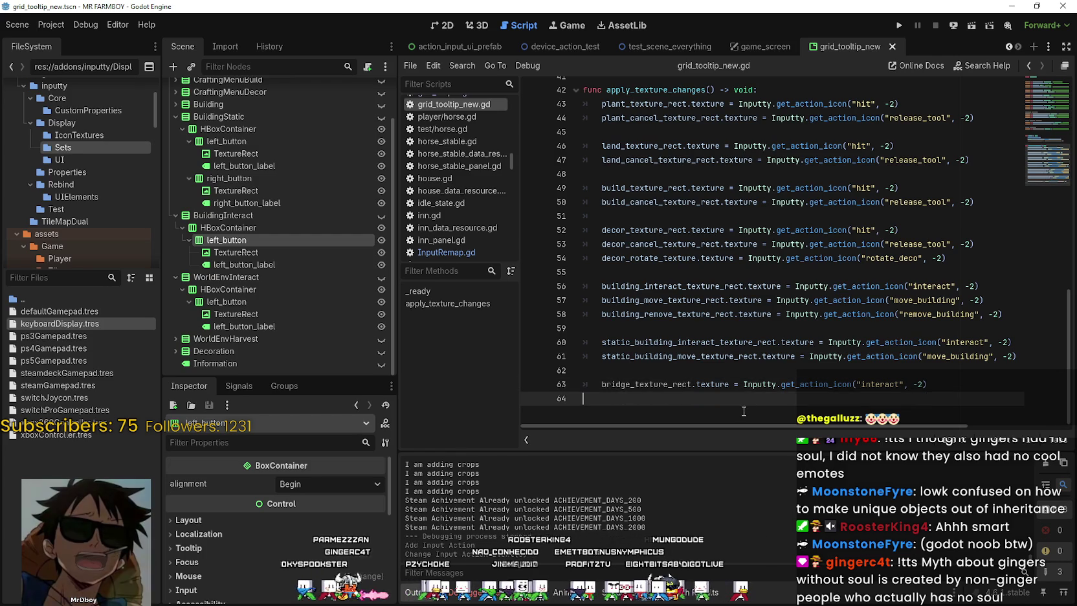
scroll(727, 332, "up", 3)
scroll(712, 311, "up", 4)
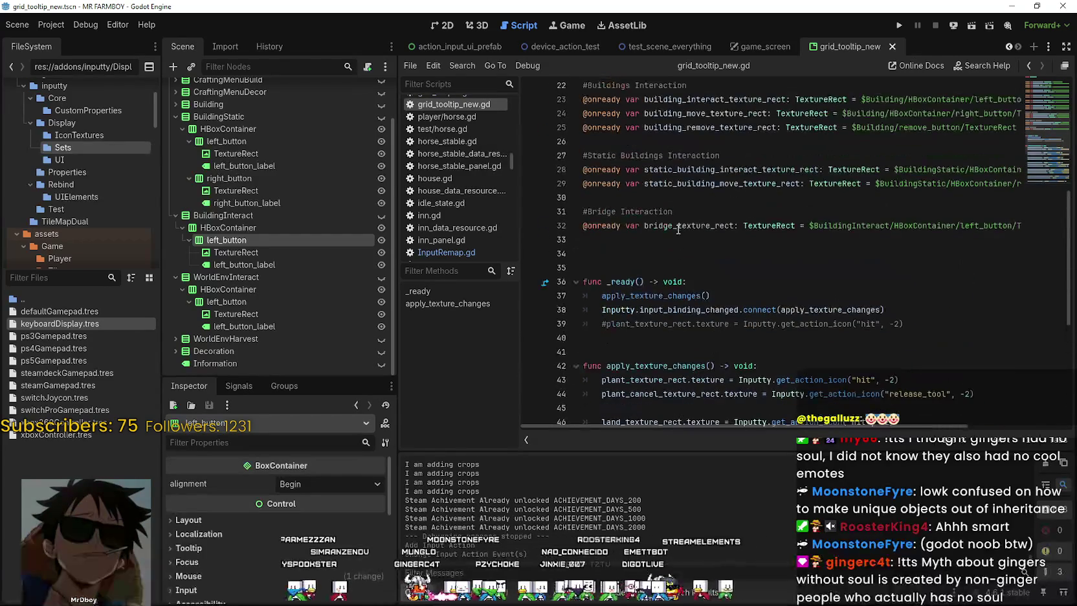
left_click(660, 247)
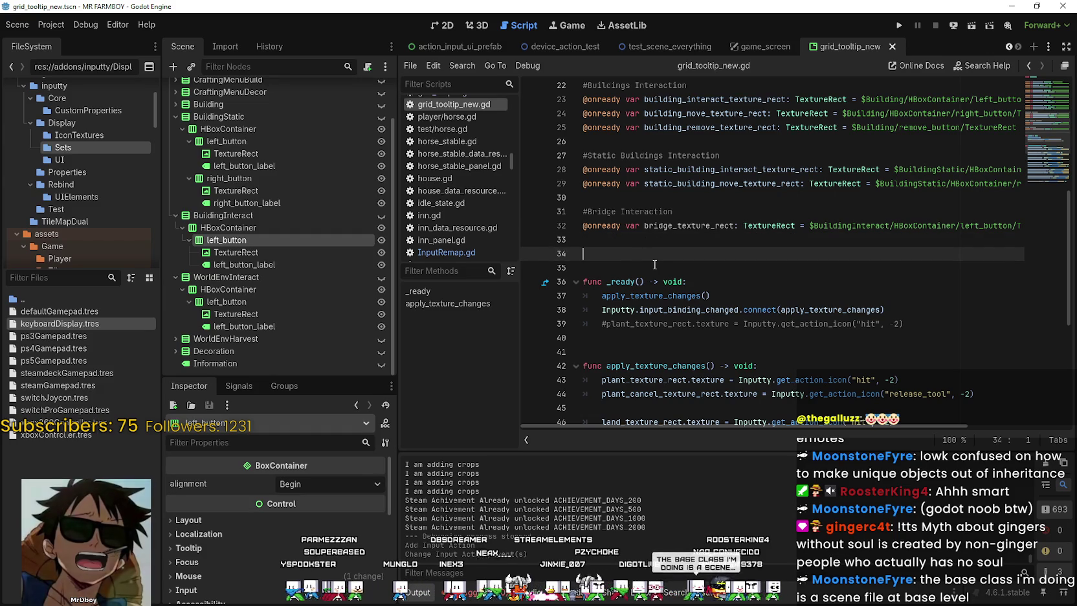
scroll(644, 256, "down", 2)
scroll(632, 253, "up", 2)
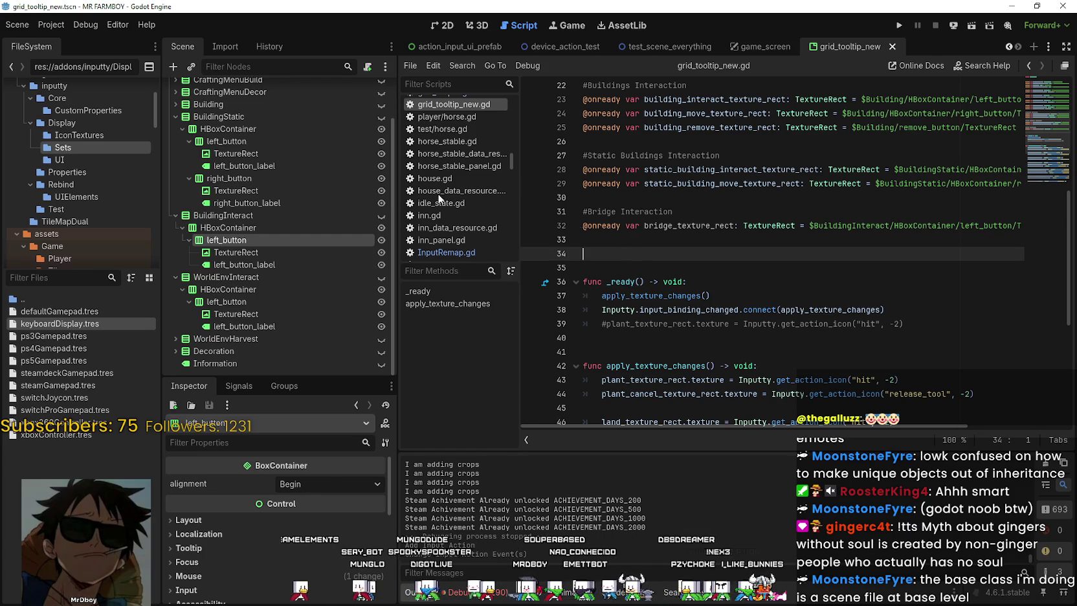
right_click(264, 237)
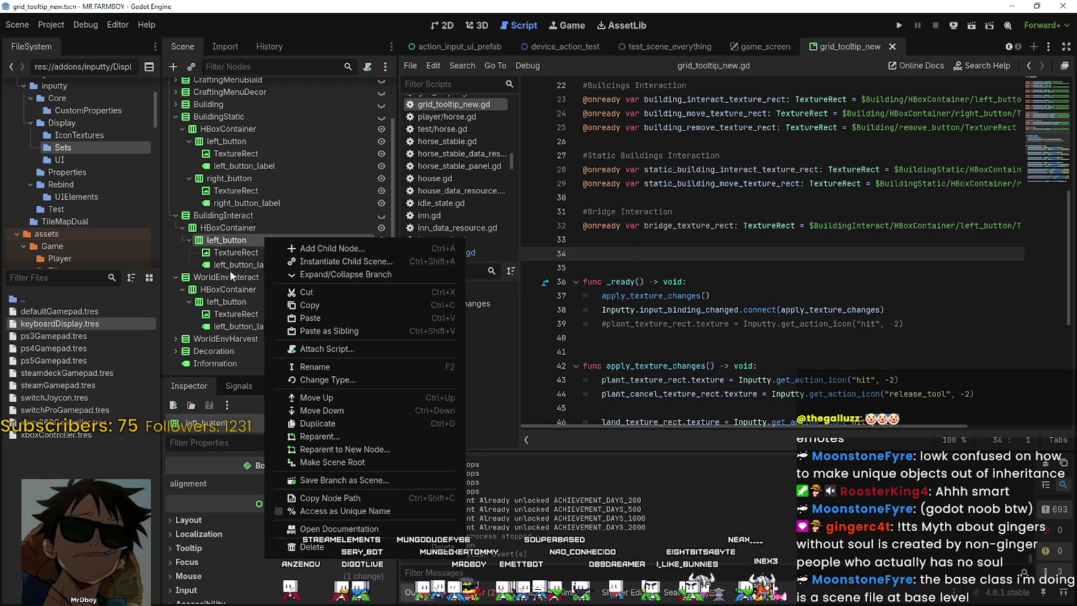
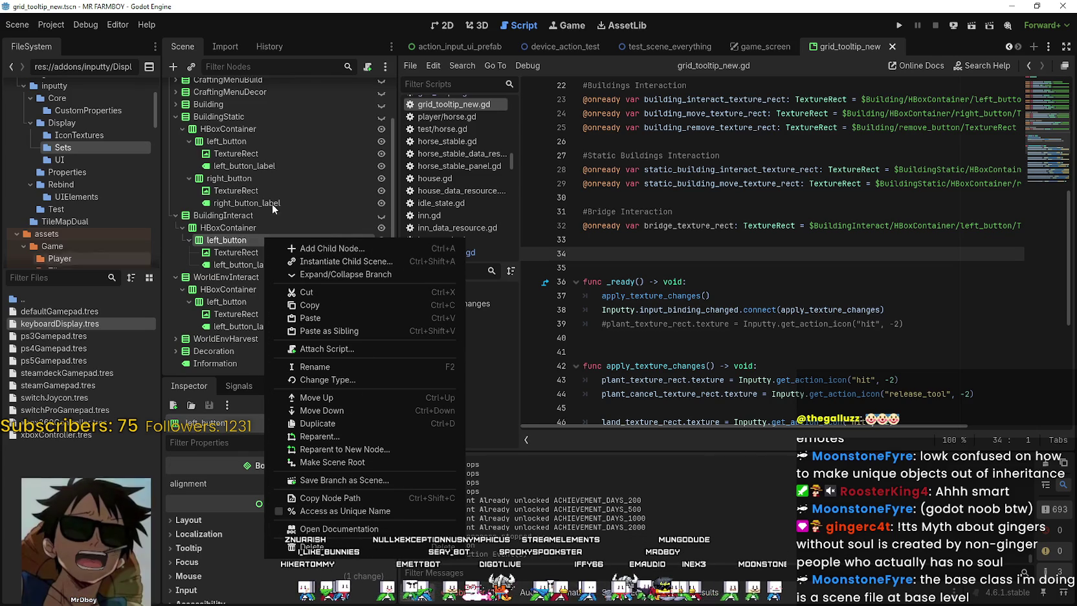
Dismiss the node menu and scroll the script tabs back to grid_tooltip_new
left_click(1009, 48)
left_click(1009, 48)
left_click(1009, 48)
left_click(1009, 48)
left_click(1009, 48)
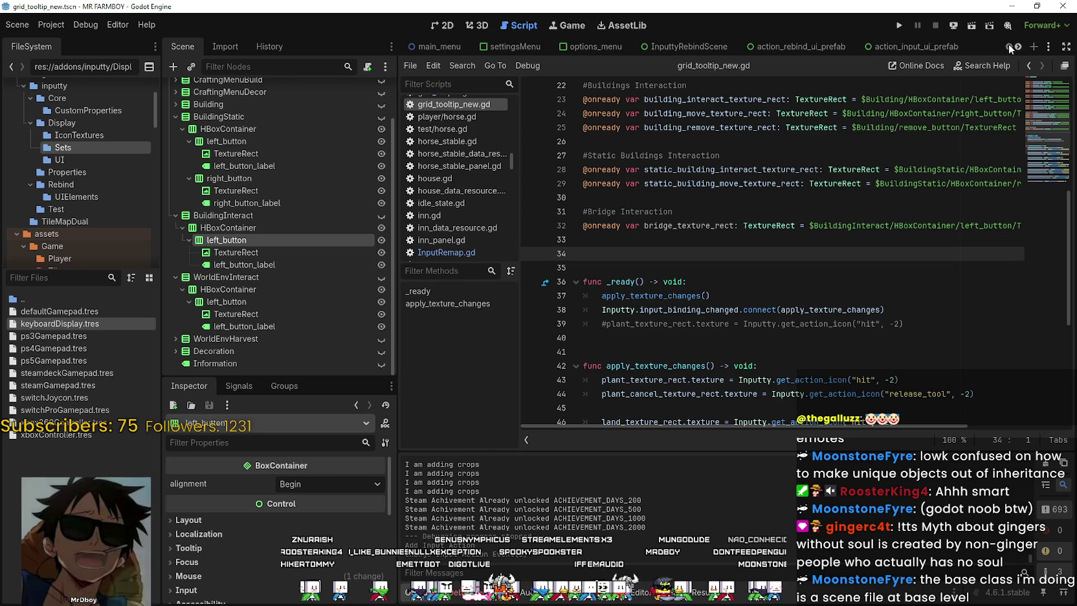
left_click(1018, 47)
left_click(1019, 48)
left_click(1018, 48)
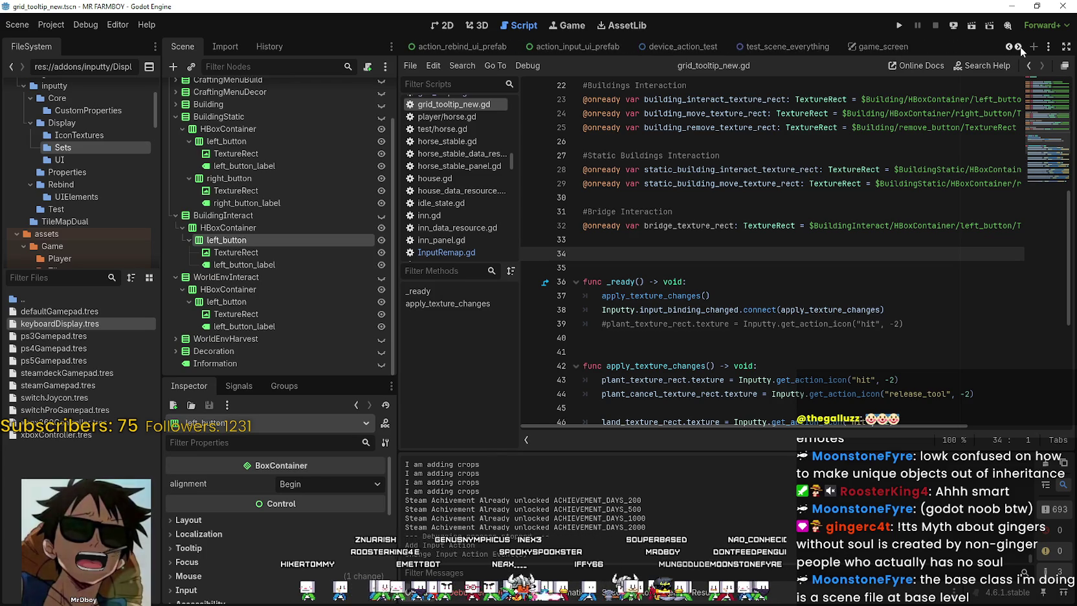
left_click(1018, 47)
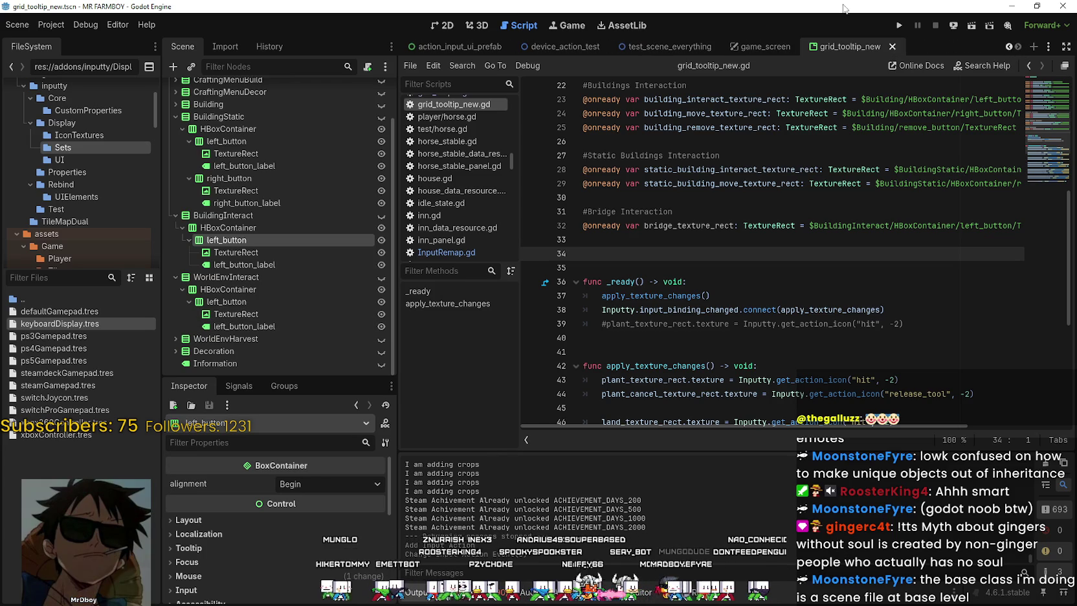
mouse_move(676, 48)
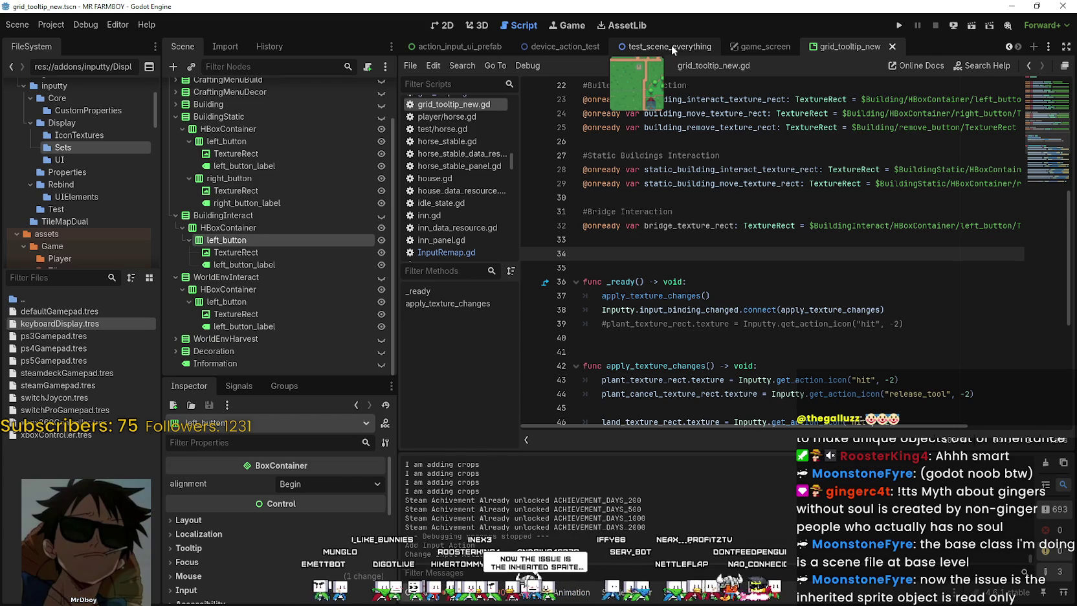
Browse FileSystem to res://scenes/objects/crops and open carrot_crop.tscn
scroll(364, 252, "up", 3)
scroll(84, 194, "down", 1)
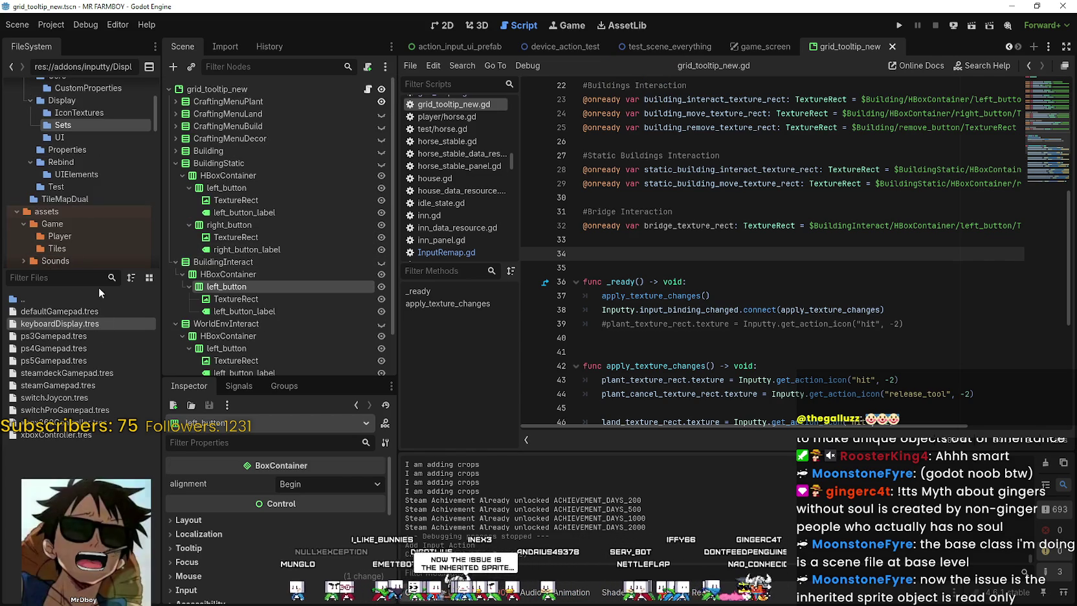
left_click_drag(81, 269, 81, 480)
scroll(110, 403, "down", 10)
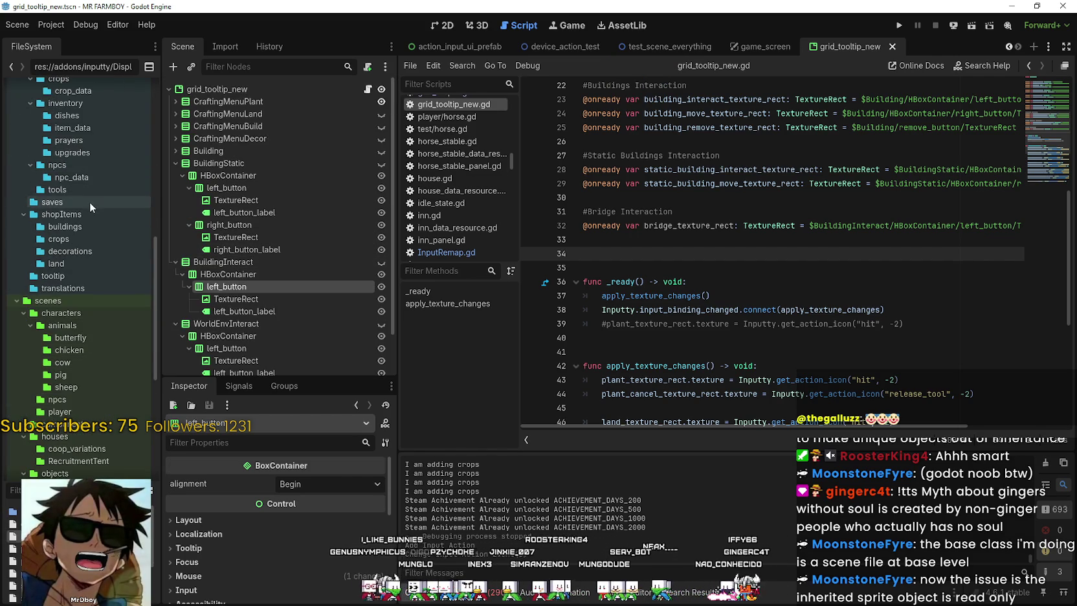
scroll(90, 204, "up", 4)
left_click(73, 221)
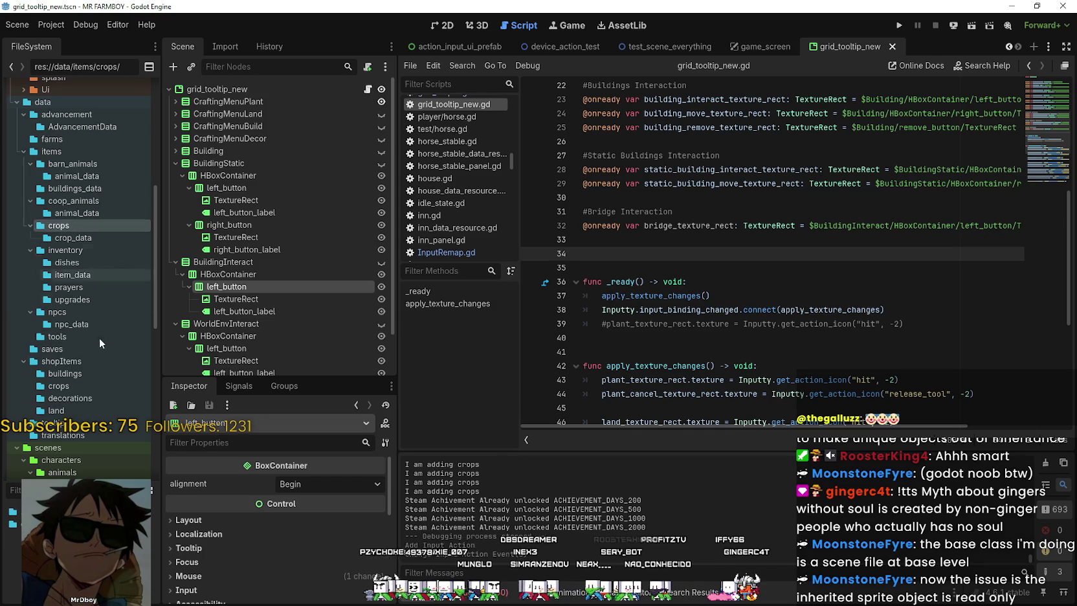
scroll(86, 286, "down", 10)
left_click(71, 302)
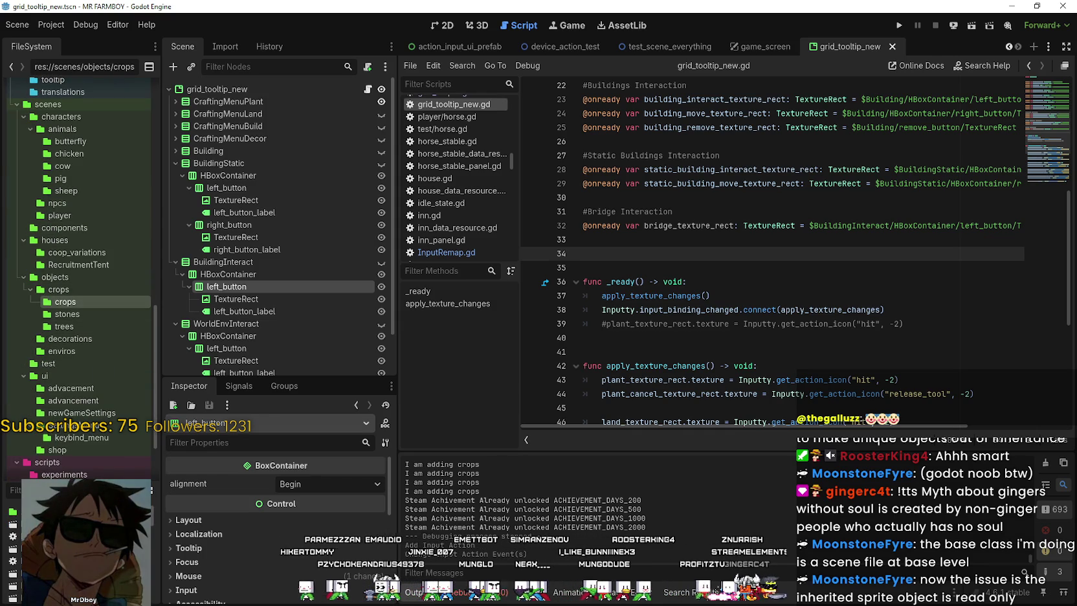
left_click_drag(78, 483, 78, 214)
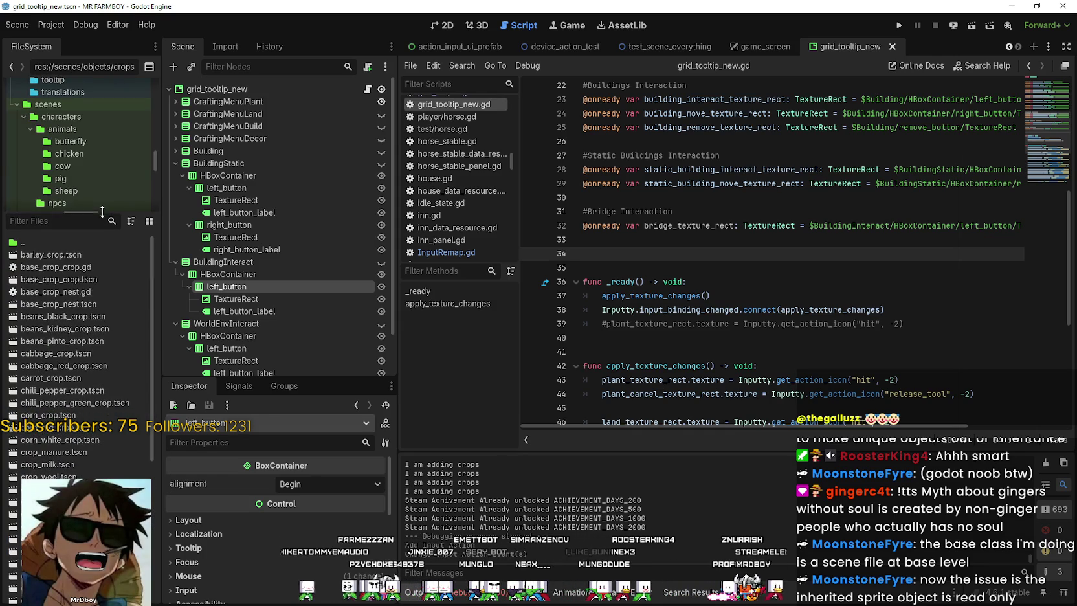
double_click(79, 380)
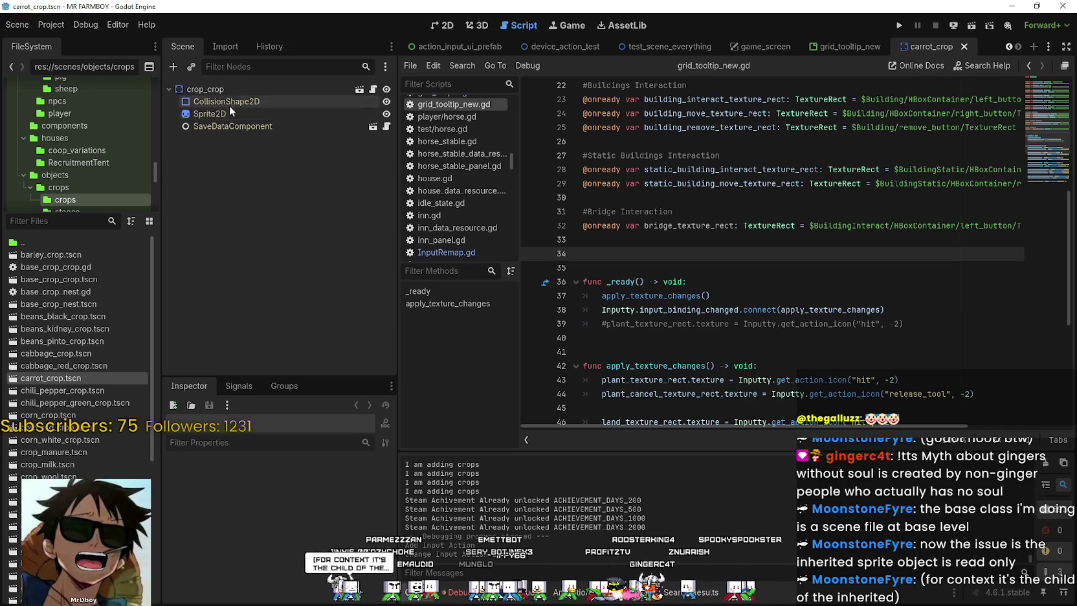
Inspect carrot_crop's SaveDataComponent and Sprite2D nodes, then open base_crop_crop.tscn
left_click(228, 125)
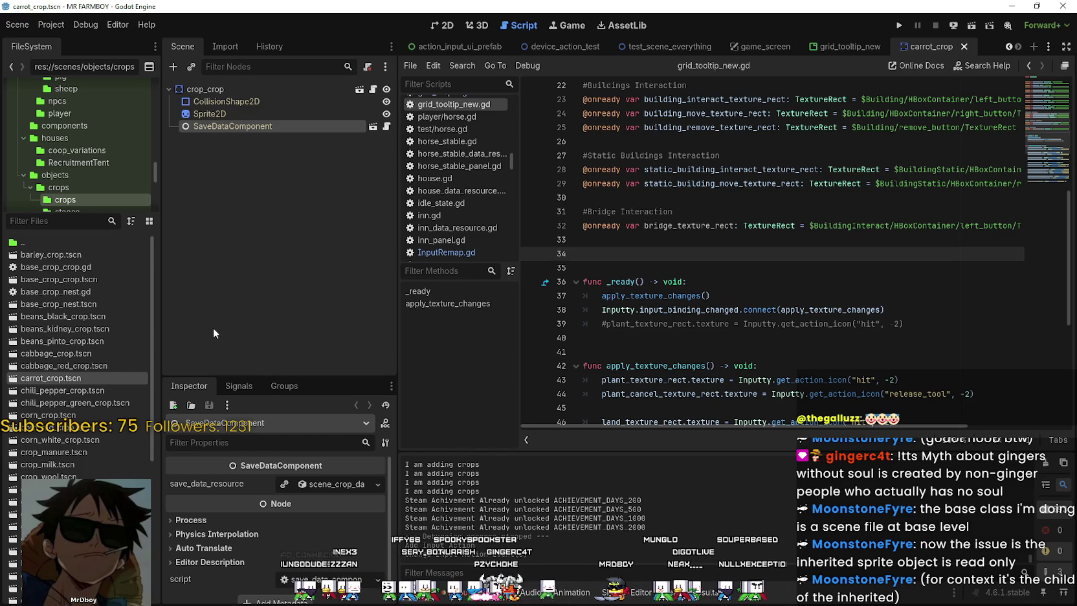
left_click(222, 113)
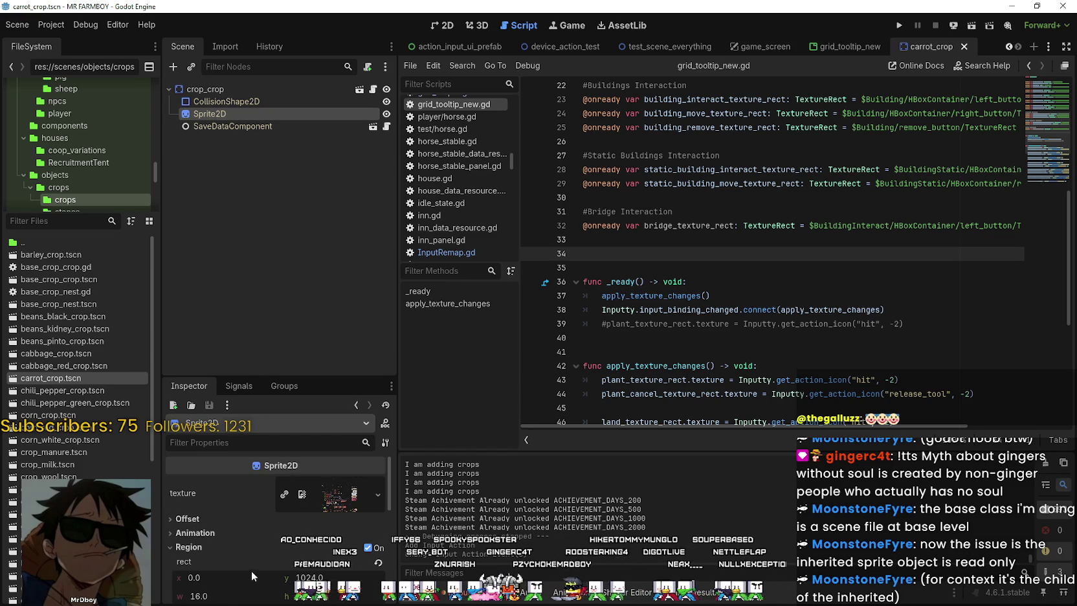
left_click_drag(285, 376, 302, 176)
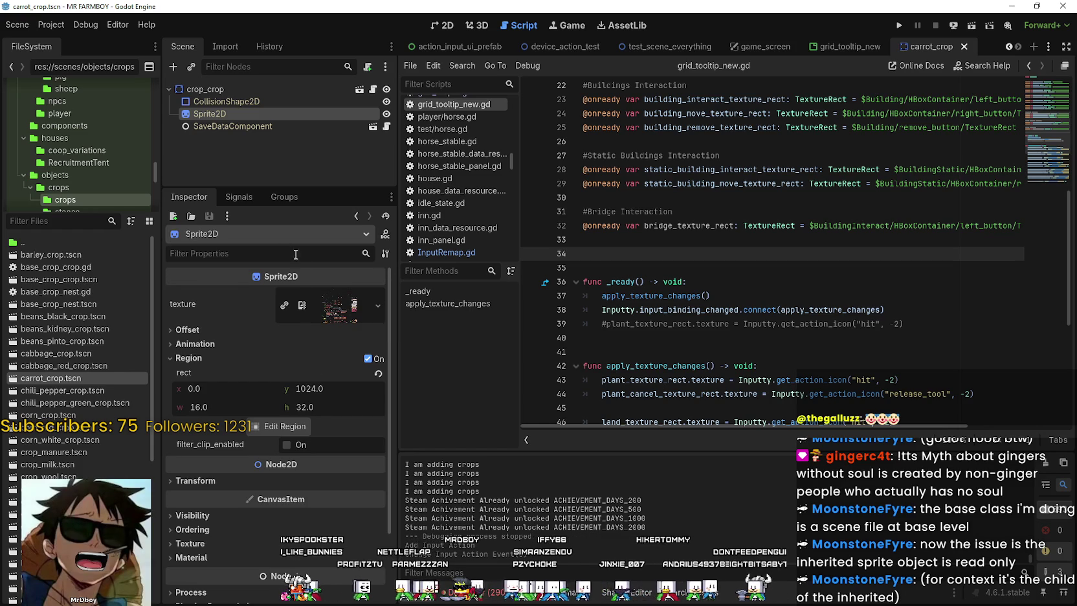
left_click(60, 280)
double_click(57, 281)
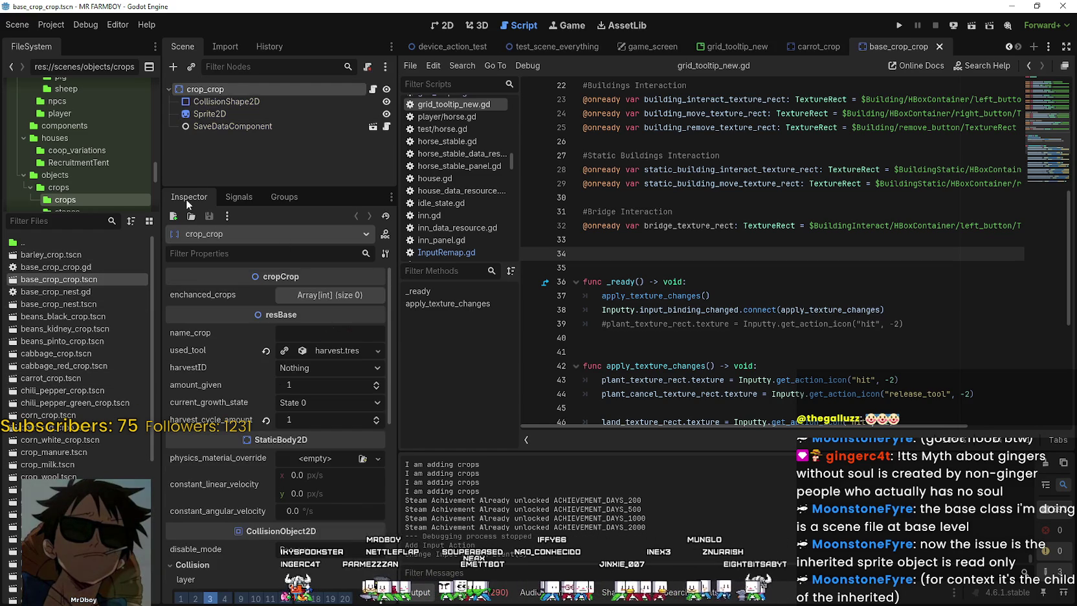
Inspect base_crop_crop's Sprite2D texture and region rect (y 960) in the 2D view
left_click(209, 102)
left_click(211, 112)
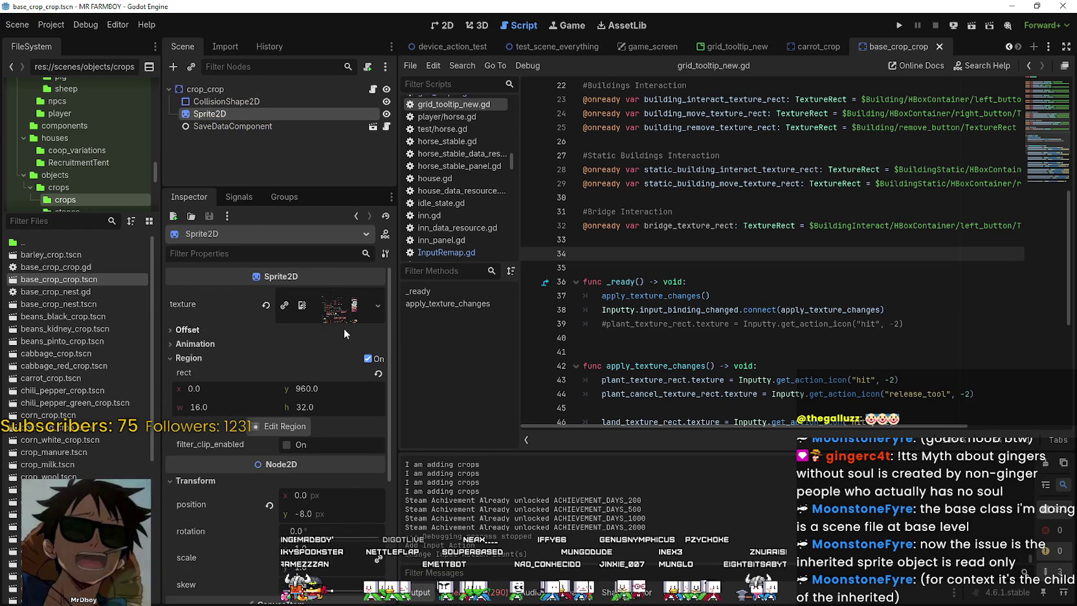
left_click(343, 305)
scroll(353, 498, "down", 2)
scroll(348, 511, "down", 5)
scroll(362, 389, "up", 4)
left_click(442, 25)
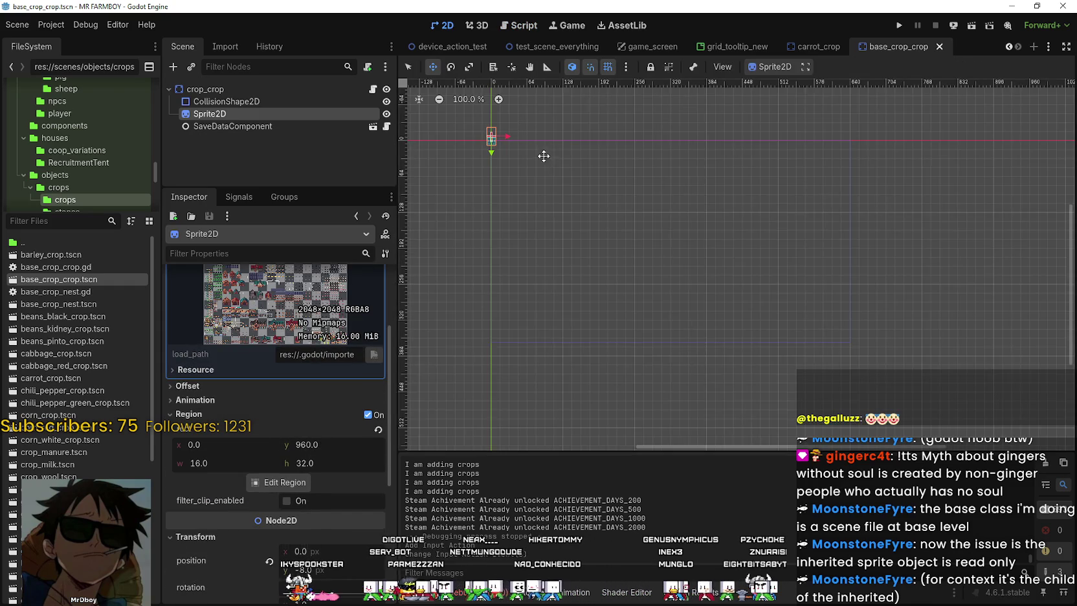
scroll(555, 197, "up", 3)
scroll(328, 308, "up", 3)
scroll(328, 309, "down", 3)
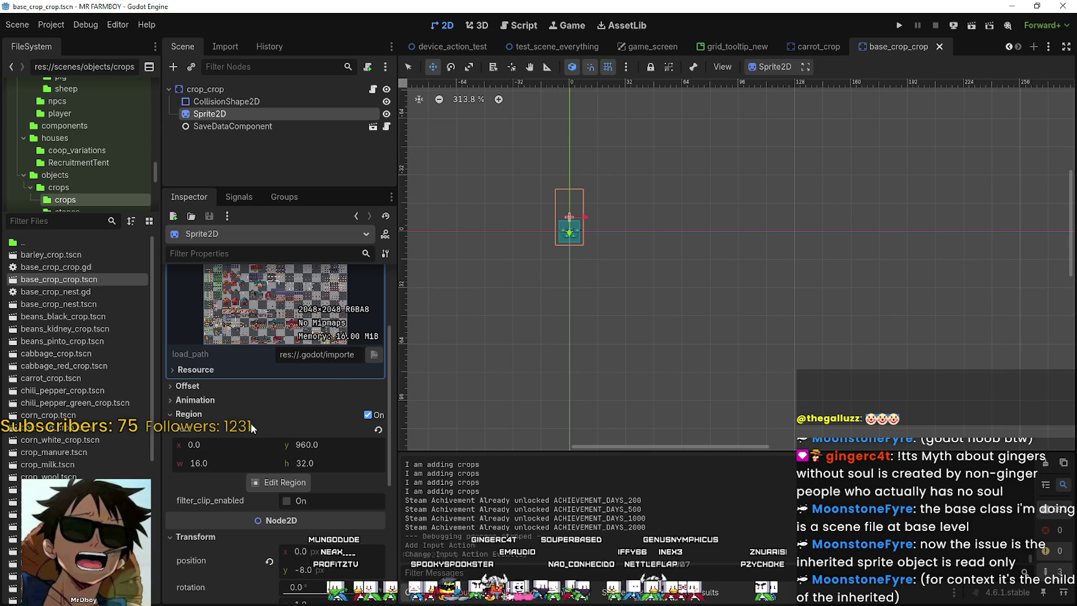
scroll(268, 419, "up", 3)
left_click(339, 304)
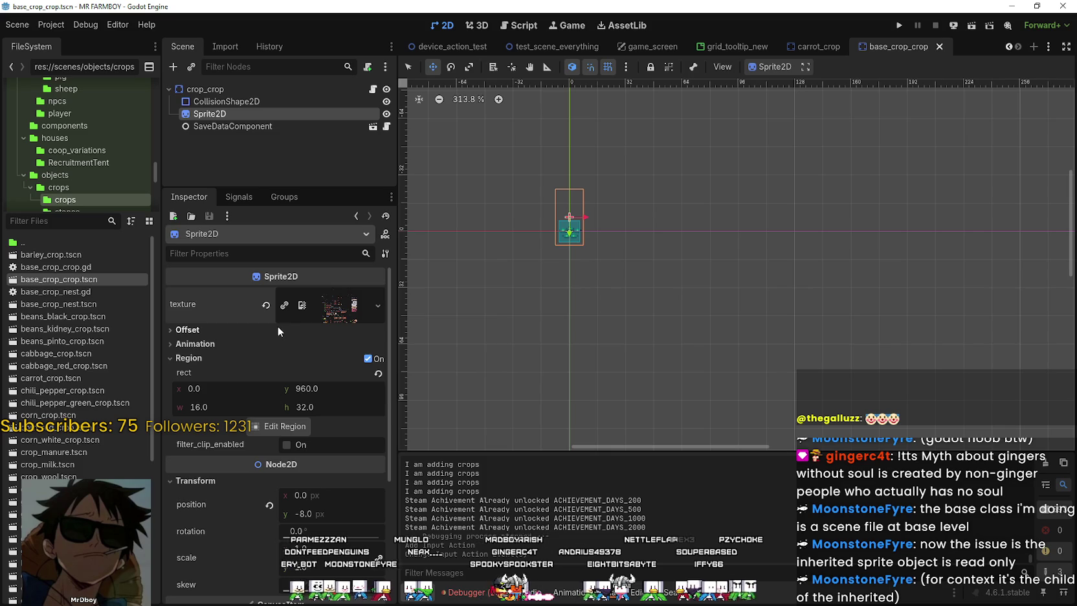
Compare by switching between the scene tabs, ending on carrot_crop with region y 1024
left_click(822, 47)
left_click(892, 47)
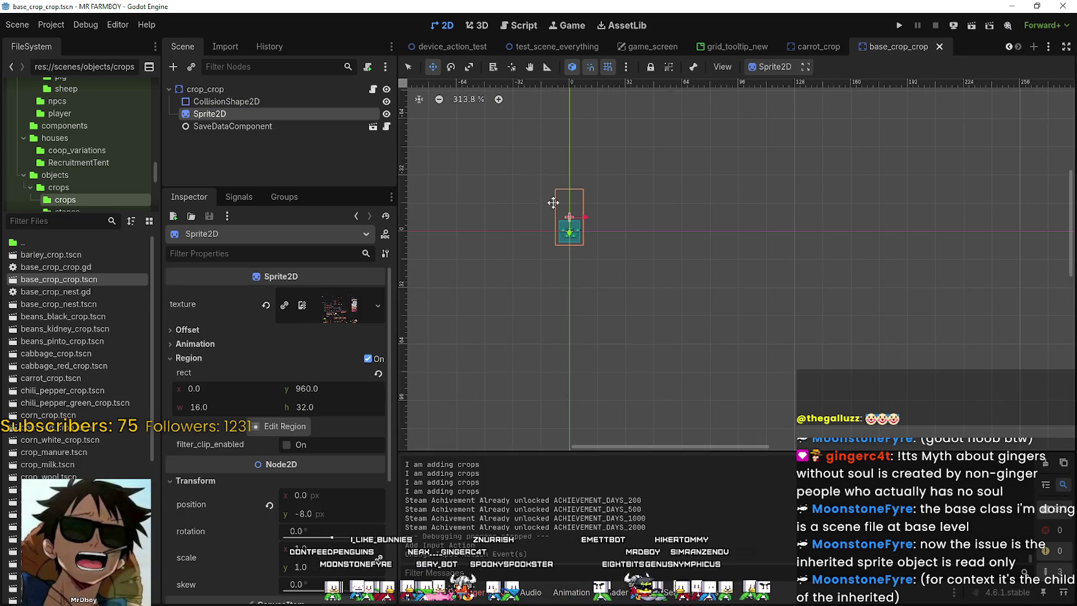
left_click(816, 47)
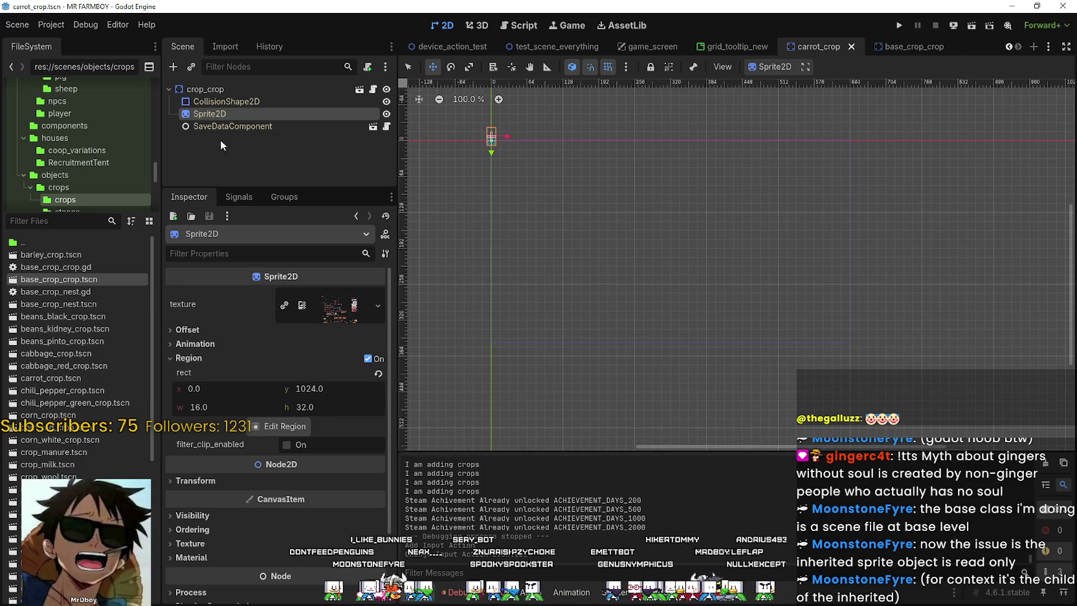
Expand carrot_crop's Sprite2D texture preview and review its region settings
left_click(342, 312)
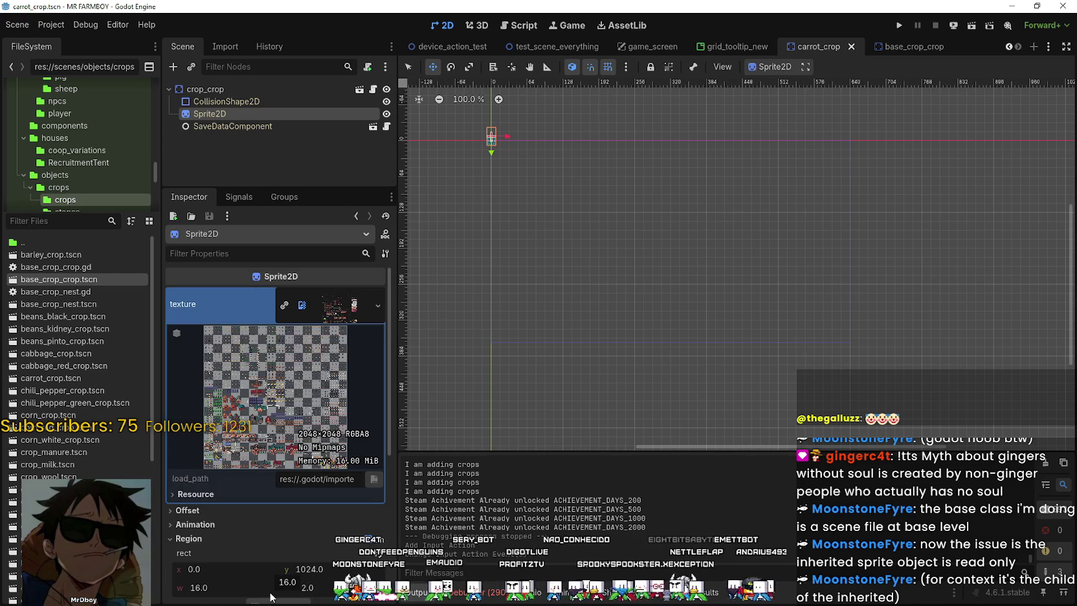
scroll(247, 576, "down", 3)
scroll(242, 570, "up", 1)
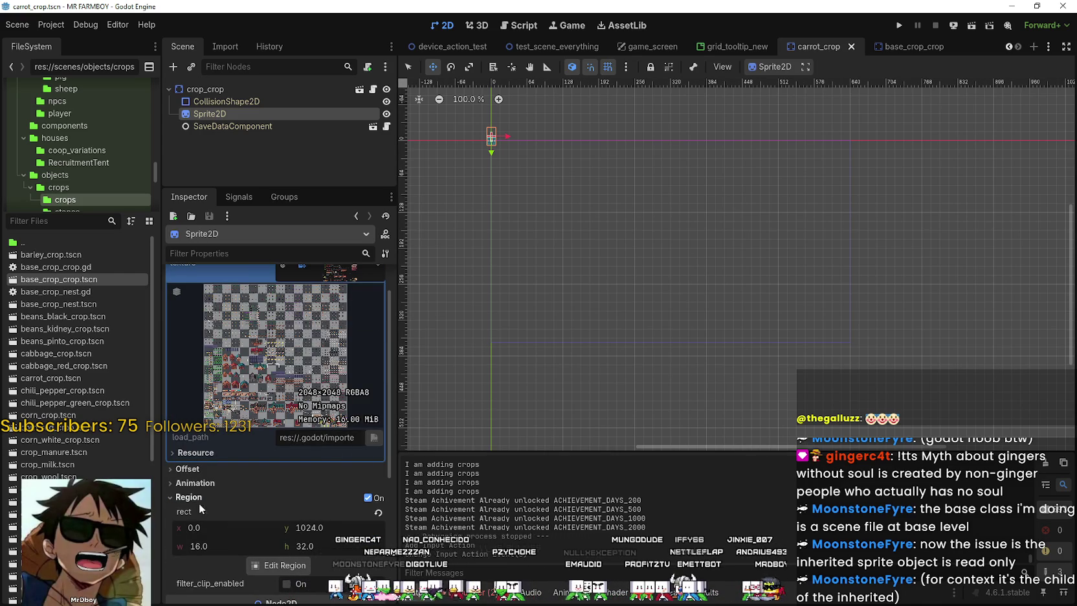
scroll(310, 492, "up", 2)
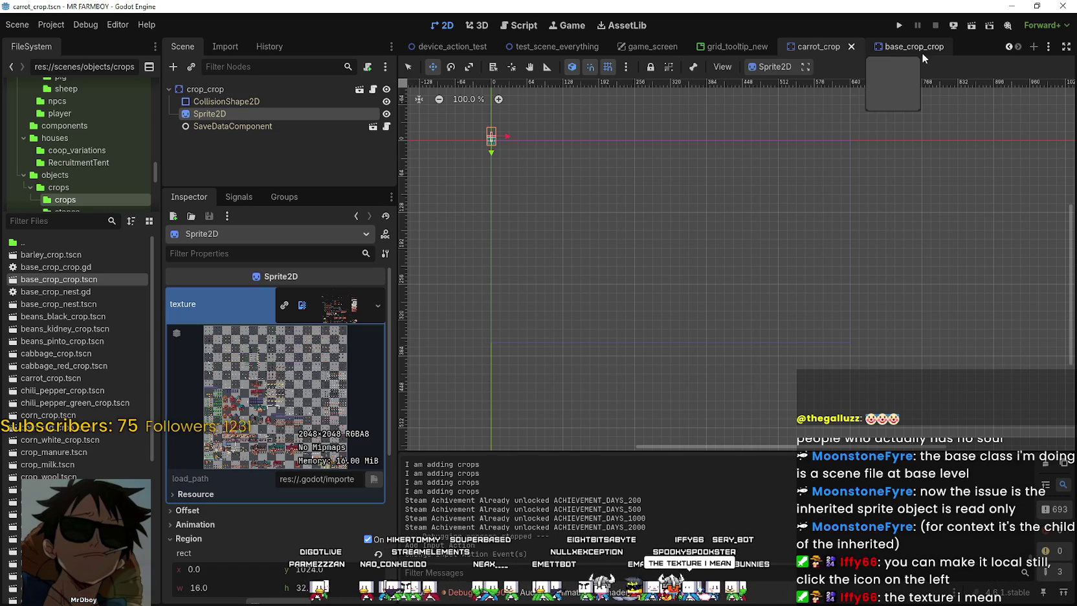
Browse the context menus of the SaveDataComponent and Sprite2D nodes
right_click(252, 126)
left_click(217, 110)
right_click(206, 114)
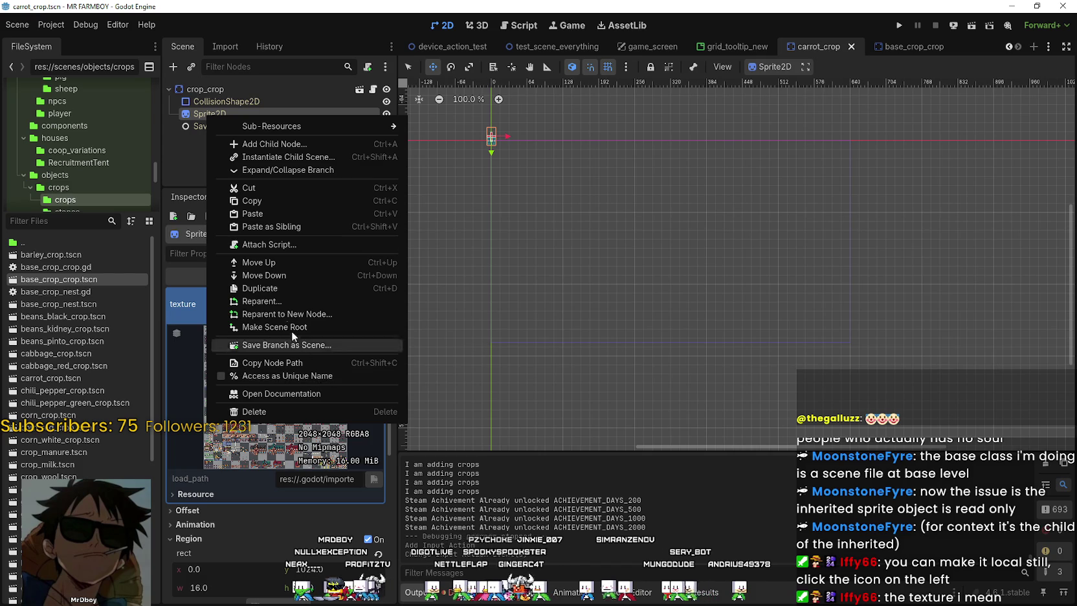
left_click(197, 115)
right_click(199, 115)
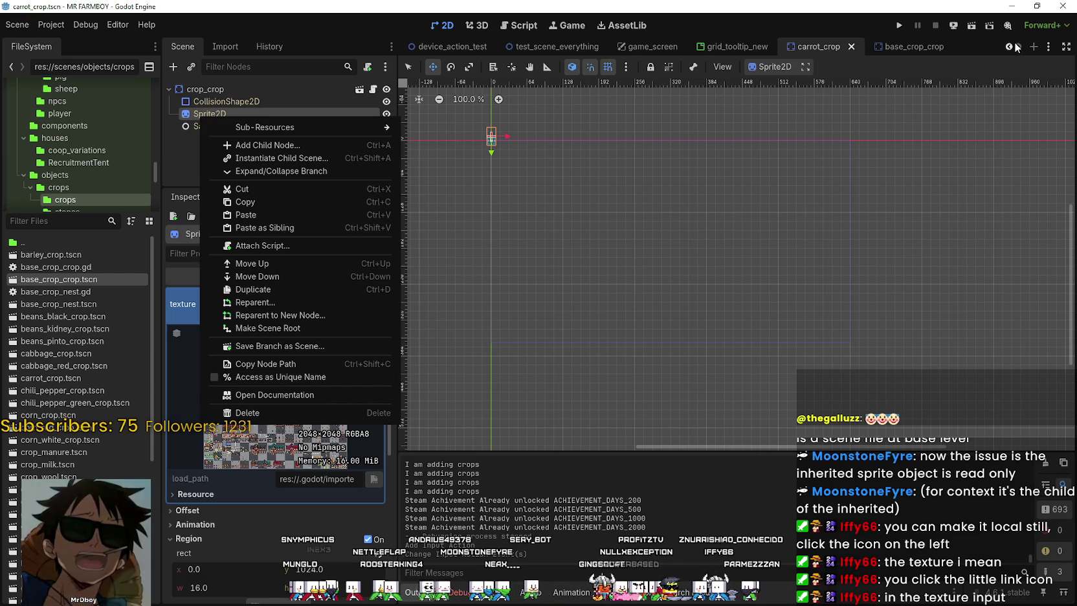
Dismiss the node menu and close the base_crop_crop scene tab
left_click(923, 52)
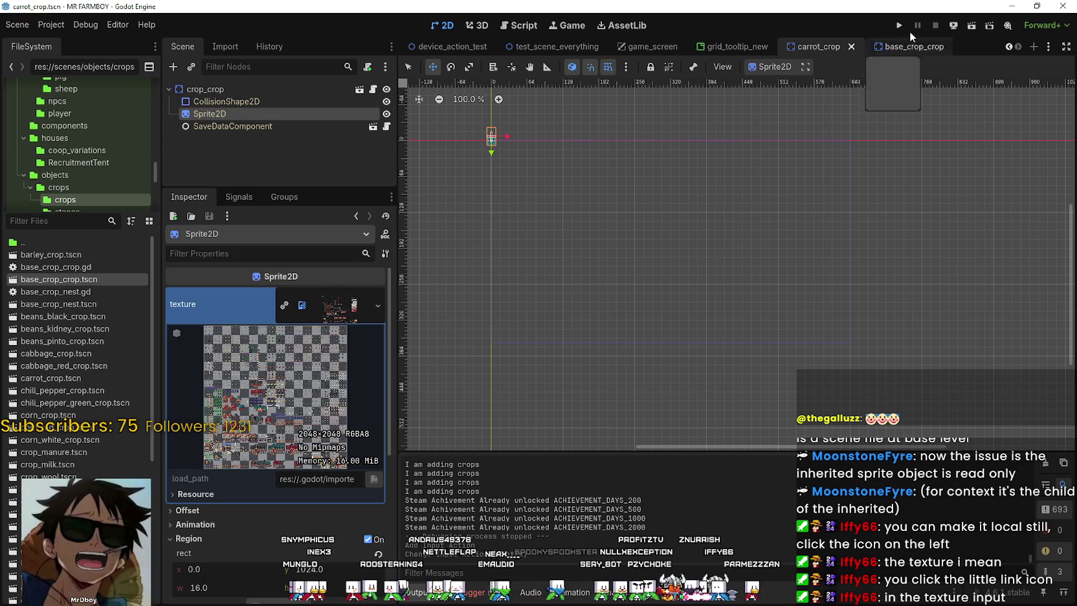
left_click(939, 48)
left_click(959, 47)
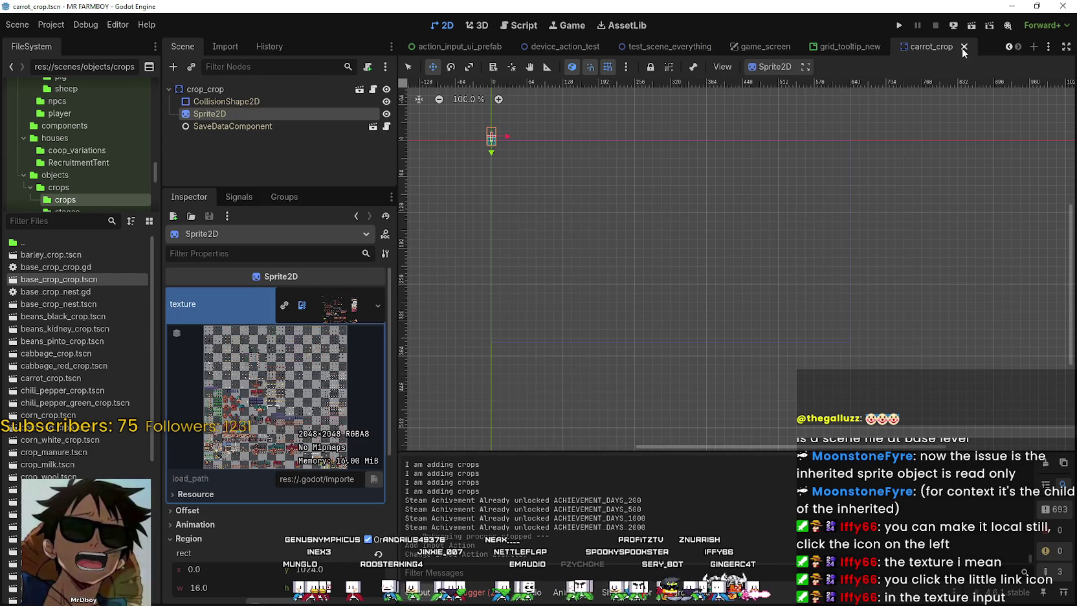
Close carrot_crop, open grid_tooltip_new.gd and add a blank line after line 63
left_click(964, 47)
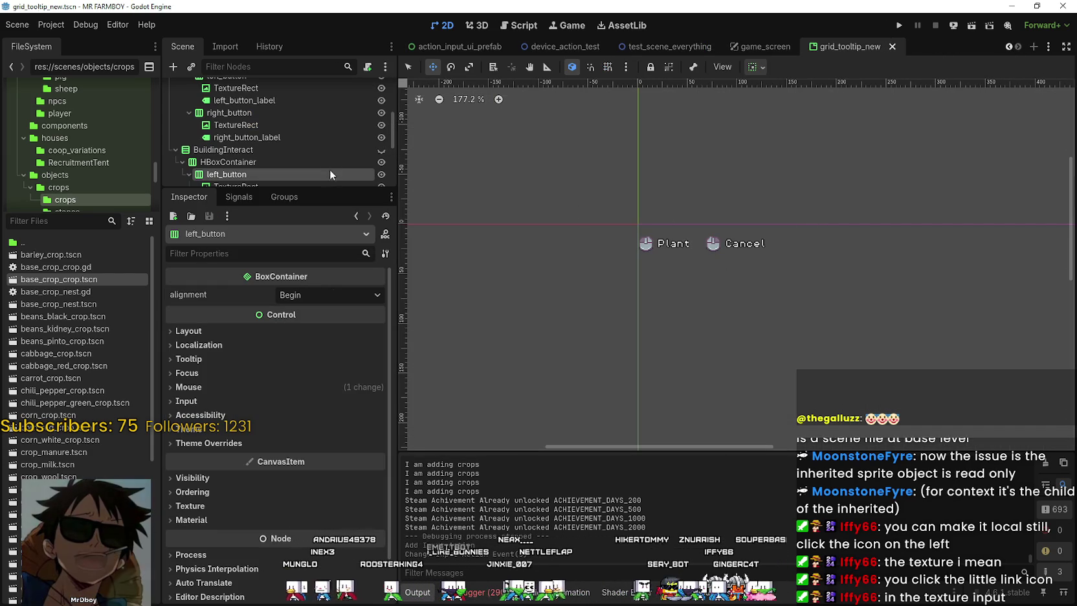
left_click_drag(328, 195, 327, 355)
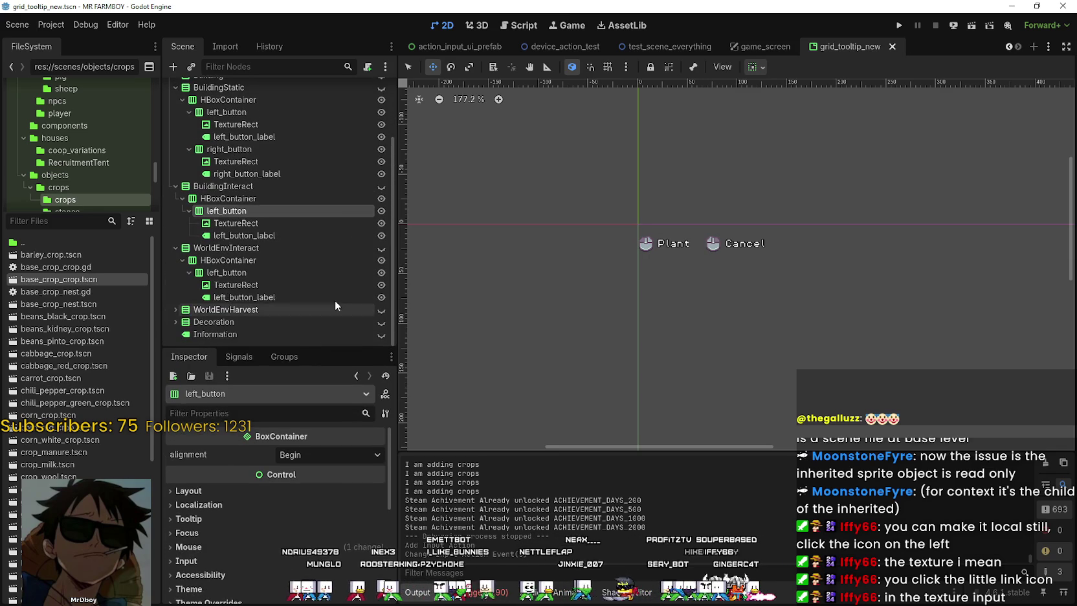
scroll(717, 260, "down", 3)
scroll(353, 156, "up", 5)
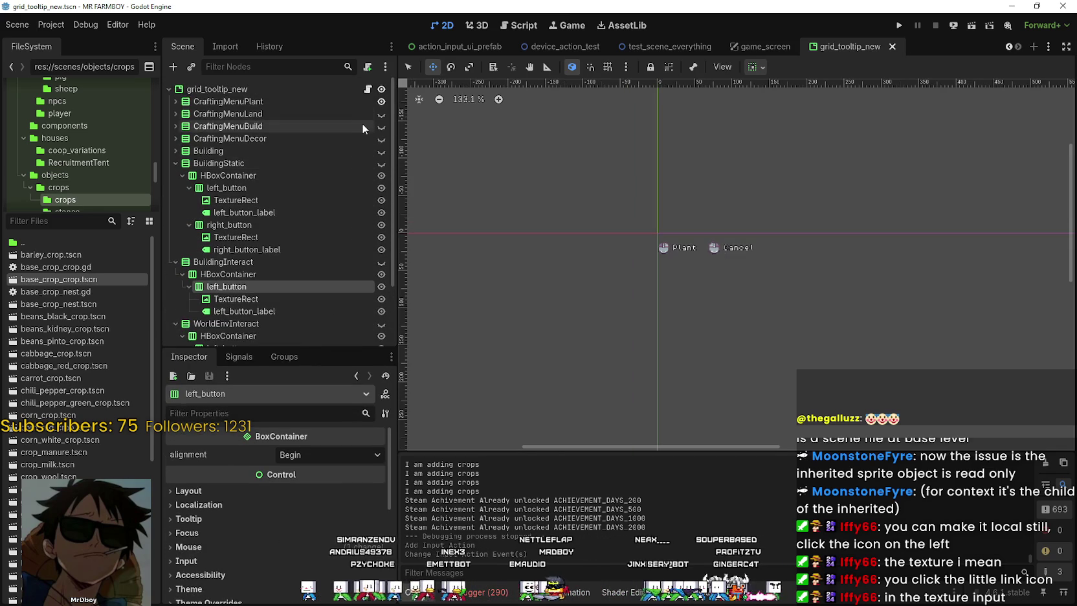
left_click(368, 92)
scroll(729, 313, "down", 6)
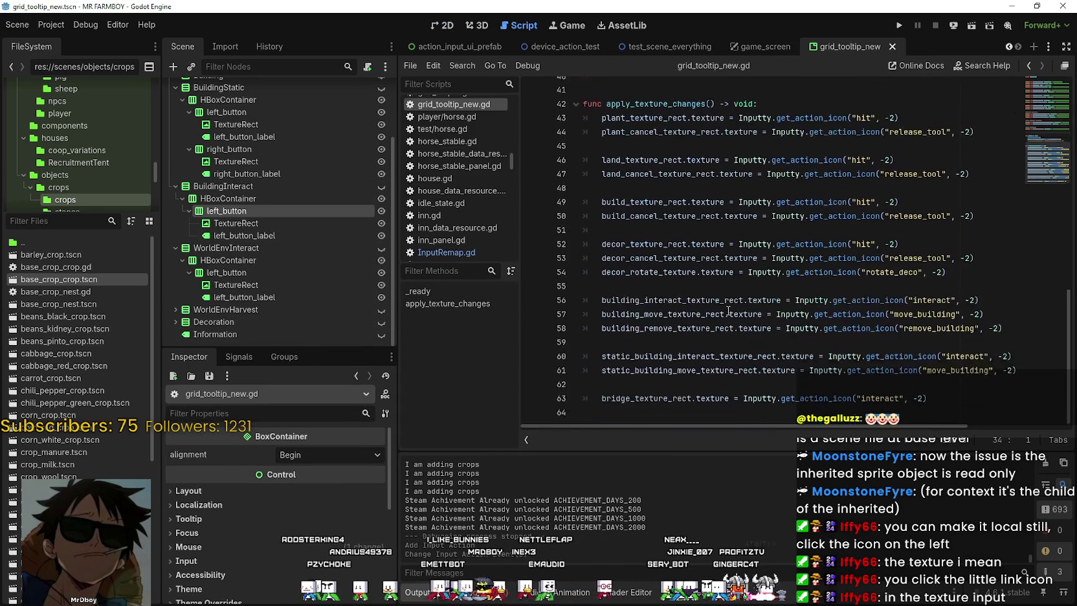
left_click(950, 401)
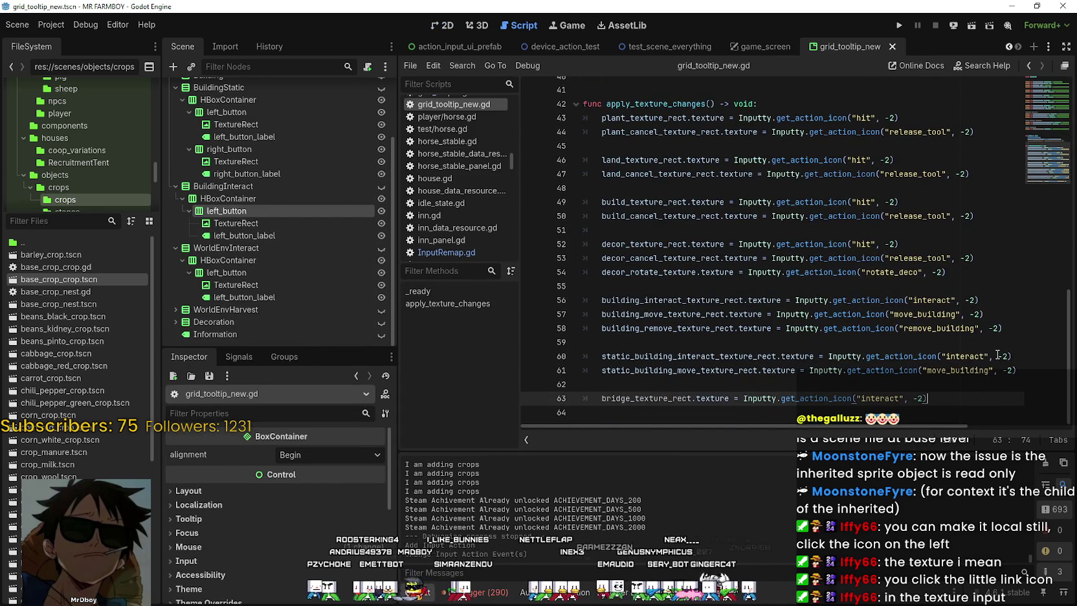
key("Return")
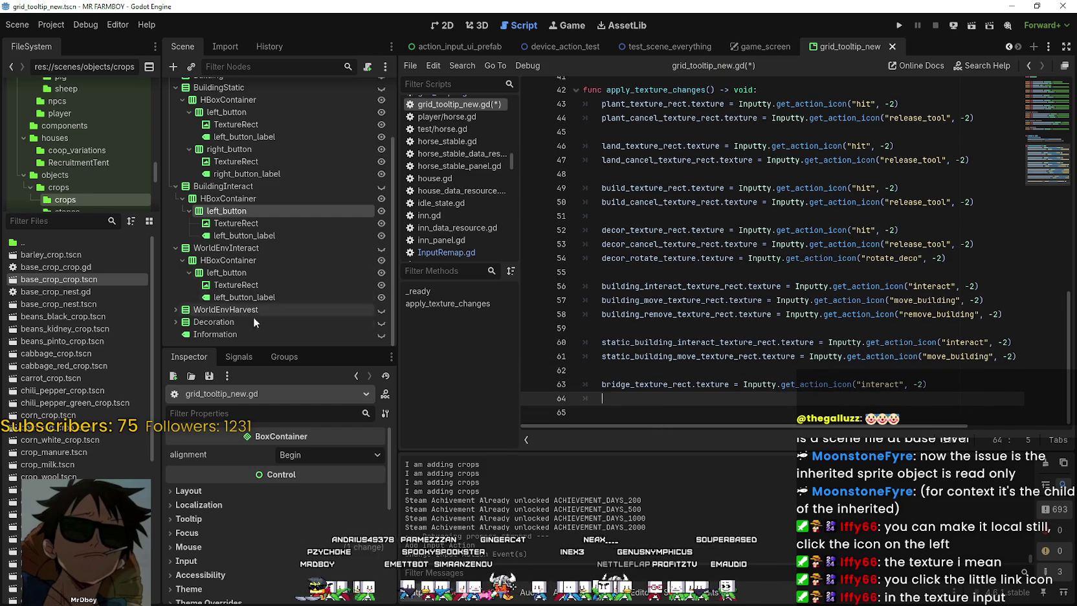
Inspect the TextureRect under BuildingInteract's left_button and review code lines 55–59
left_click(249, 224)
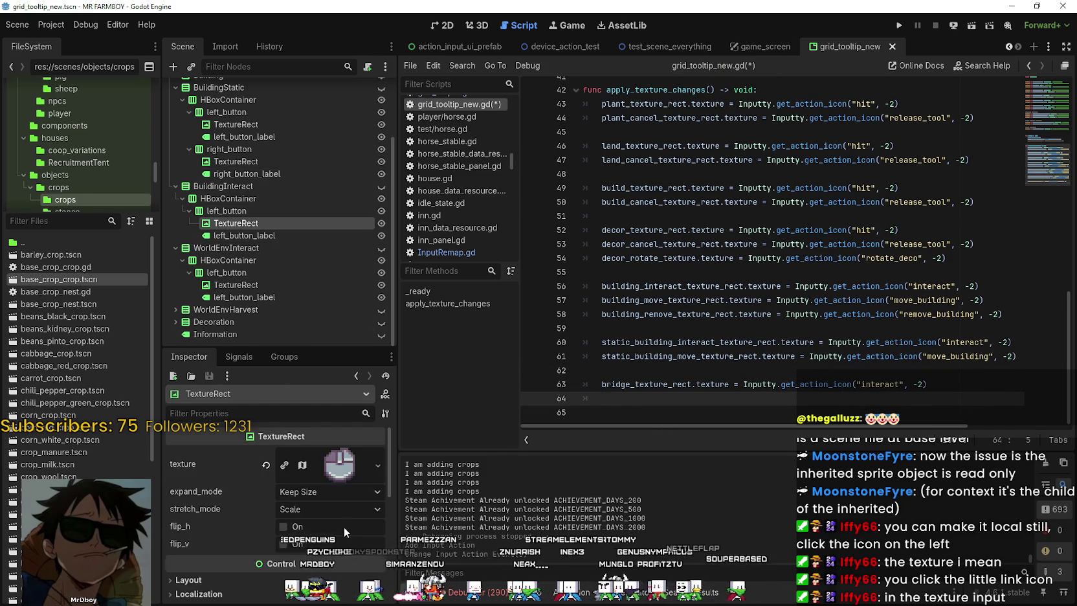
left_click_drag(310, 353, 311, 218)
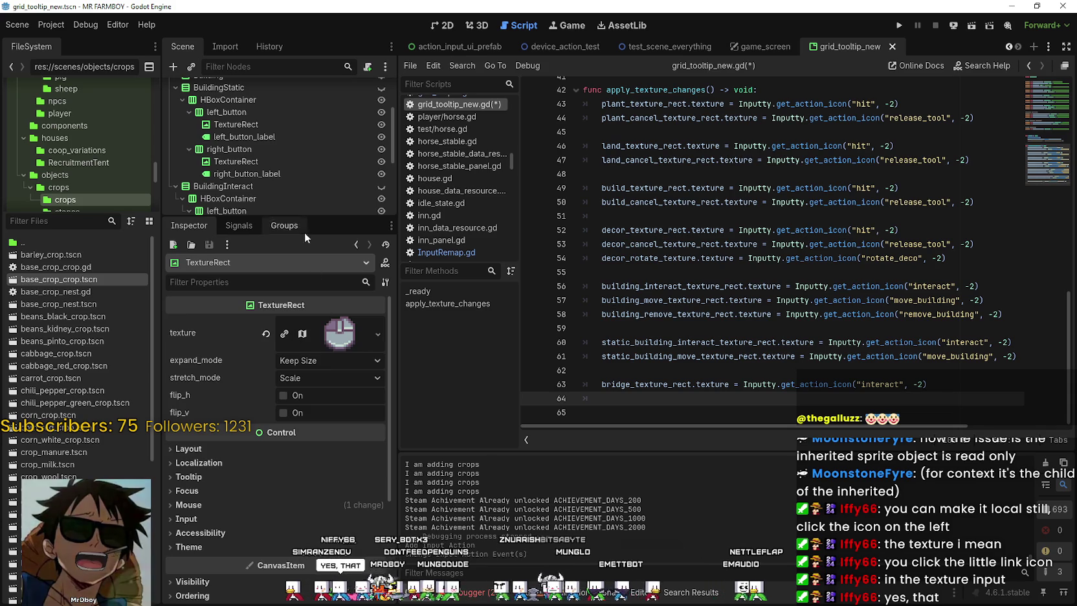
left_click_drag(315, 219, 314, 427)
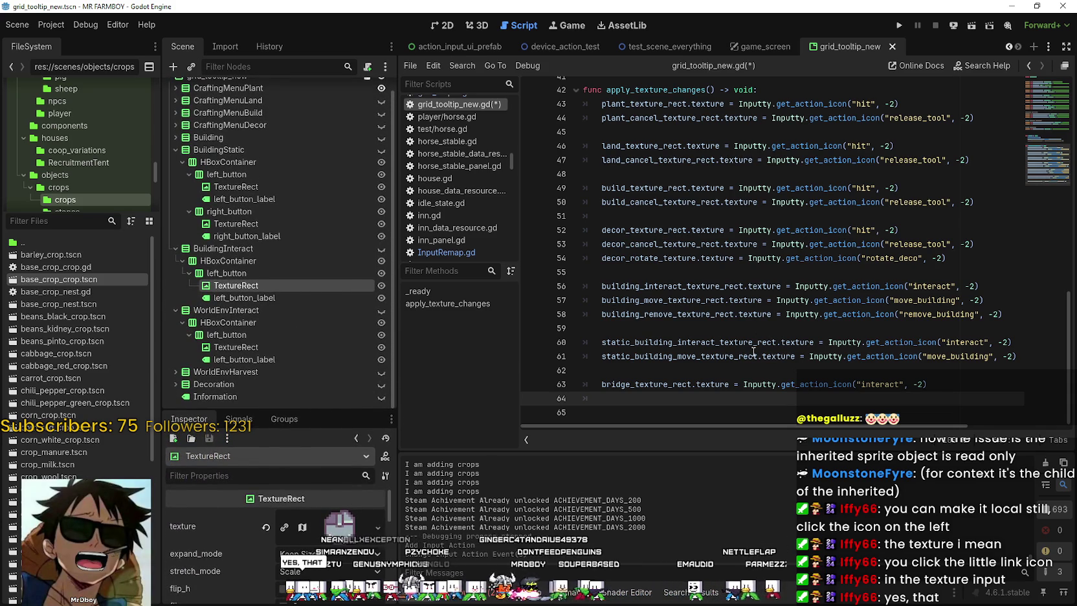
key("Up")
key("Up")
key("Up")
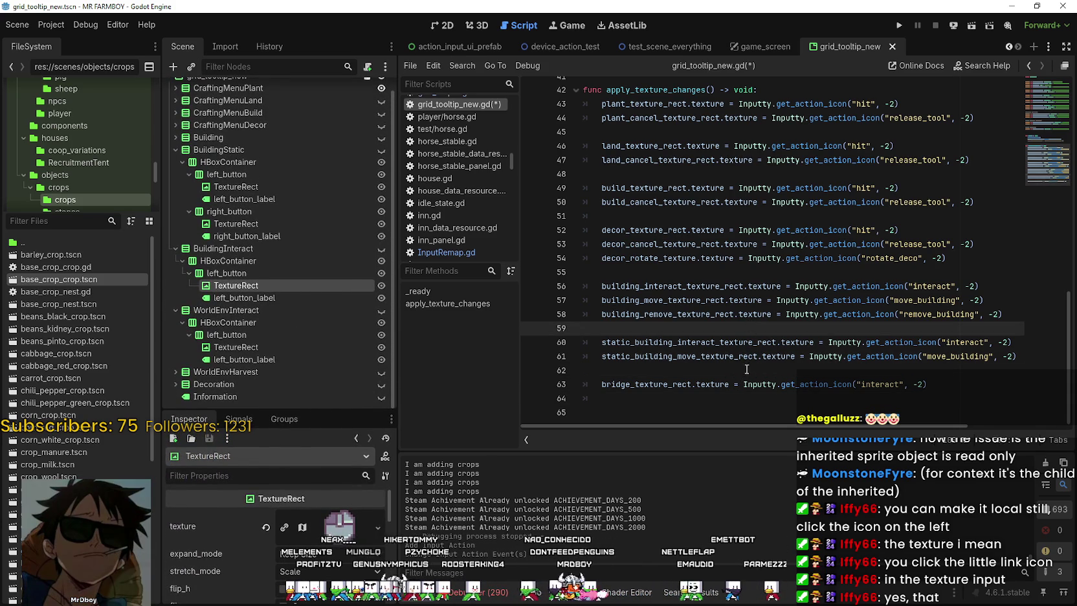
mouse_move(760, 359)
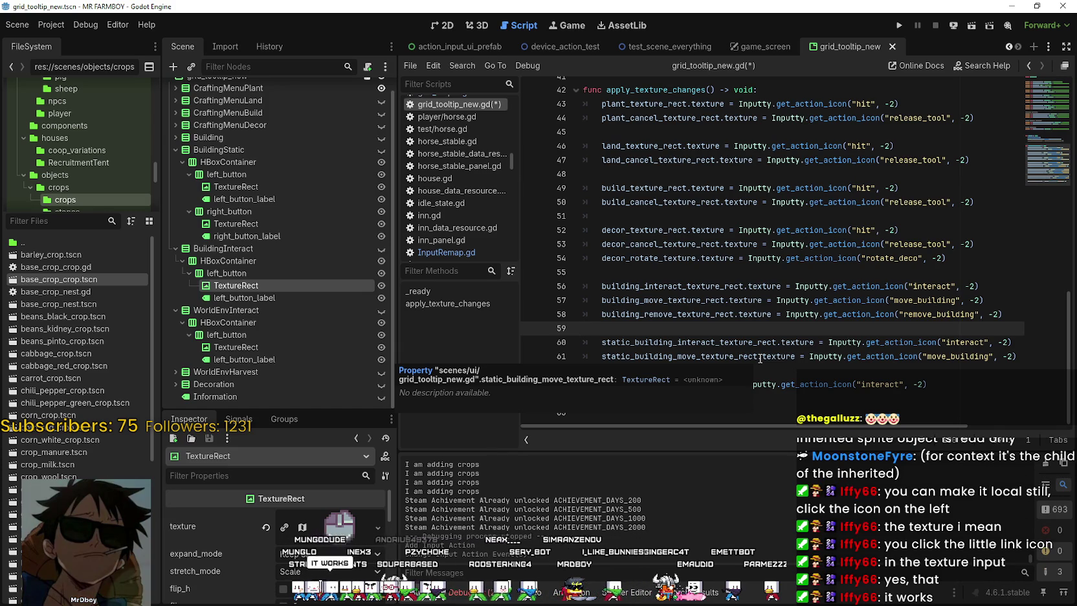
key("Up")
key("Up")
key("Up")
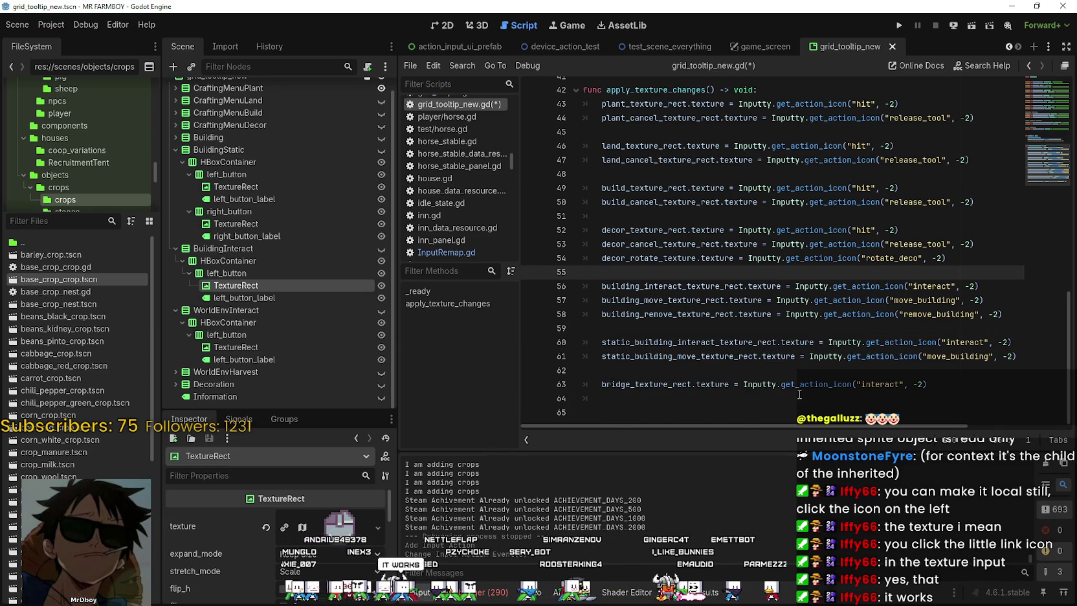
left_click(800, 394)
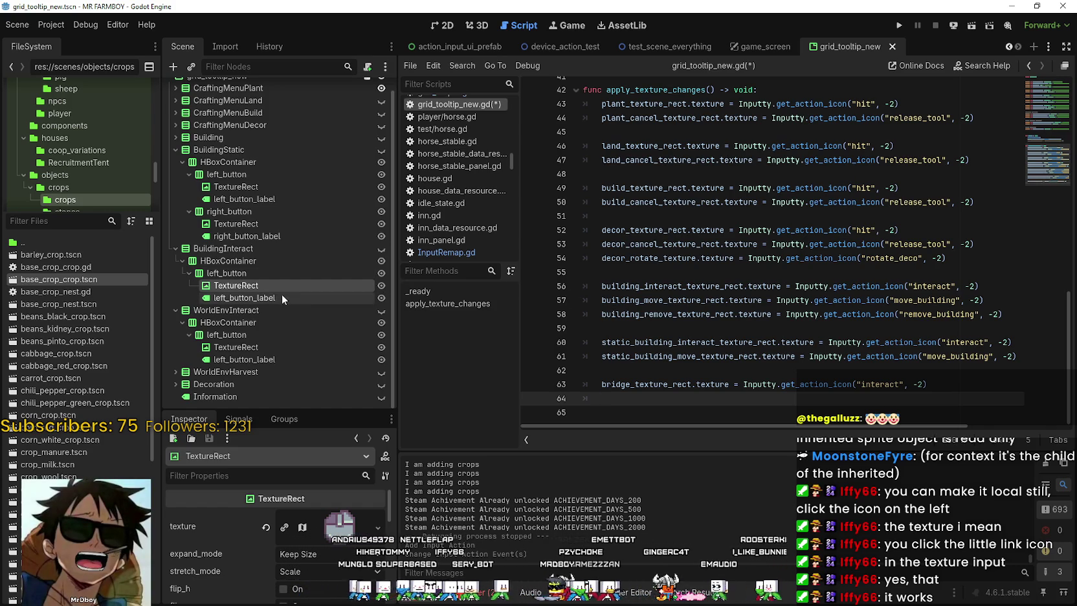
Select WorldEnvInteract's TextureRect and place the caret below the bridge_texture_rect variable
left_click(664, 385)
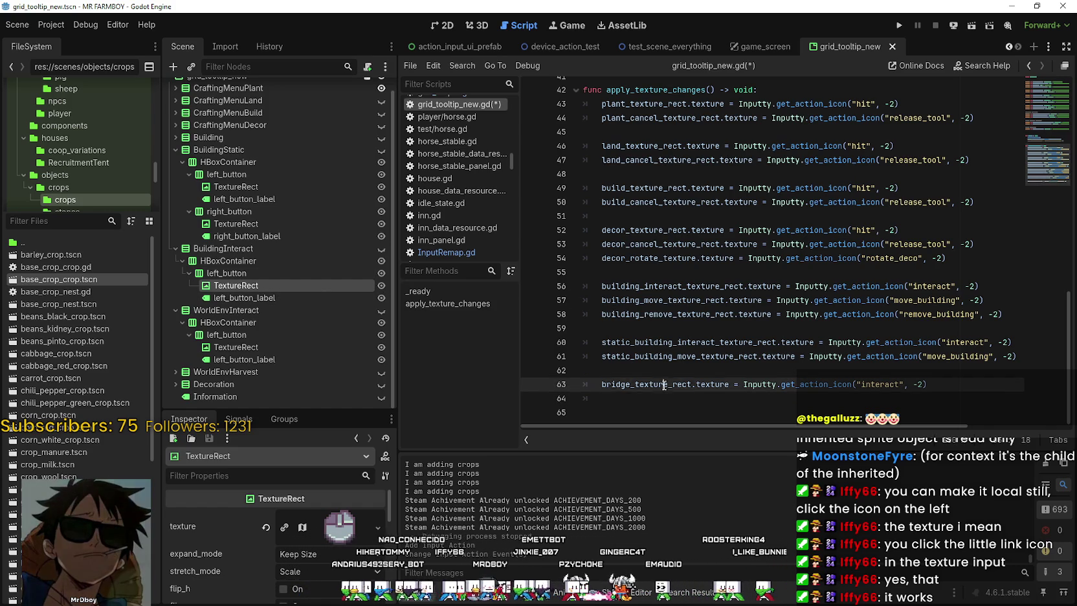
double_click(664, 385)
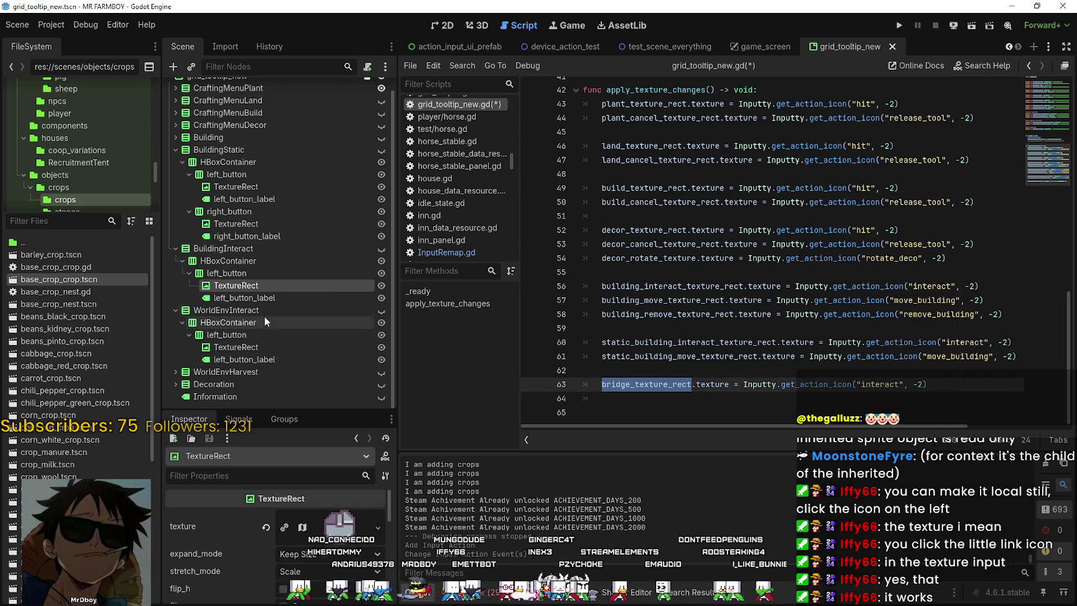
left_click(256, 347)
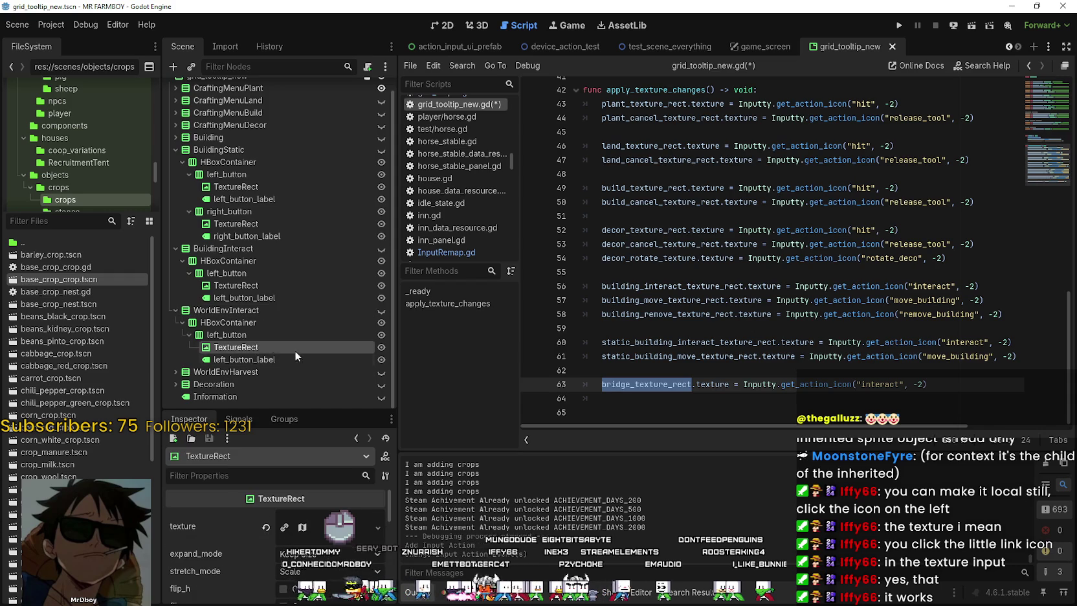
scroll(770, 292, "up", 6)
left_click(681, 245)
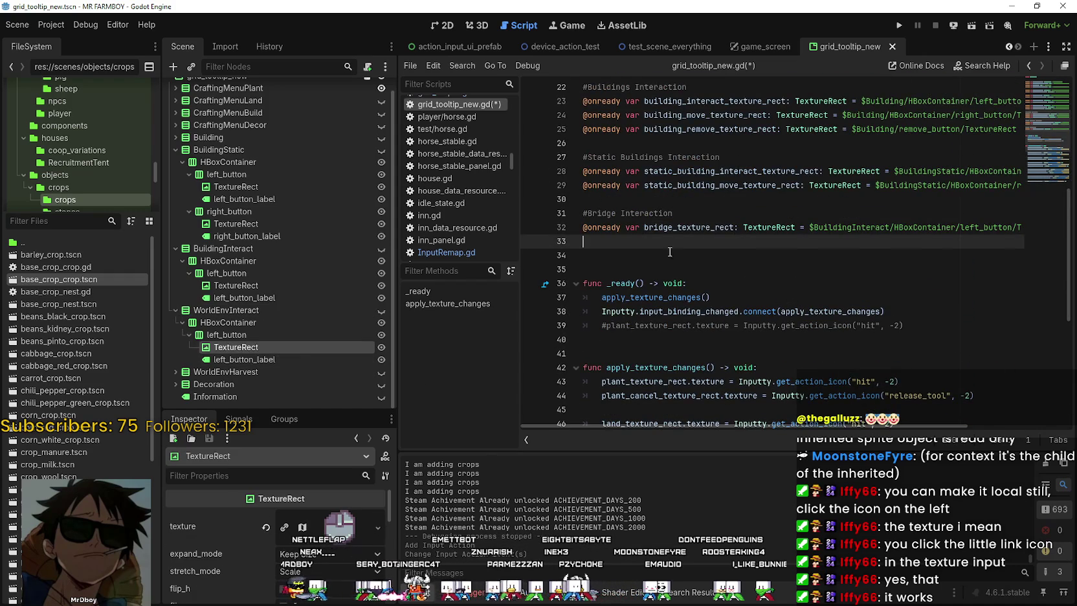
Add a WorldEnv Interaction comment and an onready world_env_texture_rect for WorldEnvInteract's TextureRect
key("Return")
type("#")
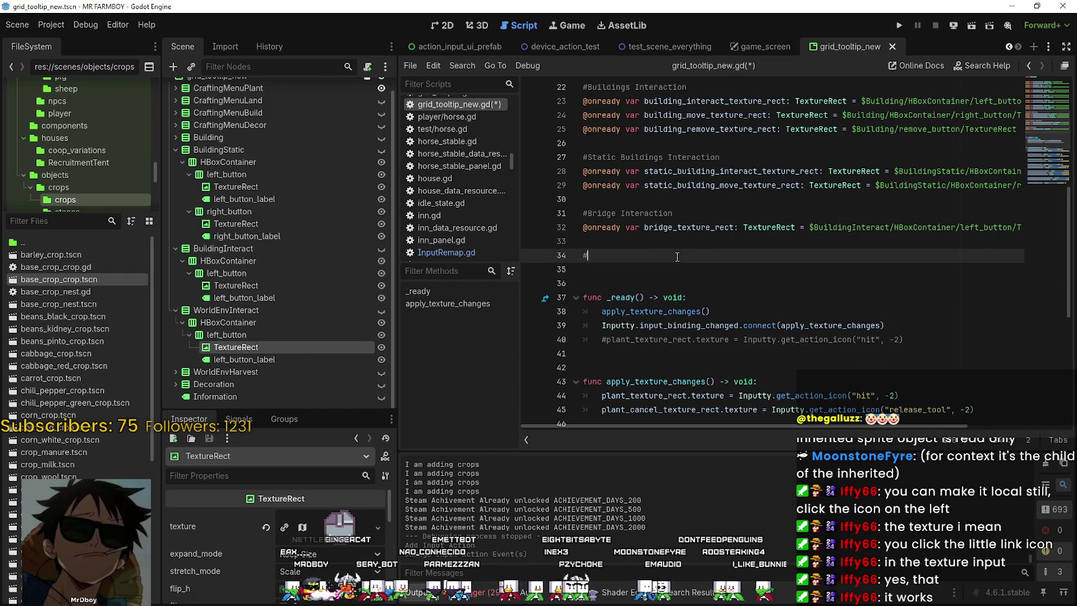
type("WorldEv")
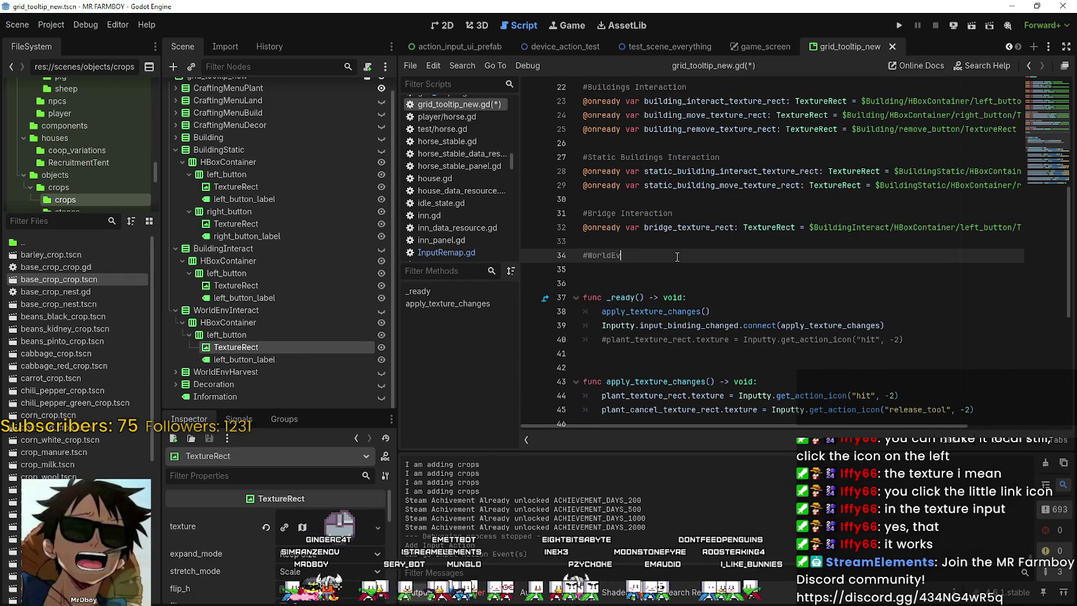
key("BackSpace")
key("BackSpace")
type("nt")
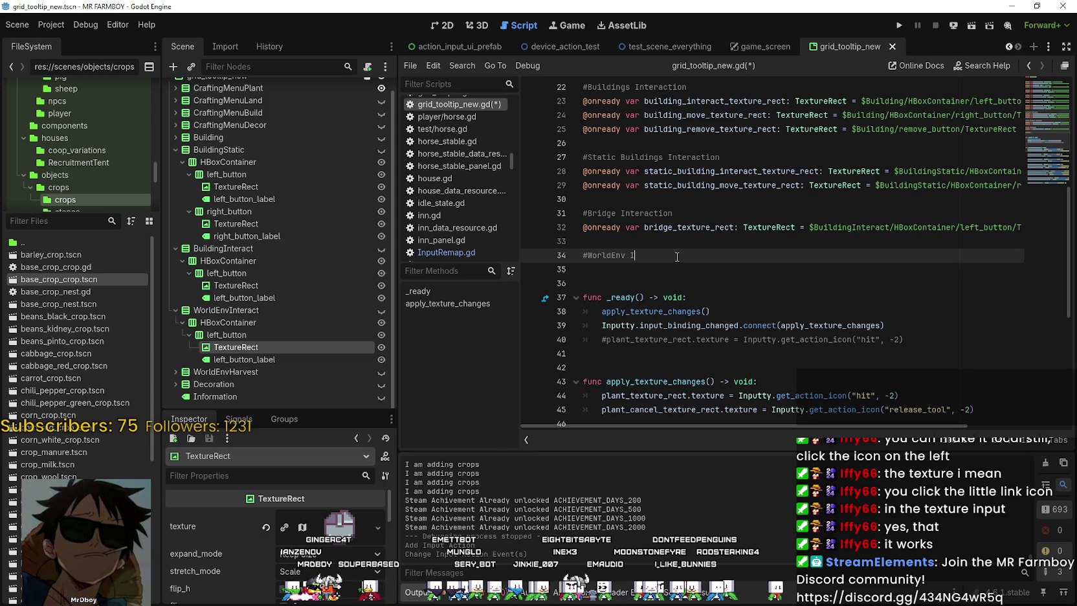
type("eraction")
key("Return")
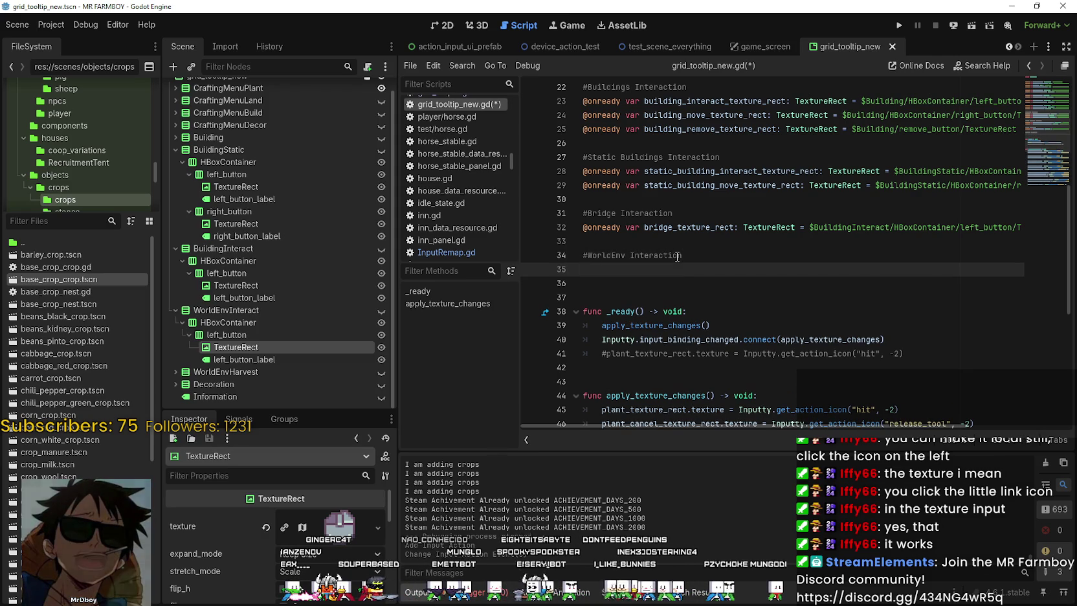
mouse_move(264, 342)
left_mouse_down()
mouse_move(736, 309)
mouse_move(744, 275)
mouse_move(652, 273)
left_mouse_up()
left_click(644, 269)
type("worldEtexture_rect: TextureRect = $WorldEnvInteract/HBoxContainer/left_button/Te")
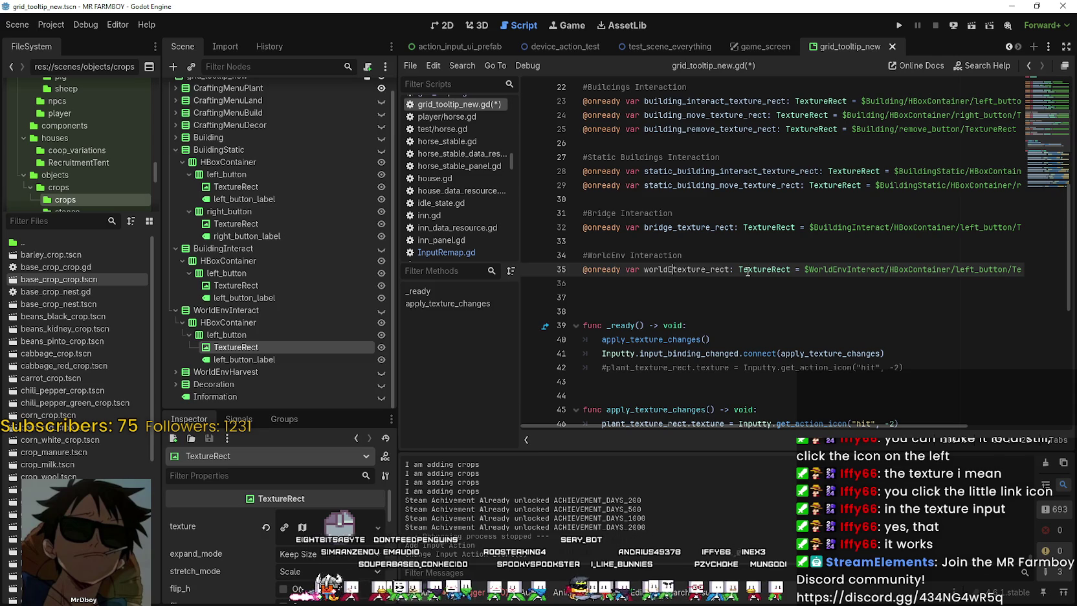
key("BackSpace")
type("_env_")
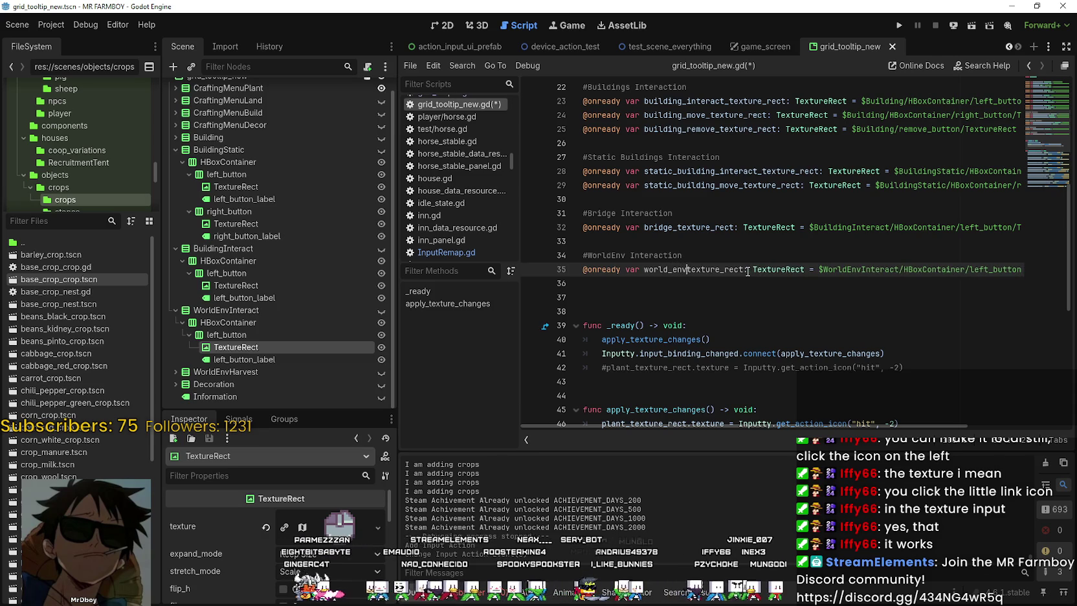
Write line 67 giving world_env_texture_rect line 66's Inputty.get_action_icon texture assignment
double_click(747, 272)
key("ctrl+c")
scroll(647, 324, "down", 7)
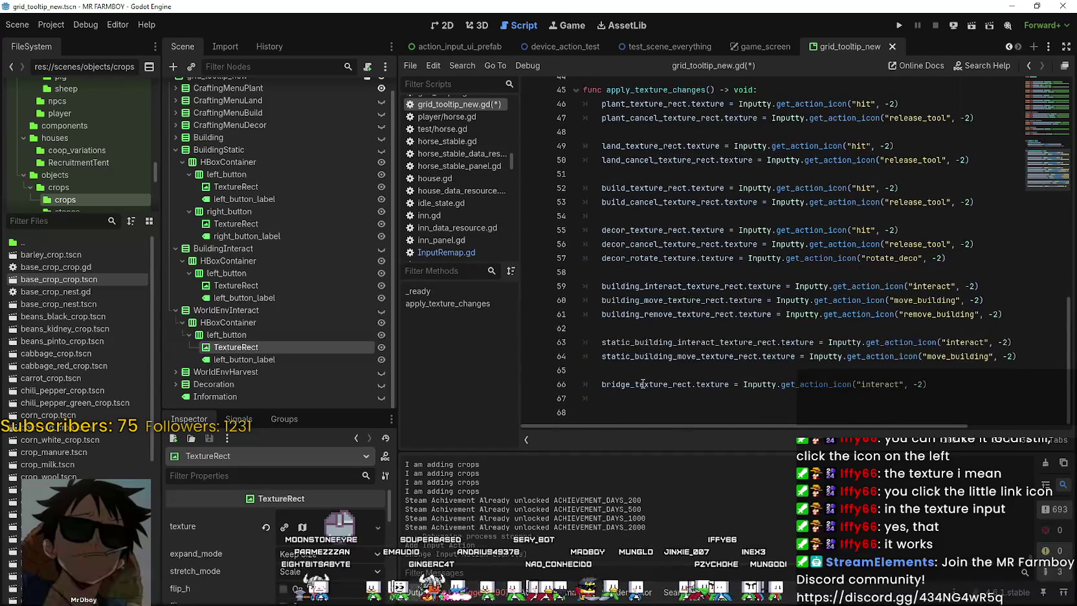
left_click(648, 399)
key("ctrl+v")
mouse_move(931, 384)
left_mouse_down()
mouse_move(599, 394)
mouse_move(692, 395)
left_mouse_up()
key("ctrl+c")
left_click(842, 409)
key("ctrl+v")
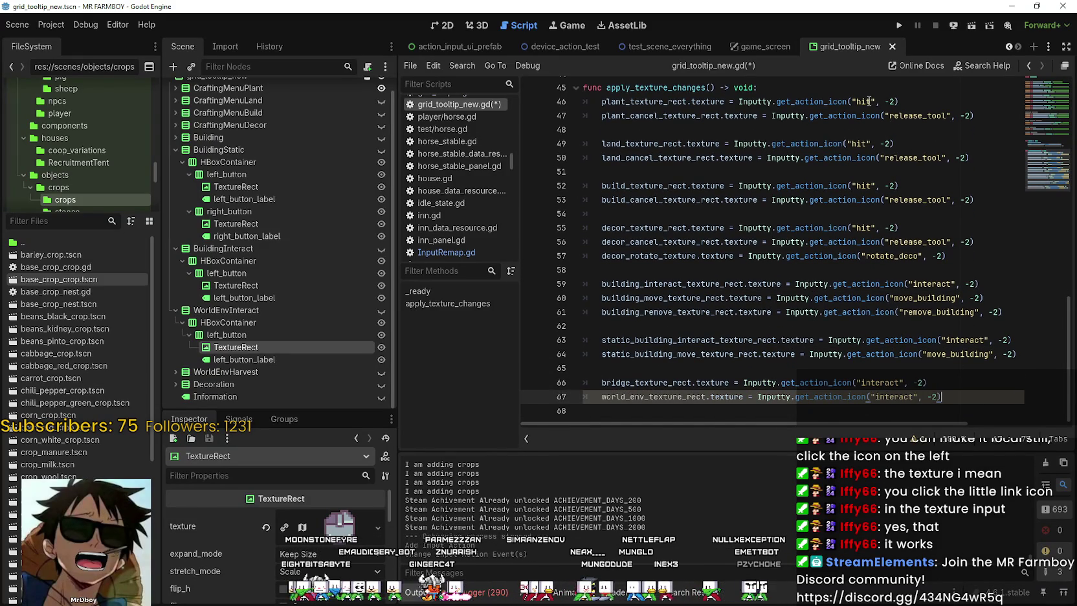
Change line 67's action from "interact" to "hit" and insert a blank line above it
double_click(865, 101)
key("ctrl+c")
double_click(892, 399)
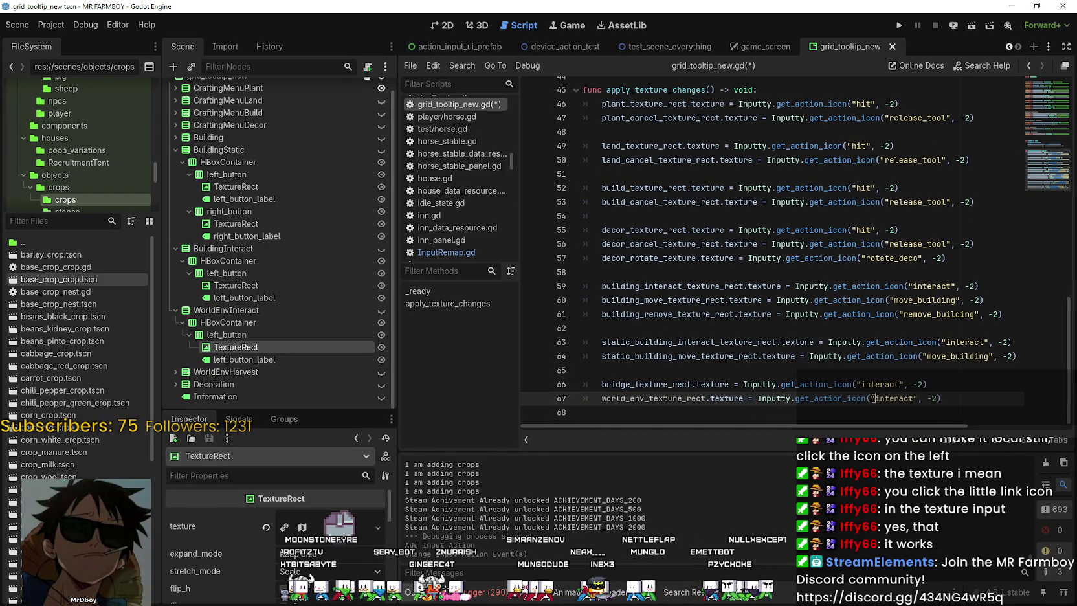
key("ctrl+v")
scroll(965, 395, "up", 2)
scroll(965, 395, "down", 2)
left_click(952, 382)
key("Return")
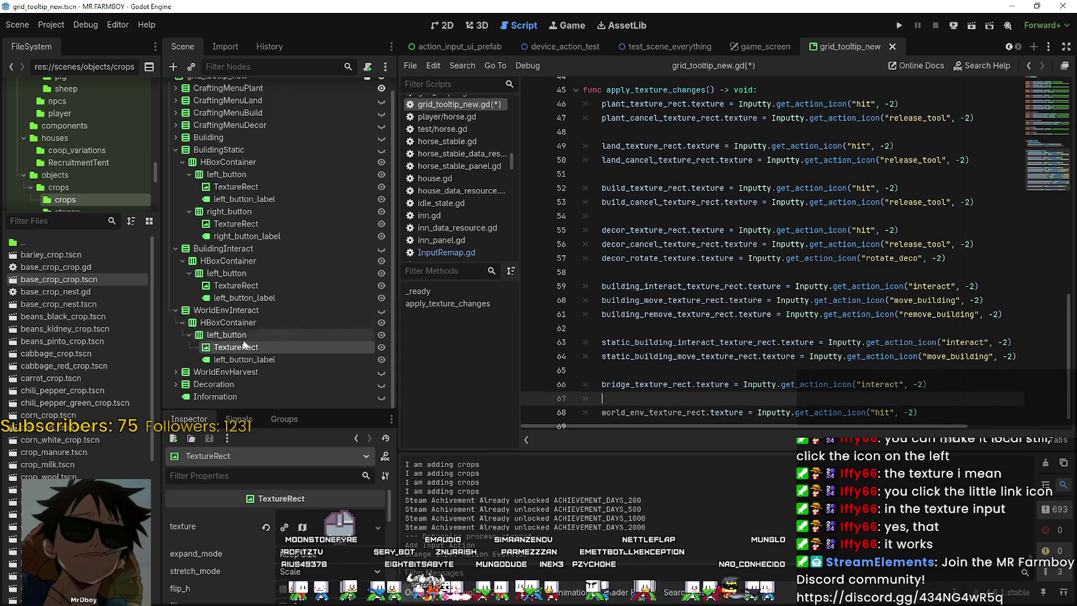
left_click(174, 248)
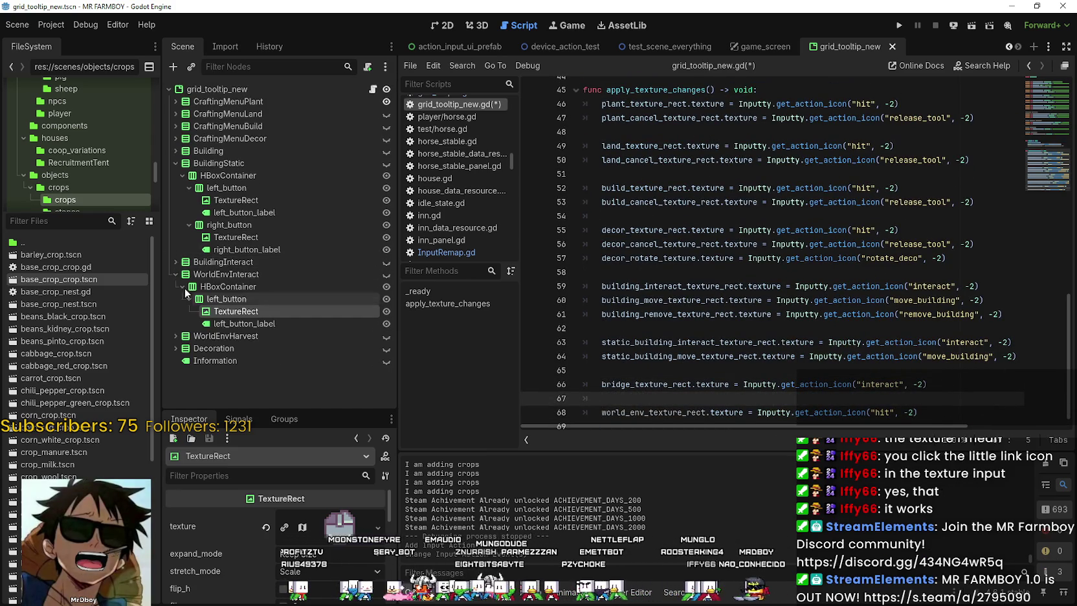
Add an onready world_env_harvest_texture_rect referencing WorldEnvHarvest's TextureRect on line 36
left_click(176, 163)
left_click(176, 250)
scroll(884, 307, "up", 5)
scroll(884, 307, "down", 1)
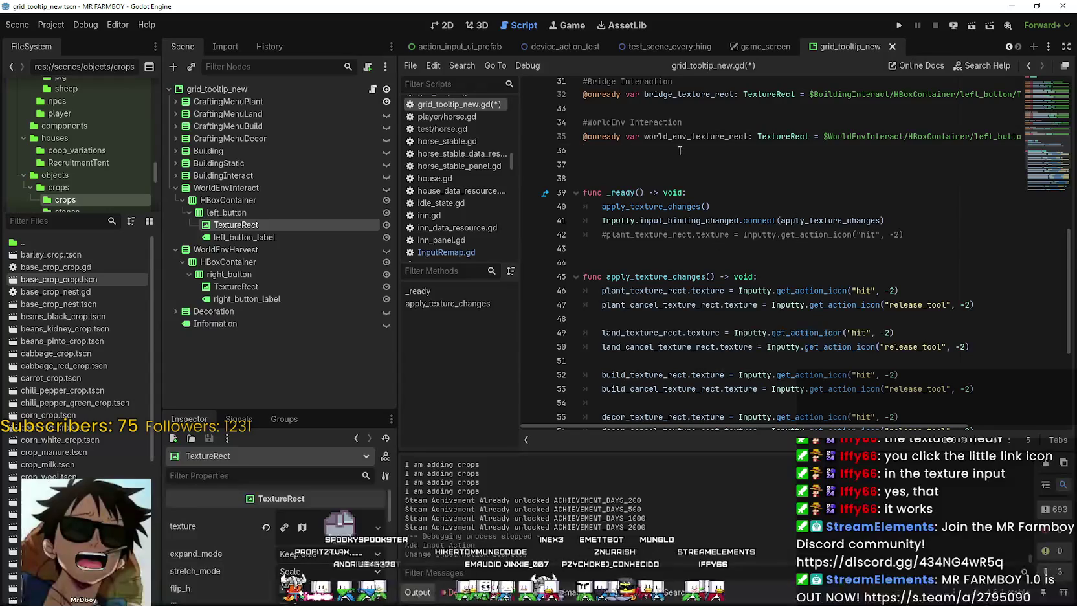
left_click(676, 150)
mouse_move(240, 291)
left_mouse_down()
mouse_move(658, 189)
mouse_move(680, 159)
mouse_move(708, 171)
left_mouse_up()
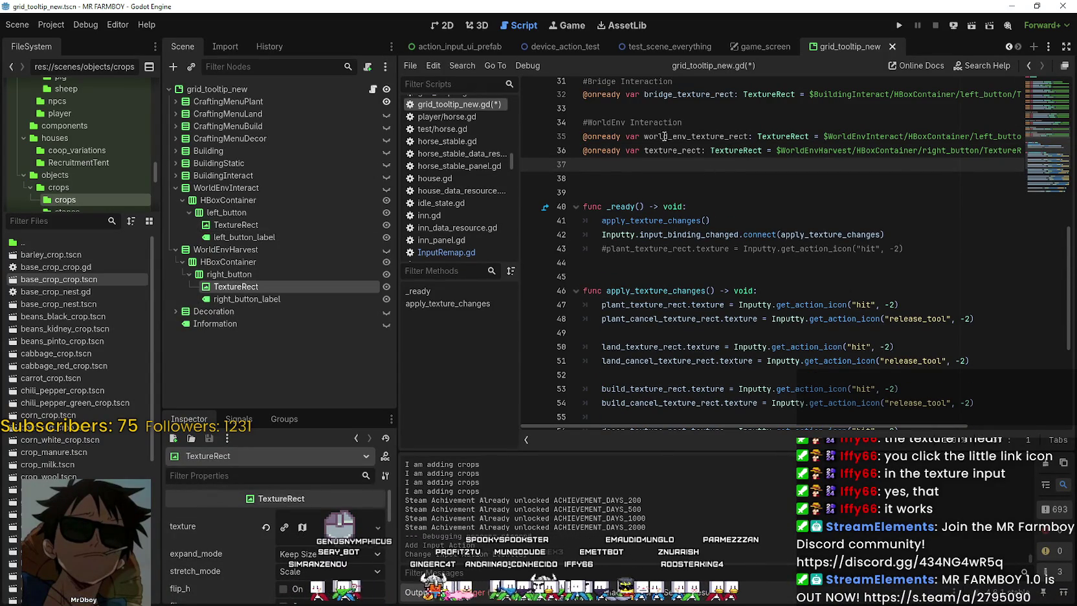
left_click_drag(687, 136, 646, 135)
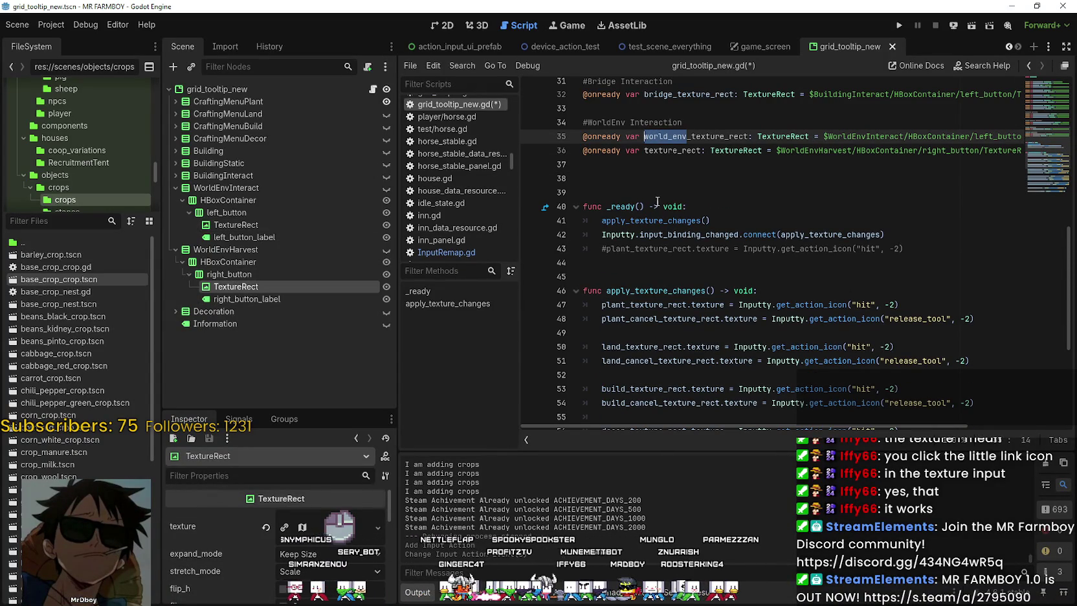
left_click(646, 151)
key("ctrl+v")
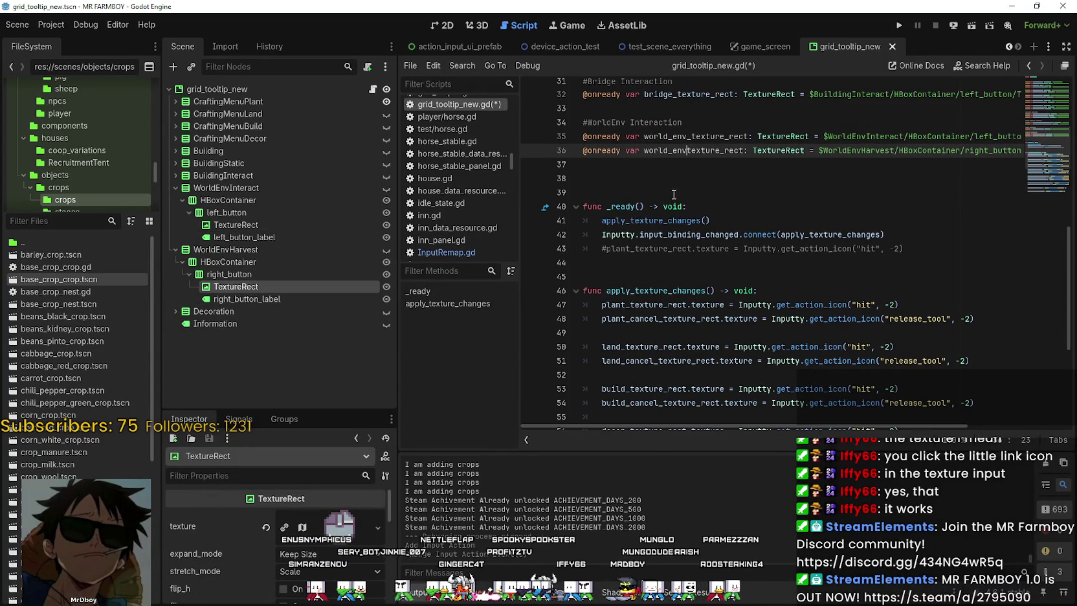
type("_harvest_")
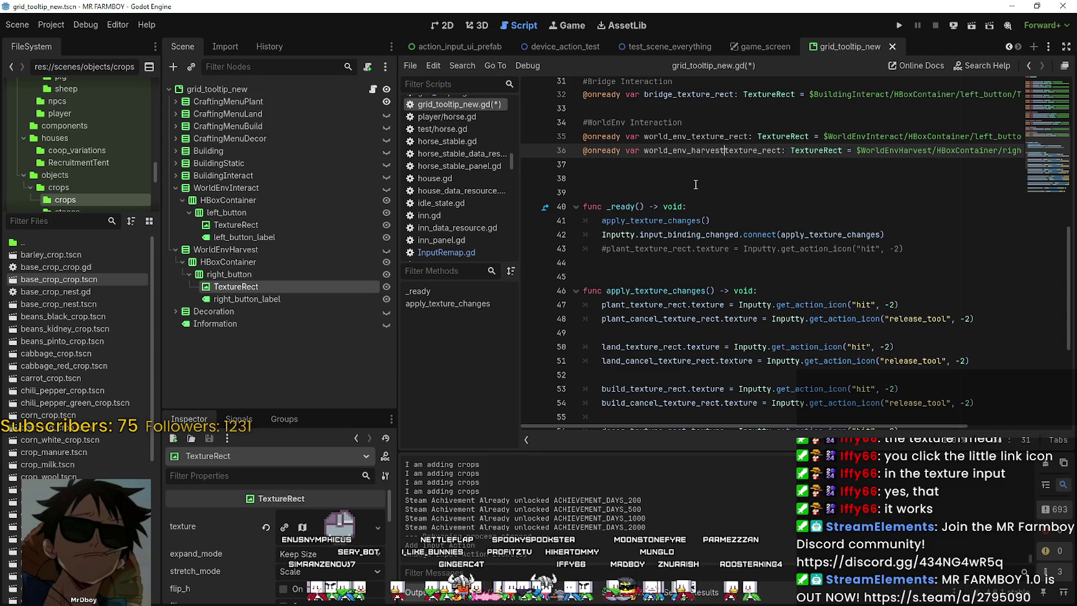
Start line 71 in apply_texture_changes with world_env_harvest_texture_rect
double_click(721, 151)
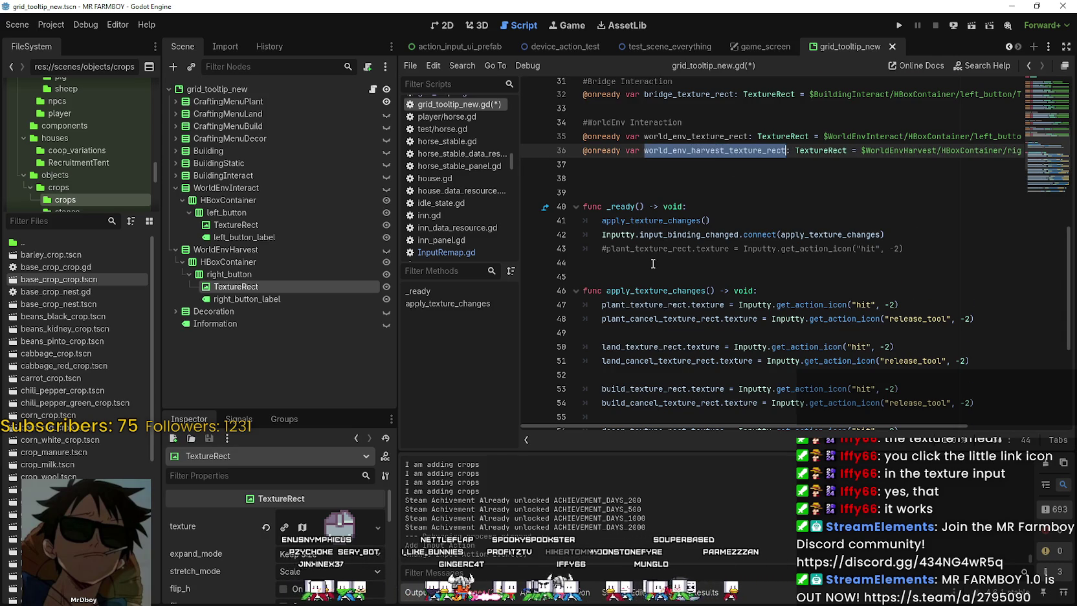
scroll(651, 324, "down", 5)
left_click(649, 408)
key("Tab")
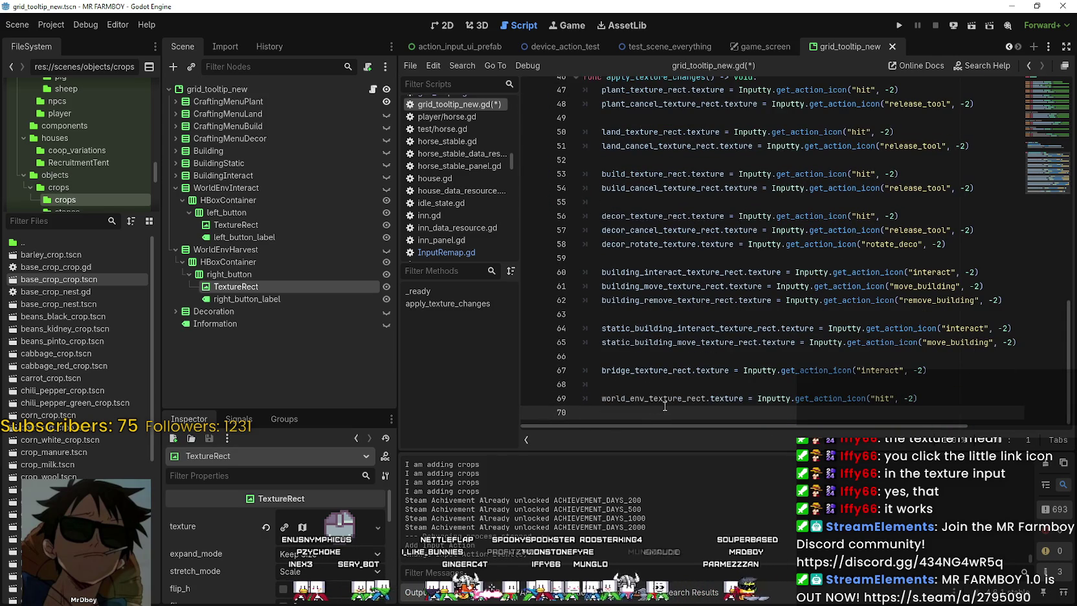
key("Return")
key("ctrl+v")
scroll(818, 411, "down", 1)
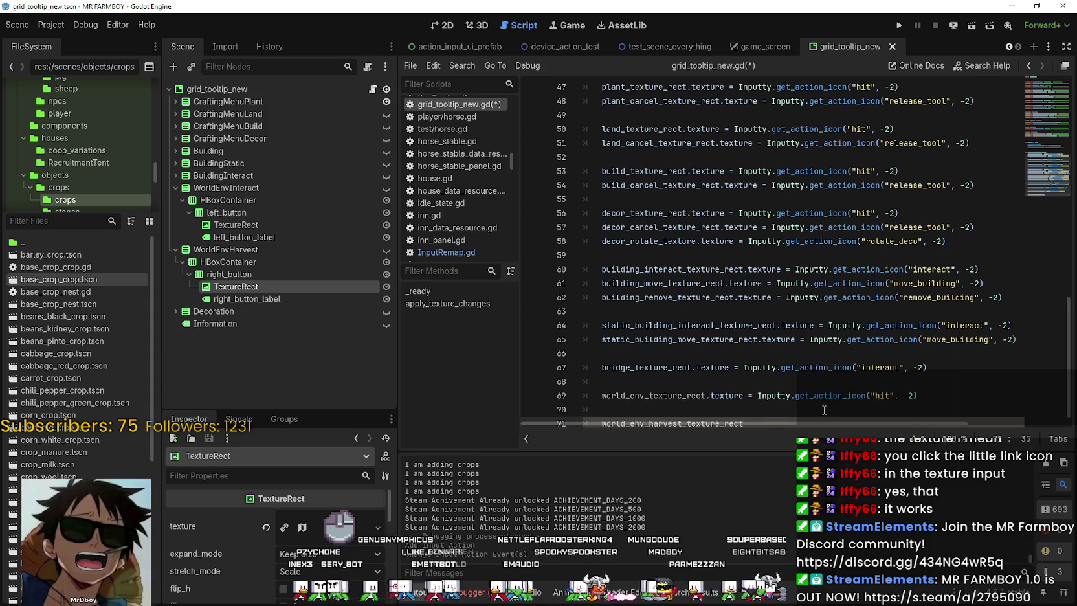
scroll(795, 406, "up", 2)
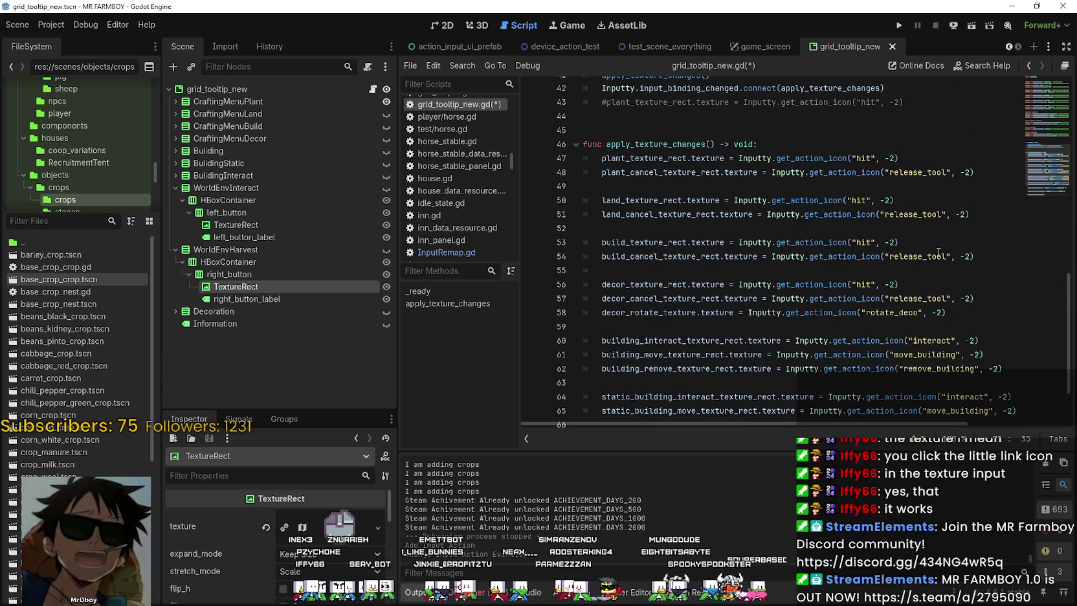
double_click(918, 256)
scroll(724, 398, "down", 2)
left_click(760, 413)
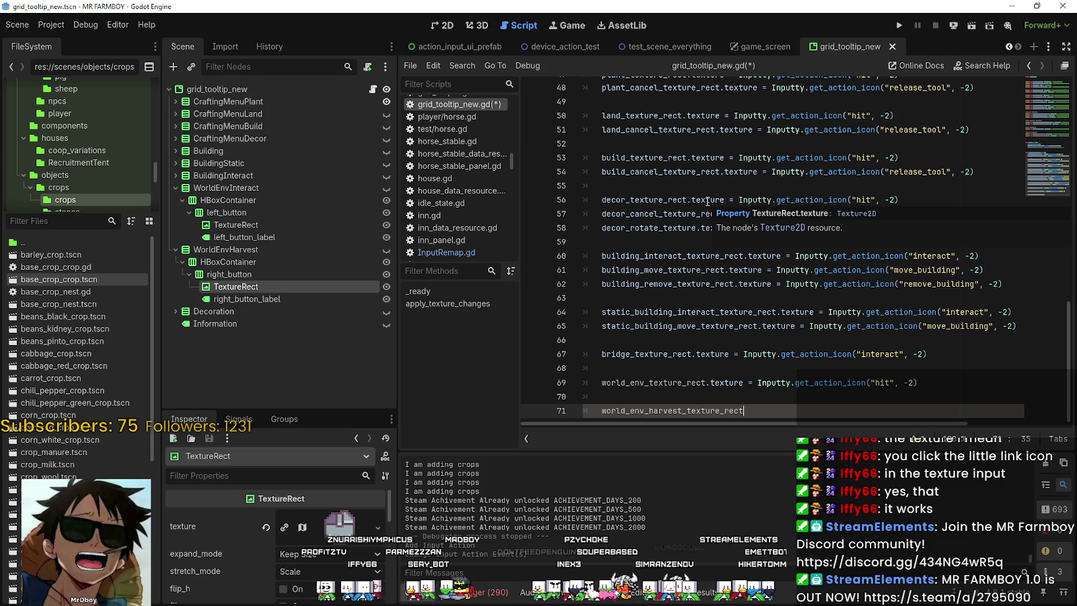
left_click(52, 26)
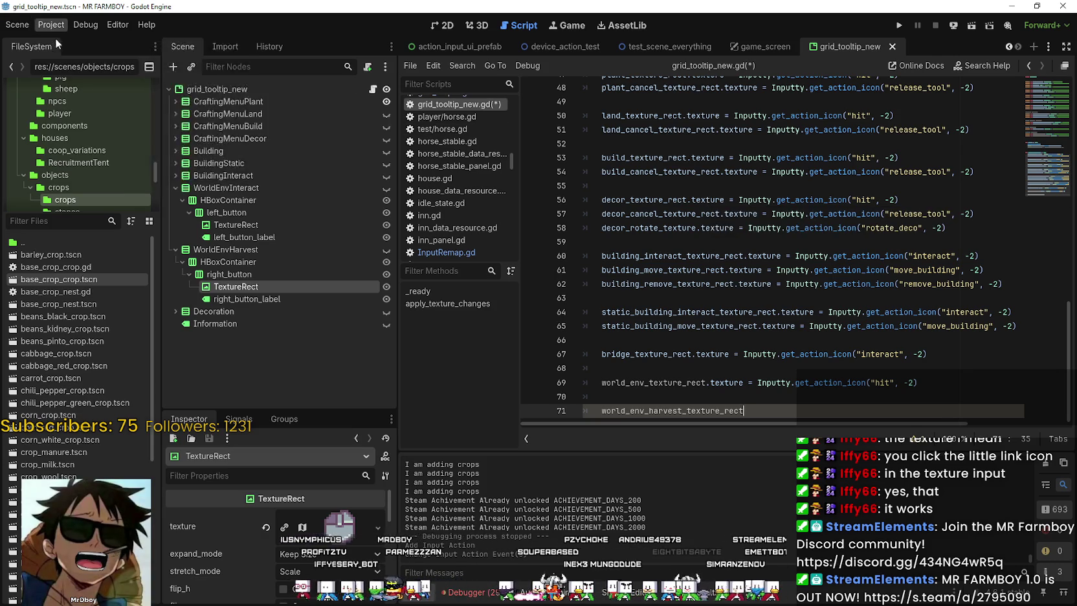
Review the Input Map actions such as walk_up, hit and release_tool in Project Settings
left_click(56, 43)
scroll(288, 298, "down", 5)
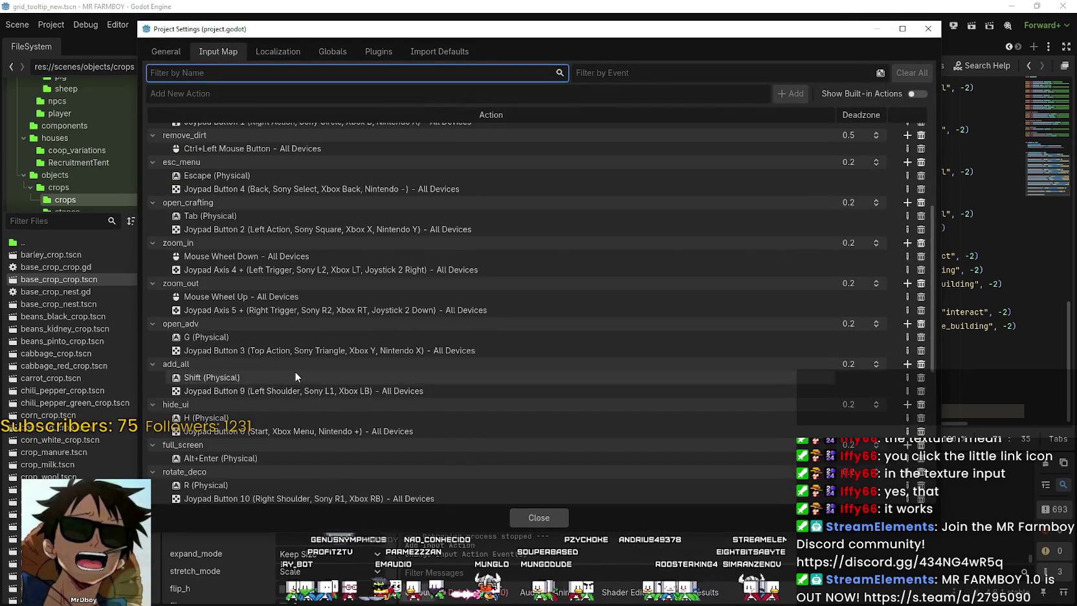
scroll(295, 372, "down", 3)
scroll(228, 340, "down", 1)
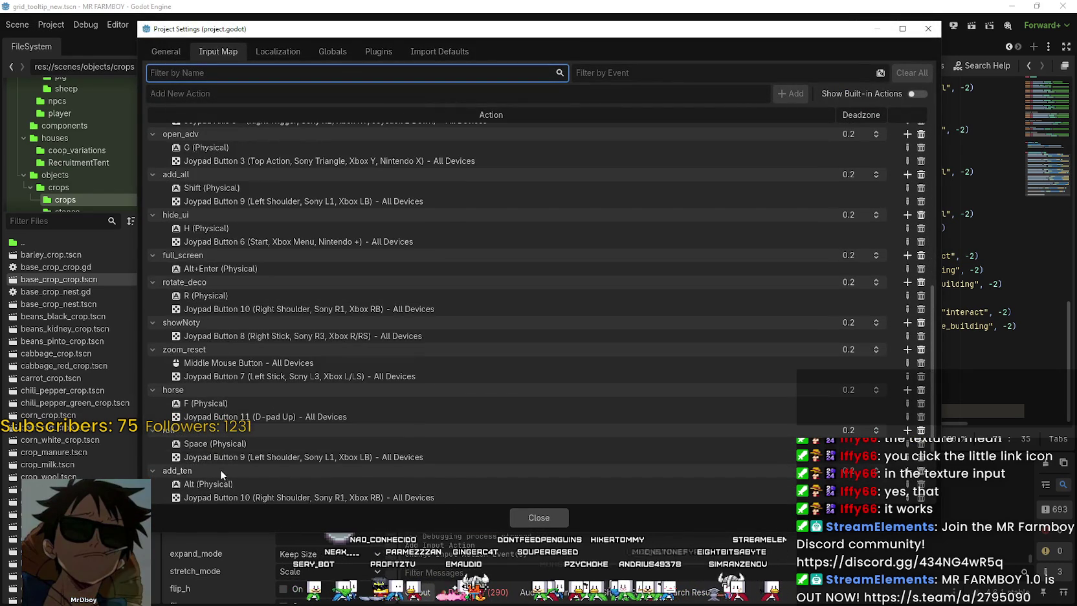
scroll(230, 442, "down", 3)
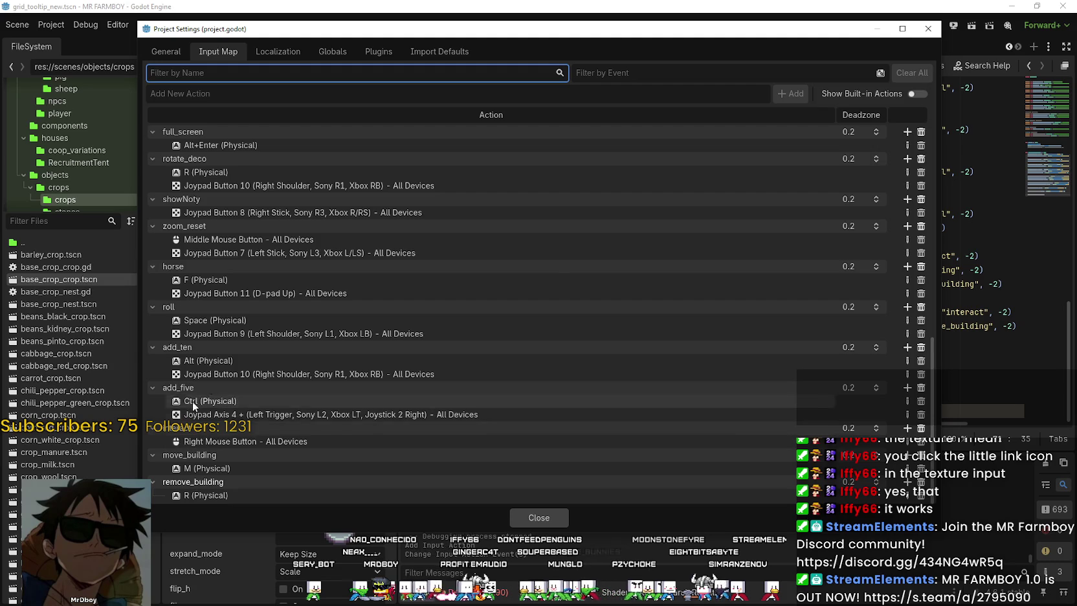
scroll(265, 290, "up", 8)
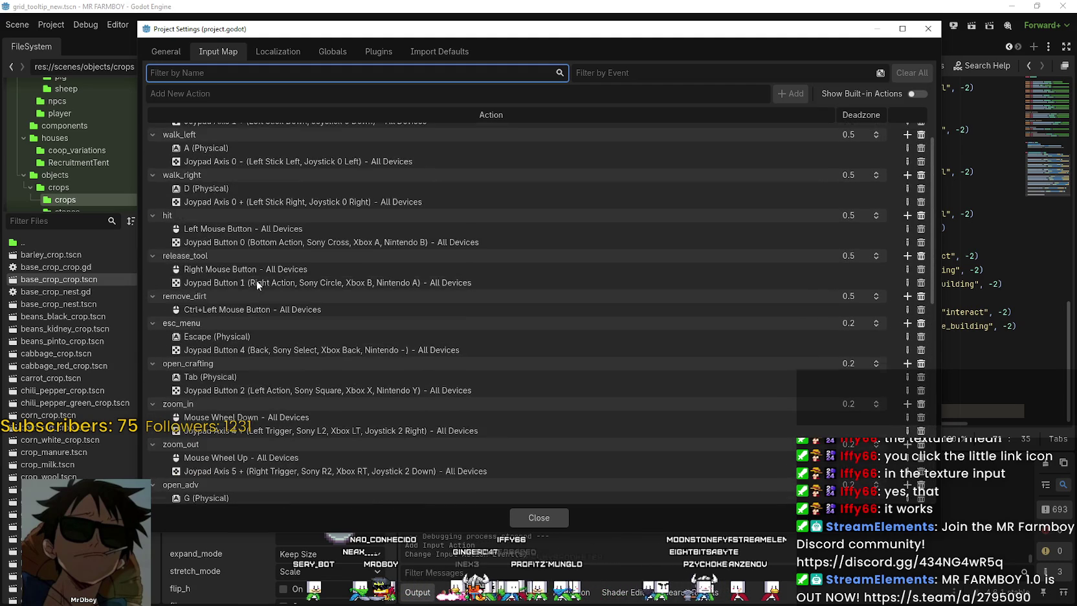
scroll(256, 279, "up", 3)
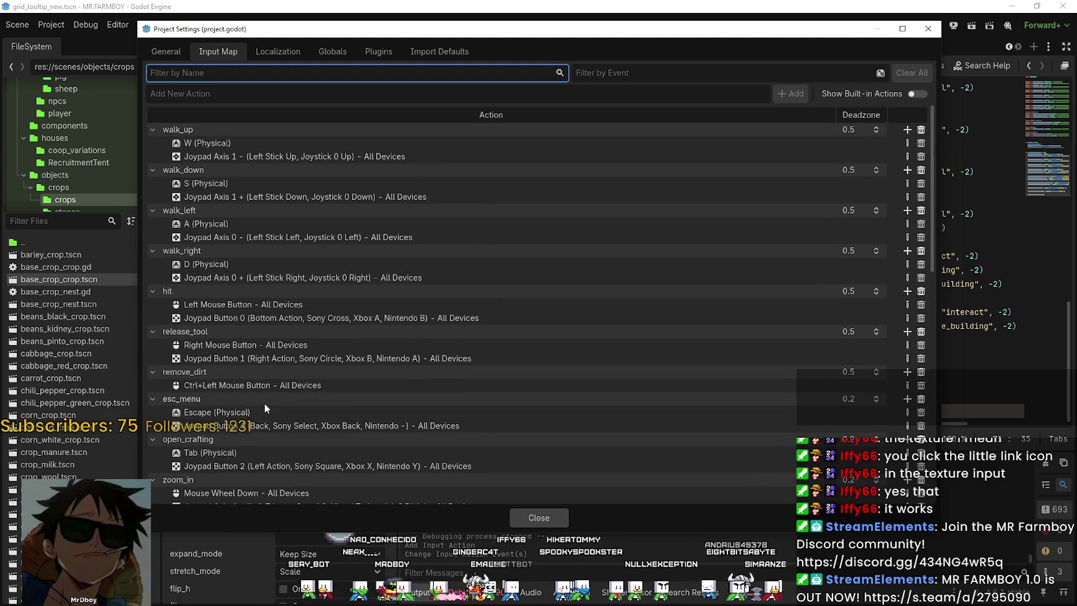
scroll(265, 404, "down", 3)
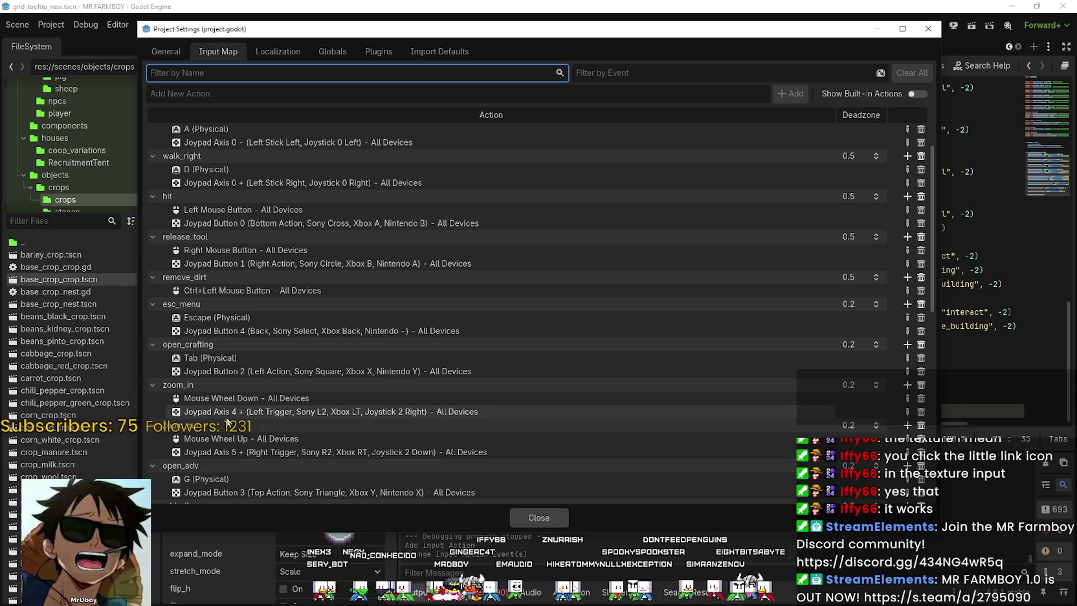